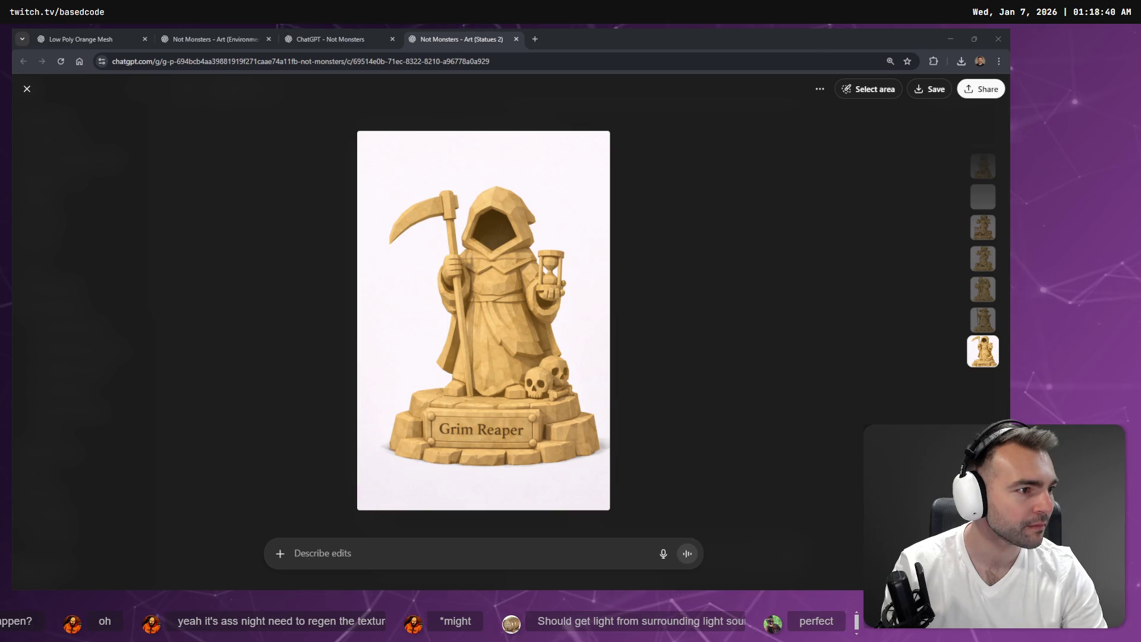
Step: On the tldraw statue board, replace the empty #39 placeholder with the pasted Grim Reaper image
key("alt+Tab")
scroll(579, 459, "down", 5)
scroll(653, 236, "down", 3, "ctrl")
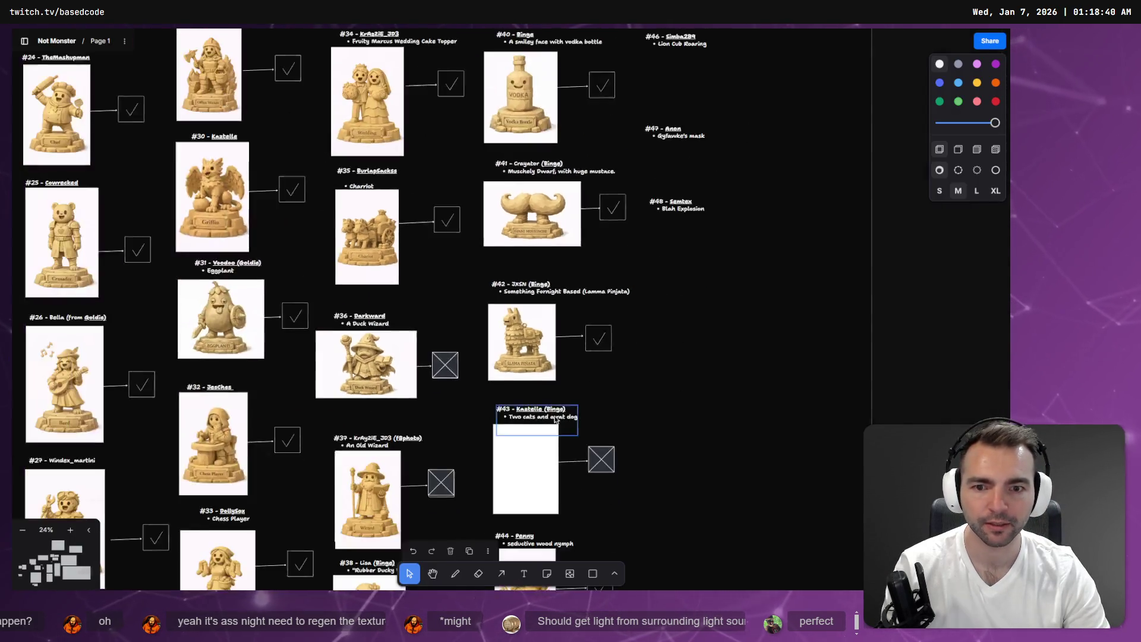
scroll(562, 324, "up", 3, "ctrl")
scroll(526, 339, "down", 4)
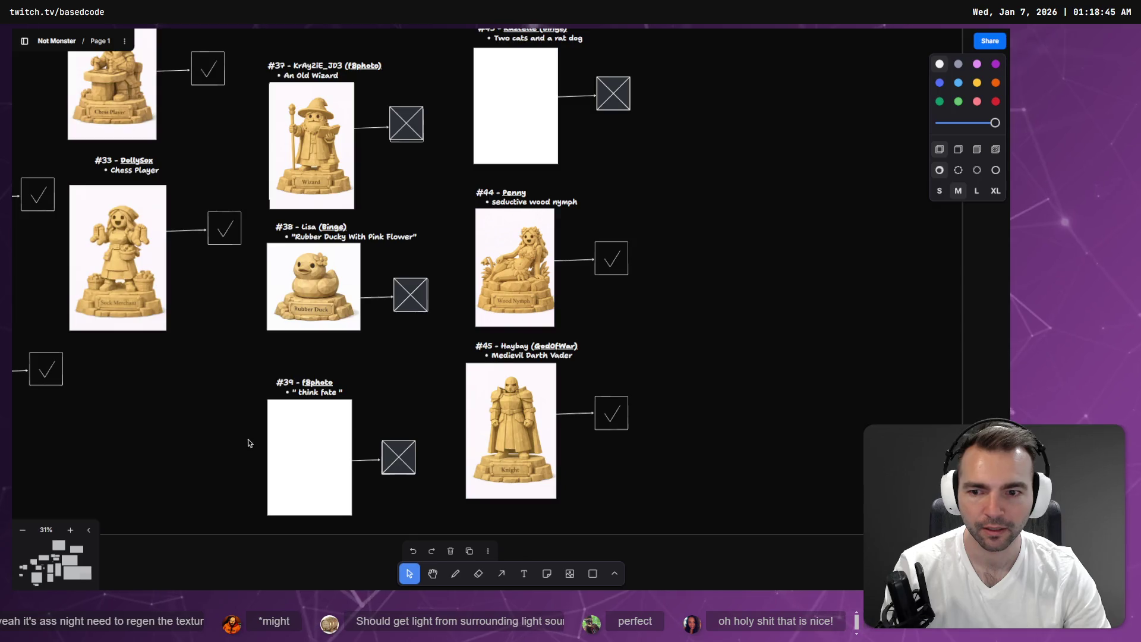
scroll(484, 349, "up", 4, "ctrl")
left_click(514, 352)
key("Delete")
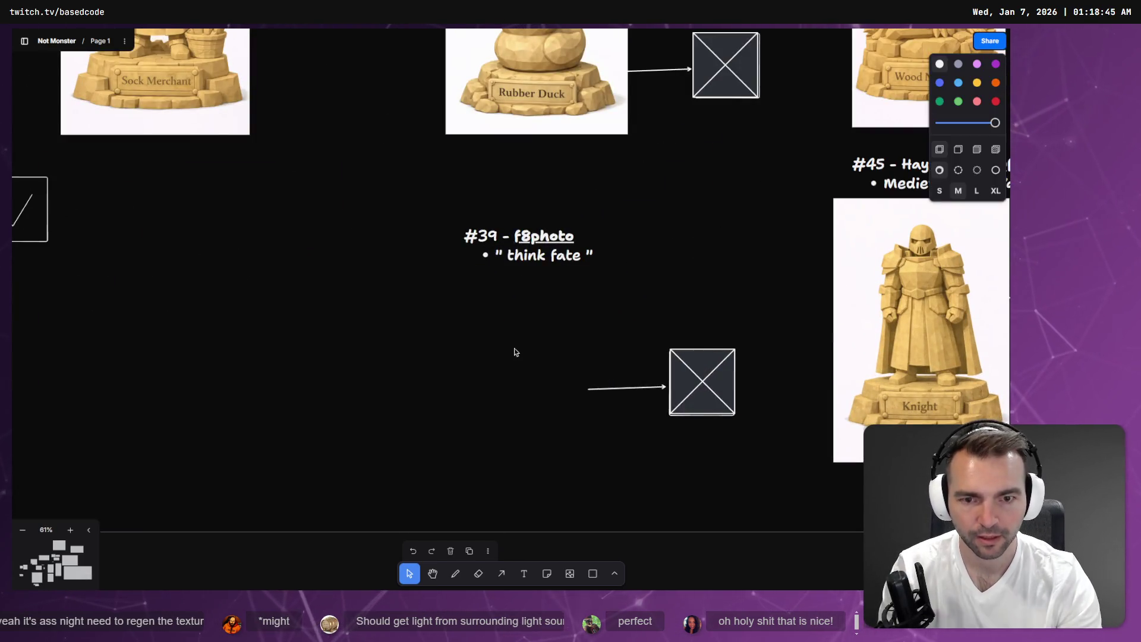
key("ctrl+v")
Step: Resize and position the Grim Reaper image beside the #39 'think fate' arrow
left_click_drag(676, 551, 522, 326)
mouse_move(434, 253)
left_mouse_down()
mouse_move(490, 397)
mouse_move(528, 451)
left_mouse_up()
left_click_drag(438, 269, 497, 338)
left_click_drag(551, 388, 515, 314)
left_click_drag(582, 448, 603, 481)
key("alt+Tab")
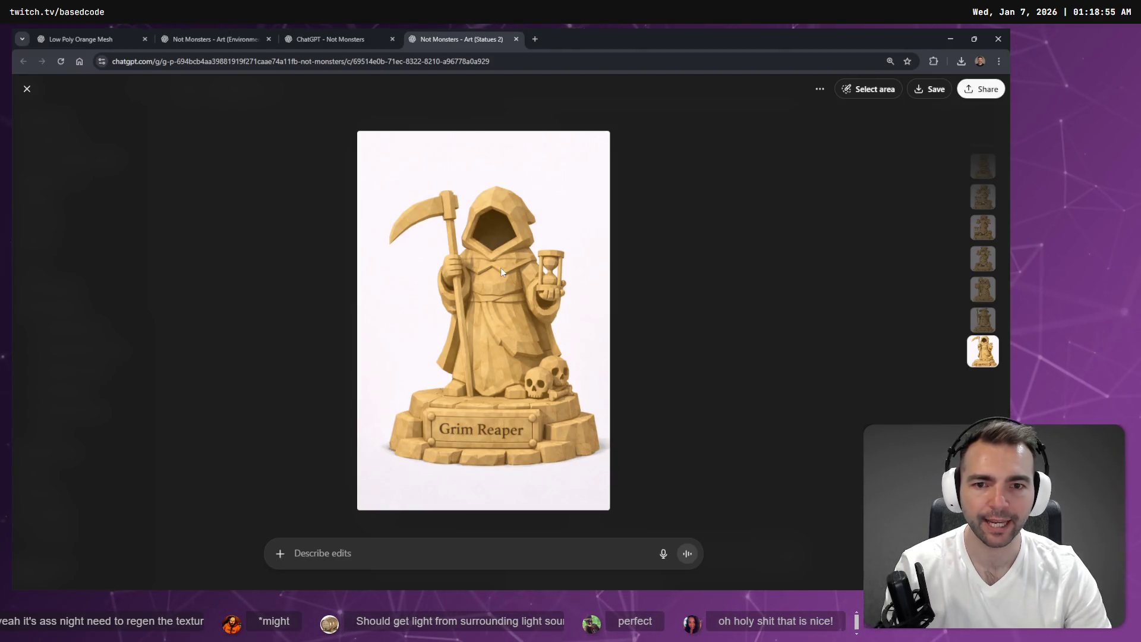
Step: Copy the Grim Reaper image and start a new image upload in Copilot's 3D creations
right_click(500, 267)
left_click(520, 319)
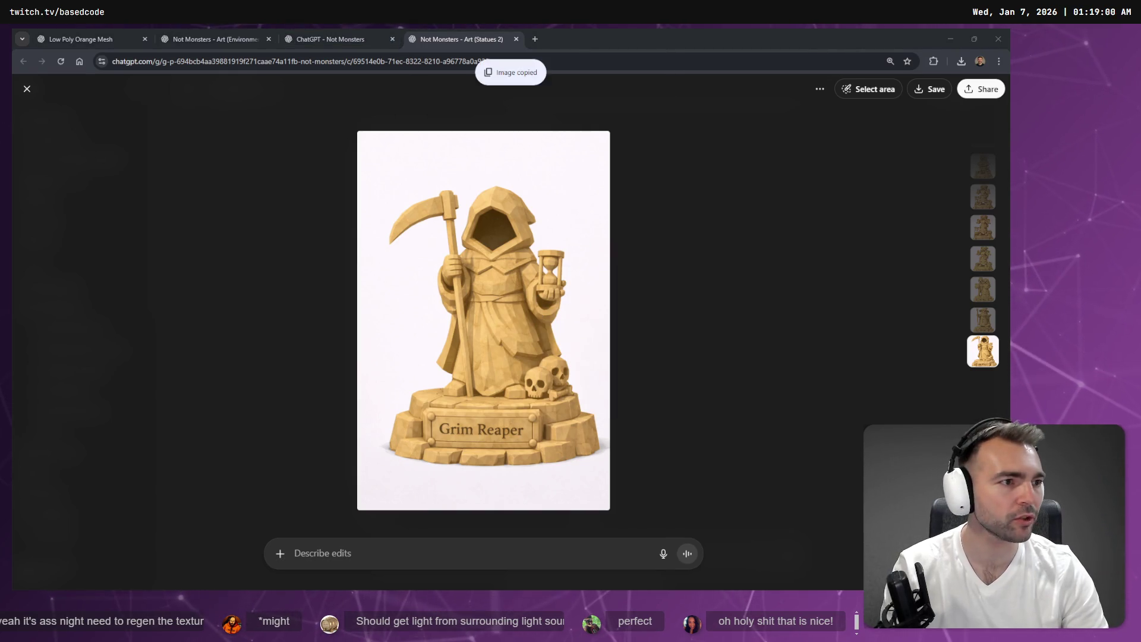
key("alt+Tab")
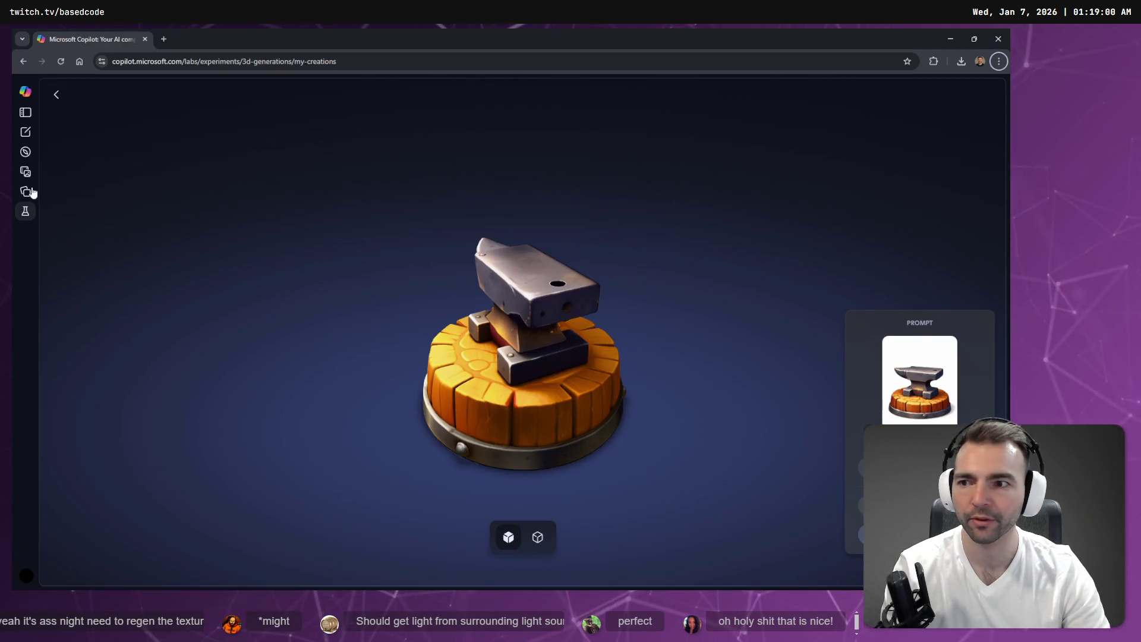
left_click(57, 94)
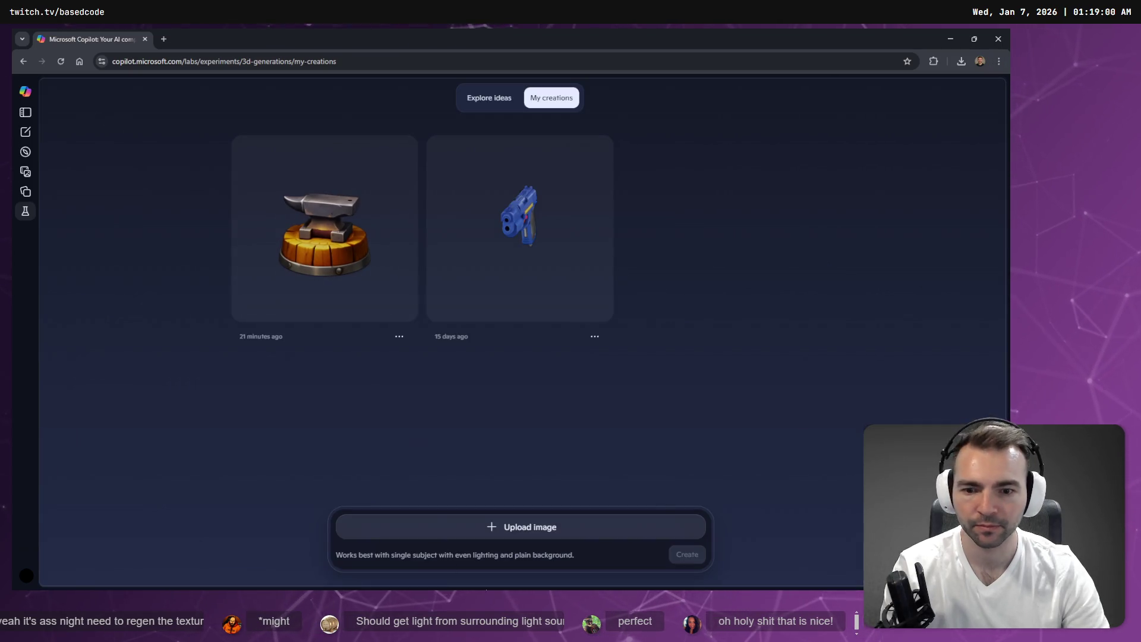
left_click(554, 529)
Step: Save the Grim Reaper image as a PNG in Downloads and select it in the upload picker
key("alt+Tab")
right_click(469, 331)
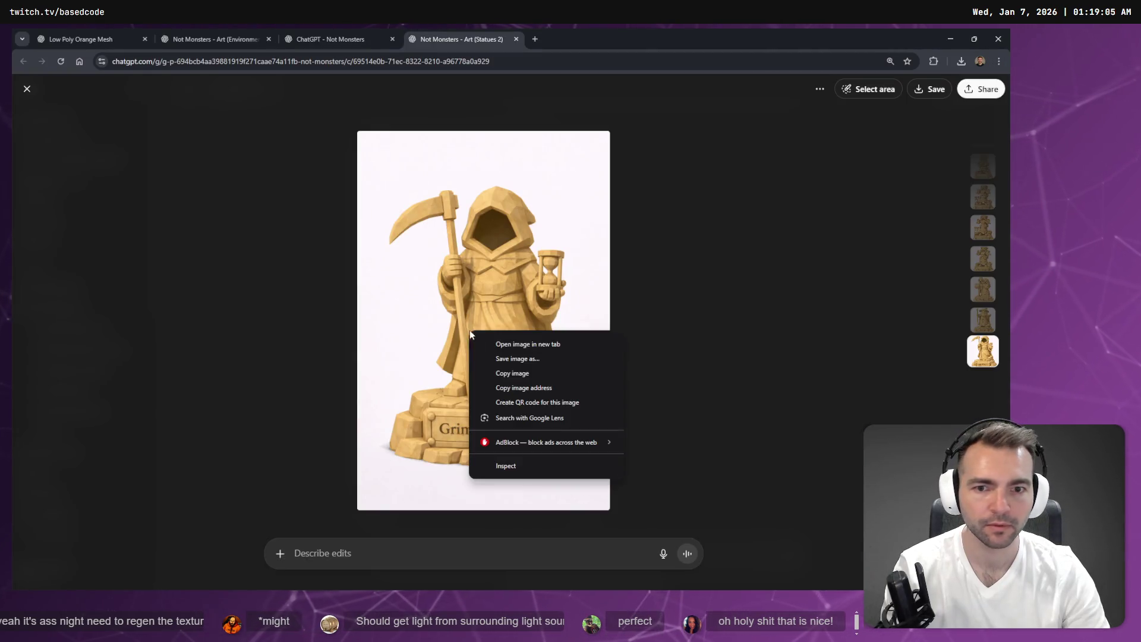
left_click(502, 359)
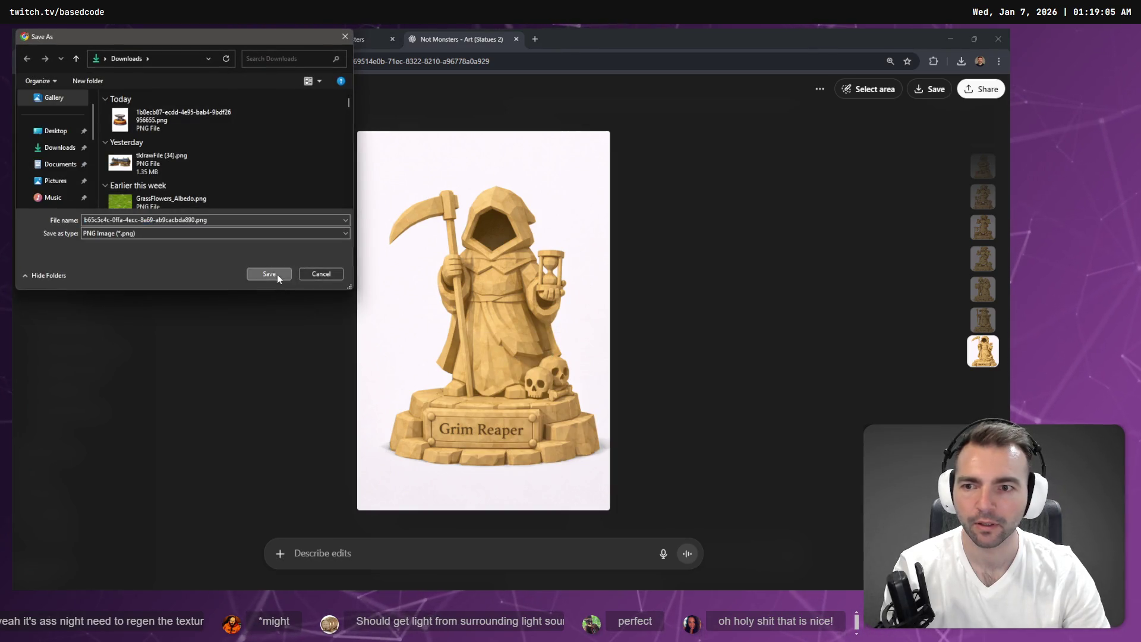
left_click(277, 273)
left_click(137, 157)
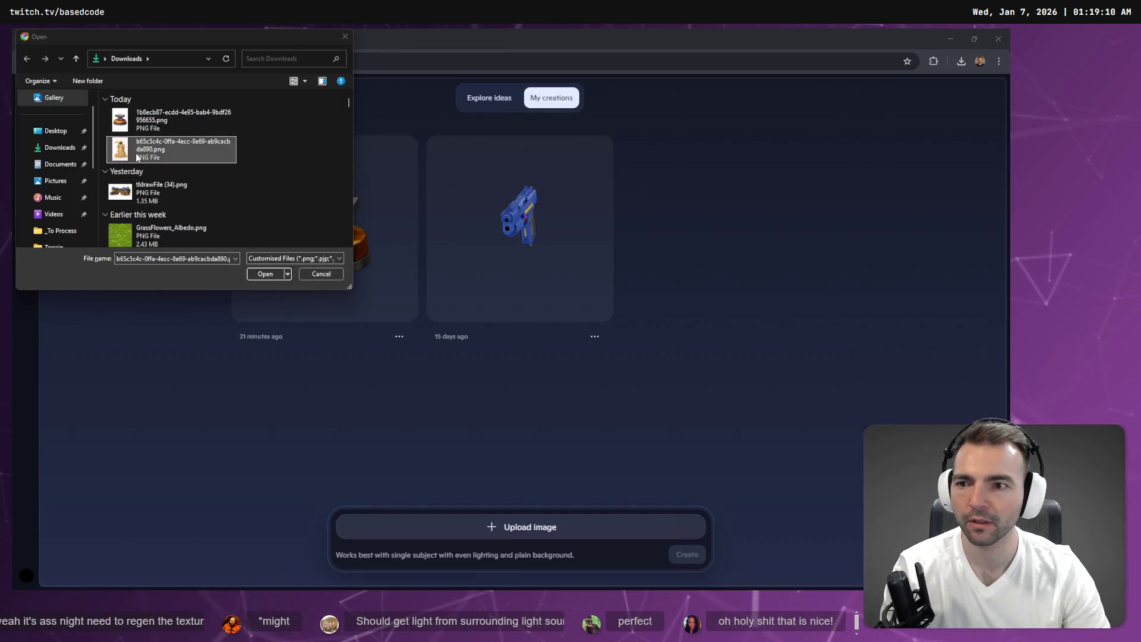
Step: Upload the Grim Reaper PNG to generate a Copilot 3D model, then close ChatGPT's image viewer
double_click(137, 157)
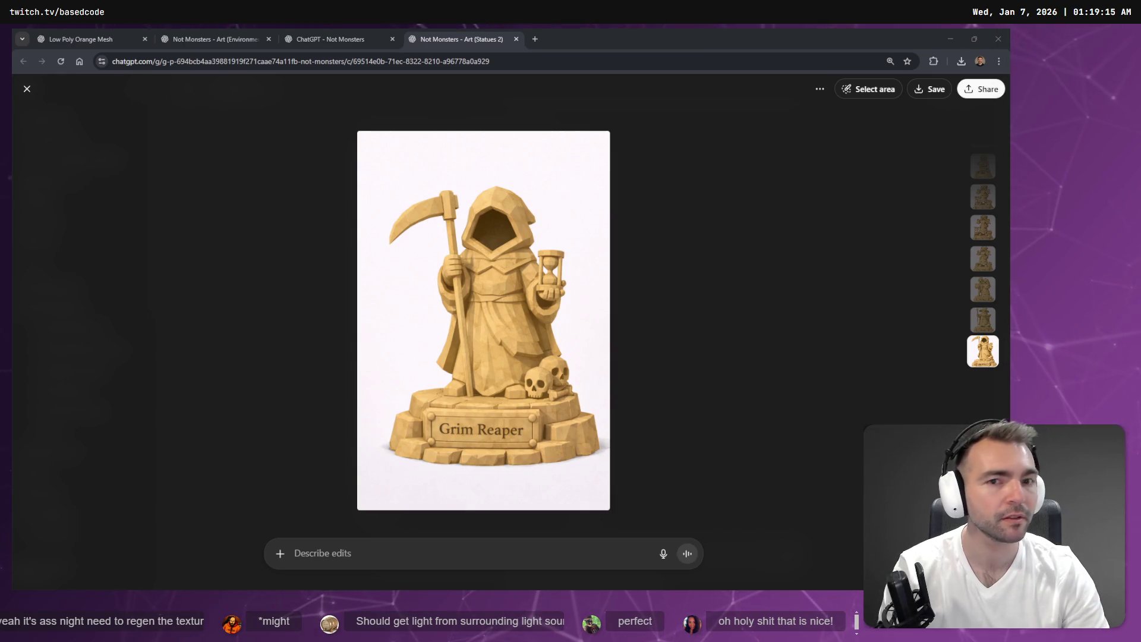
key("Escape")
left_click(331, 34)
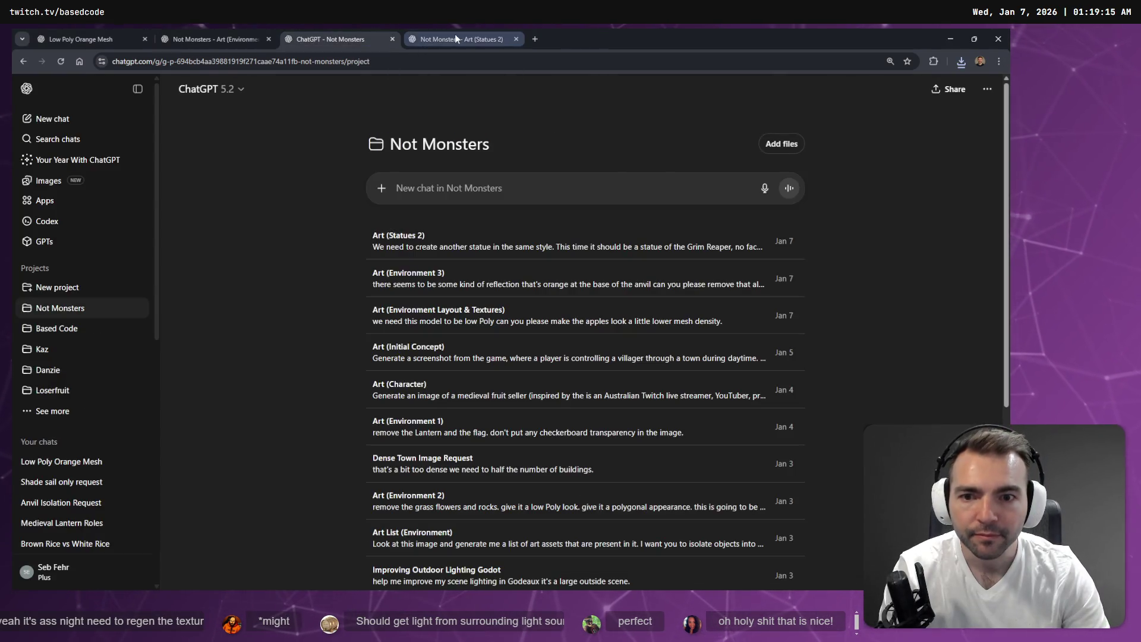
Step: Look over the Environment 3 anvil chat, then open ChatGPT's Images gallery
left_click(454, 36)
left_click(314, 41)
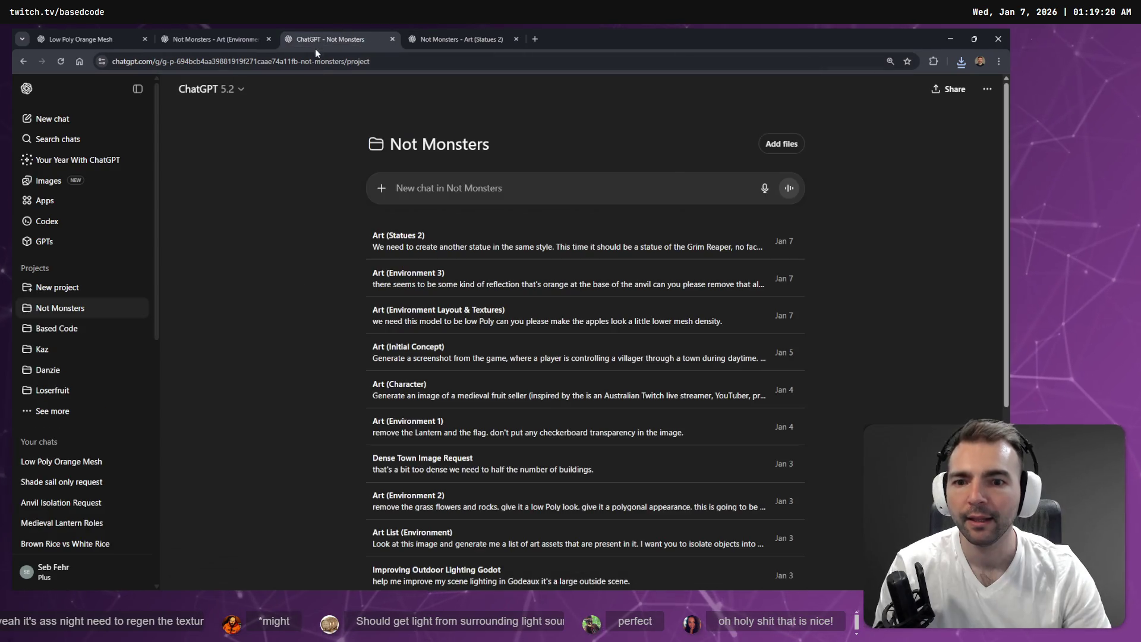
left_click(205, 41)
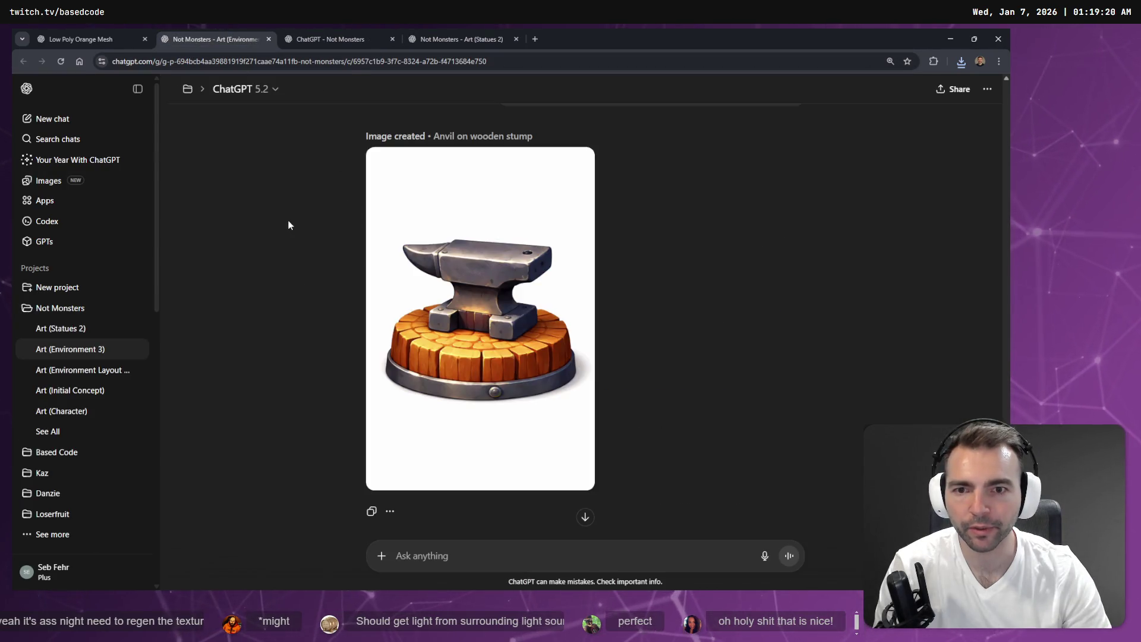
key("F1")
key("ctrl+w")
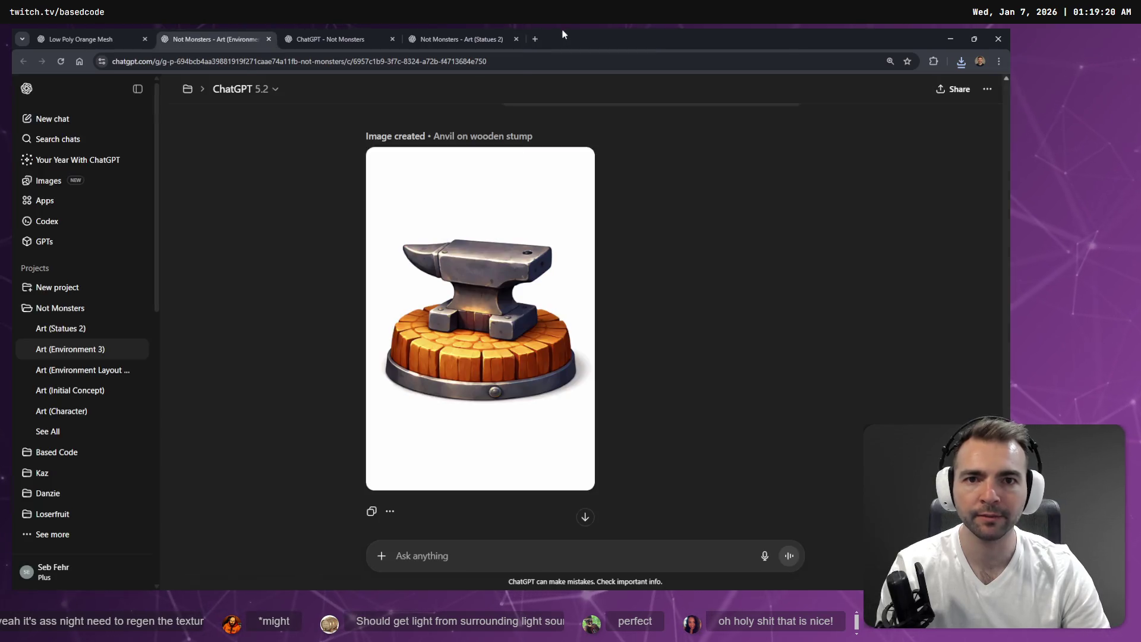
scroll(610, 290, "down", 4)
scroll(653, 279, "up", 3)
scroll(652, 280, "down", 3)
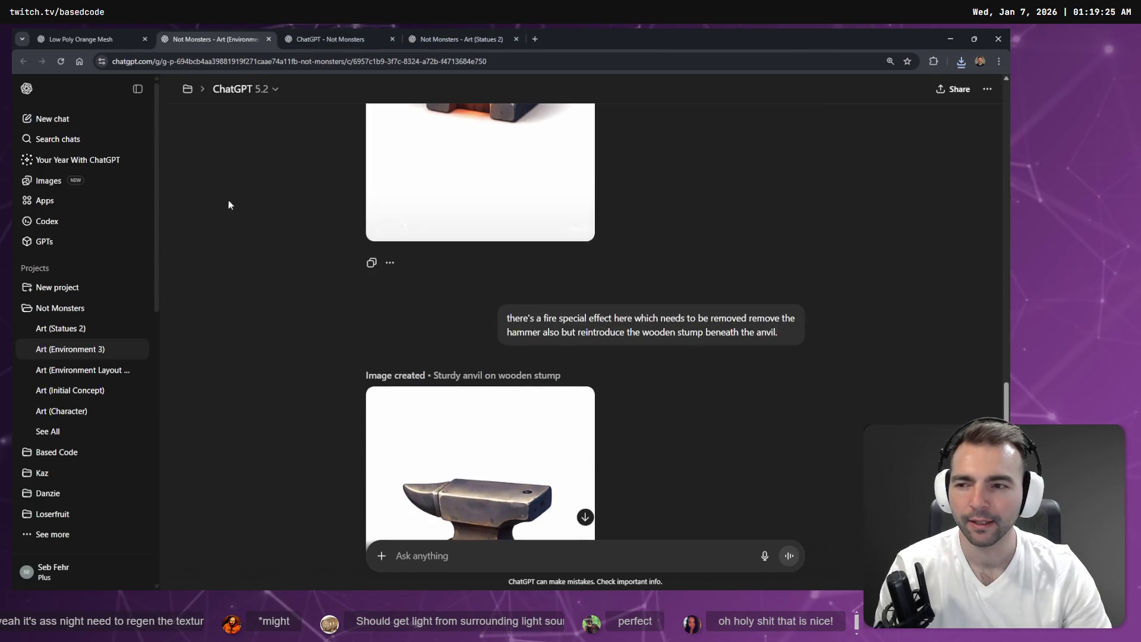
left_click(48, 181)
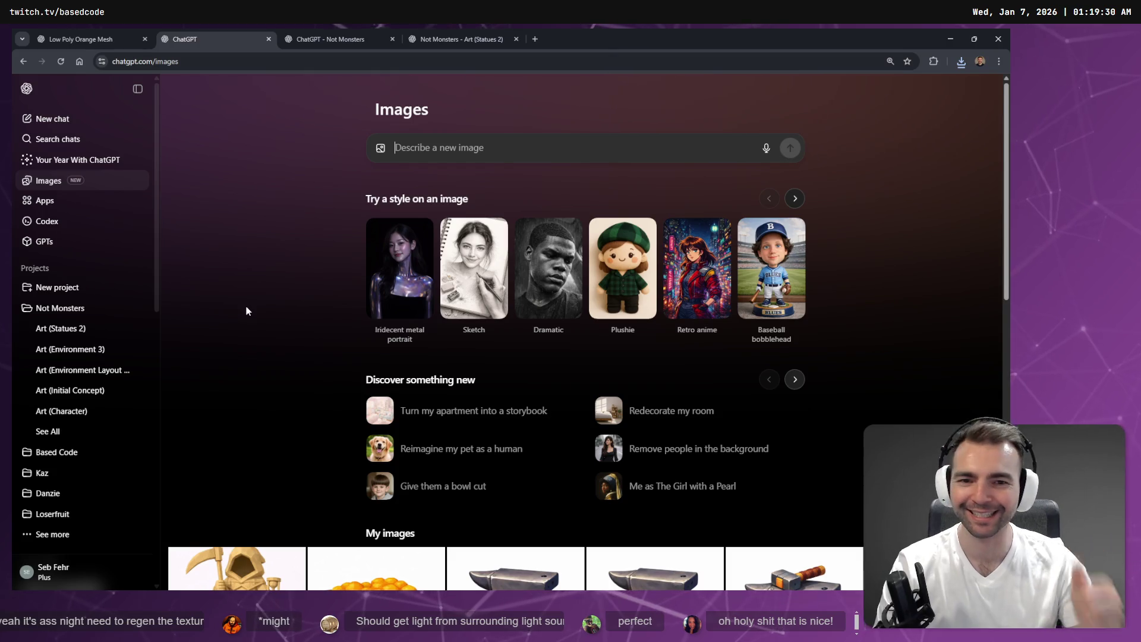
Step: Open the anvil on wooden stump image and dictate a request to regenerate it unlit as a modelling reference
scroll(247, 310, "down", 4)
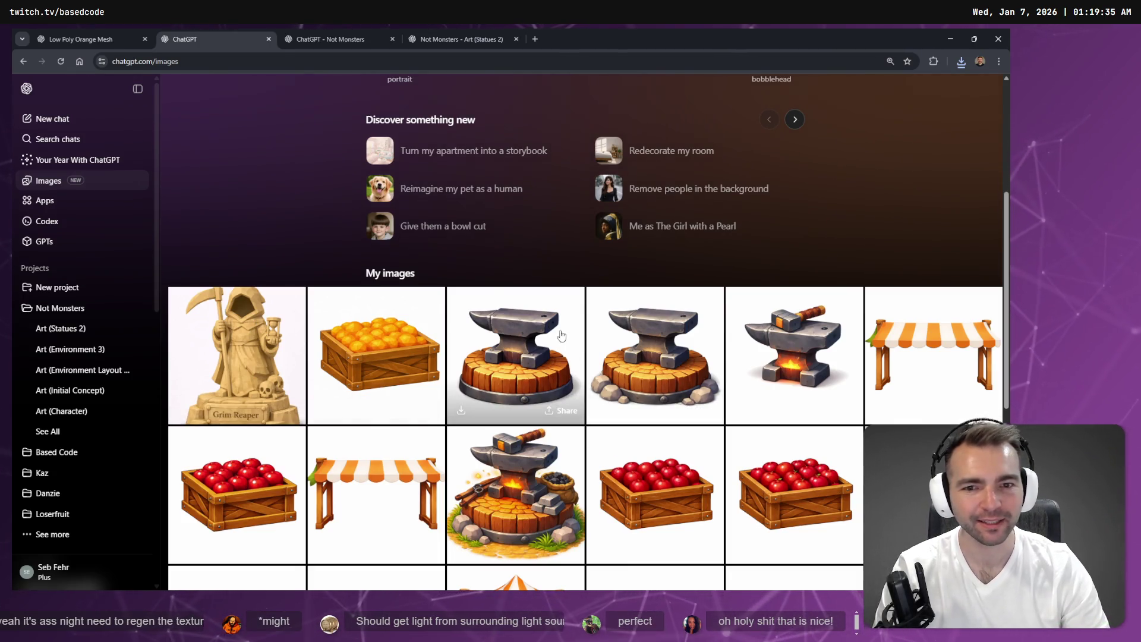
left_click(512, 324)
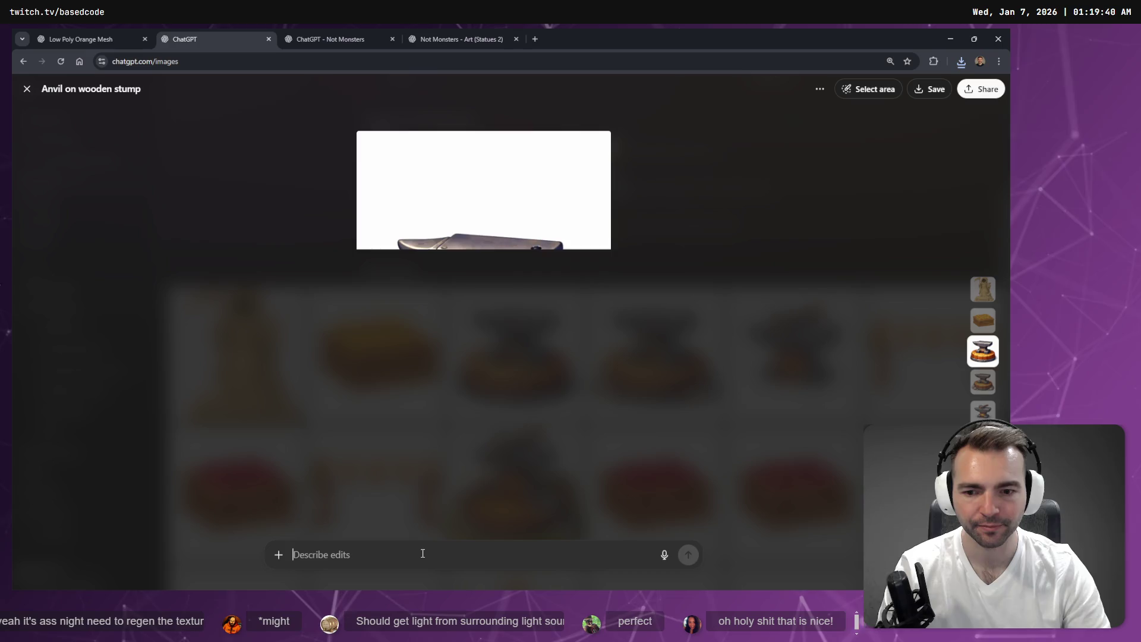
key("super+h")
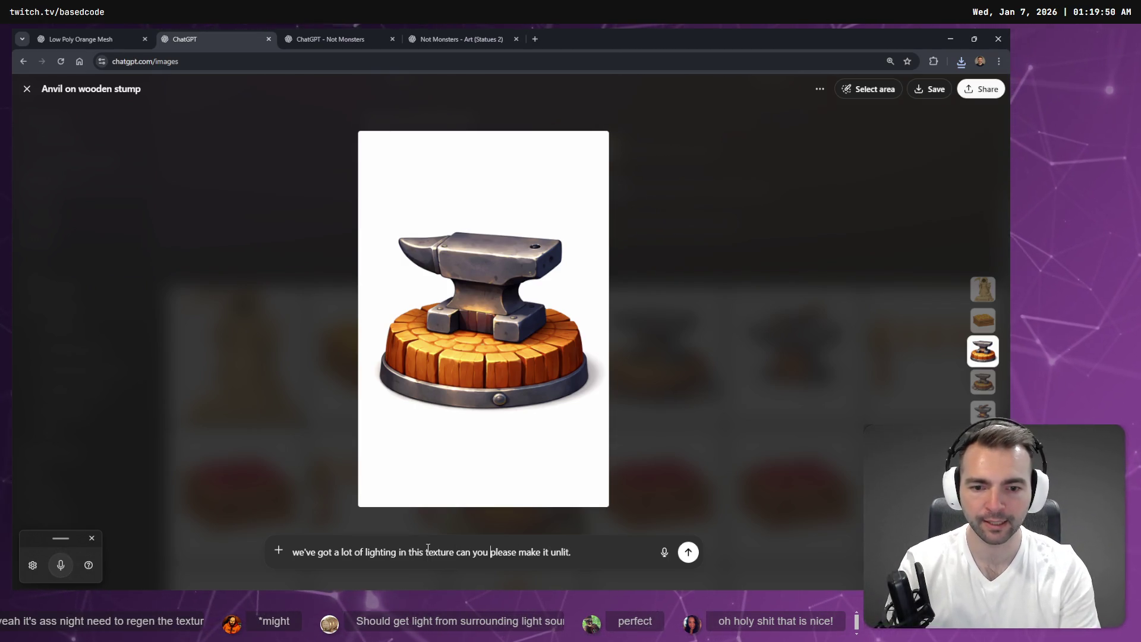
key("End")
key("ctrl+shift+Left")
key("ctrl+shift+Left")
key("ctrl+shift+Left")
key("ctrl+shift+Right")
key("ctrl+shift+Right")
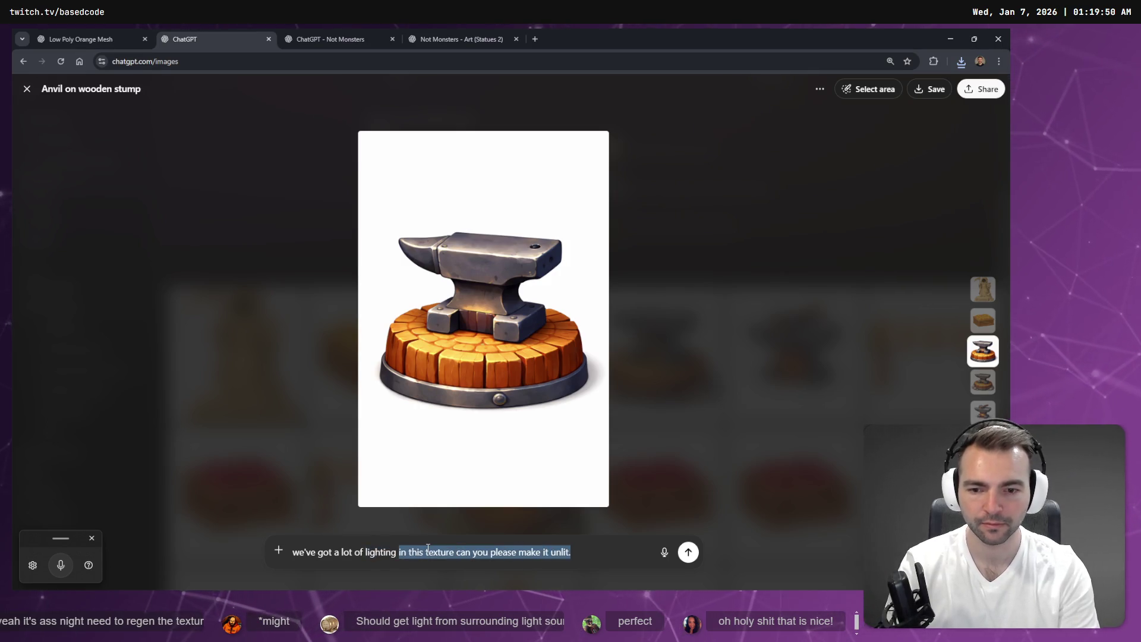
key("super+h")
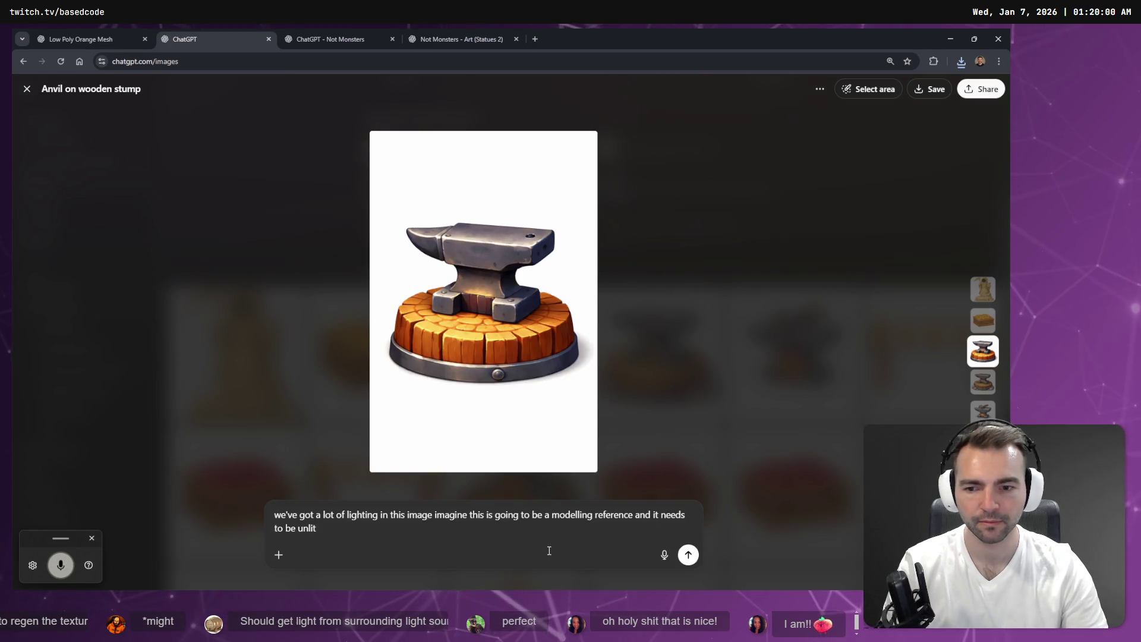
key("Return")
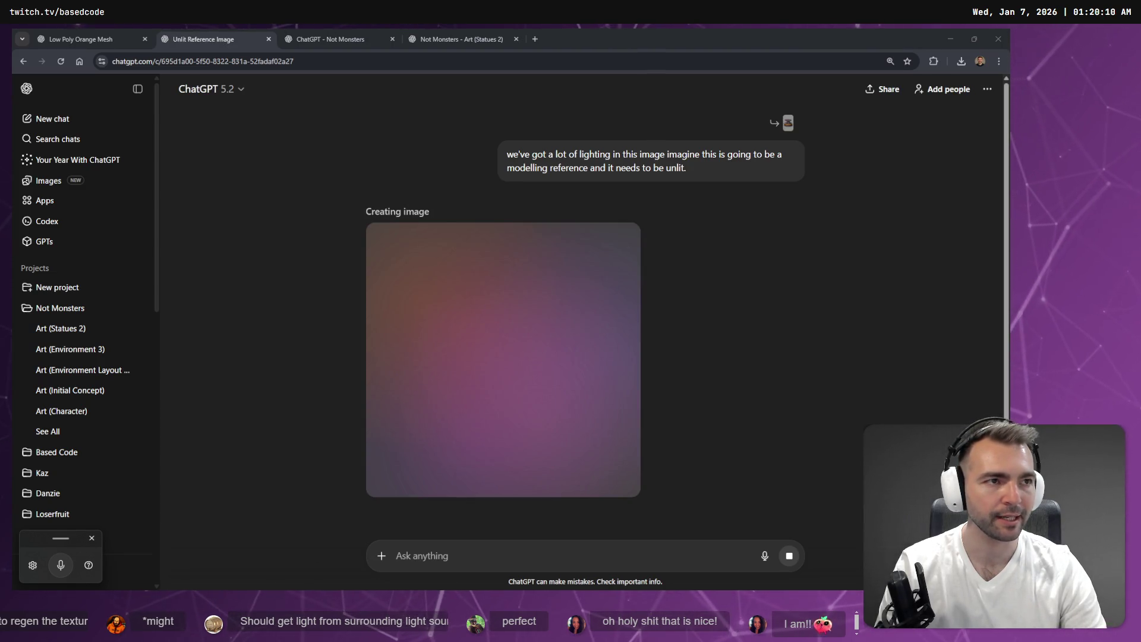
key("alt+Tab")
Step: Orbit the Grim Reaper 3D statue, first textured and then as a plain untextured model
mouse_move(551, 441)
left_mouse_down()
mouse_move(512, 419)
mouse_move(497, 428)
mouse_move(731, 441)
mouse_move(611, 426)
mouse_move(687, 402)
mouse_move(591, 404)
left_mouse_up()
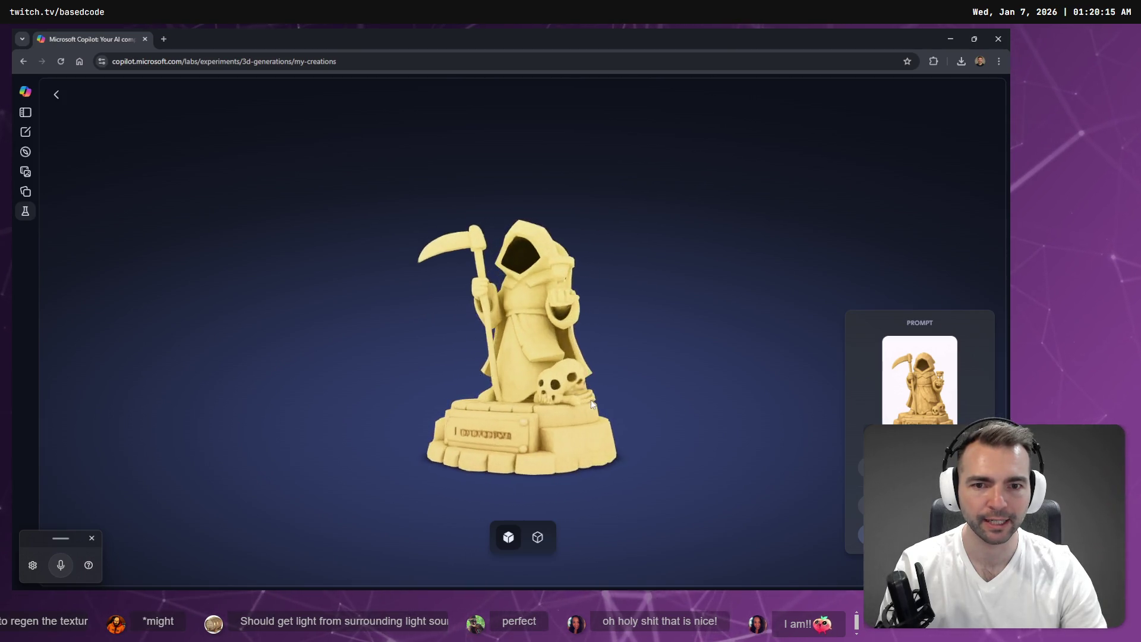
left_click(538, 537)
mouse_move(538, 429)
left_mouse_down()
mouse_move(657, 410)
mouse_move(589, 406)
mouse_move(603, 390)
mouse_move(465, 384)
mouse_move(618, 409)
left_mouse_up()
key("alt+Tab")
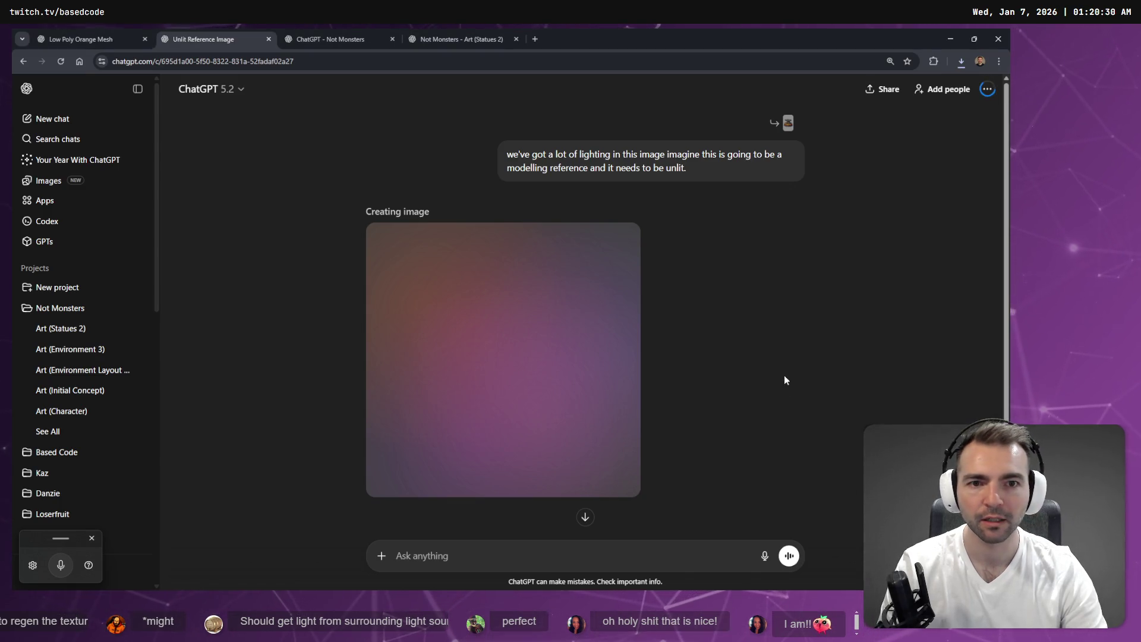
Step: Watch the unlit anvil image render in ChatGPT, then bring up Godot's Anvil.tscn scene
scroll(783, 376, "down", 1)
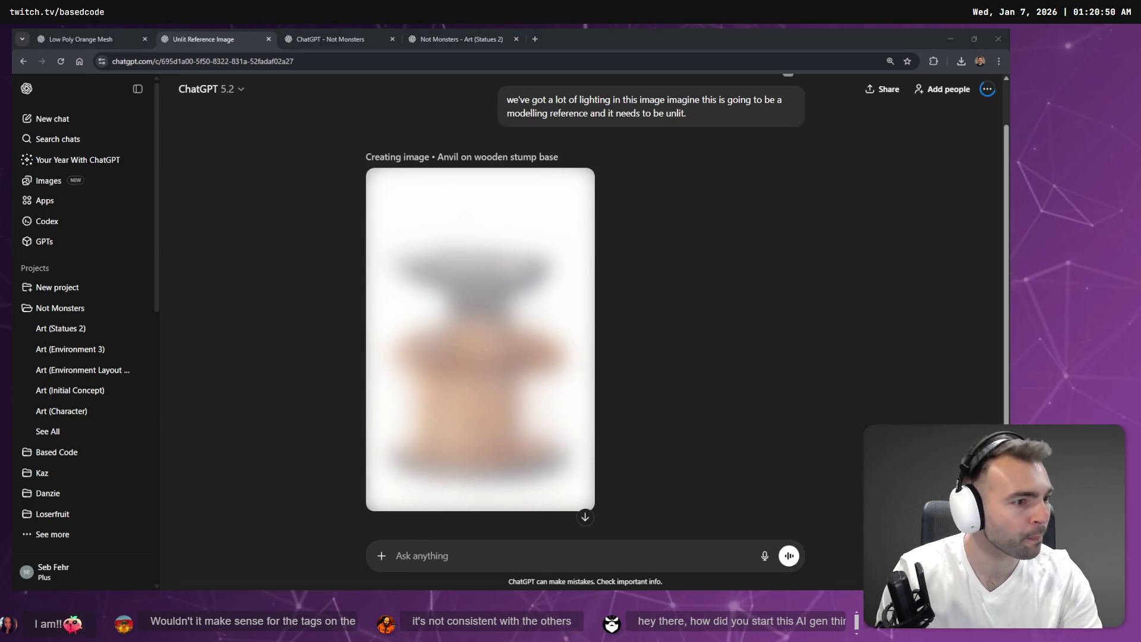
key("alt+Tab")
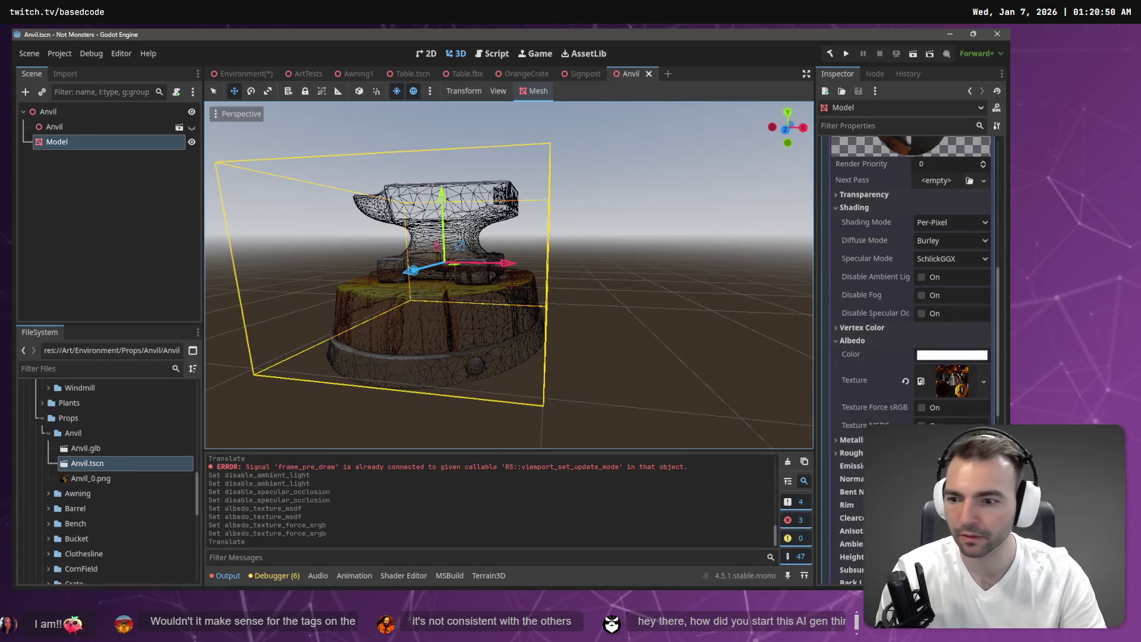
Step: Create a new f8photo folder inside the Statues folder in Godot's FileSystem
left_click(48, 432)
scroll(53, 452, "down", 10)
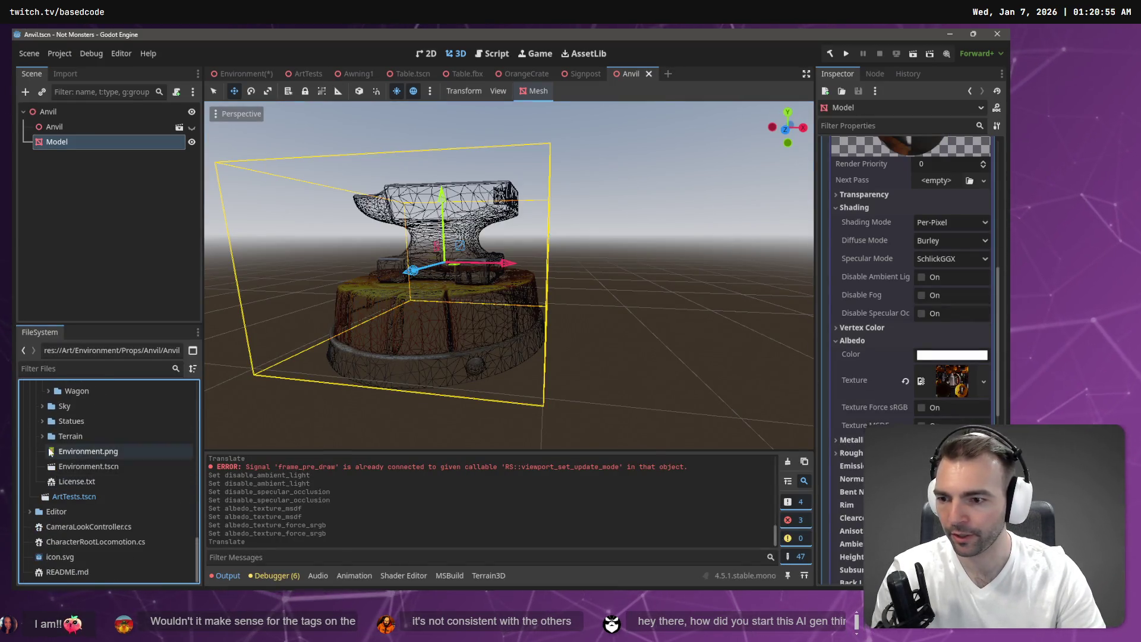
left_click(65, 420)
left_click(42, 421)
right_click(74, 420)
mouse_move(151, 369)
left_click(224, 371)
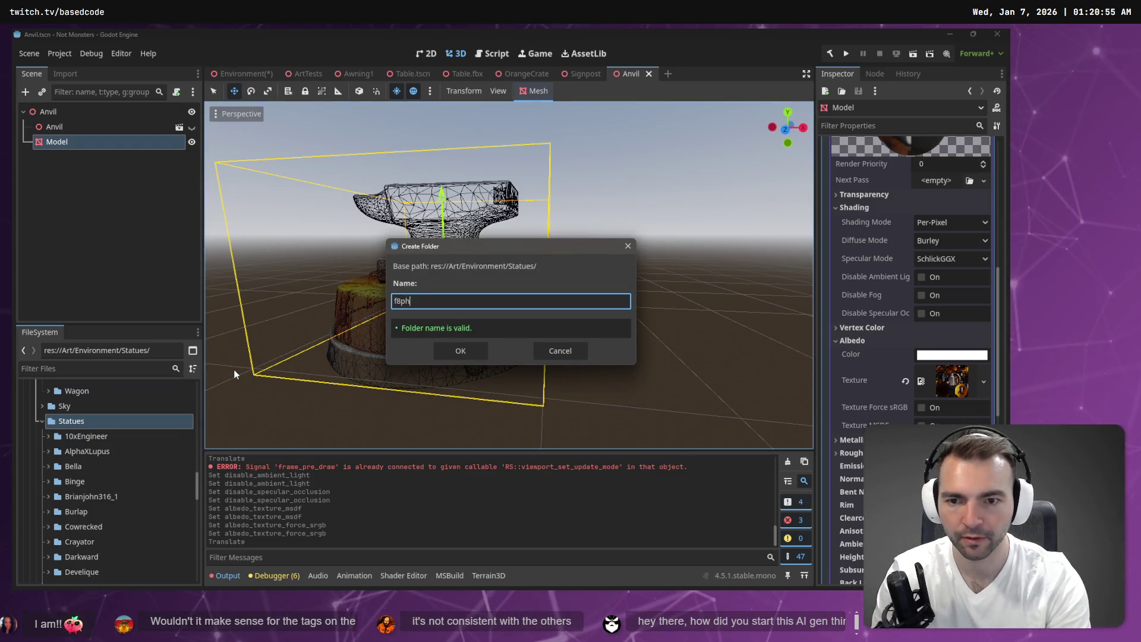
type("hoto")
key("Return")
Step: Check the imported f8photo_0.png, then switch to the Environment town scene
scroll(95, 475, "down", 3)
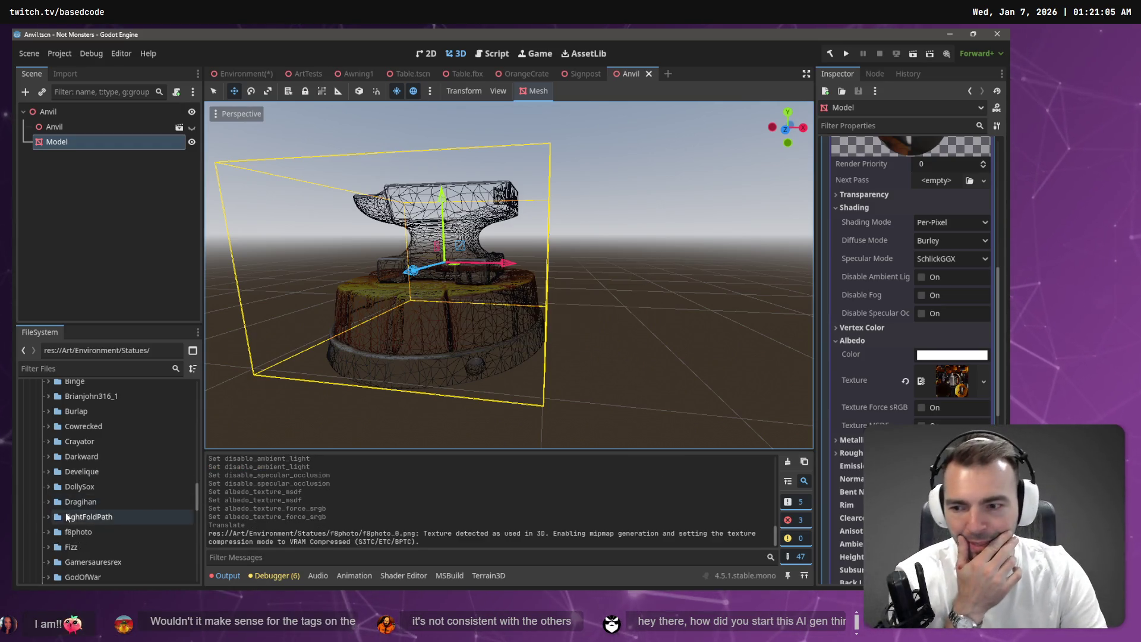
scroll(117, 540, "down", 1)
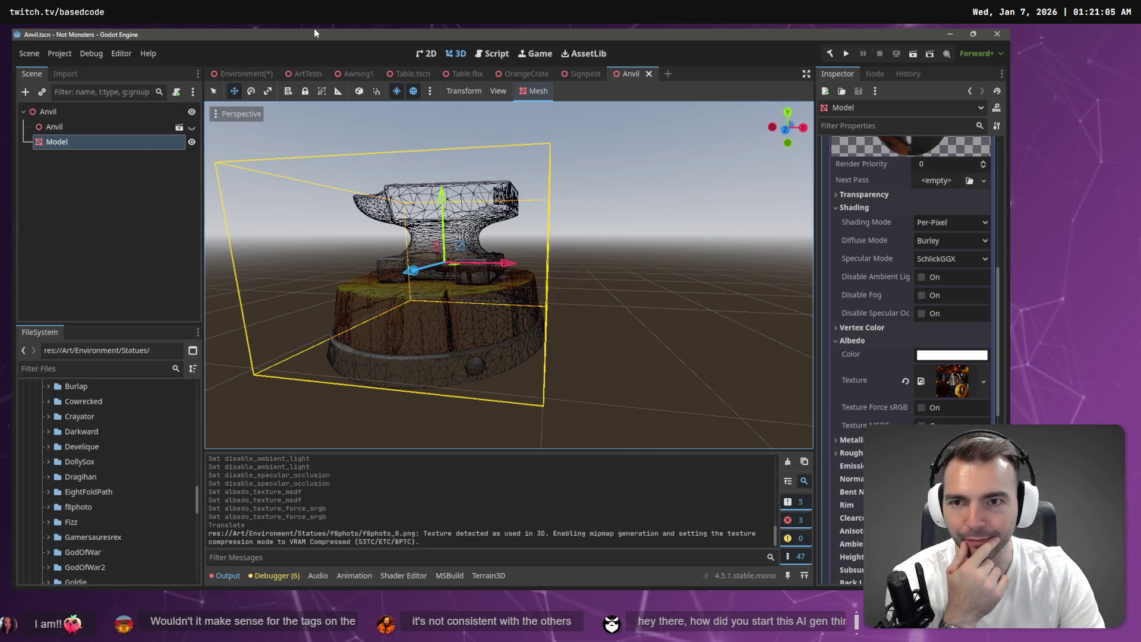
left_click(242, 73)
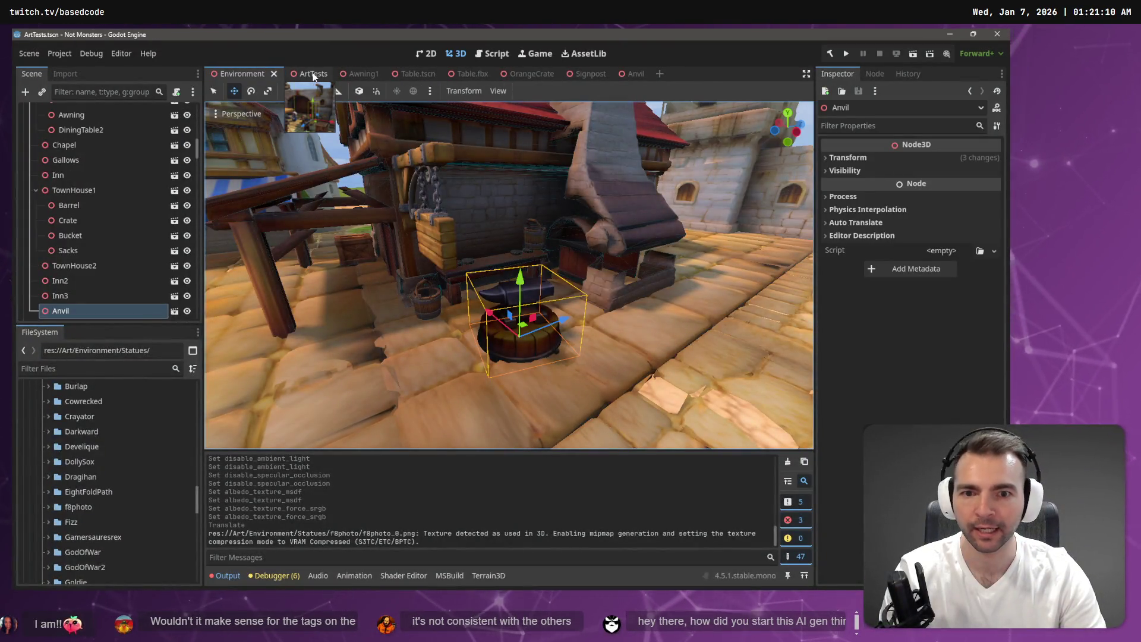
Step: In the ArtTests scene, fly the view to the statues in front of the wooden fence
left_click(314, 74)
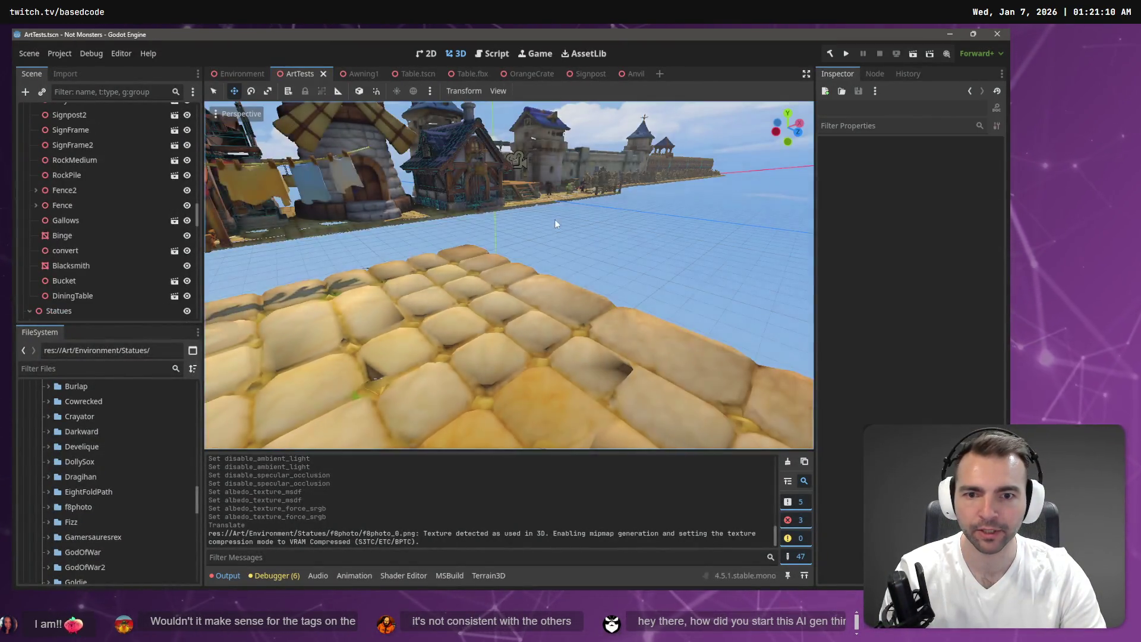
key("w")
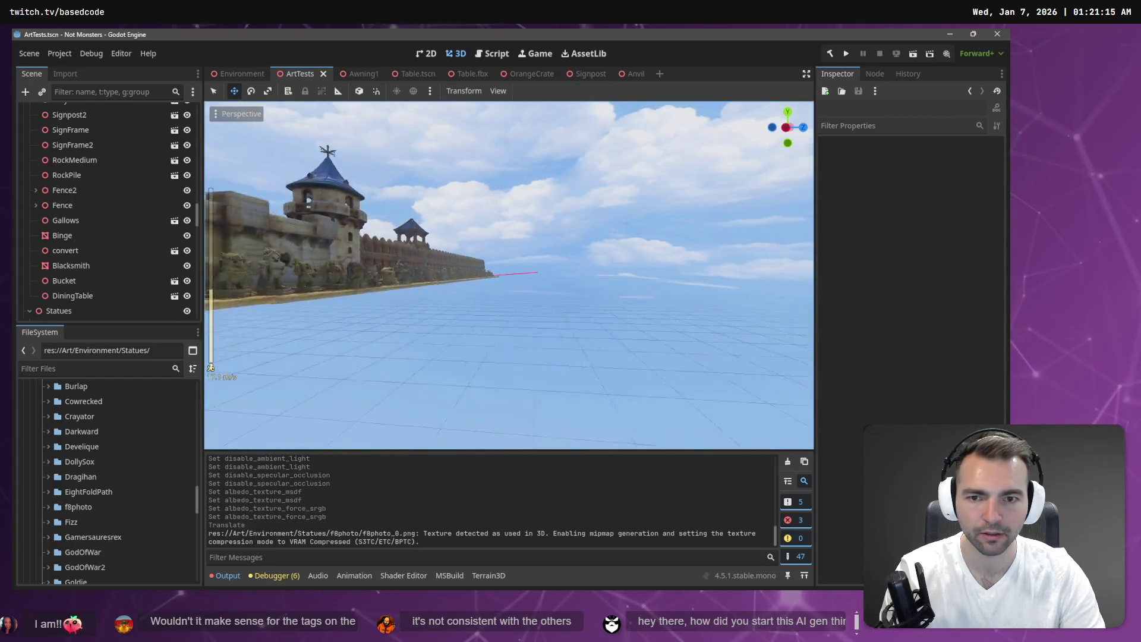
key("w")
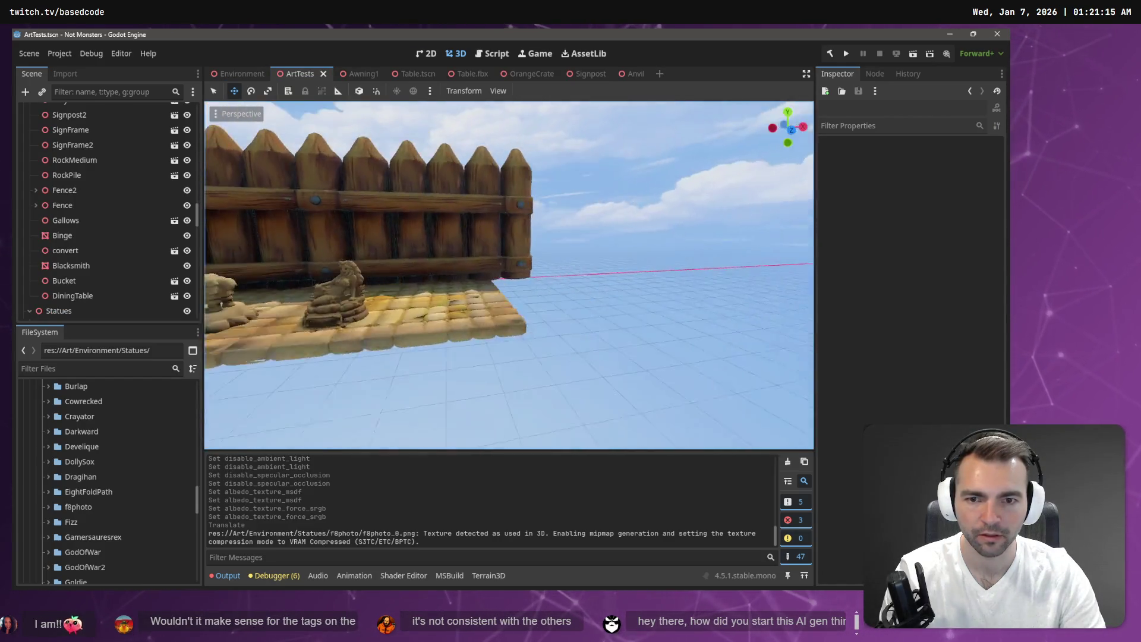
key("s")
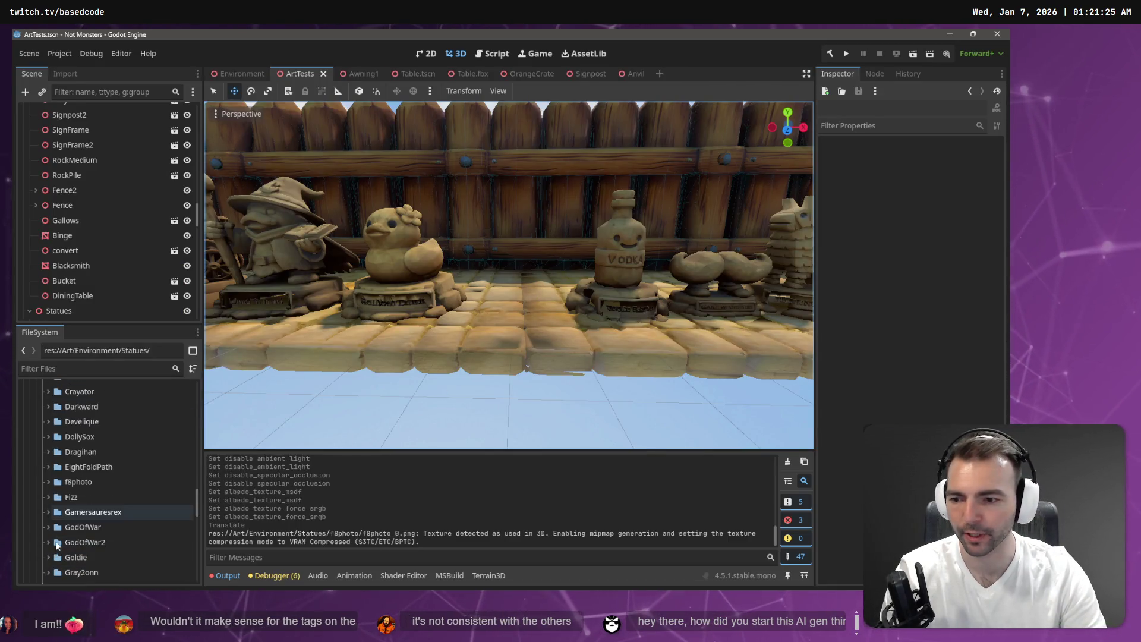
Step: Expand the f8photo folder and drag f8photo.glb into the scene among the statues
scroll(56, 559, "down", 3)
scroll(56, 555, "down", 6)
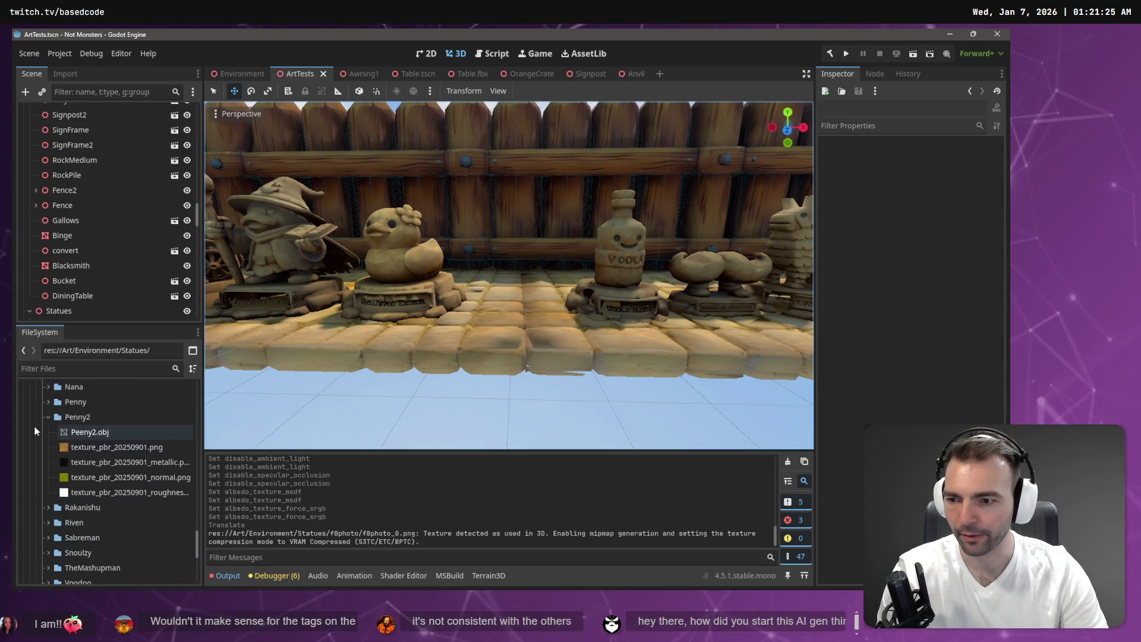
scroll(57, 436, "down", 10)
scroll(67, 455, "up", 8)
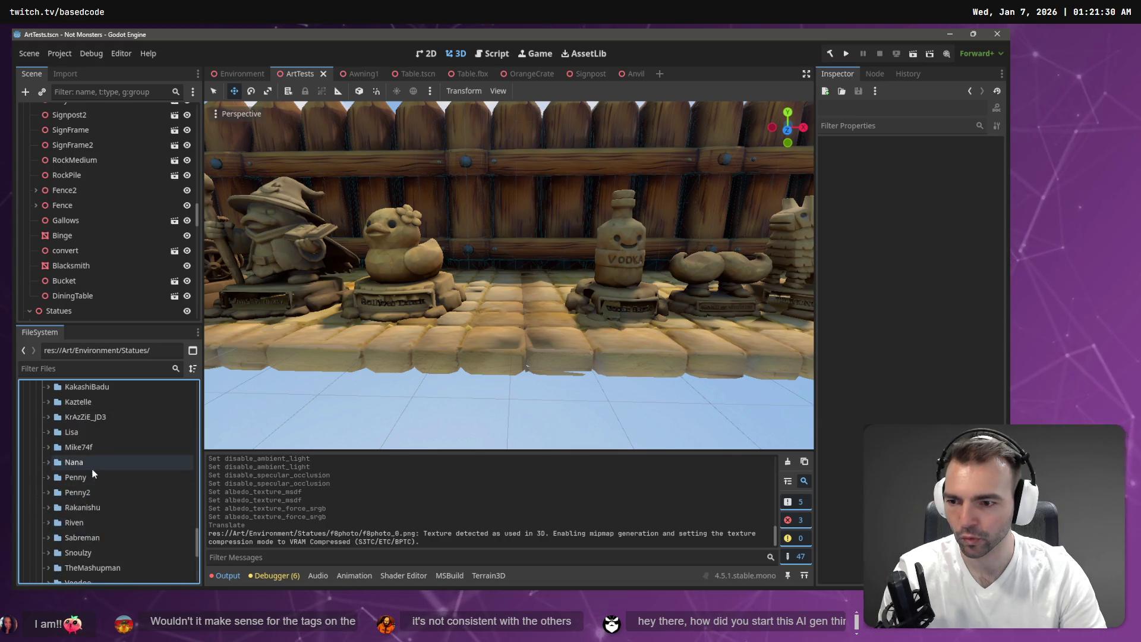
scroll(84, 469, "up", 3)
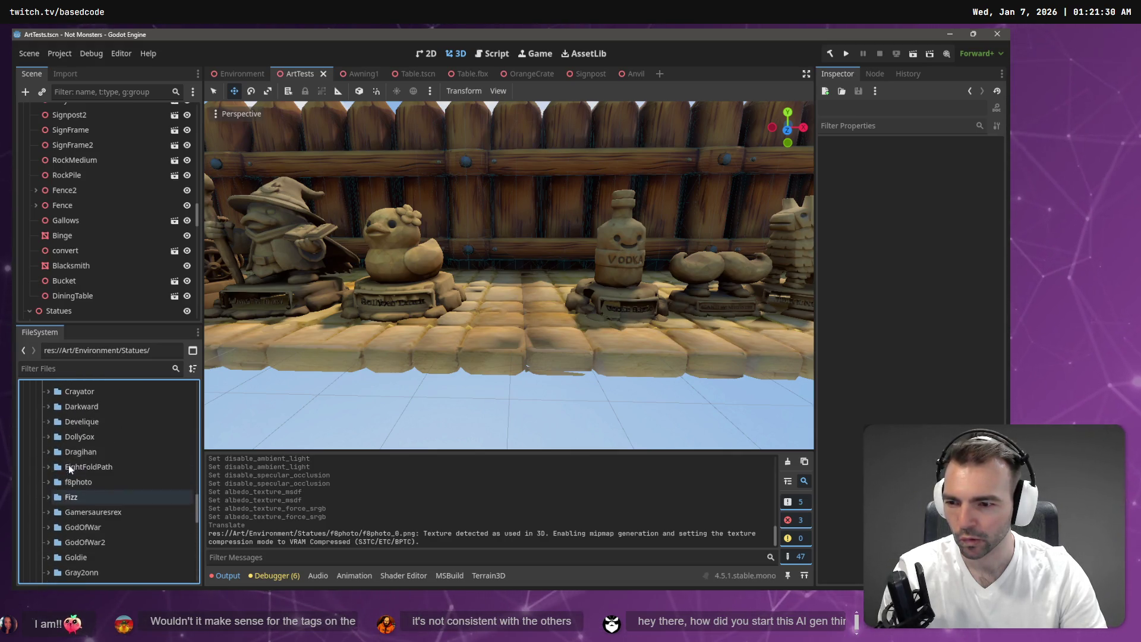
left_click(47, 482)
mouse_move(89, 497)
left_mouse_down()
mouse_move(83, 511)
mouse_move(333, 410)
mouse_move(525, 308)
mouse_move(515, 307)
left_mouse_up()
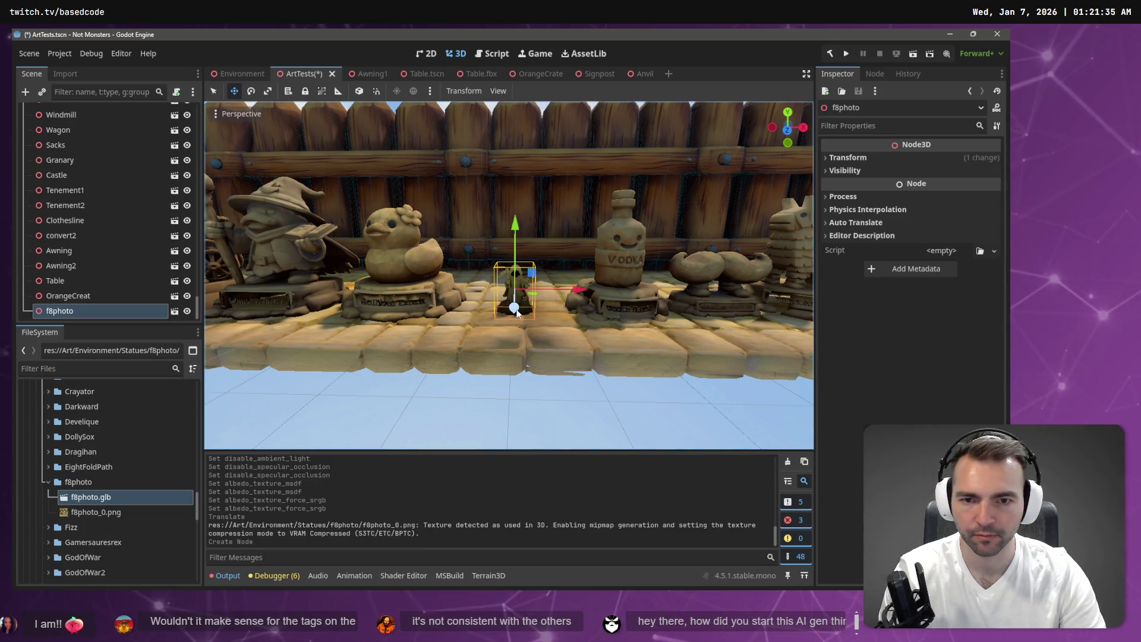
left_click(58, 74)
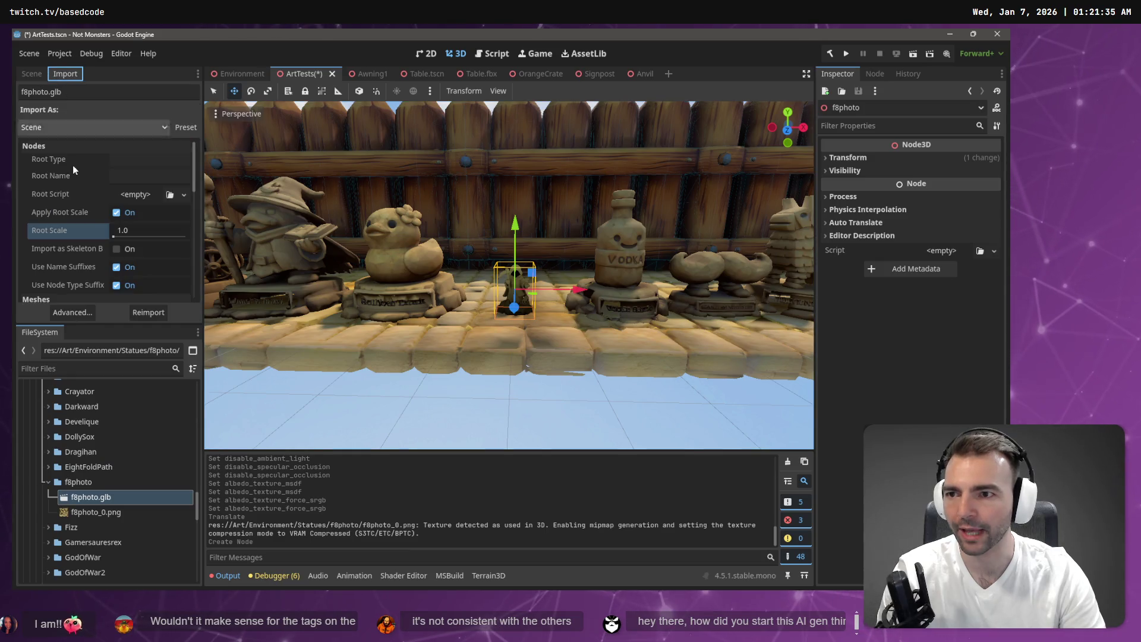
Step: Reimport f8photo.glb at root scale 3.0 and raise the statue onto the walkway
left_click(141, 233)
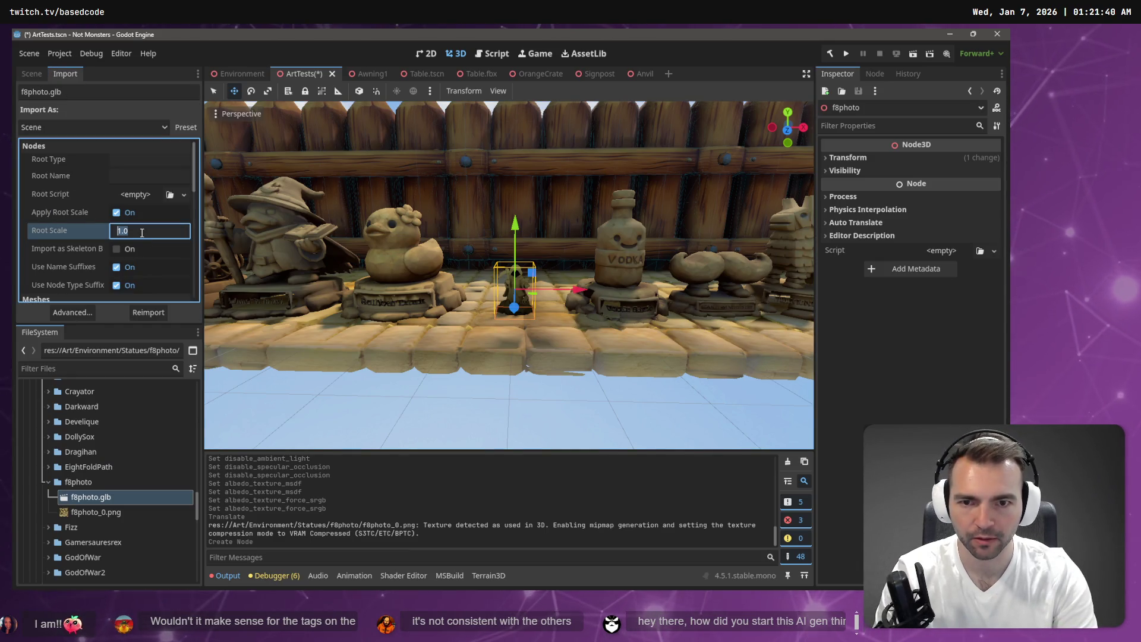
type("3")
key("Return")
left_click(147, 312)
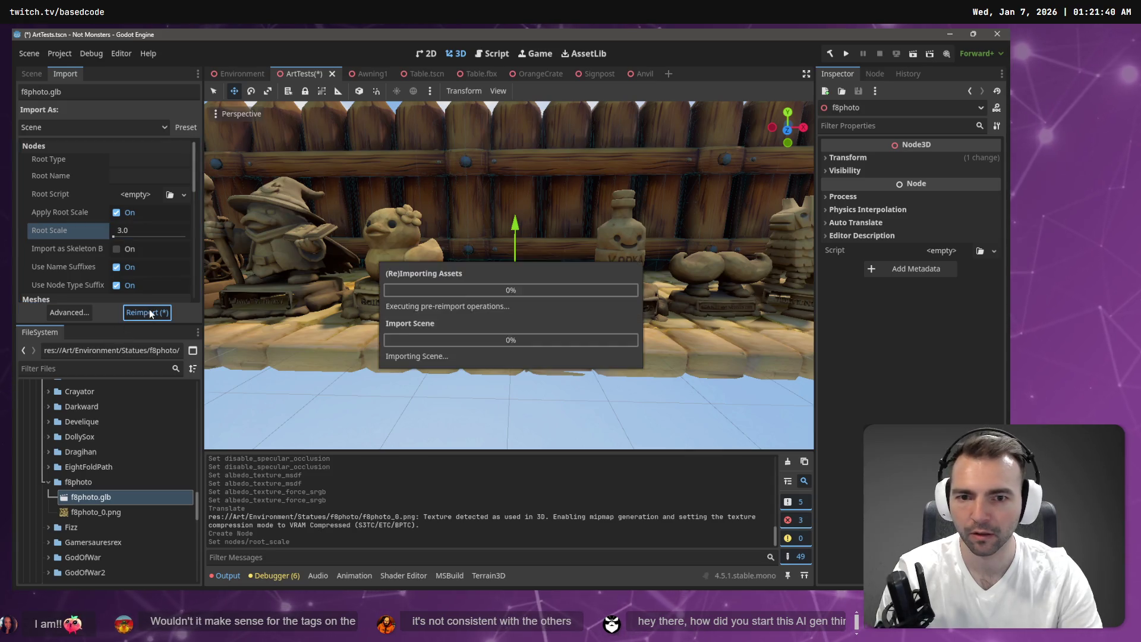
left_click_drag(515, 229, 525, 174)
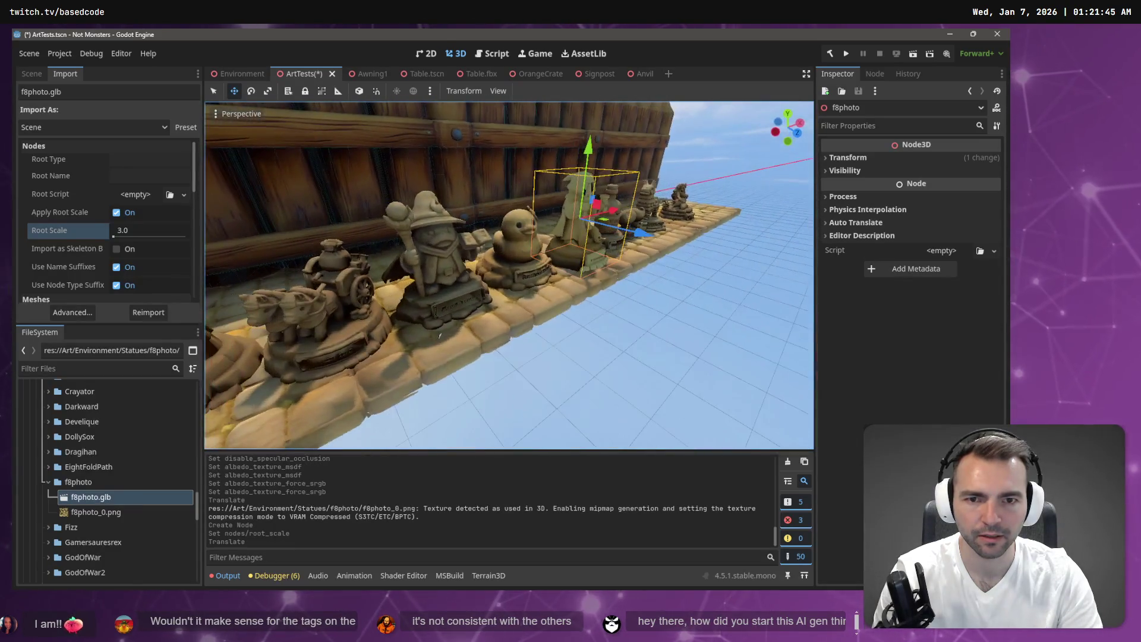
left_click(720, 180)
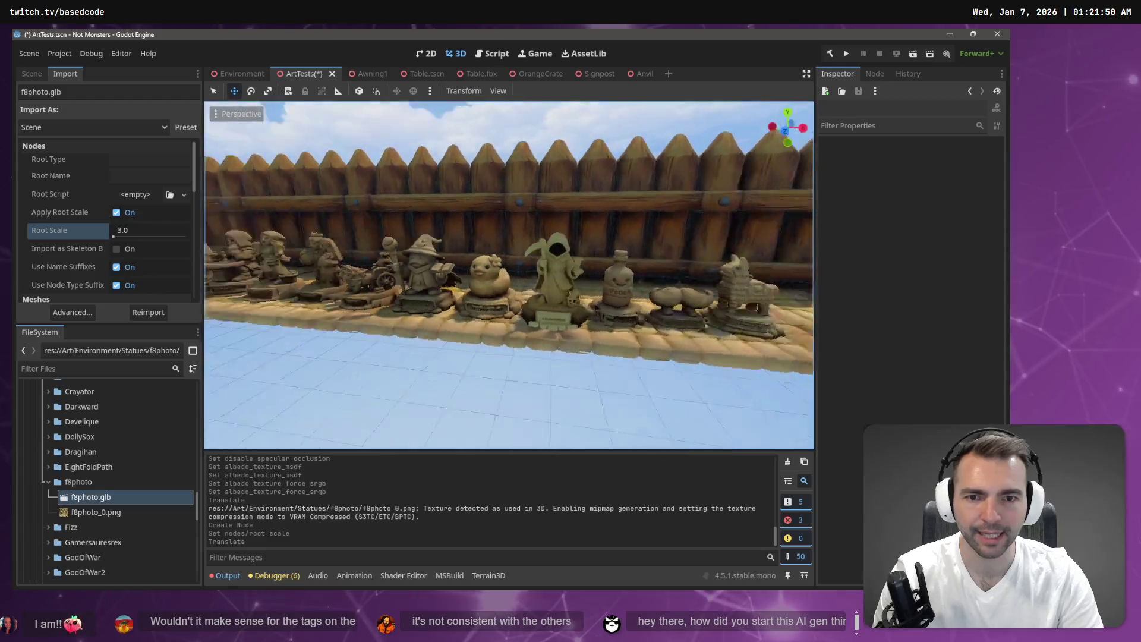
Step: Look around the walkway, then select the f8photo statue and delete its node
key("q")
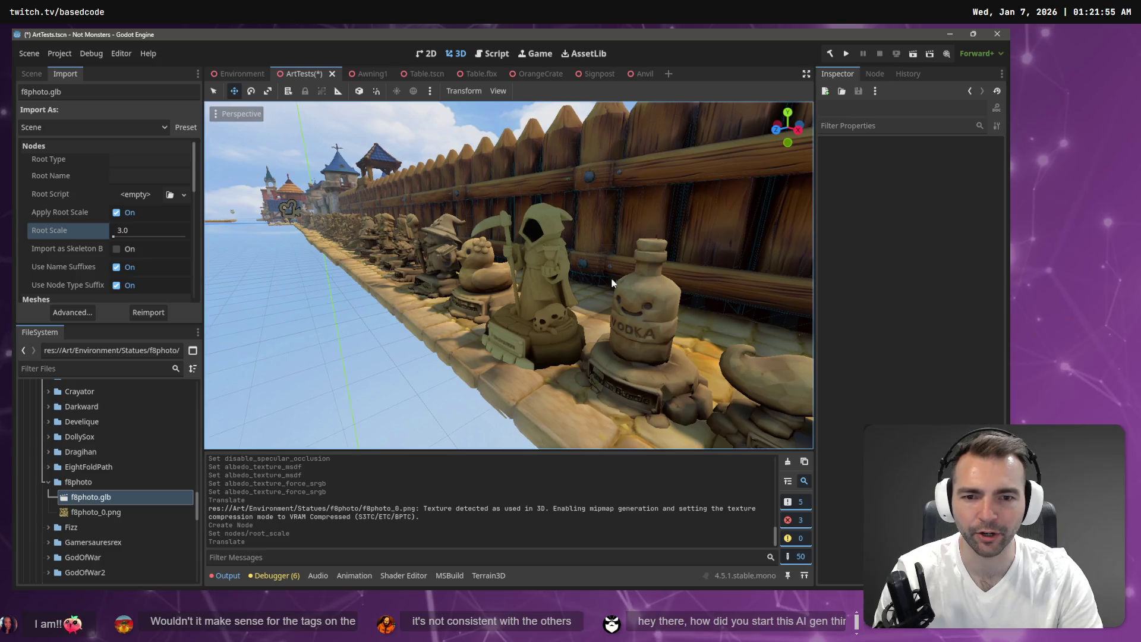
left_click(524, 357)
key("Delete")
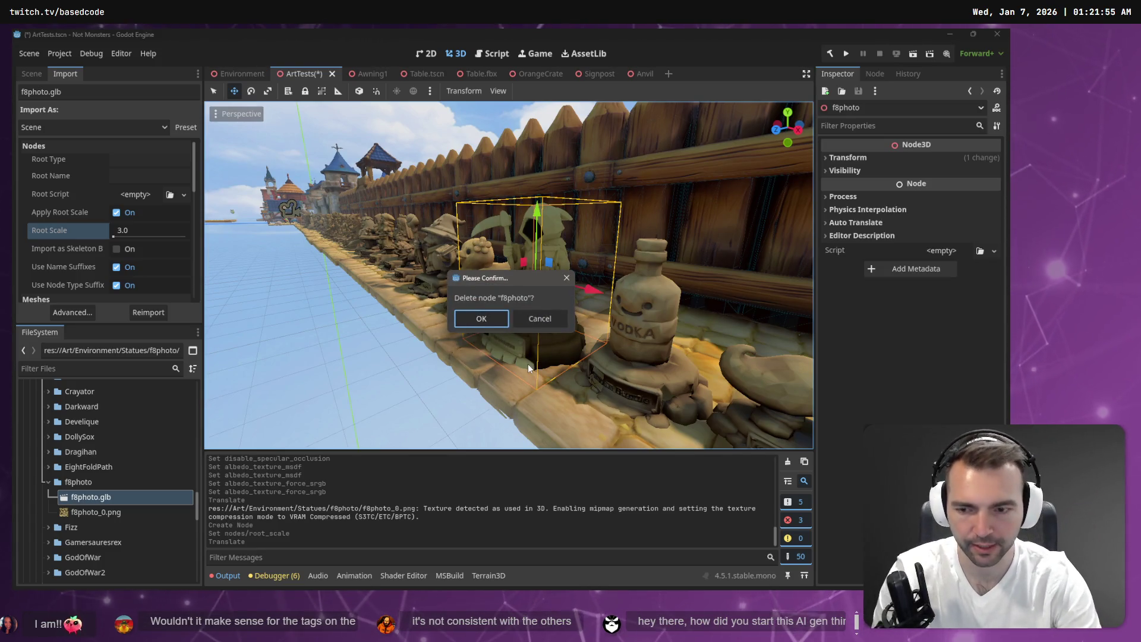
Step: Delete the f8photo statue node and remove f8photo.glb and f8photo_0.png from the project
key("Return")
left_click(137, 513)
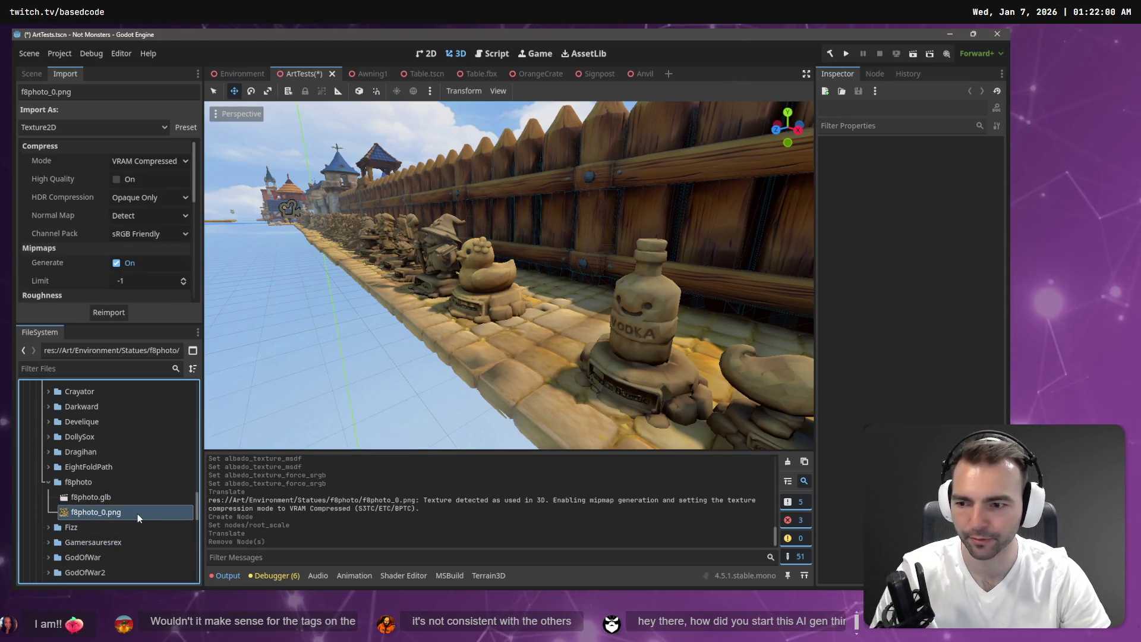
left_click(130, 496, "ctrl")
key("Delete")
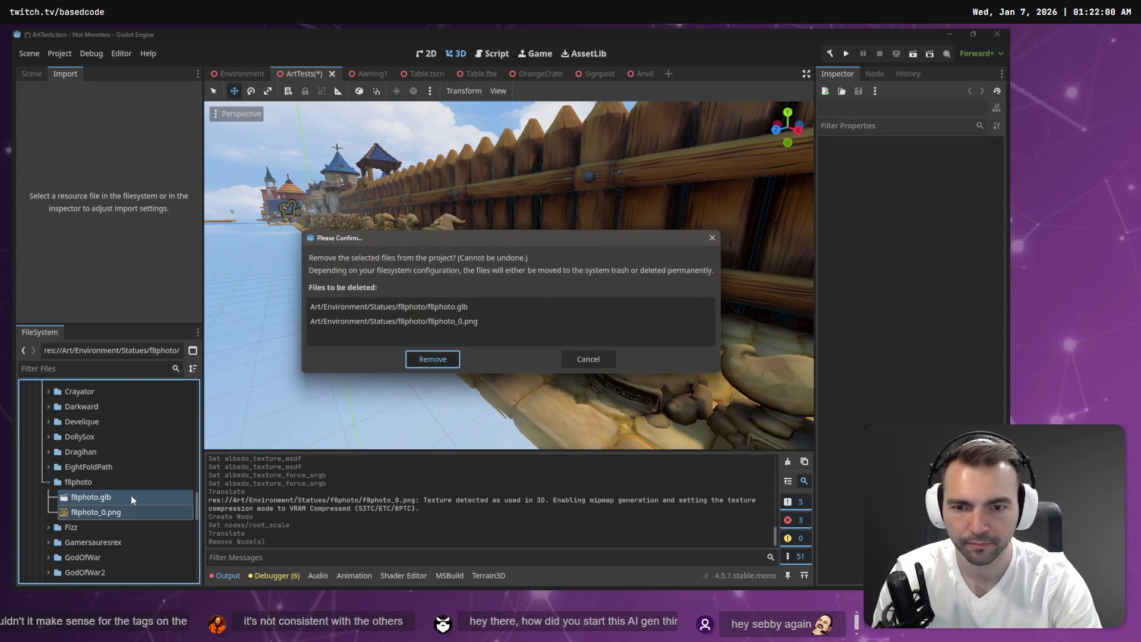
key("Return")
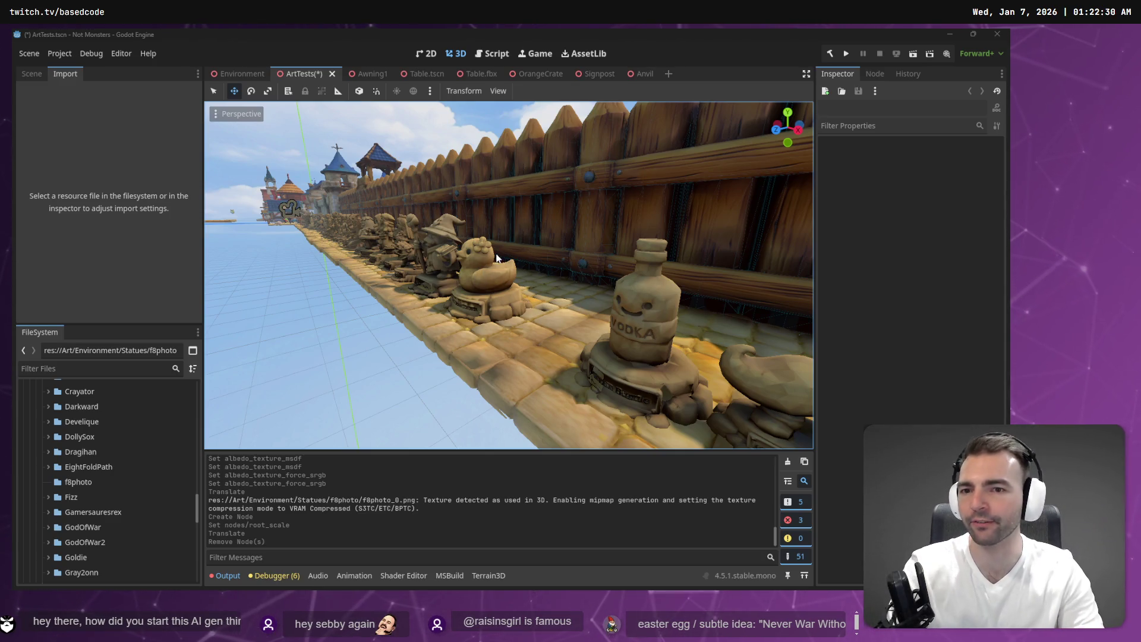
mouse_move(463, 306)
left_mouse_down()
mouse_move(368, 318)
mouse_move(468, 320)
left_mouse_up()
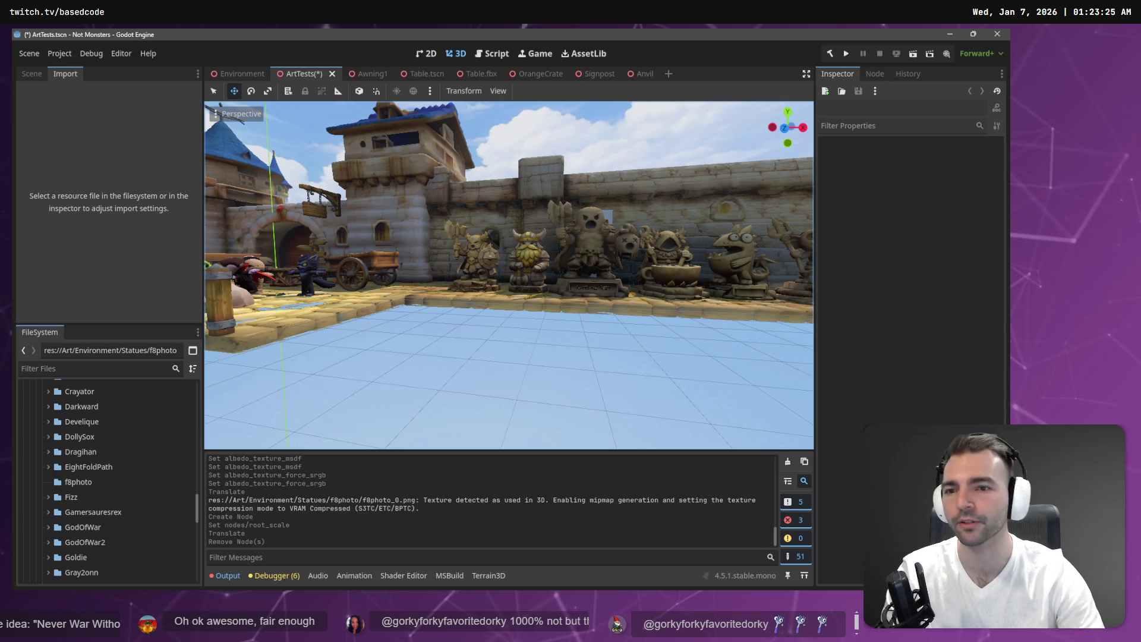
key("w")
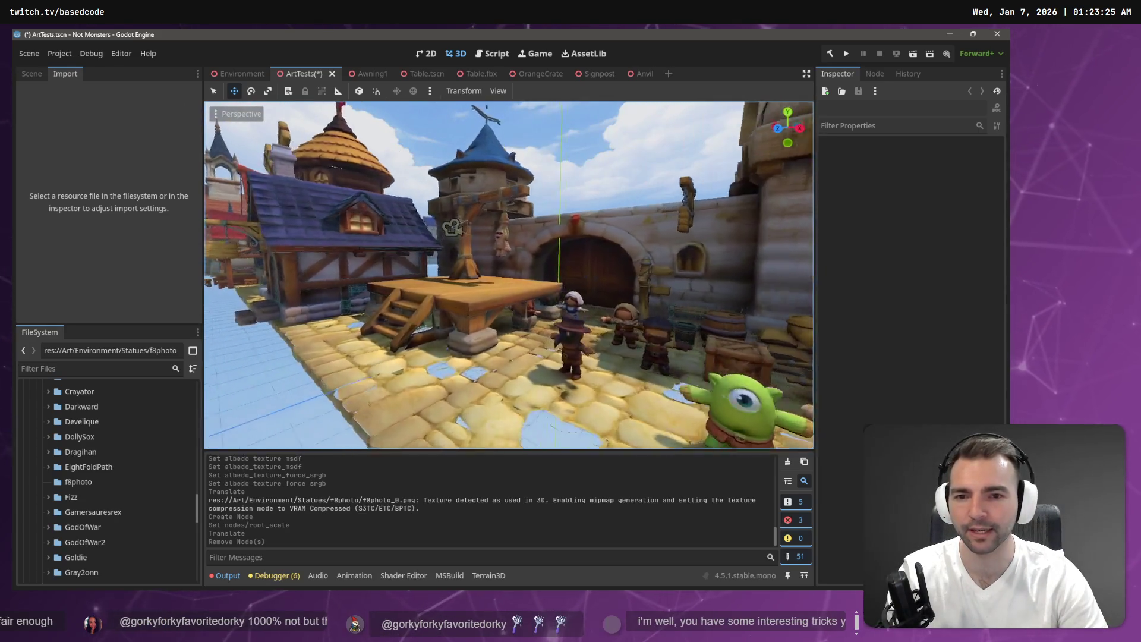
key("s")
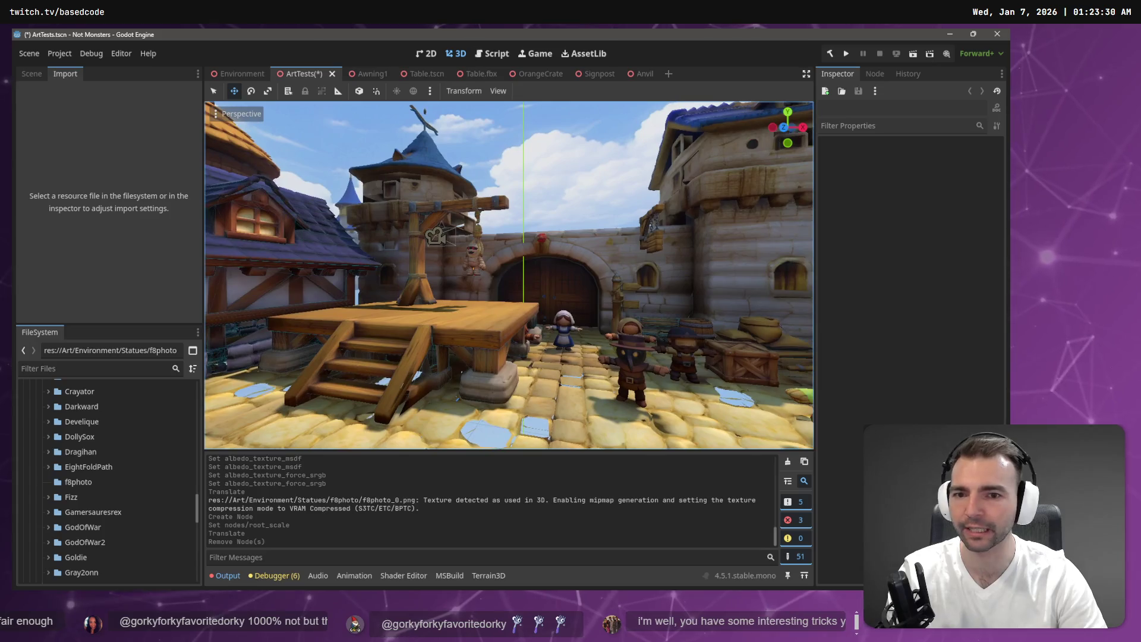
key("w")
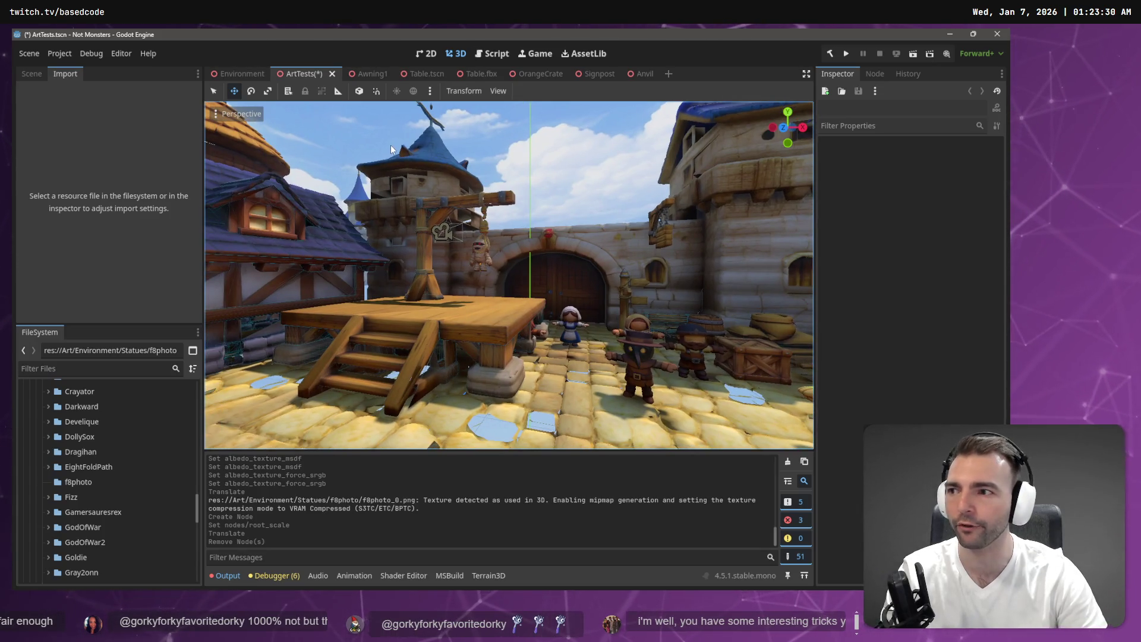
key("a")
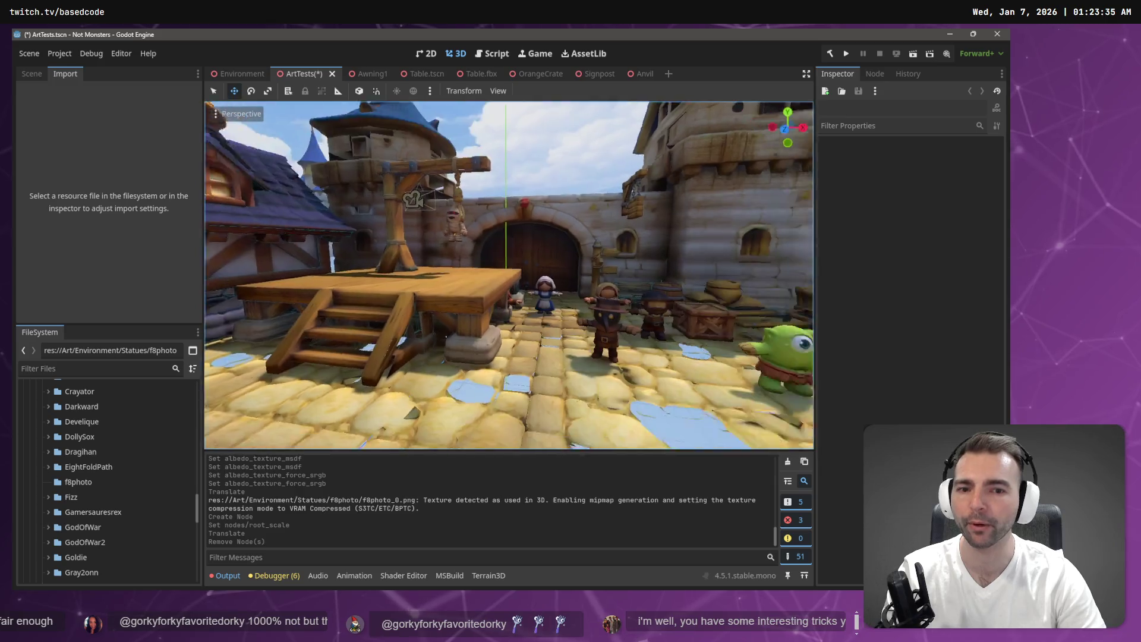
key("s")
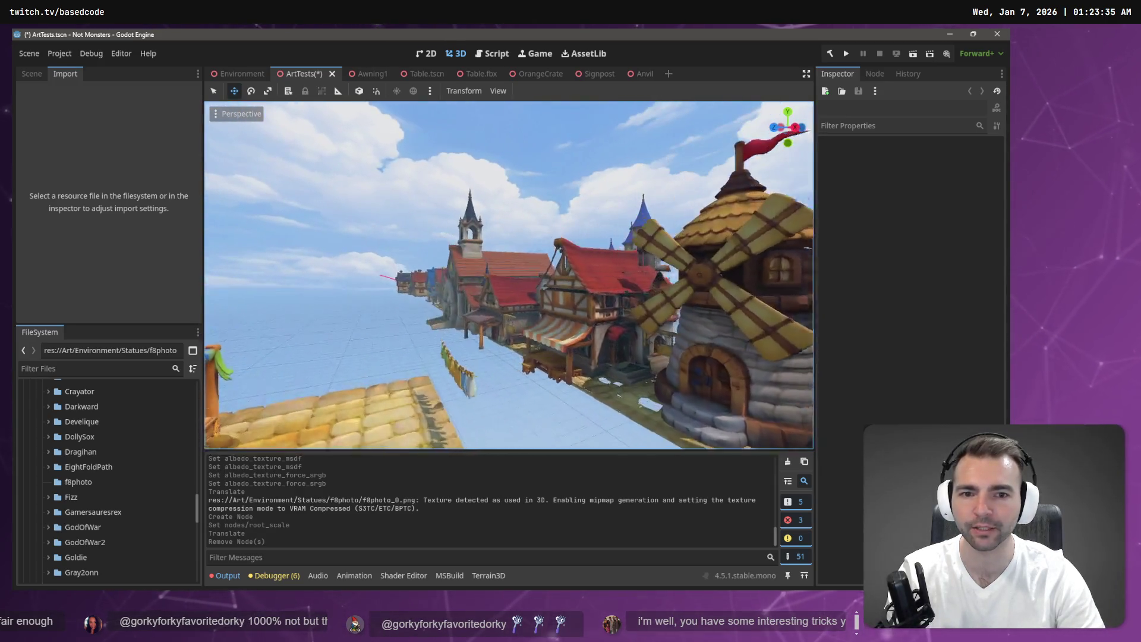
key("w")
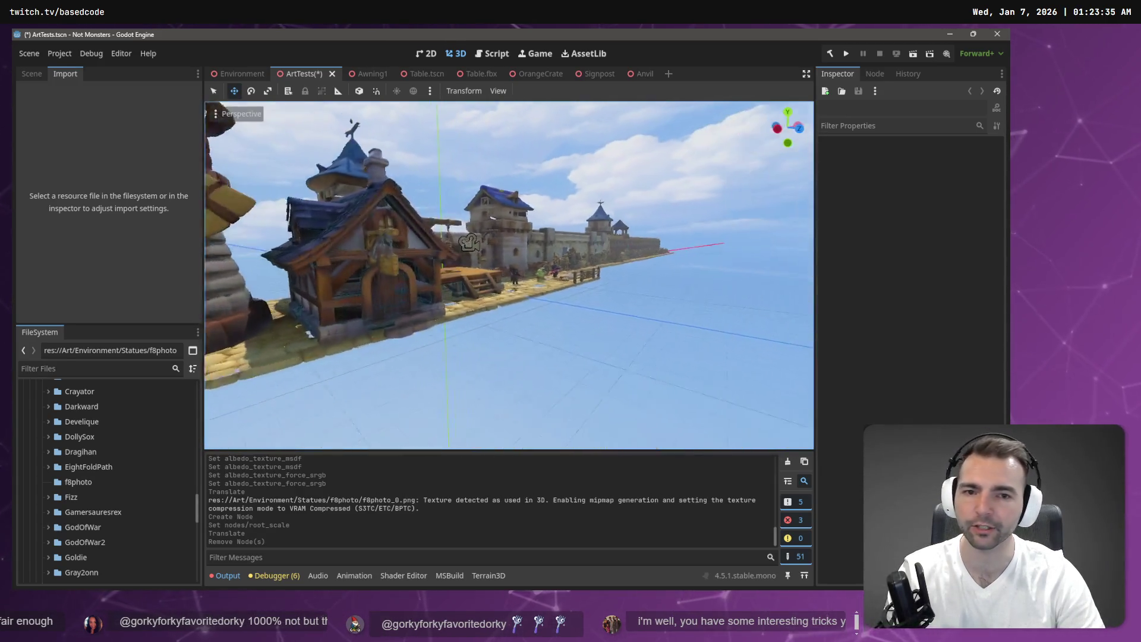
key("a")
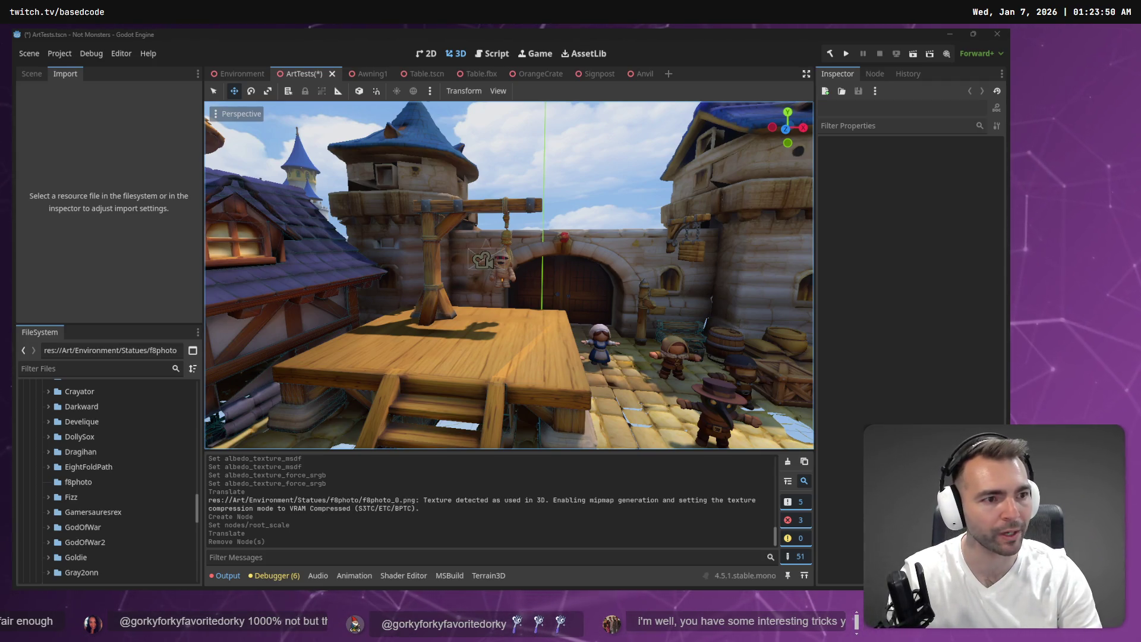
key("alt+Tab")
Step: Pan and zoom the tldraw board to frame the Not Monsters key art
scroll(438, 318, "down", 10)
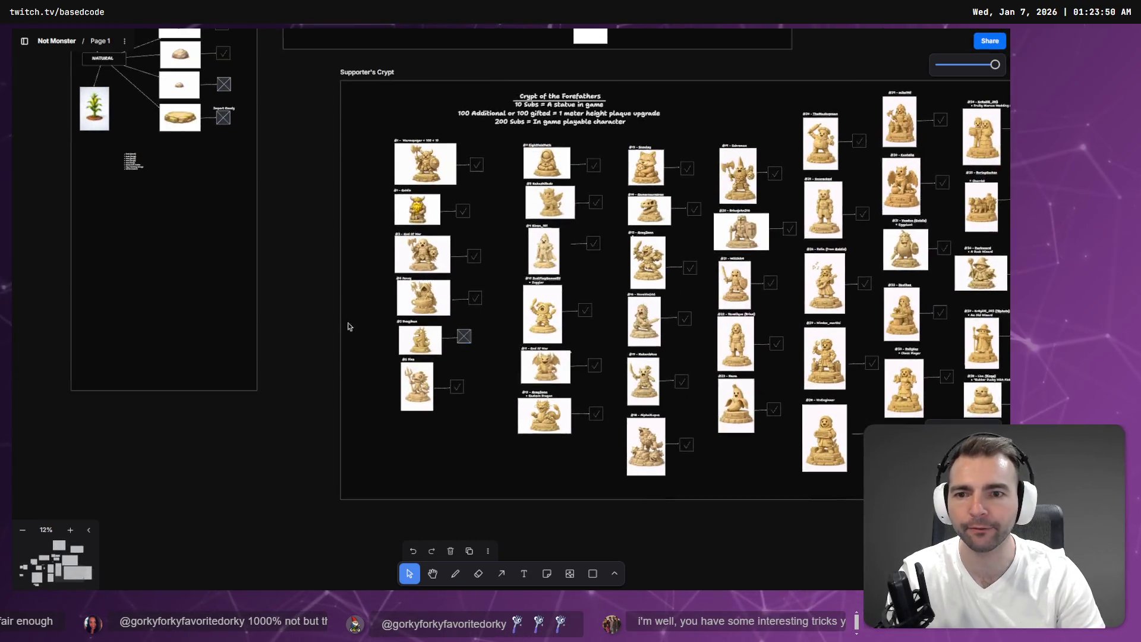
scroll(688, 425, "left", 10)
scroll(614, 389, "up", 5)
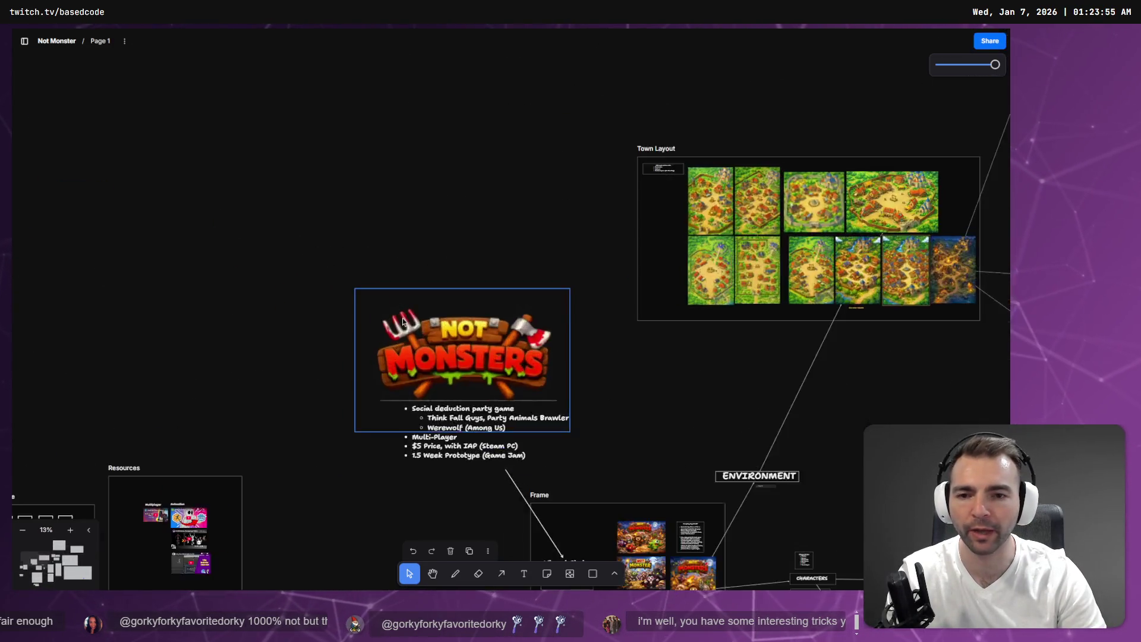
scroll(502, 376, "up", 2)
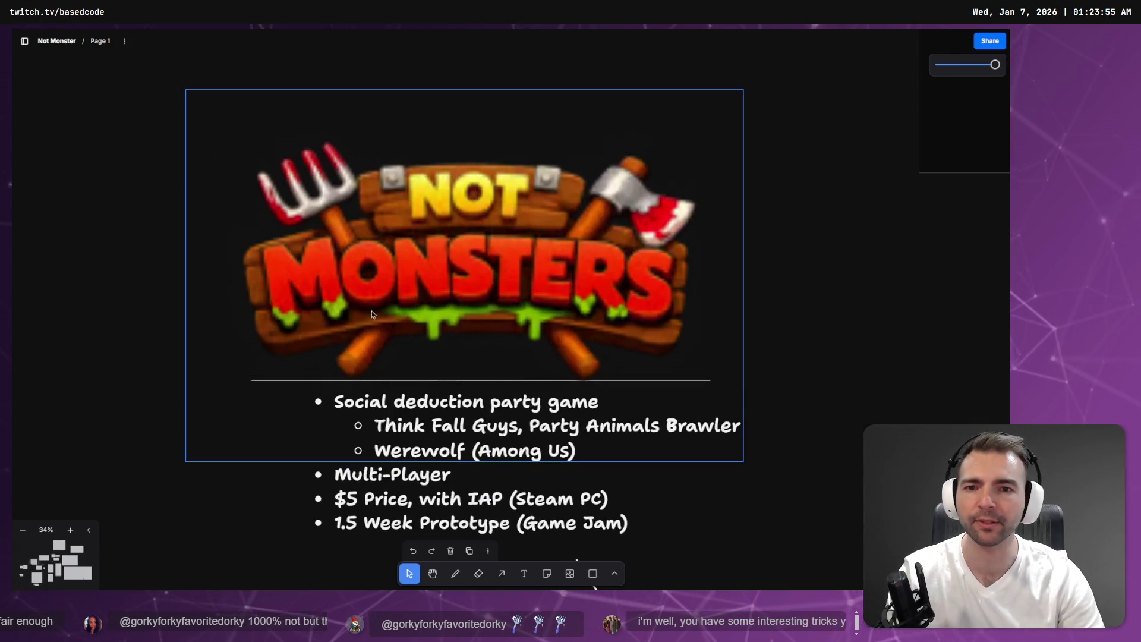
scroll(444, 344, "down", 5)
scroll(444, 345, "right", 5)
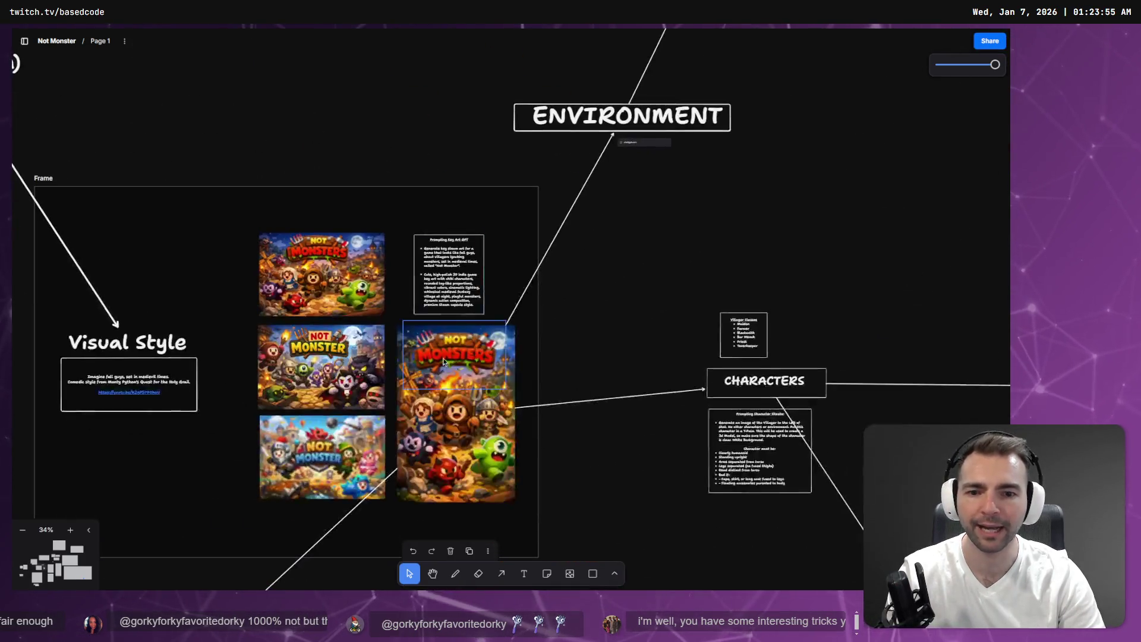
scroll(444, 346, "up", 5)
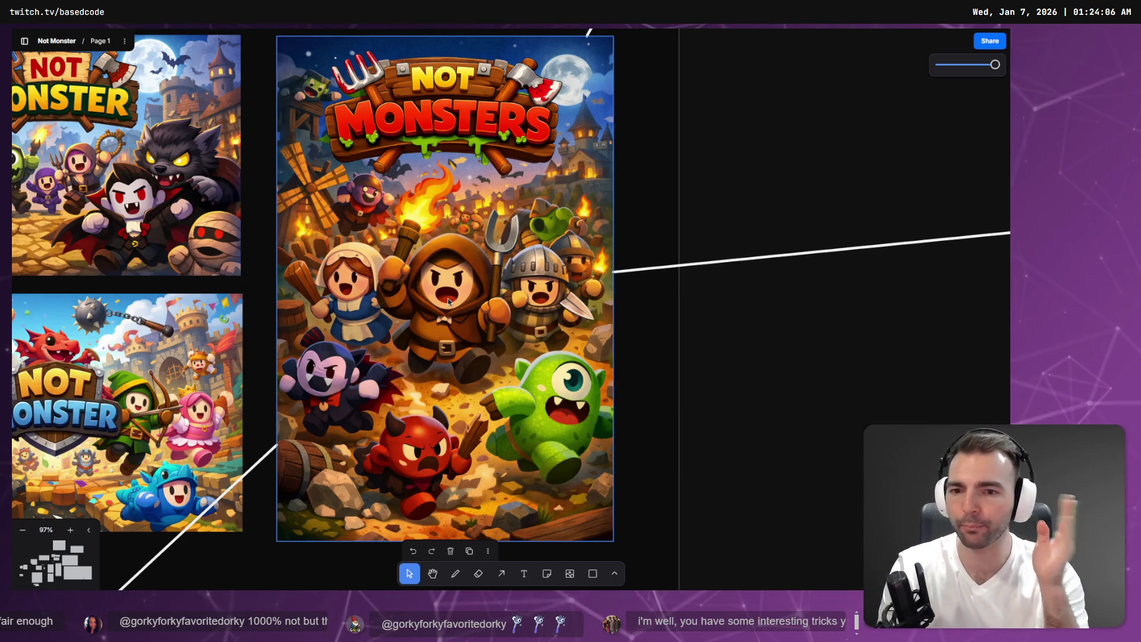
mouse_move(433, 288)
left_mouse_down()
mouse_move(750, 383)
mouse_move(834, 379)
left_mouse_up()
key("shift+2")
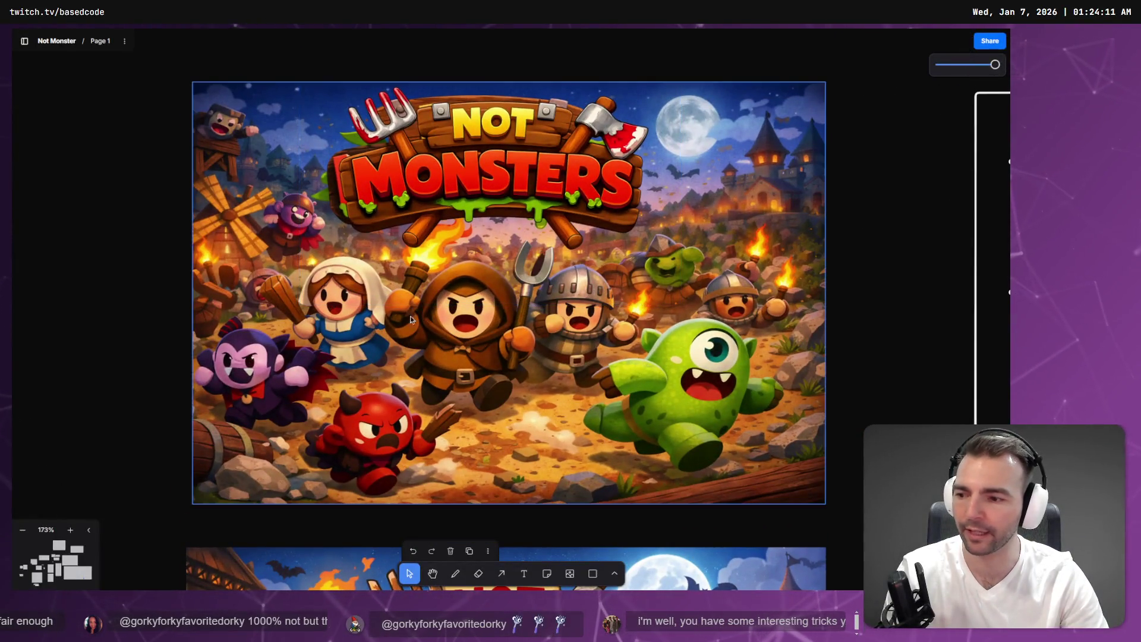
scroll(474, 339, "down", 5)
Step: Browse the Game Loop section and game screenshots, then switch back to the Godot editor
mouse_move(562, 417)
left_mouse_down()
mouse_move(650, 191)
mouse_move(516, 229)
mouse_move(323, 425)
mouse_move(624, 114)
left_mouse_up()
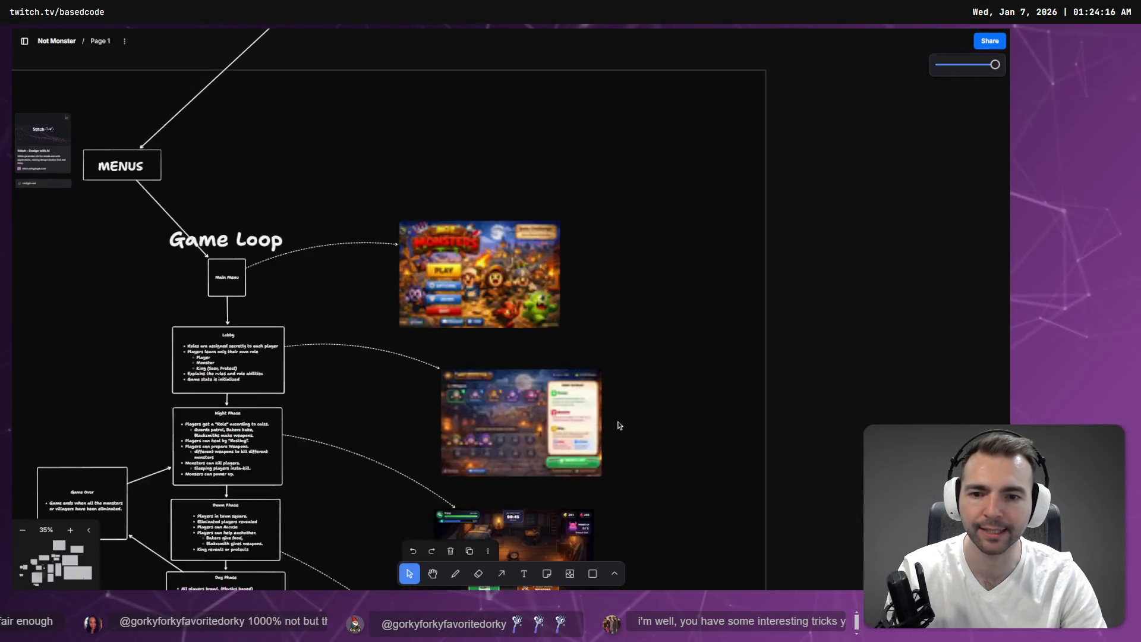
scroll(502, 444, "up", 5)
left_click_drag(488, 327, 517, 510)
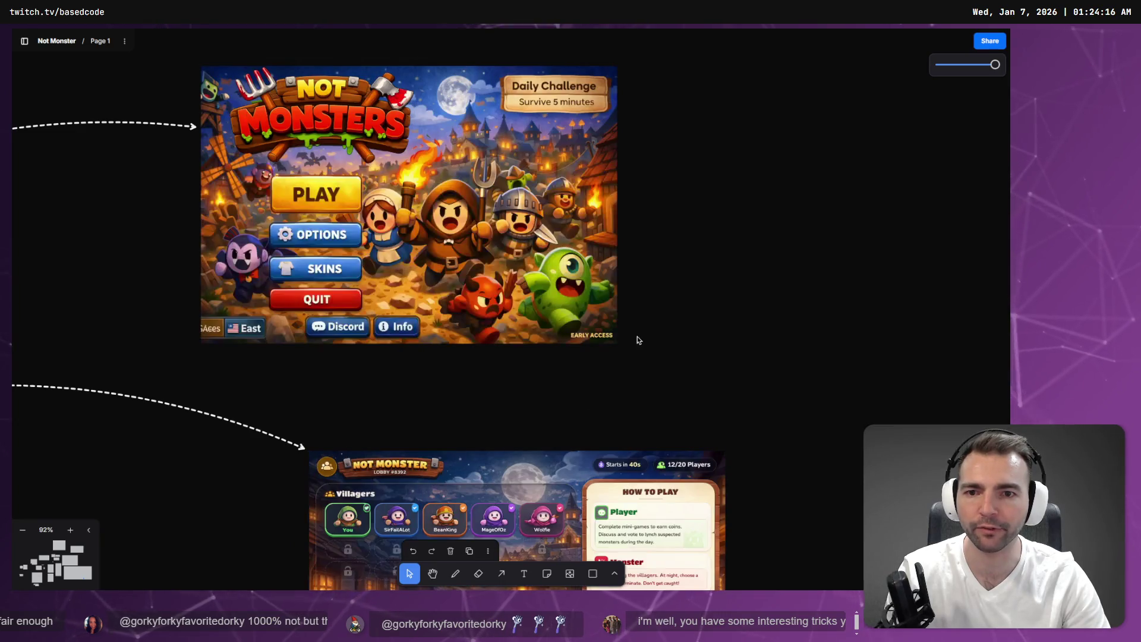
scroll(631, 324, "down", 15)
scroll(631, 323, "down", 15)
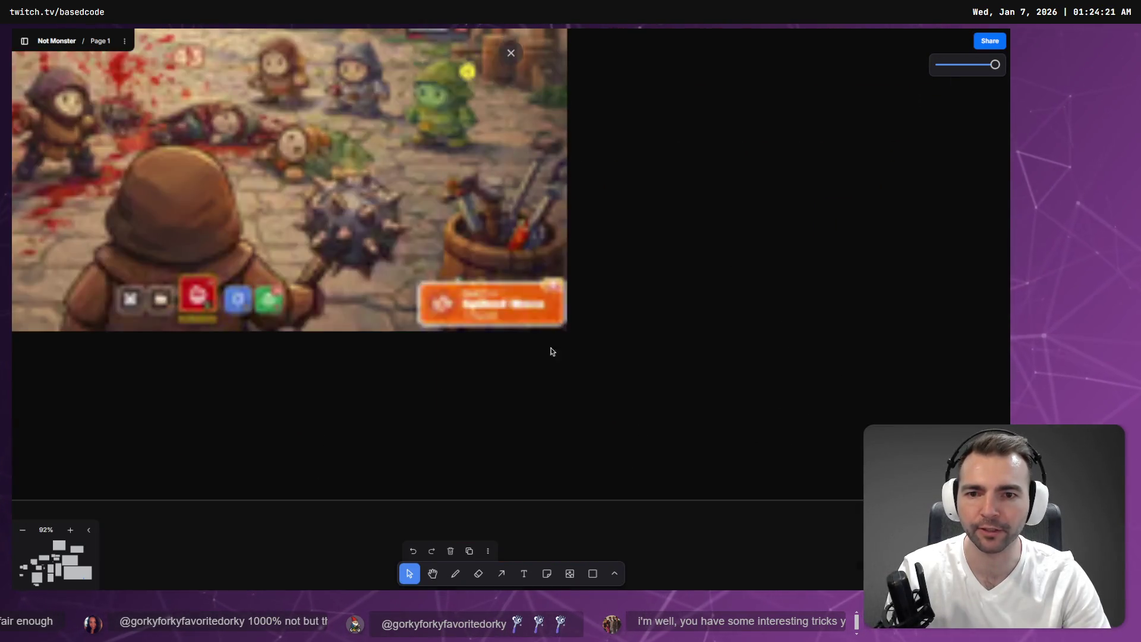
scroll(486, 325, "down", 3)
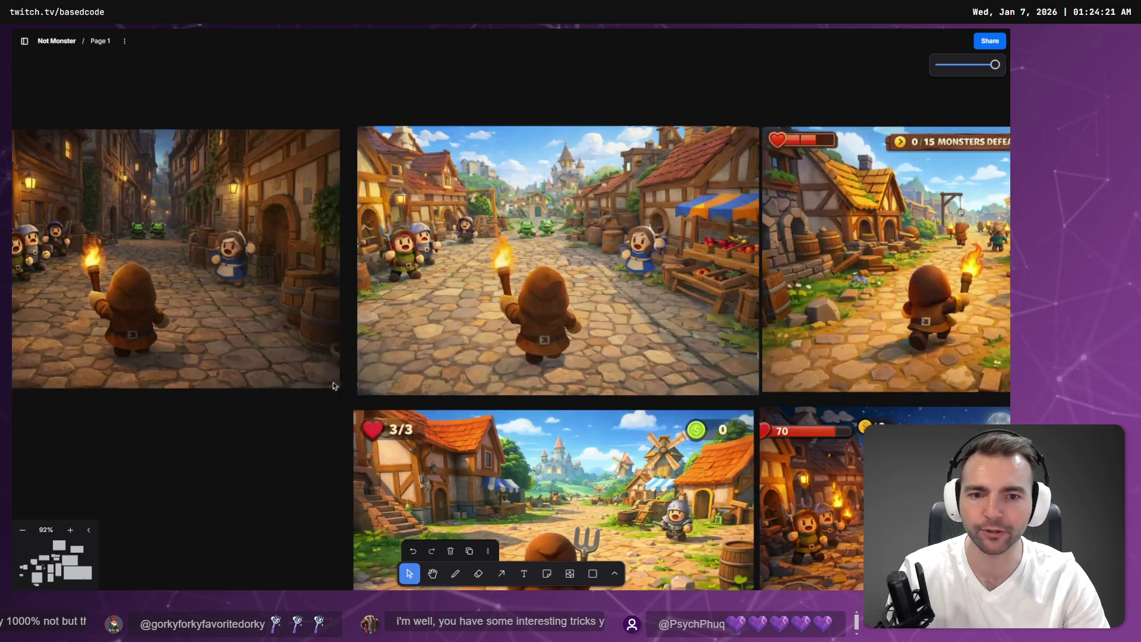
scroll(300, 451, "up", 5)
left_click_drag(469, 413, 650, 517)
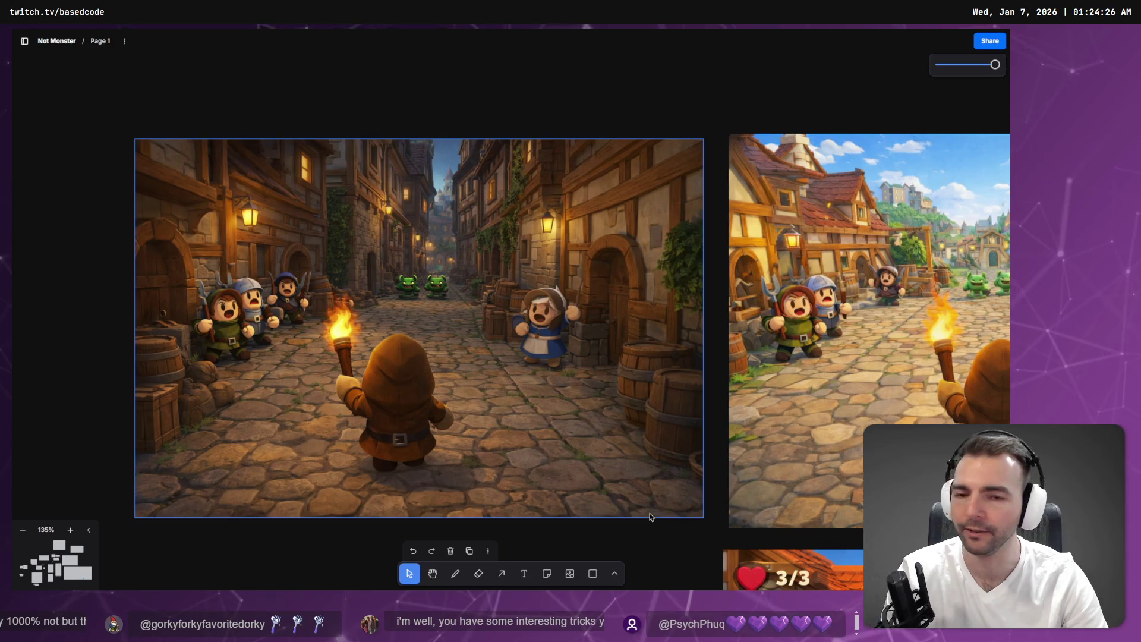
scroll(622, 430, "down", 3)
scroll(618, 442, "down", 5)
scroll(723, 300, "right", 5)
scroll(724, 300, "down", 5)
scroll(501, 249, "up", 10)
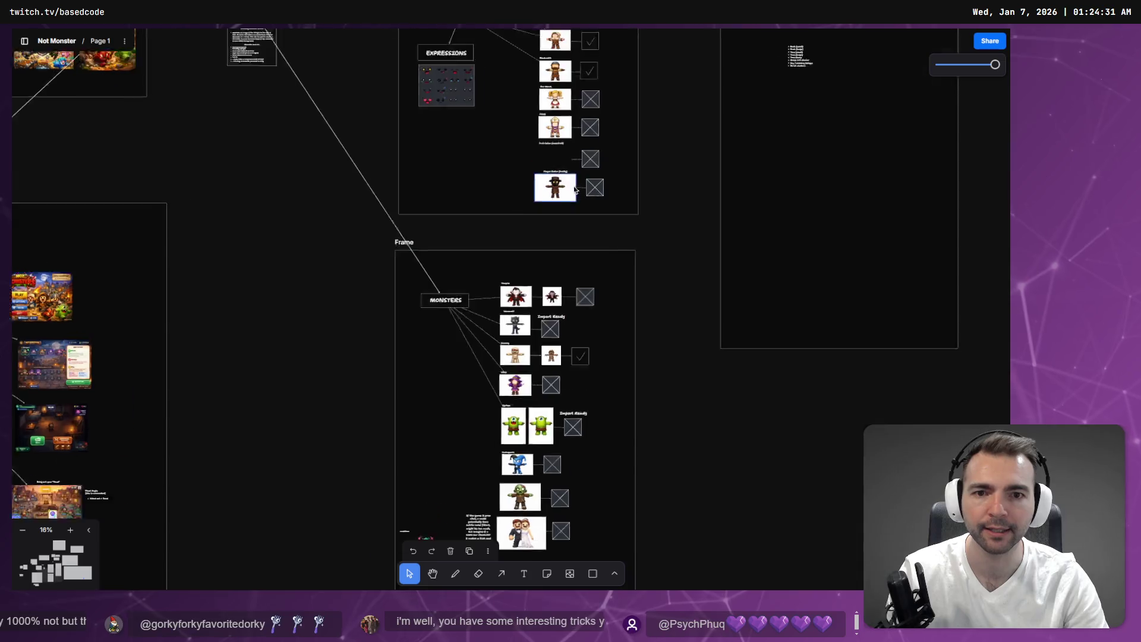
scroll(501, 249, "up", 2)
scroll(428, 341, "up", 2)
scroll(429, 341, "right", 2)
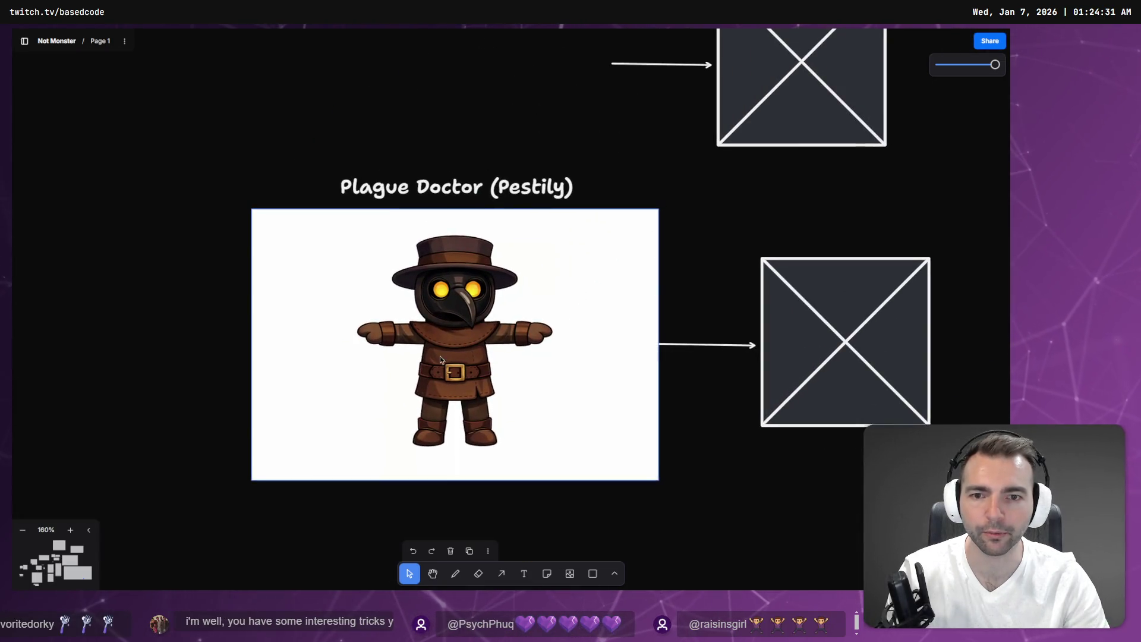
key("alt+Tab")
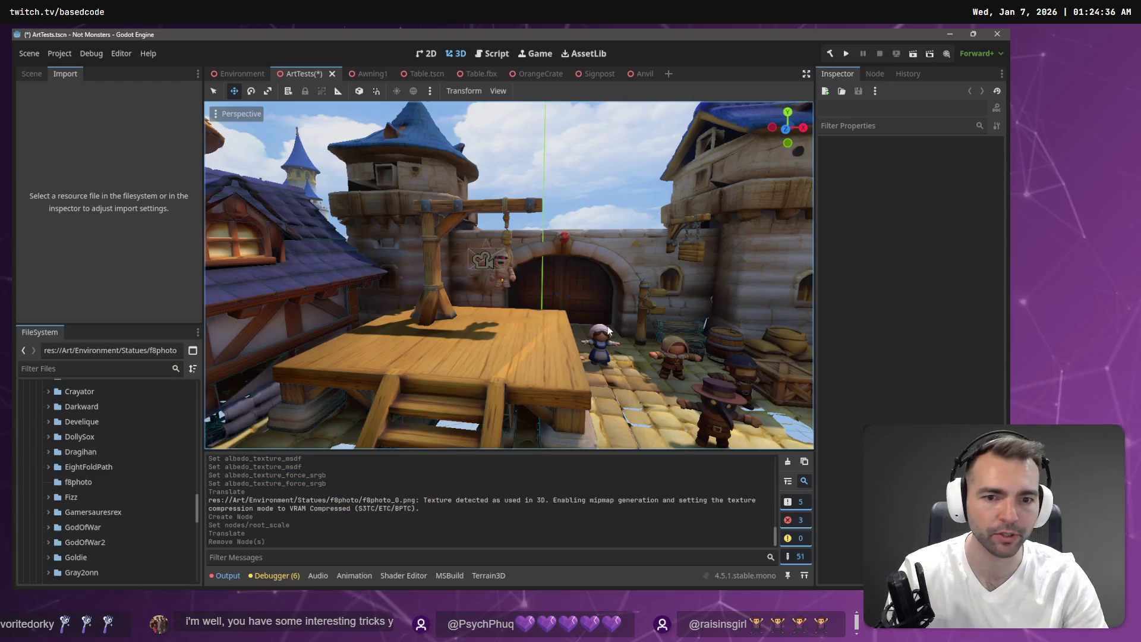
Step: Fly the camera down near the plague doctor, the statue wall and the gallows platform
key("w")
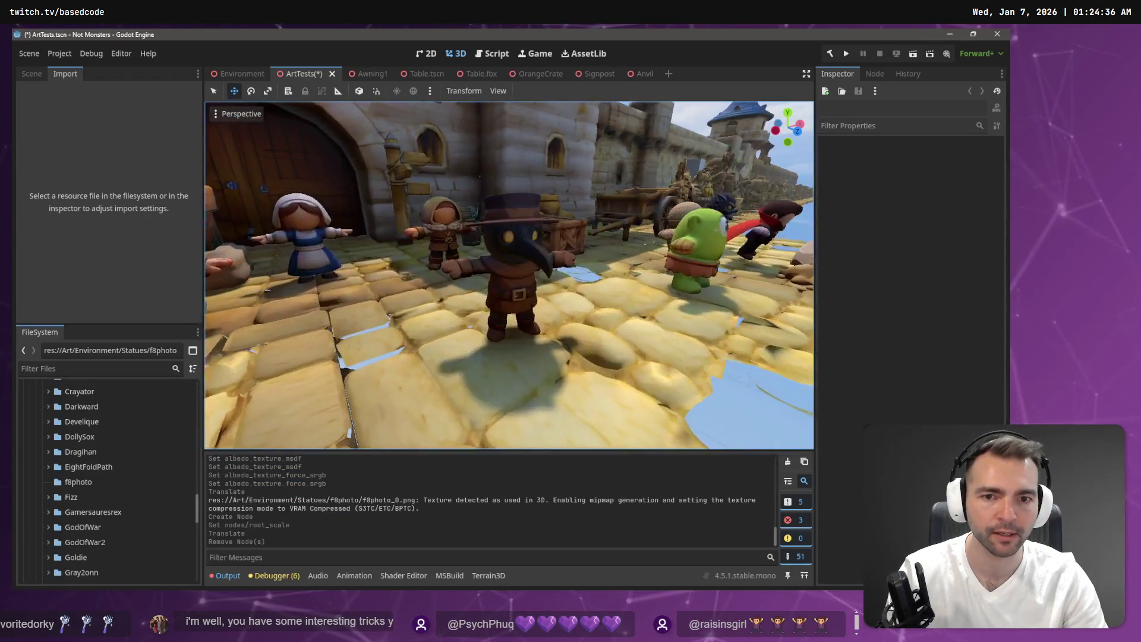
key("s")
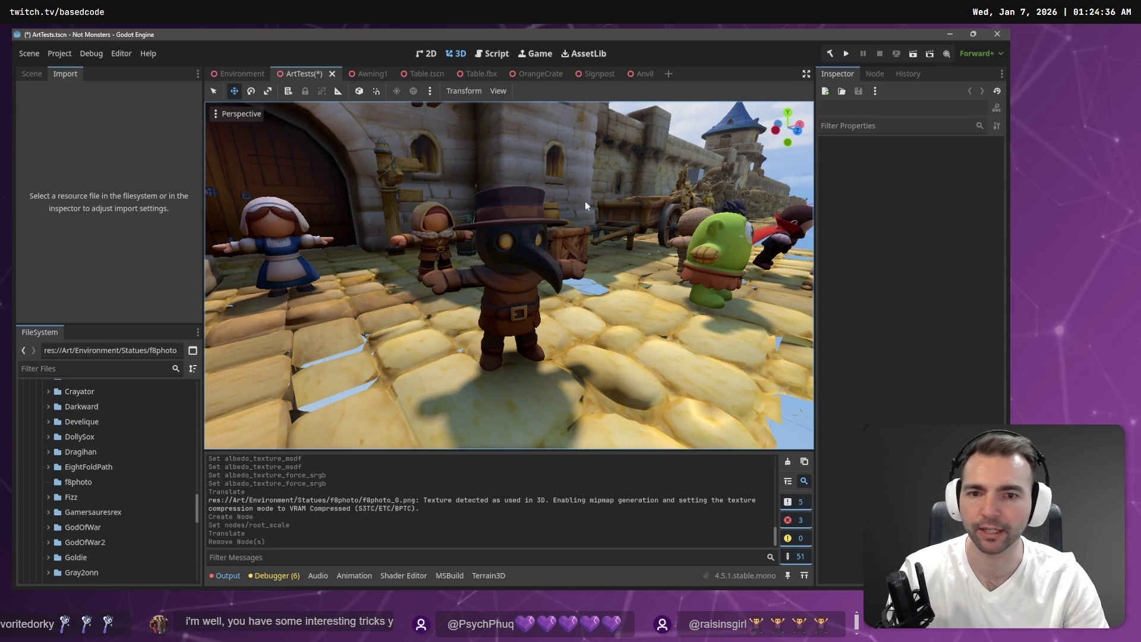
key("s")
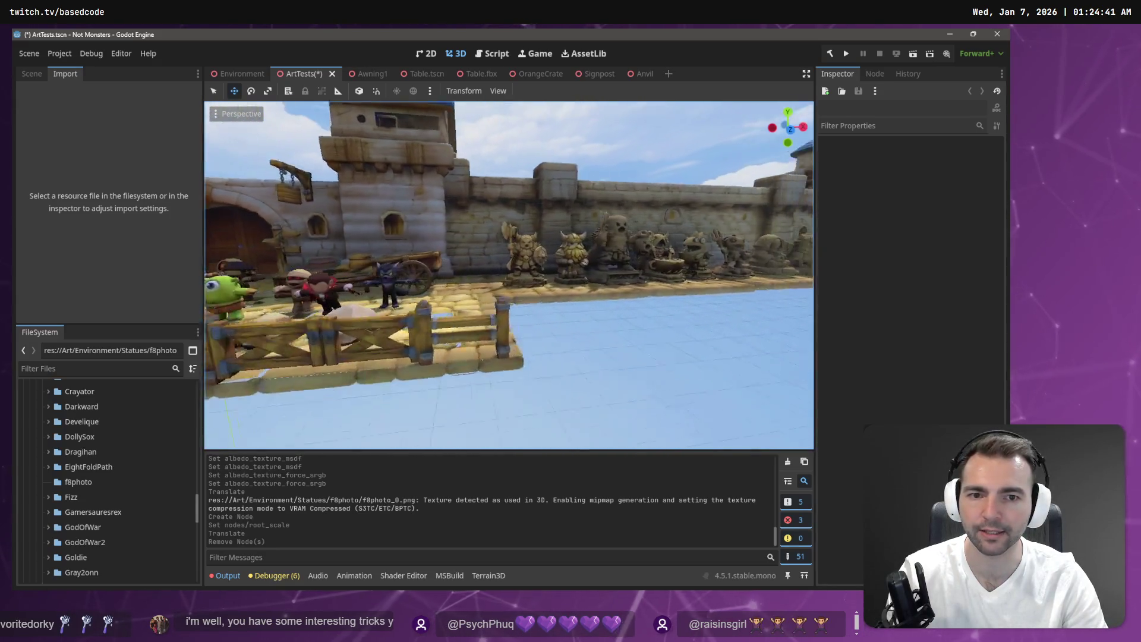
key("w")
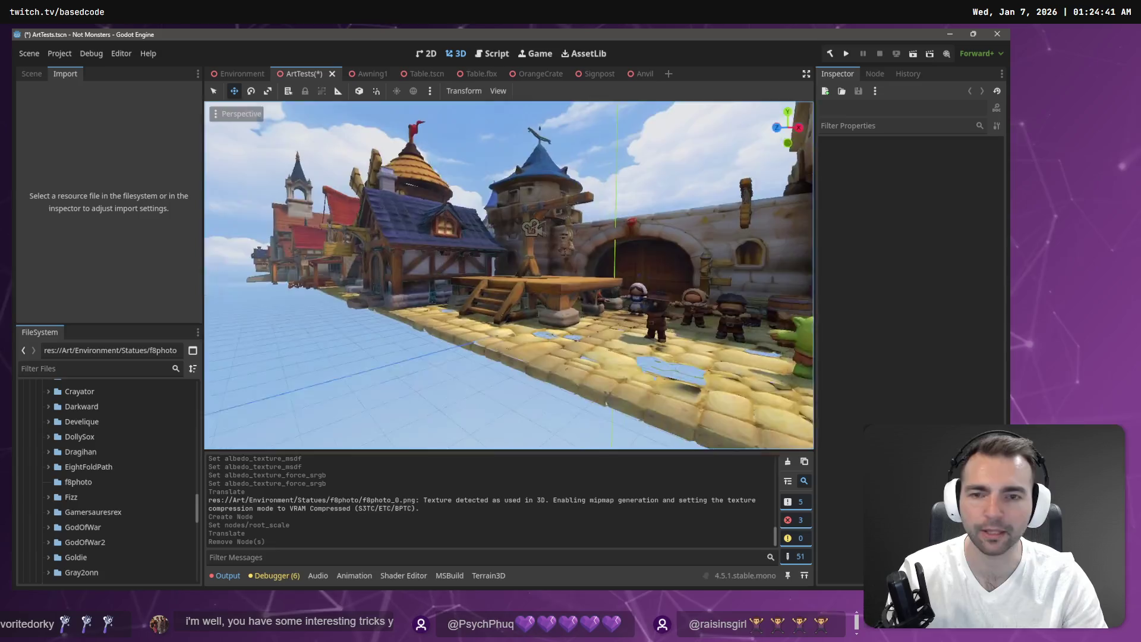
key("s")
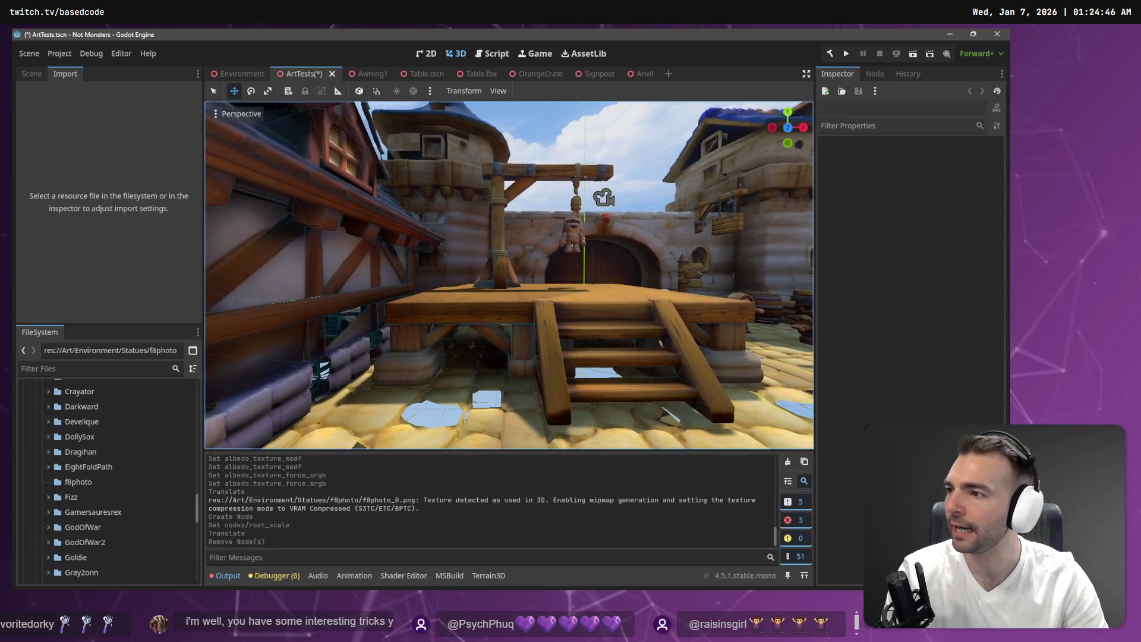
key("a")
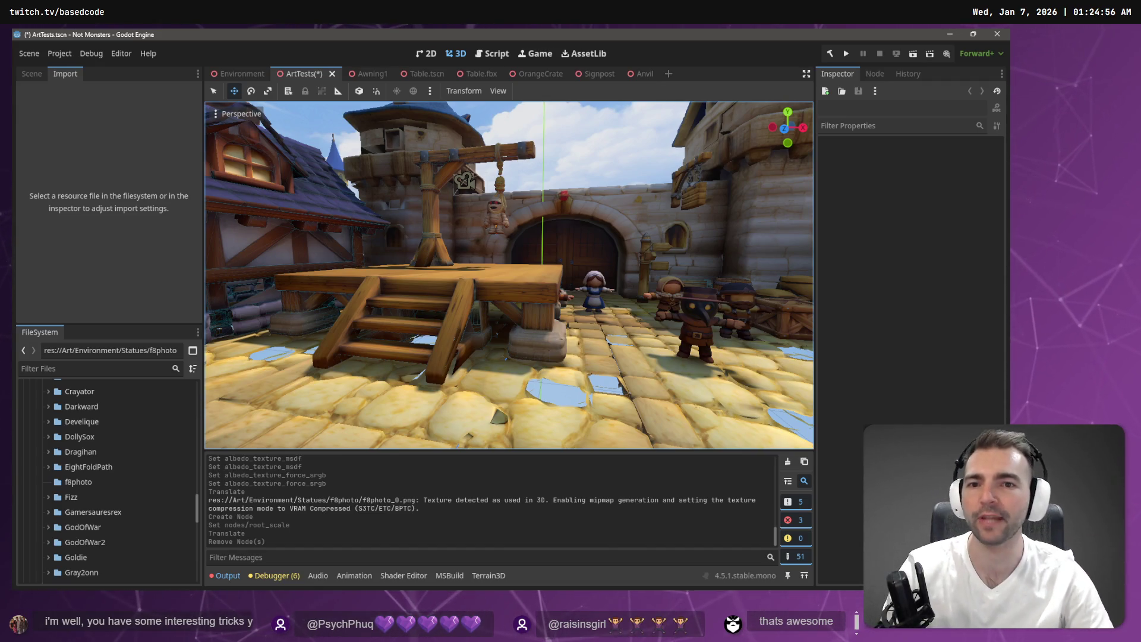
mouse_move(528, 195)
left_mouse_down()
mouse_move(571, 196)
mouse_move(529, 188)
left_mouse_up()
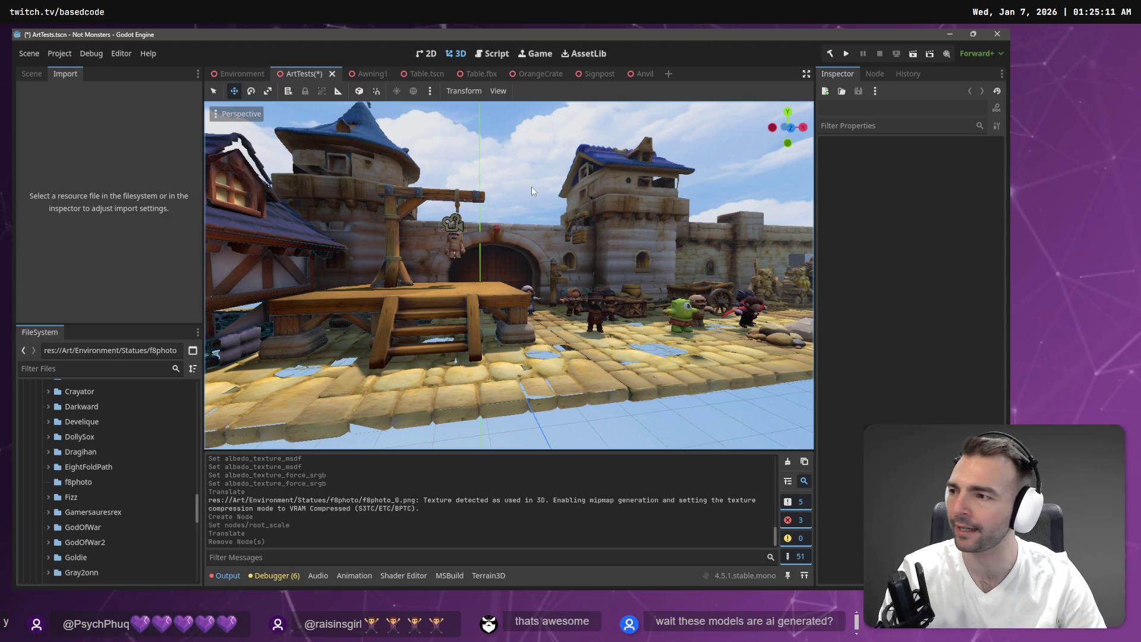
Step: Sweep up to a town overview, close in on the courtyard wall, then switch to ChatGPT
left_click_drag(484, 198, 454, 202)
key("s")
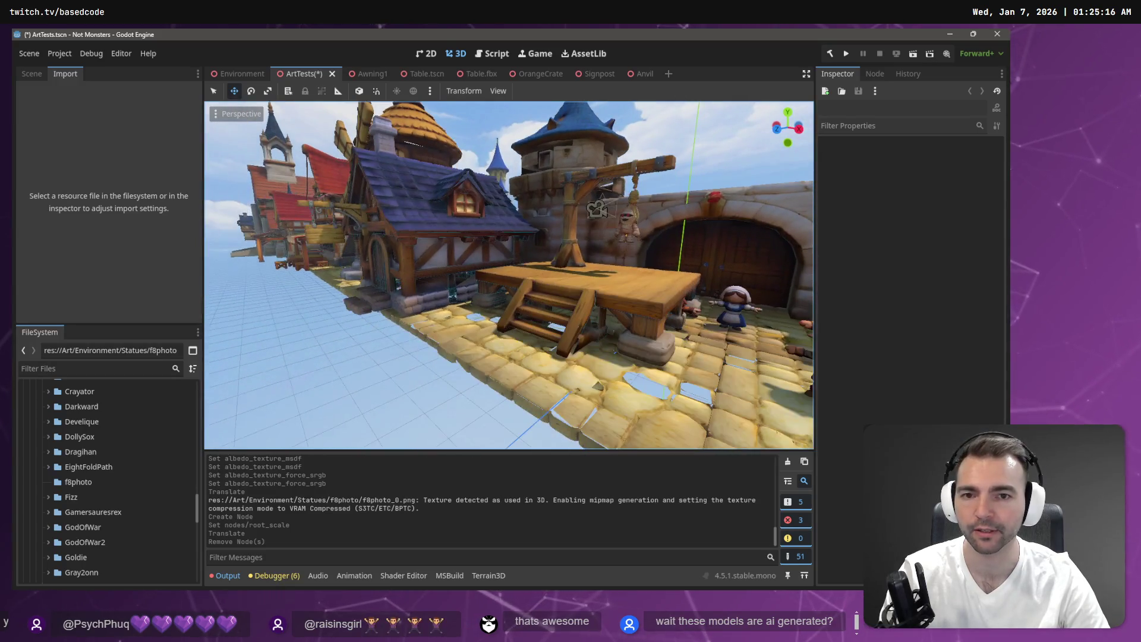
key("w")
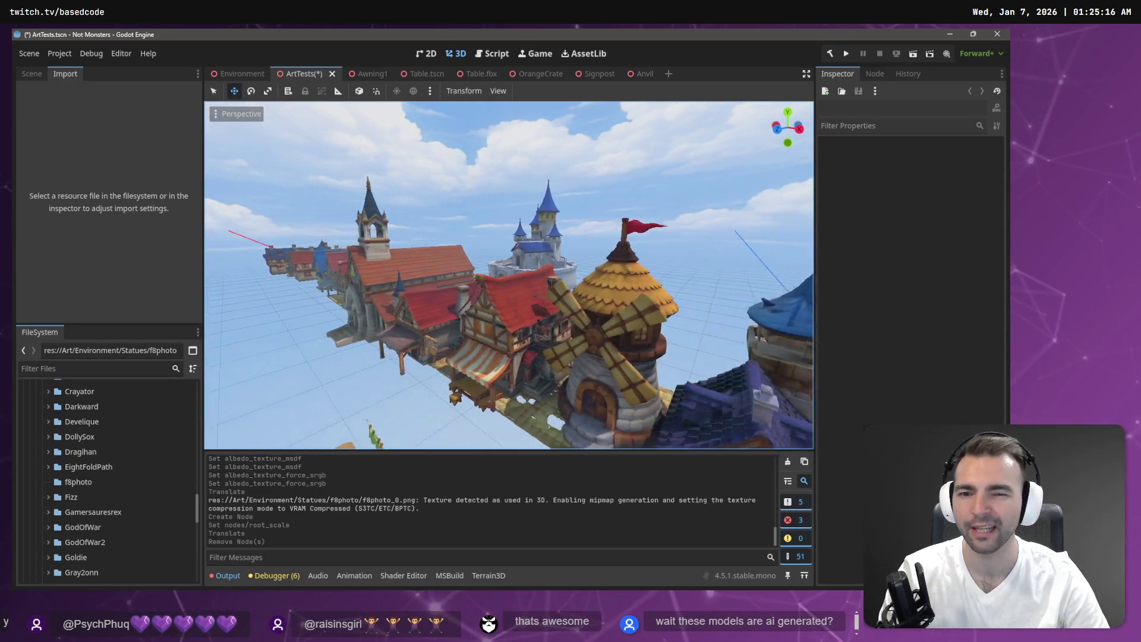
key("a")
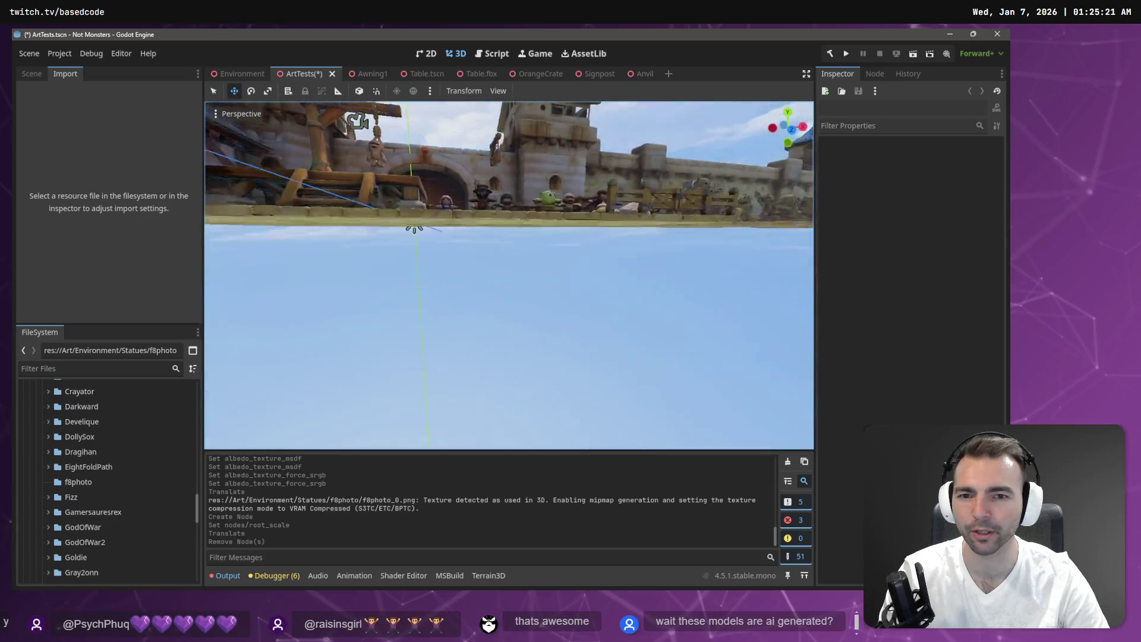
key("a")
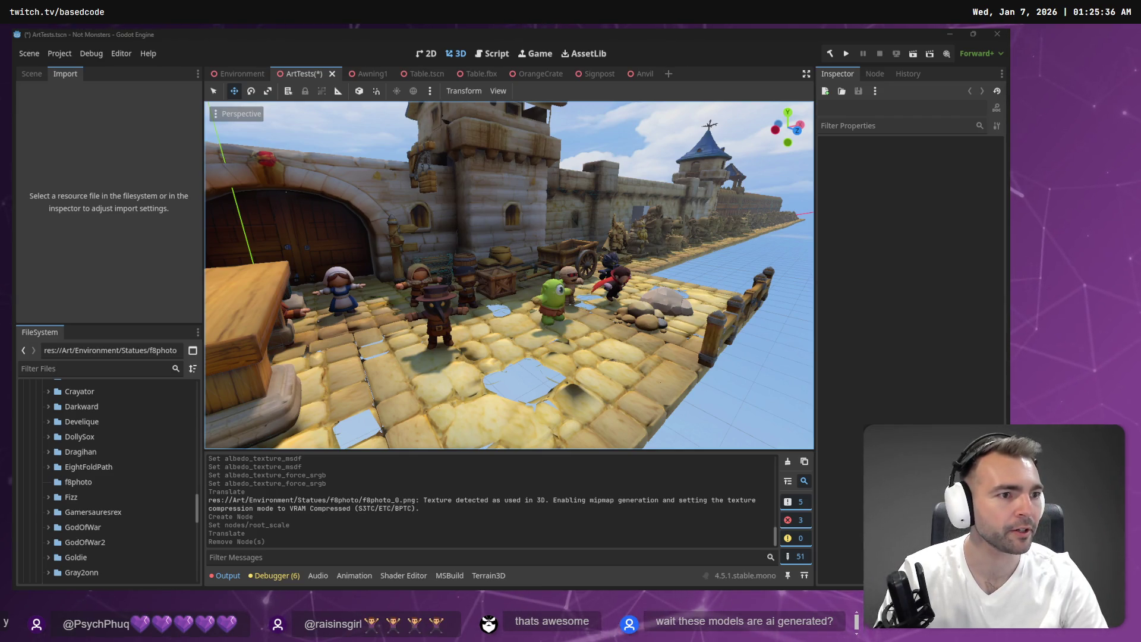
key("w")
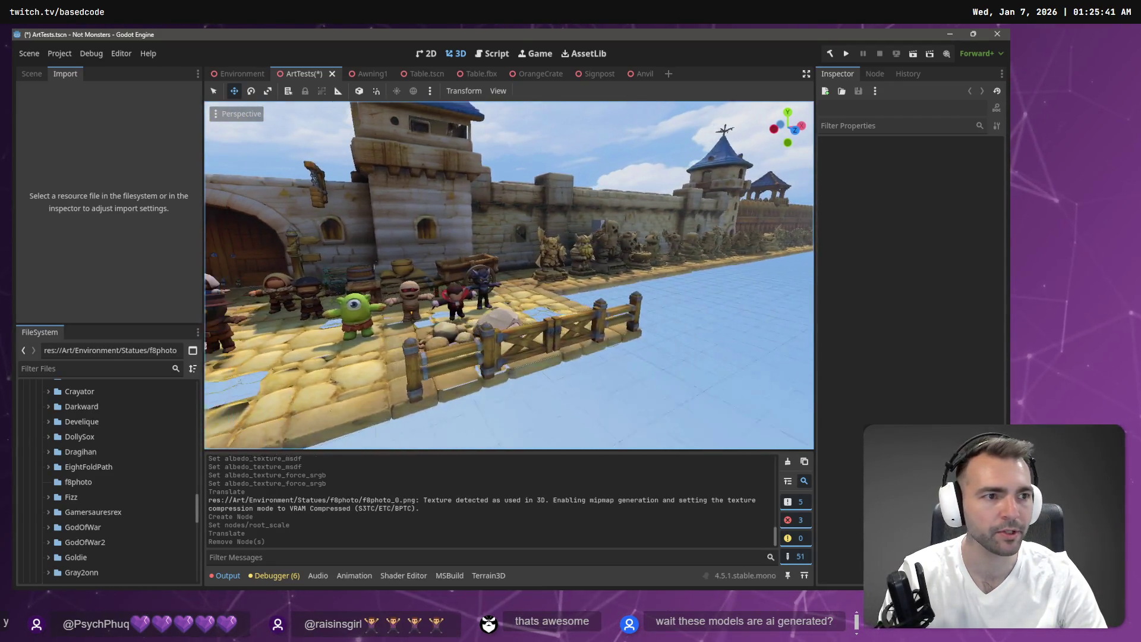
key("s")
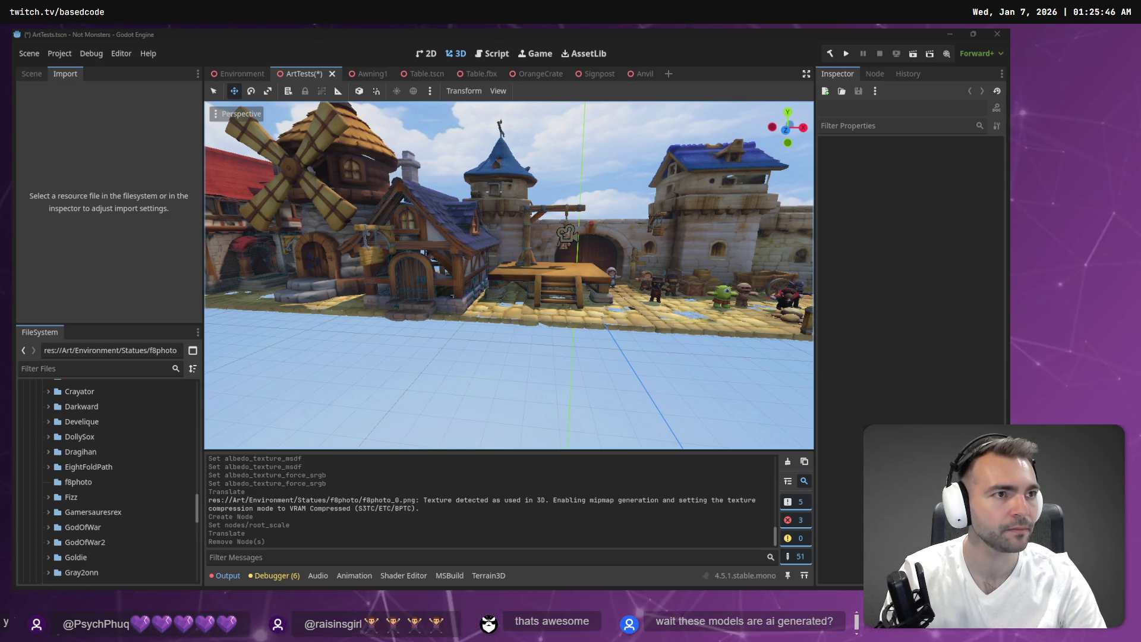
key("alt+Tab")
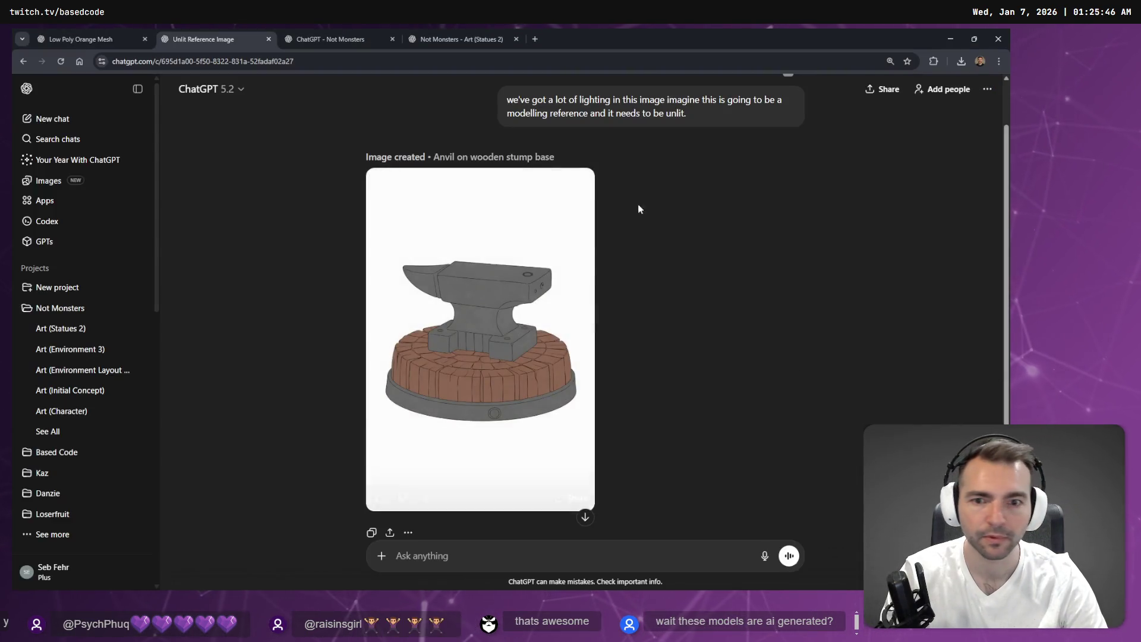
Step: Inspect the generated anvil image full size and its image options, then close it
left_click(514, 369)
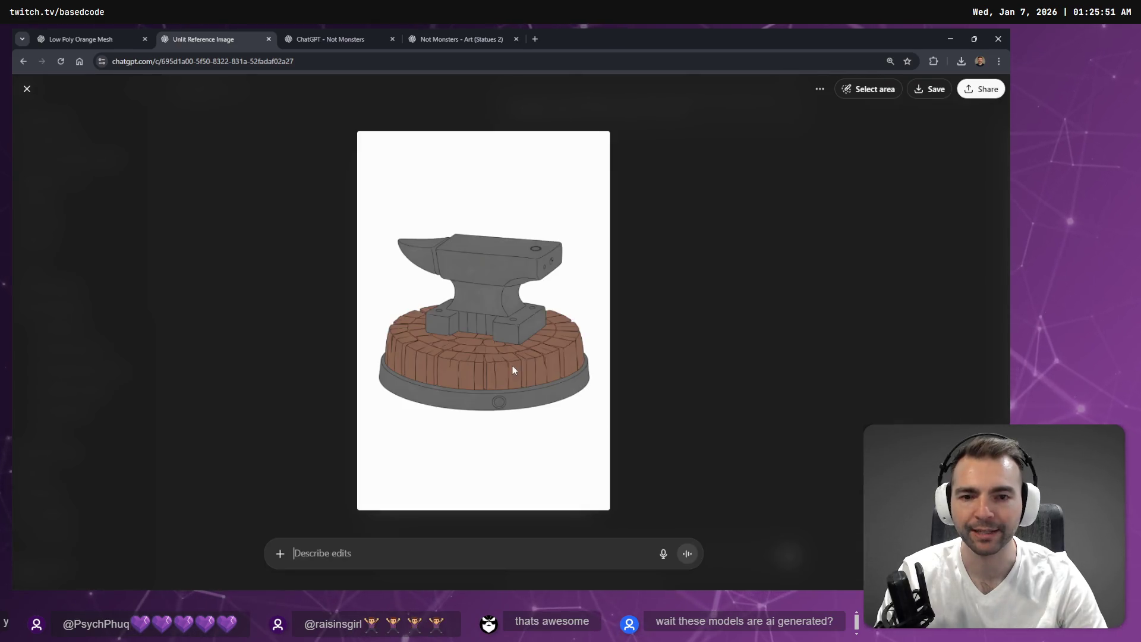
right_click(512, 278)
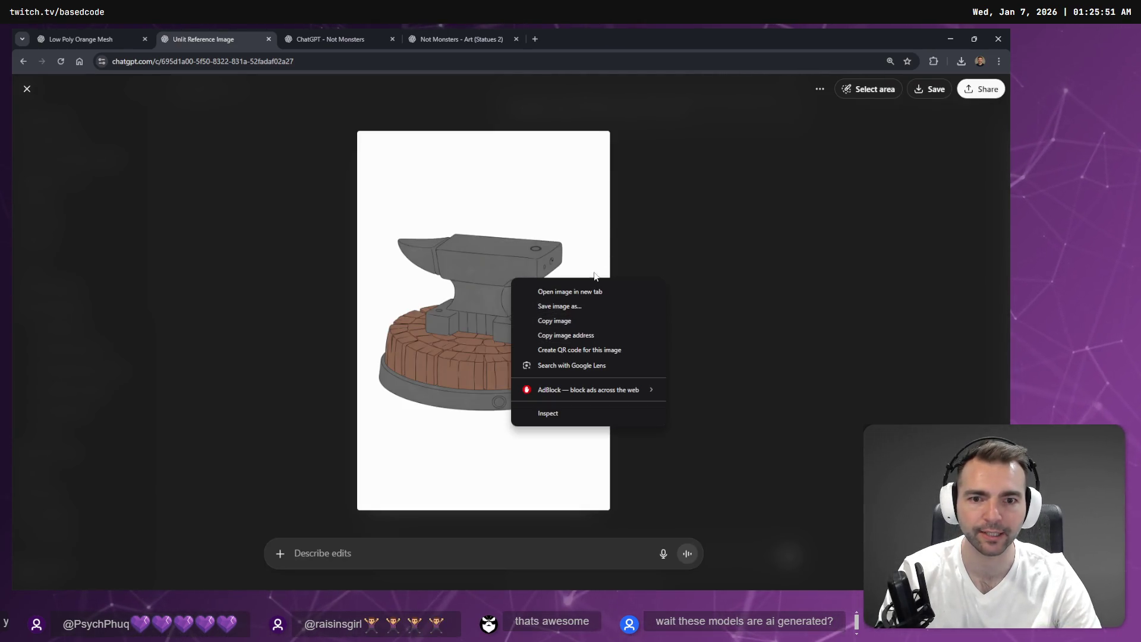
left_click(665, 160)
left_click(683, 202)
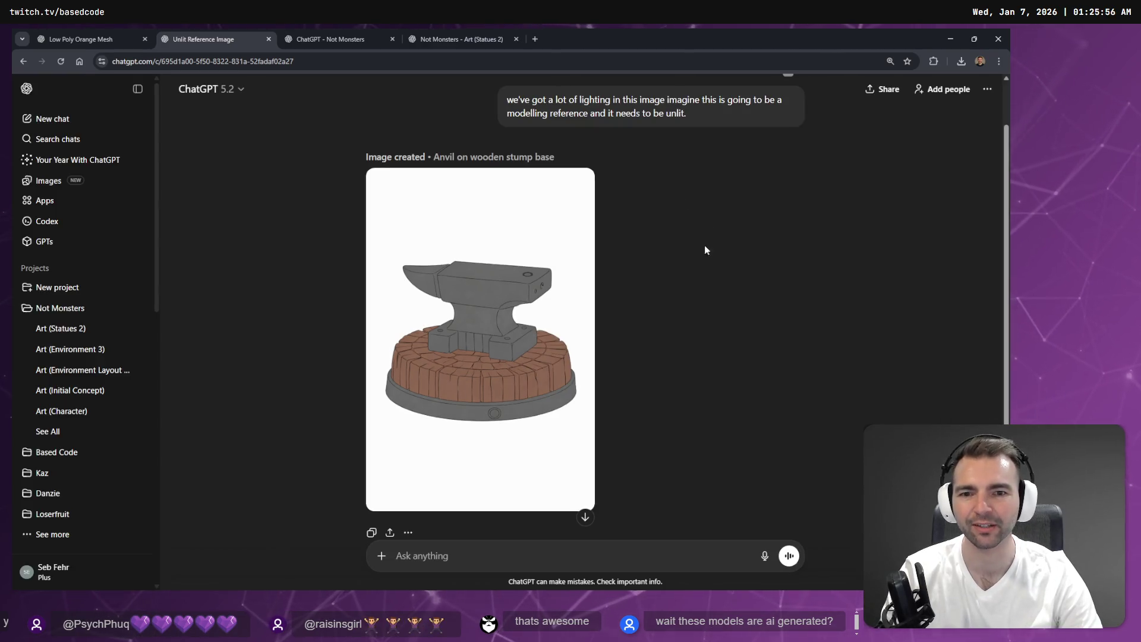
scroll(706, 248, "up", 1)
scroll(719, 292, "down", 2)
scroll(722, 283, "up", 2)
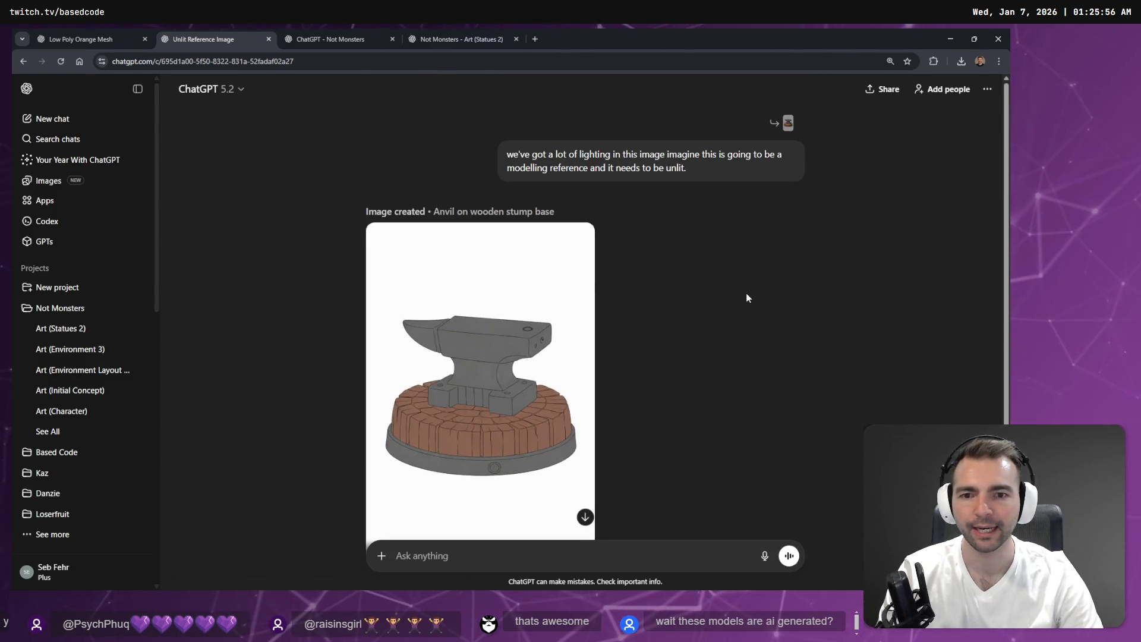
Step: Look through the Not Monsters project and Art (Statues 2) chats, returning to the Unlit Reference Image chat
left_click(353, 29)
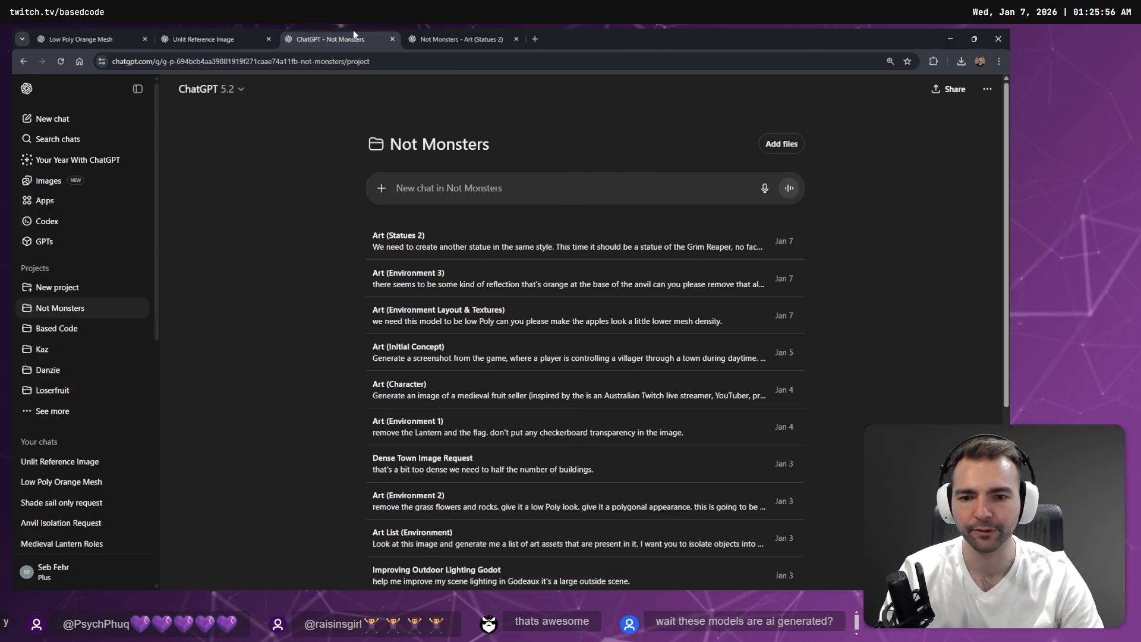
left_click(417, 35)
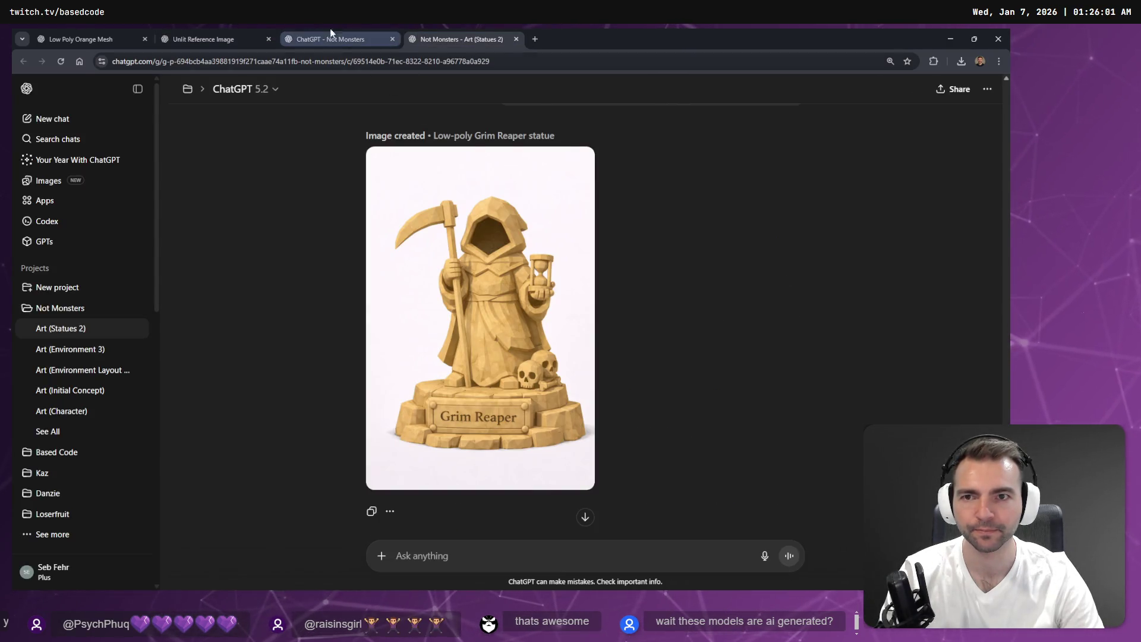
left_click(339, 36)
left_click(228, 38)
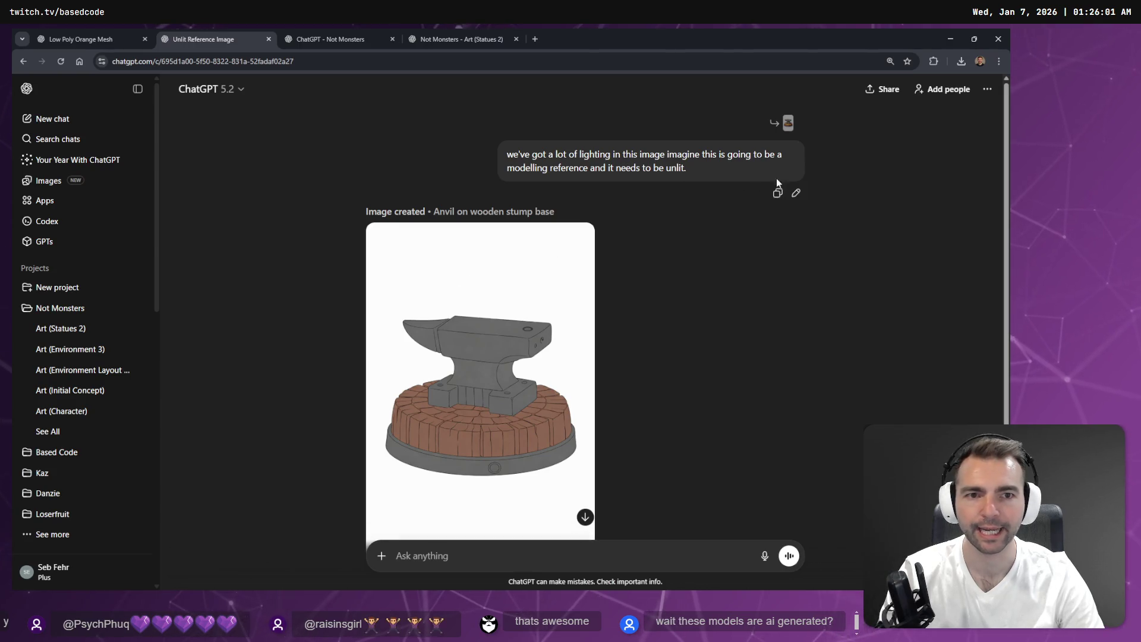
Step: Start editing the earlier anvil prompt, cancel it, and go to the Images gallery
left_click(796, 193)
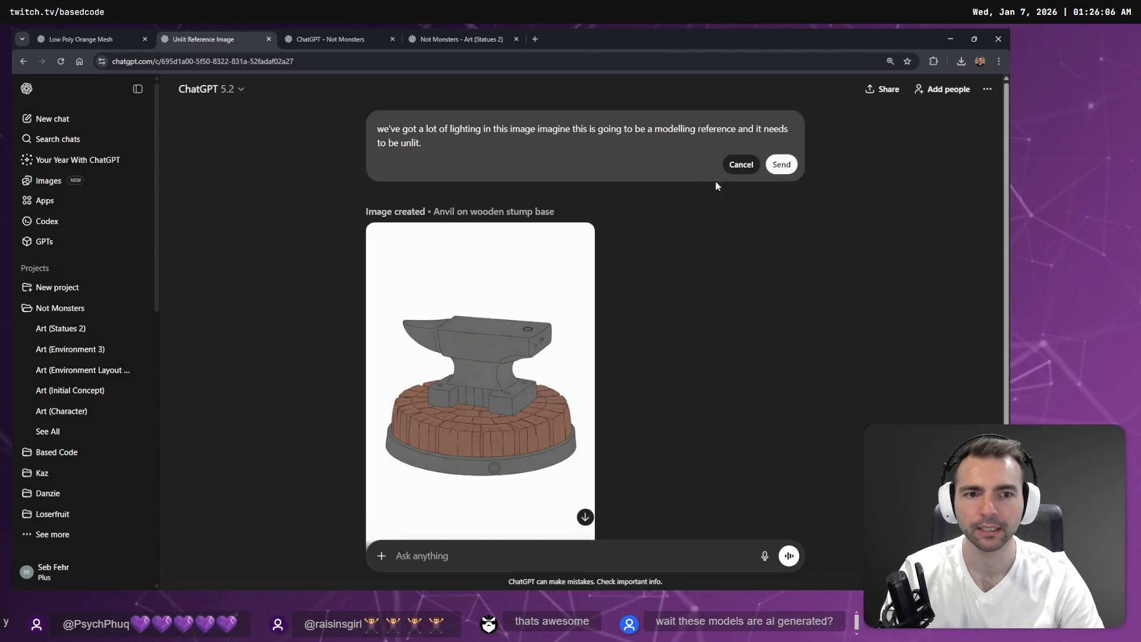
left_click(741, 164)
left_click(48, 180)
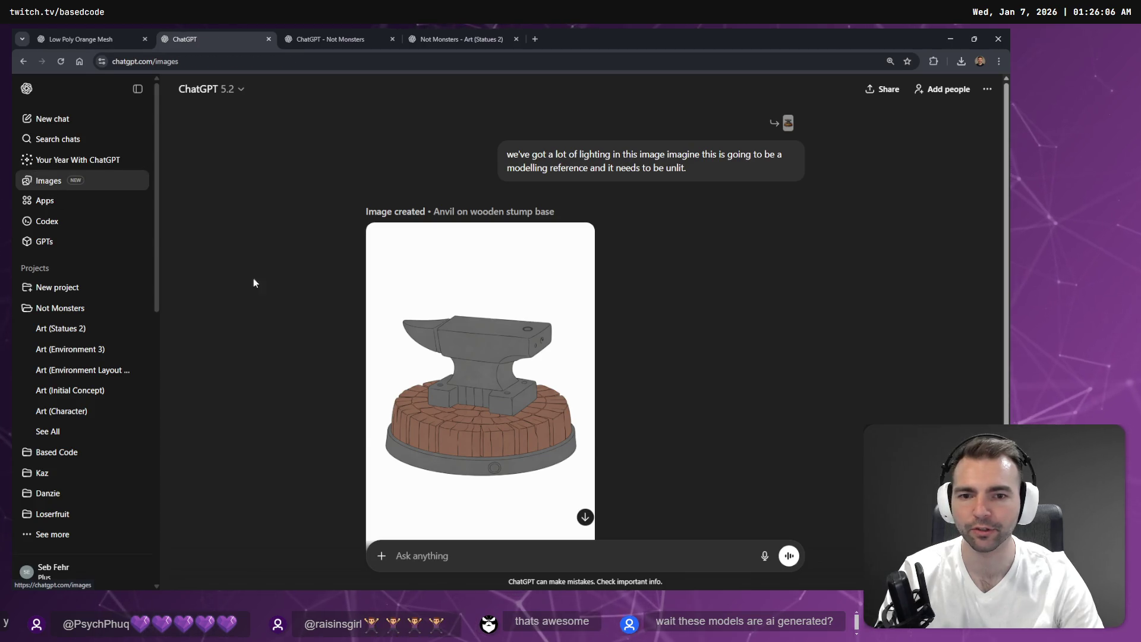
Step: Preview the lit anvil-on-stump and grey unlit anvil images in My images
scroll(330, 280, "down", 5)
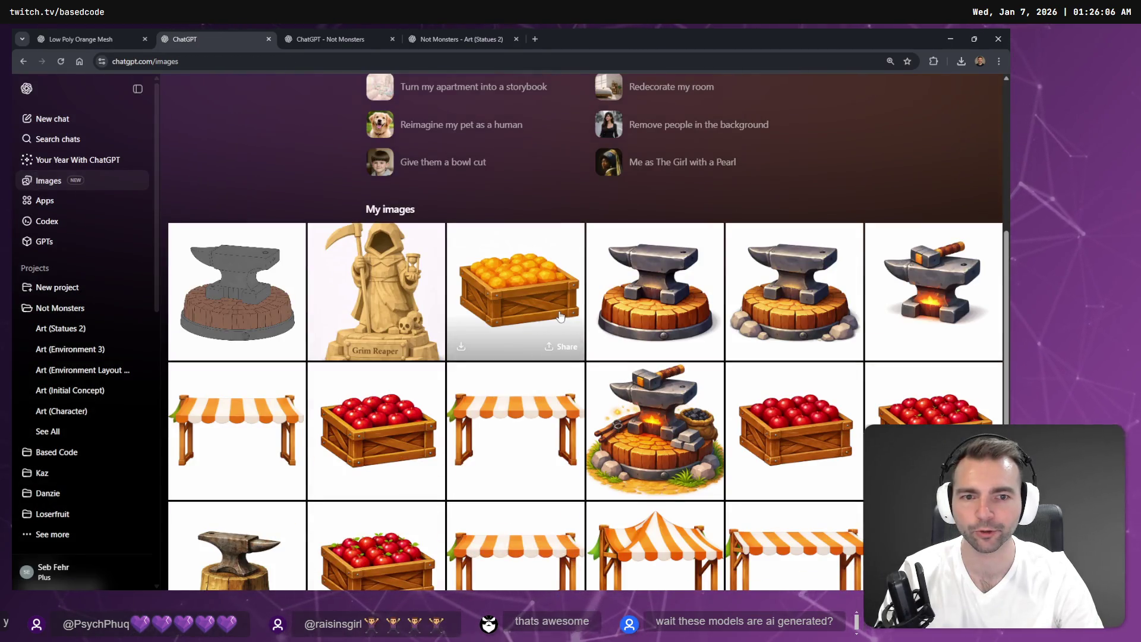
left_click(605, 296)
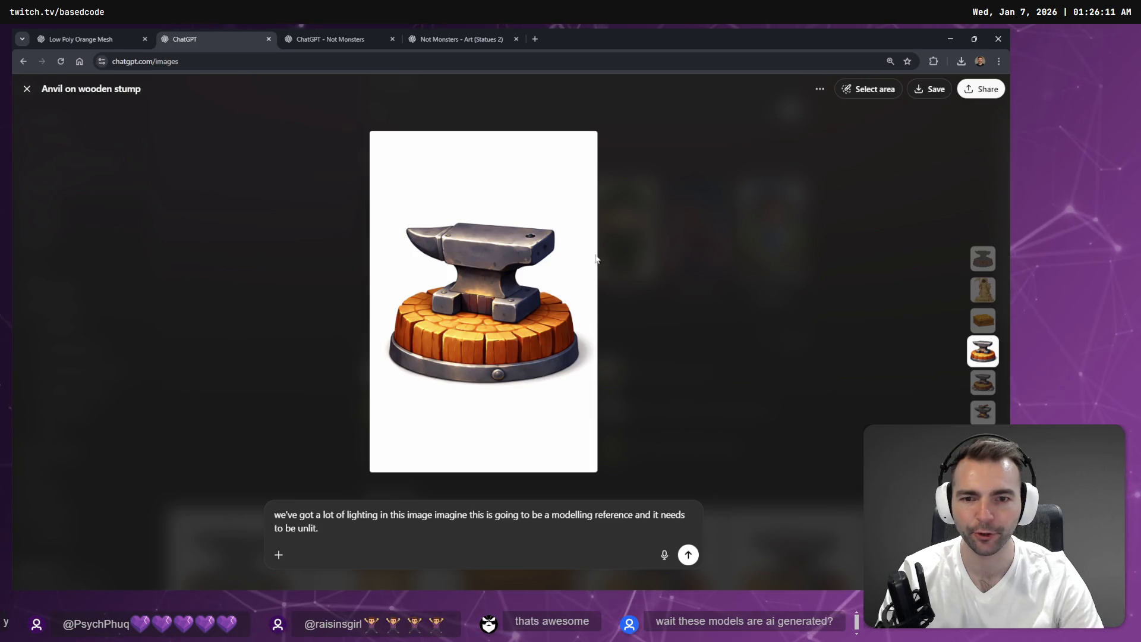
key("Escape")
scroll(188, 265, "down", 5)
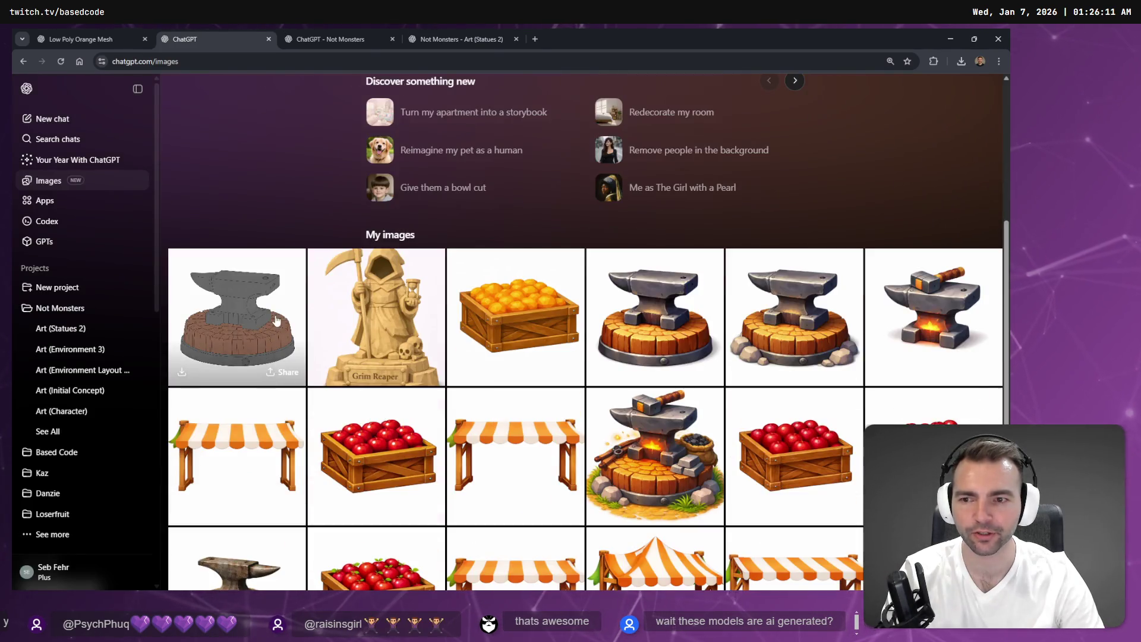
left_click(291, 364)
left_click(622, 286)
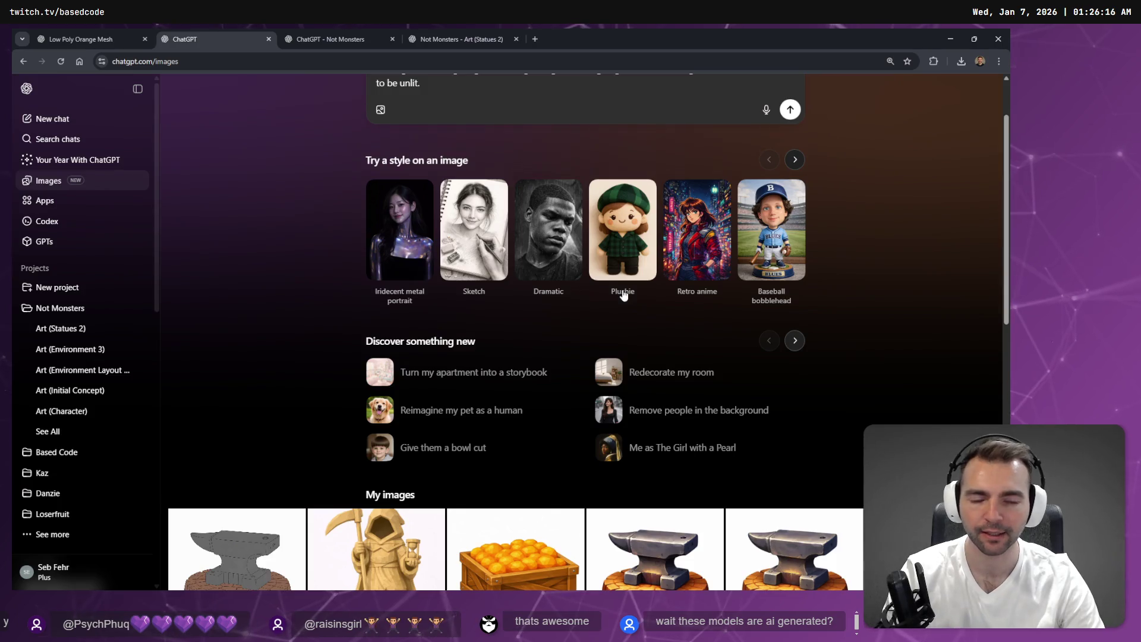
scroll(622, 297, "down", 2)
scroll(565, 265, "down", 1)
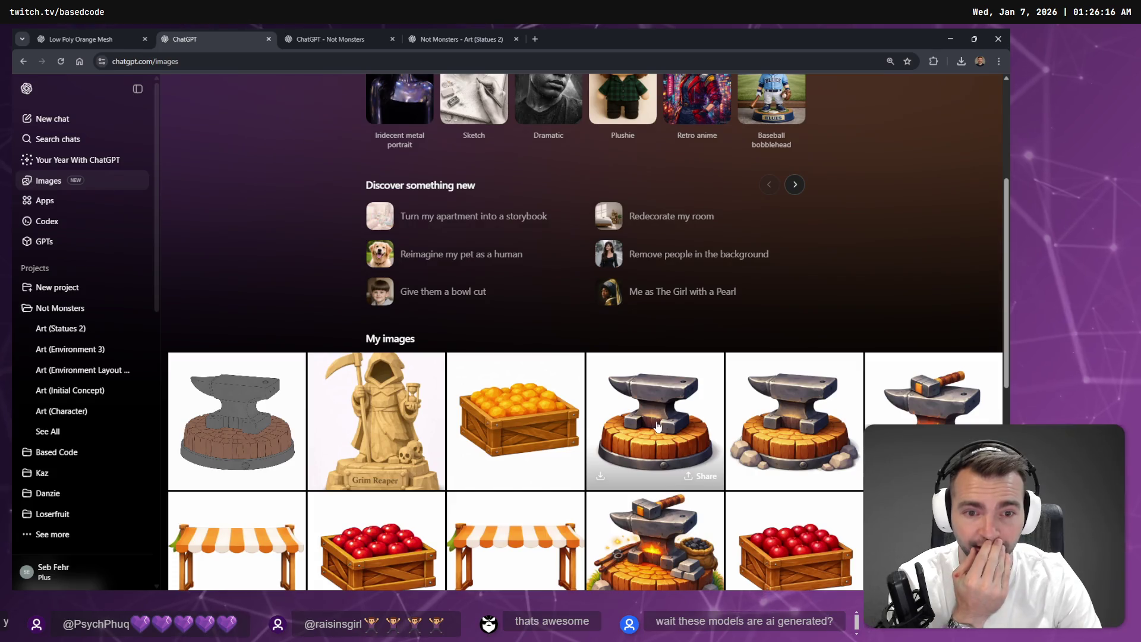
Step: Trim 'needs to be unlit.' from the lit anvil's prompt and dictate a neutral, directionless lighting request
left_click(621, 392)
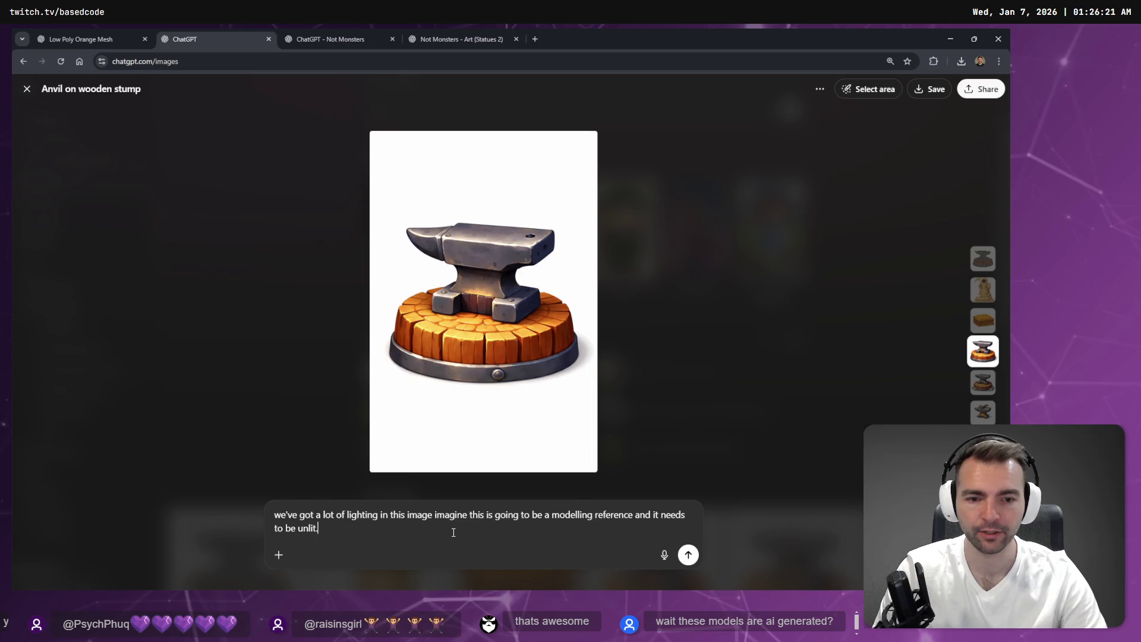
key("ctrl+shift+Left")
key("ctrl+shift+Left")
key("ctrl+shift+Left")
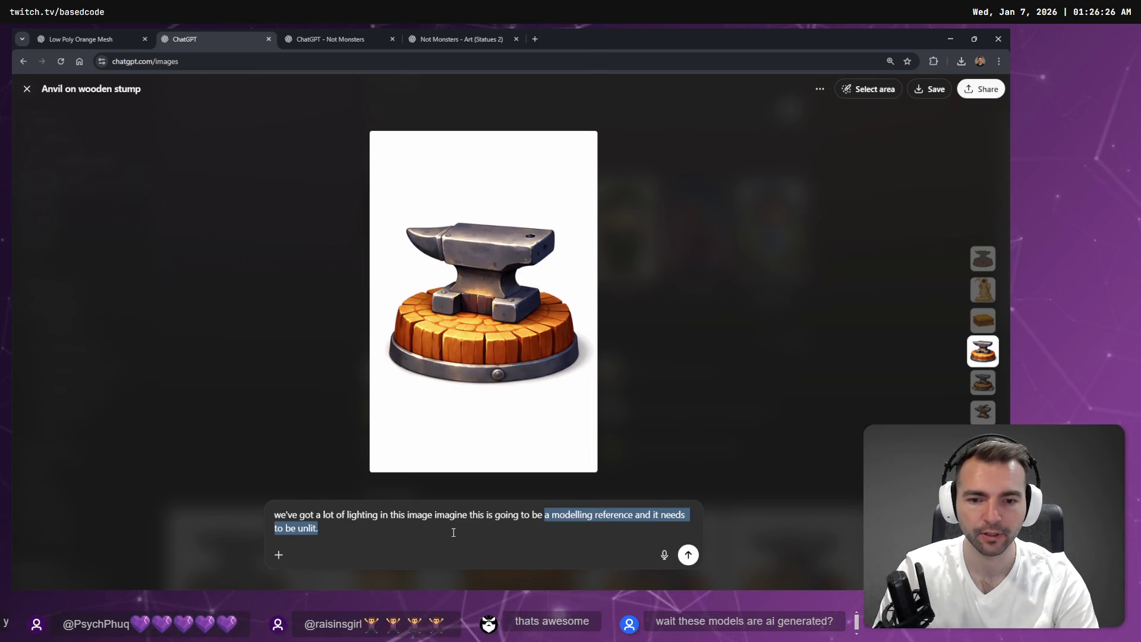
key("ctrl+shift+Right")
key("ctrl+shift+Right")
key("ctrl+shift+Right")
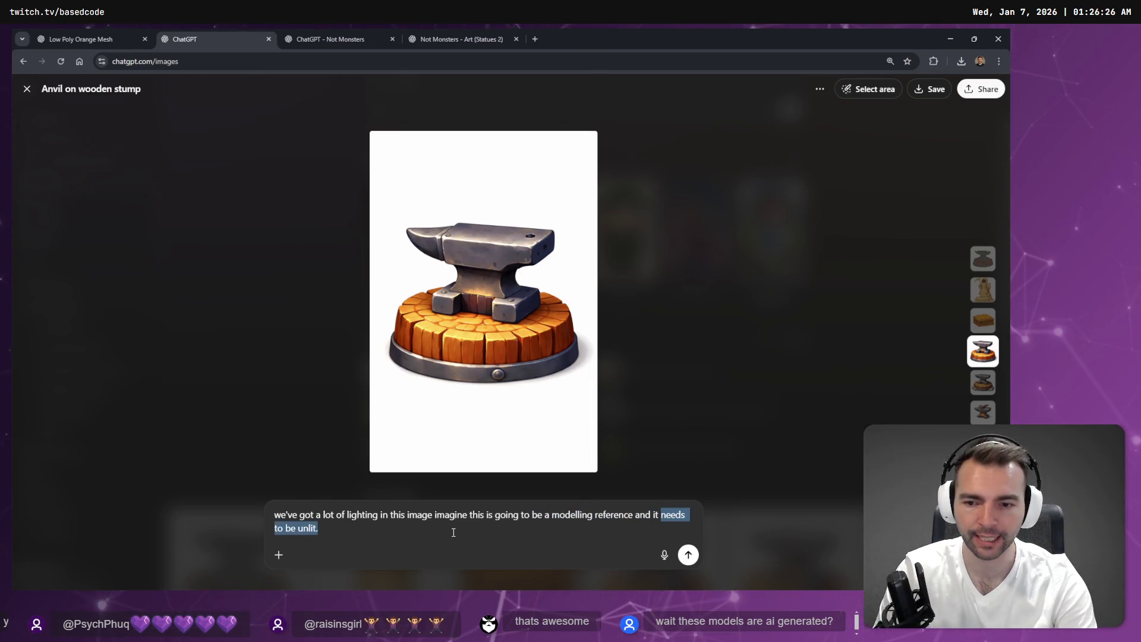
key("BackSpace")
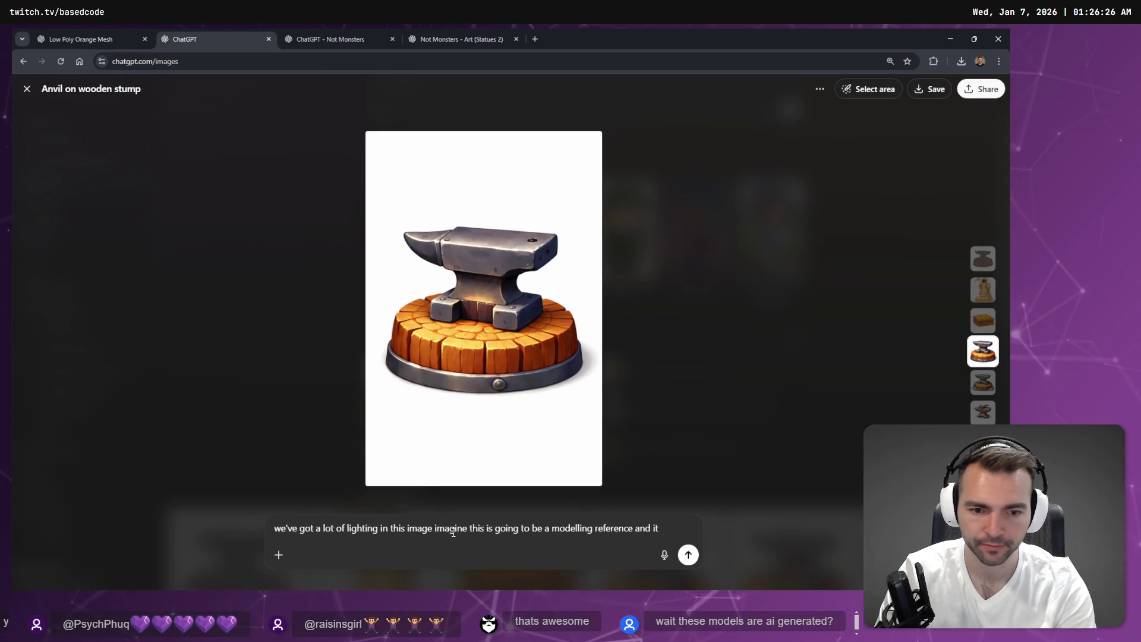
key("super+h")
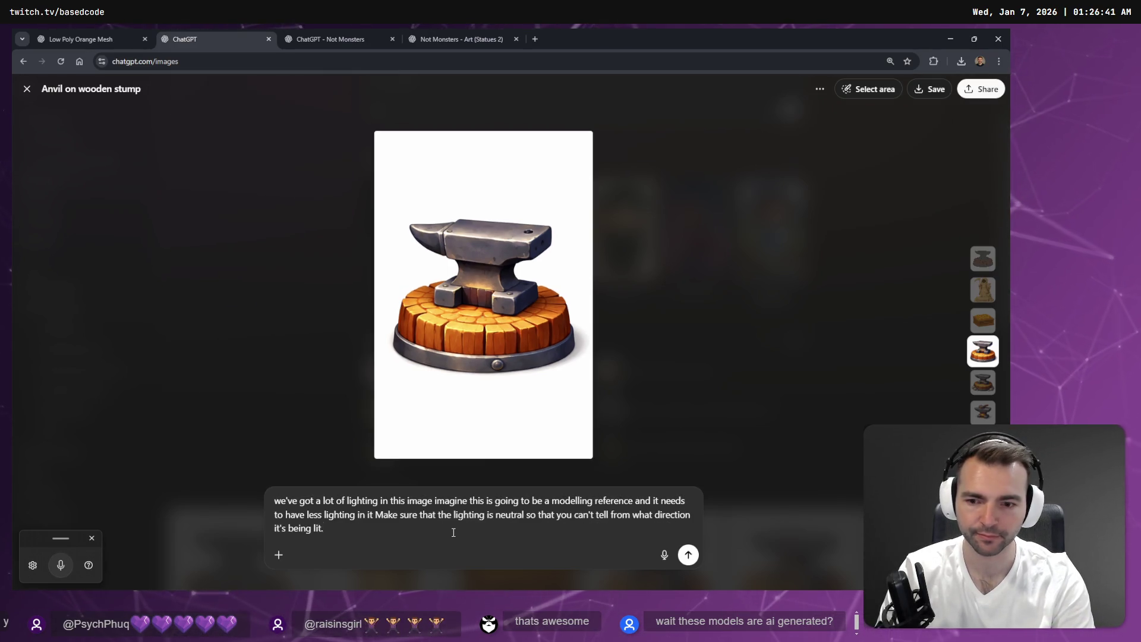
key("Return")
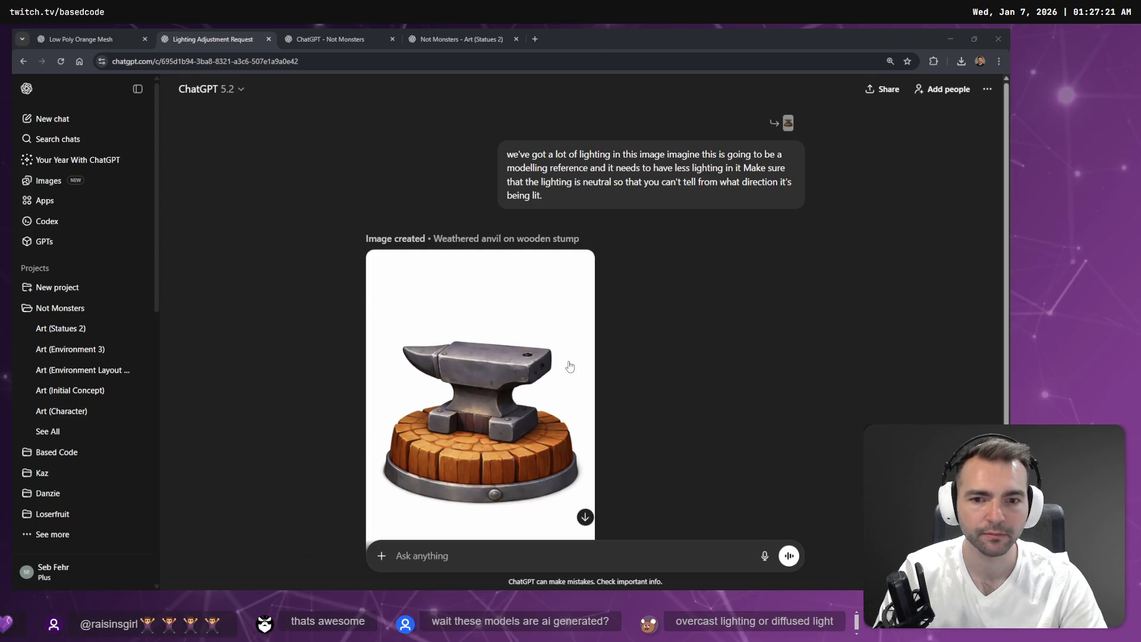
Step: View the new weathered anvil image full size and scroll through the chat
left_click(569, 366)
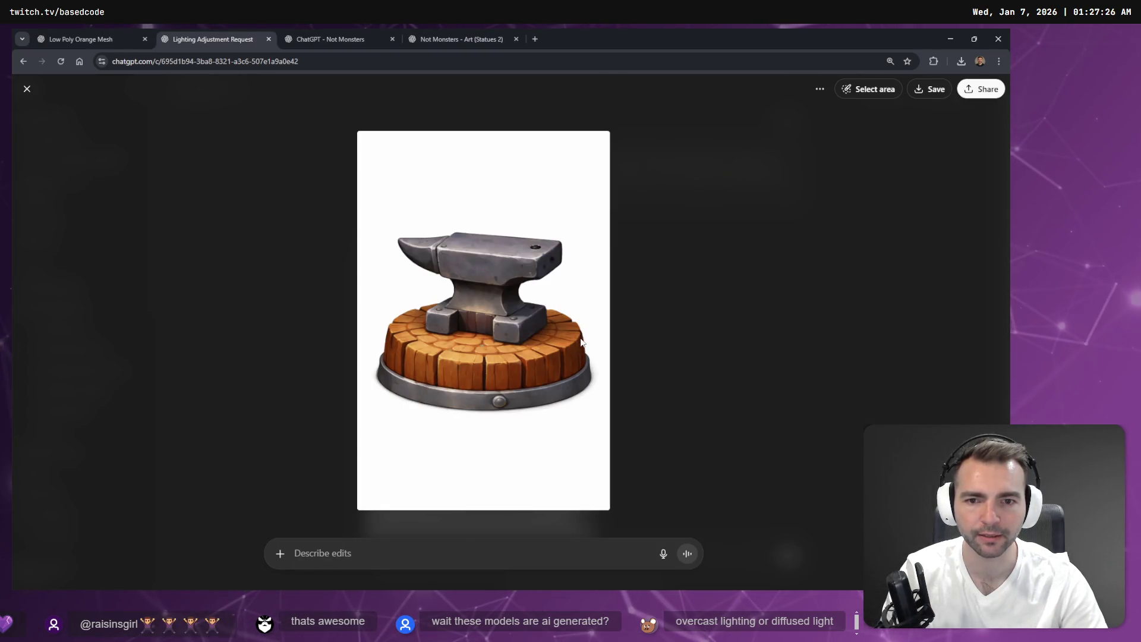
left_click(707, 303)
scroll(615, 369, "down", 3)
scroll(644, 321, "up", 3)
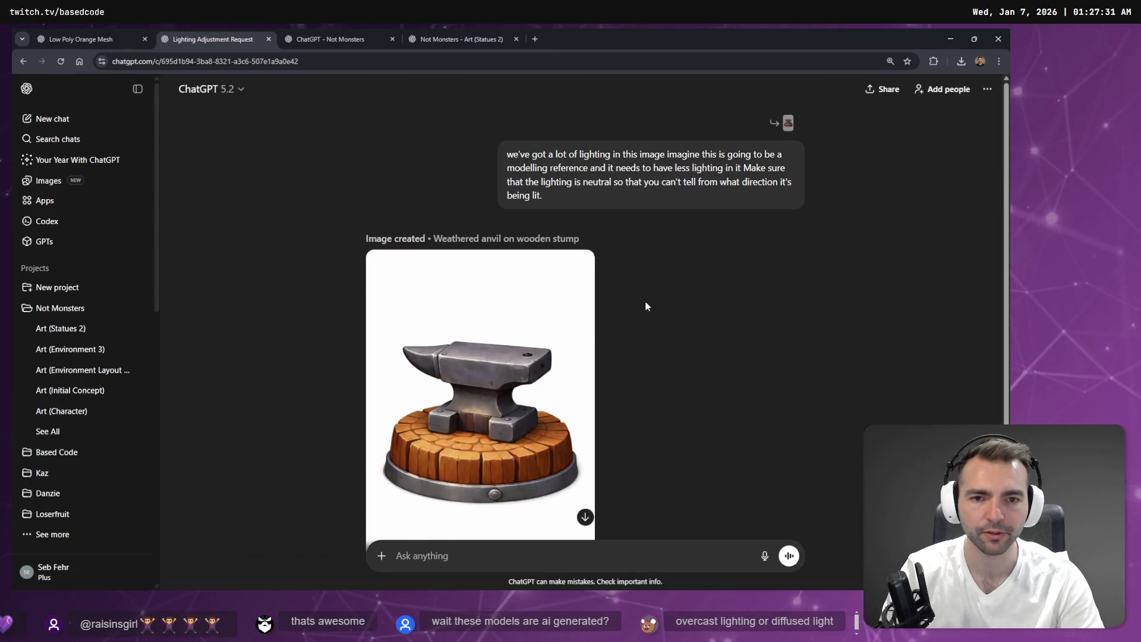
Step: Edit the anvil prompt to end at 'the lighting is neutral.' and dictate an ambient occlusion request
left_click(796, 219)
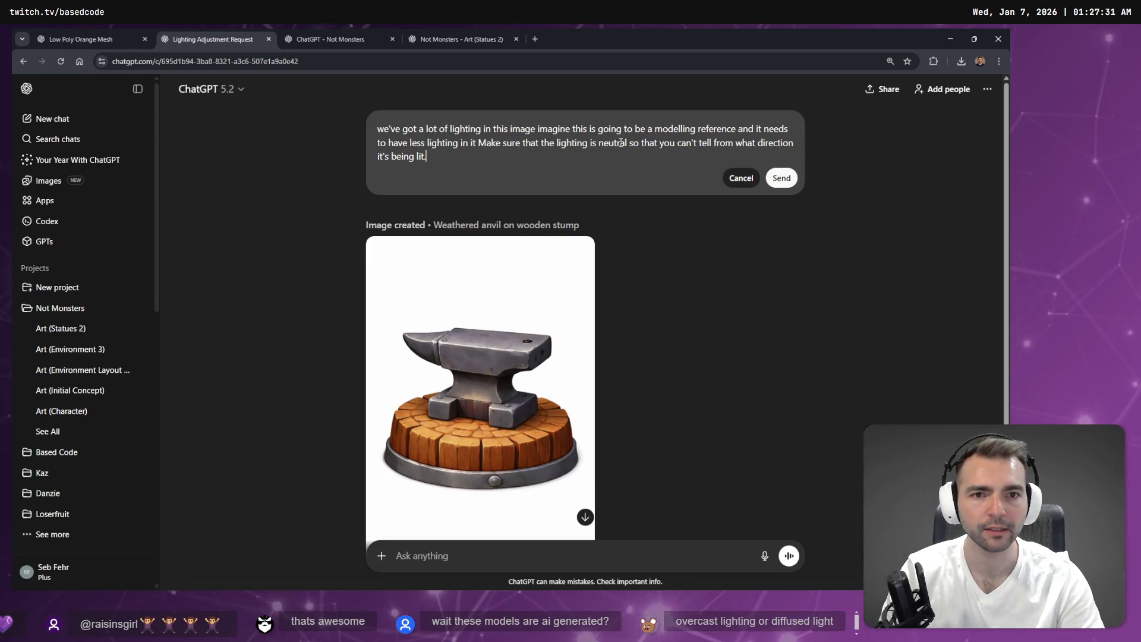
left_click_drag(633, 143, 655, 158)
key("BackSpace")
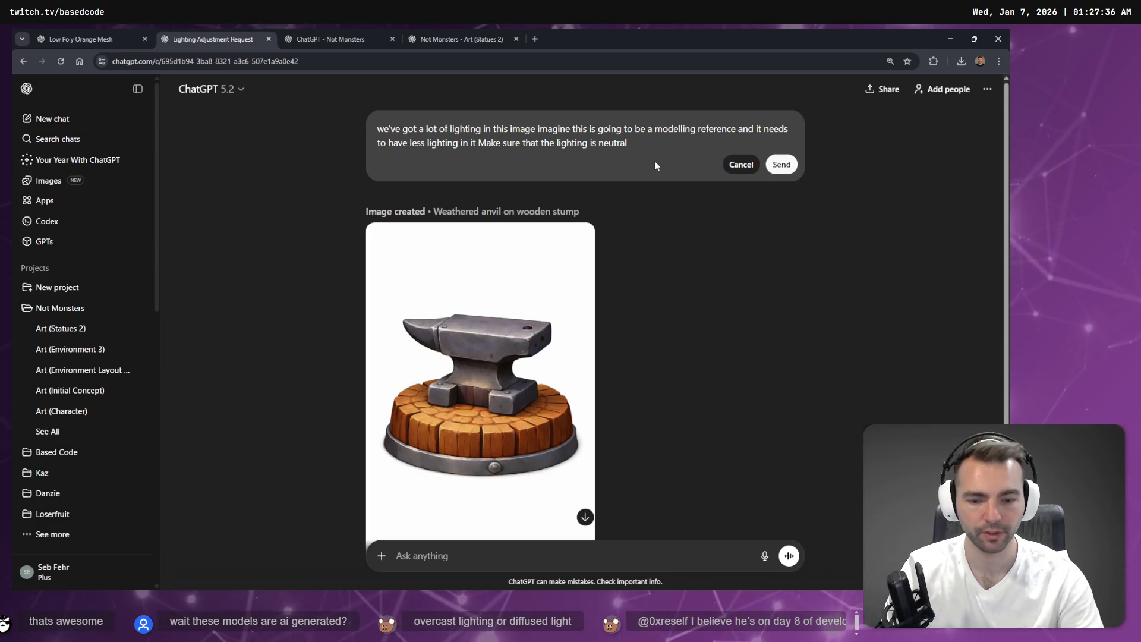
type(".")
key("super+h")
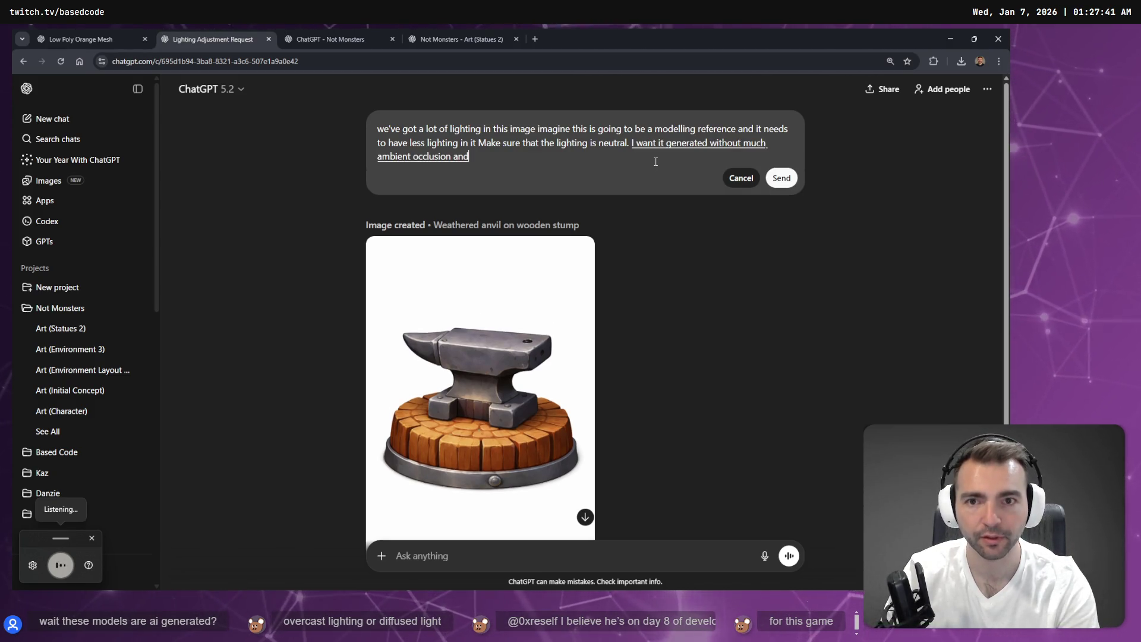
Step: Google 'ambient occlusion', view an example comparison image, then close that tab
key("ctrl+t")
type("amb")
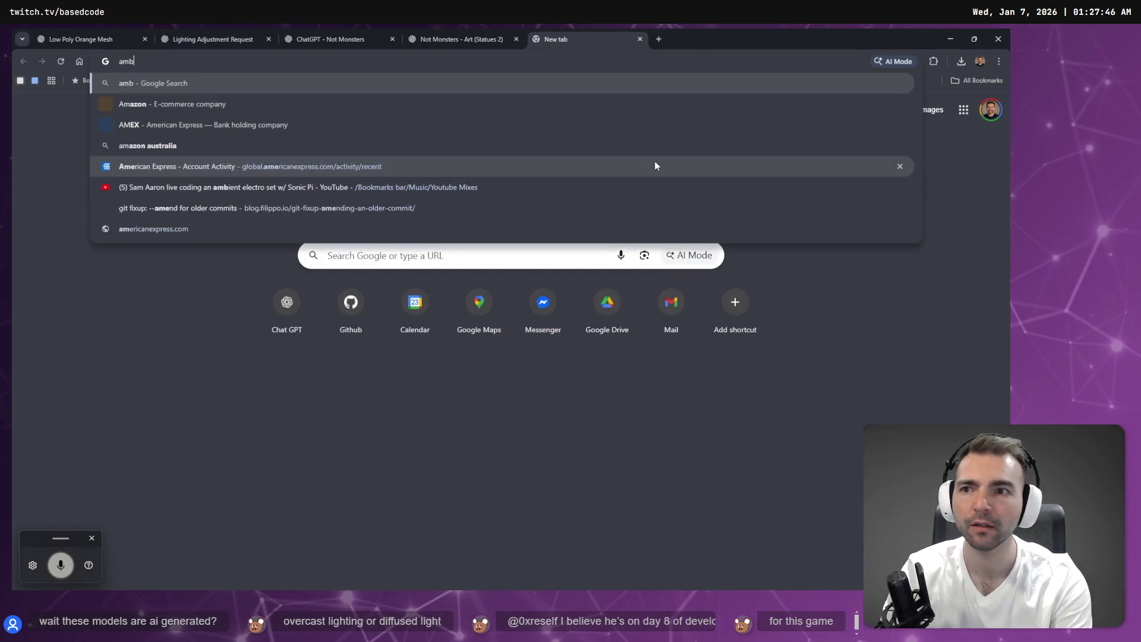
type("ient occlusion")
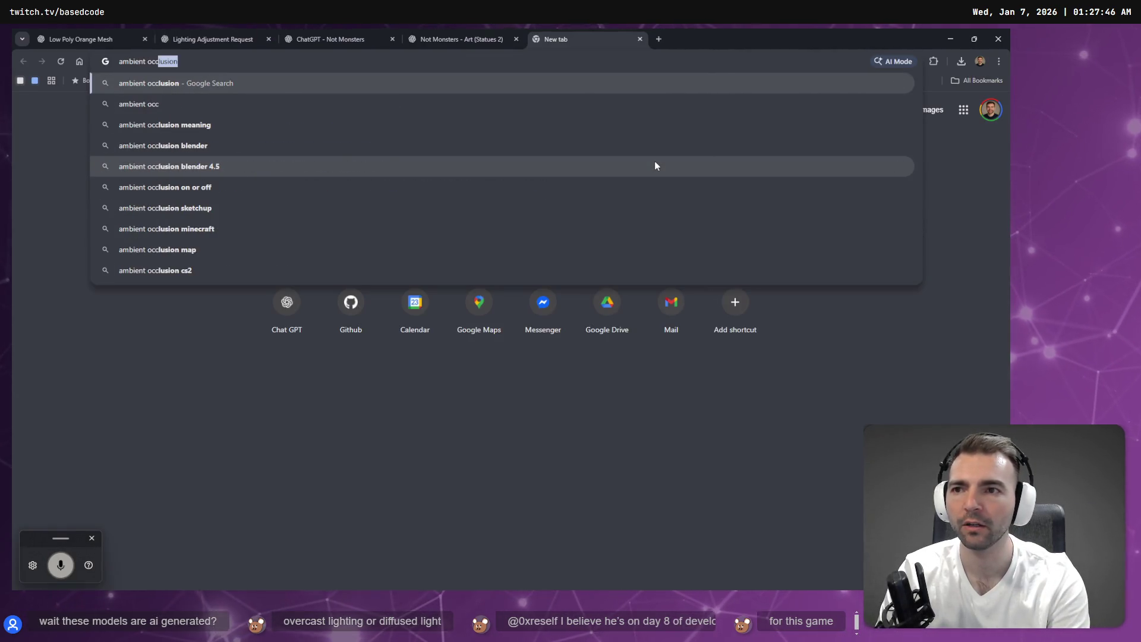
key("Return")
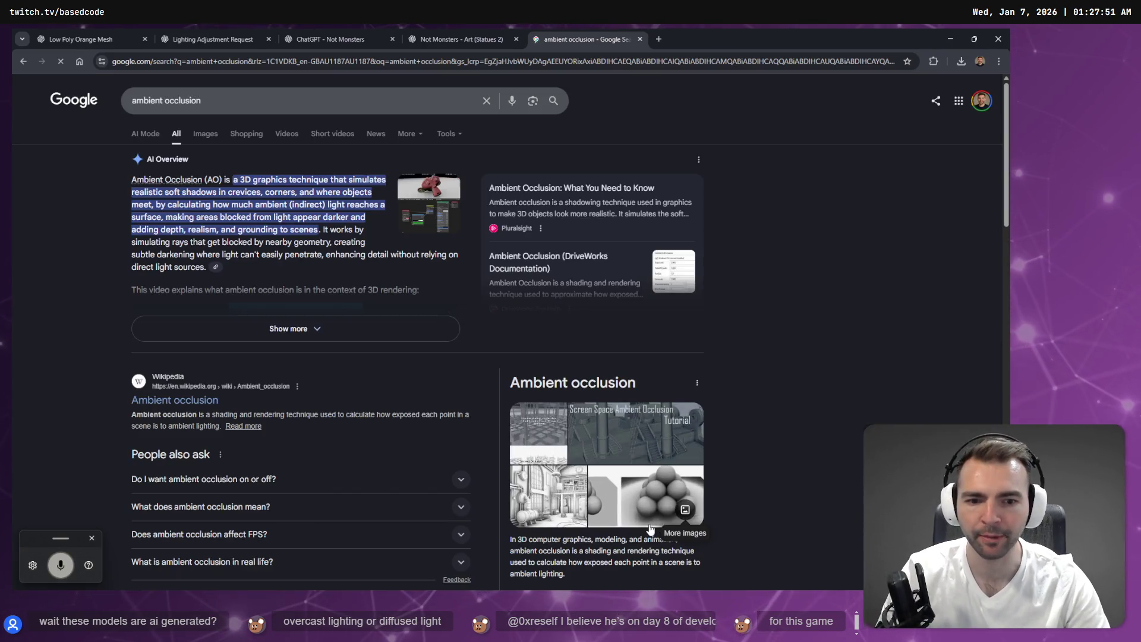
left_click(657, 498)
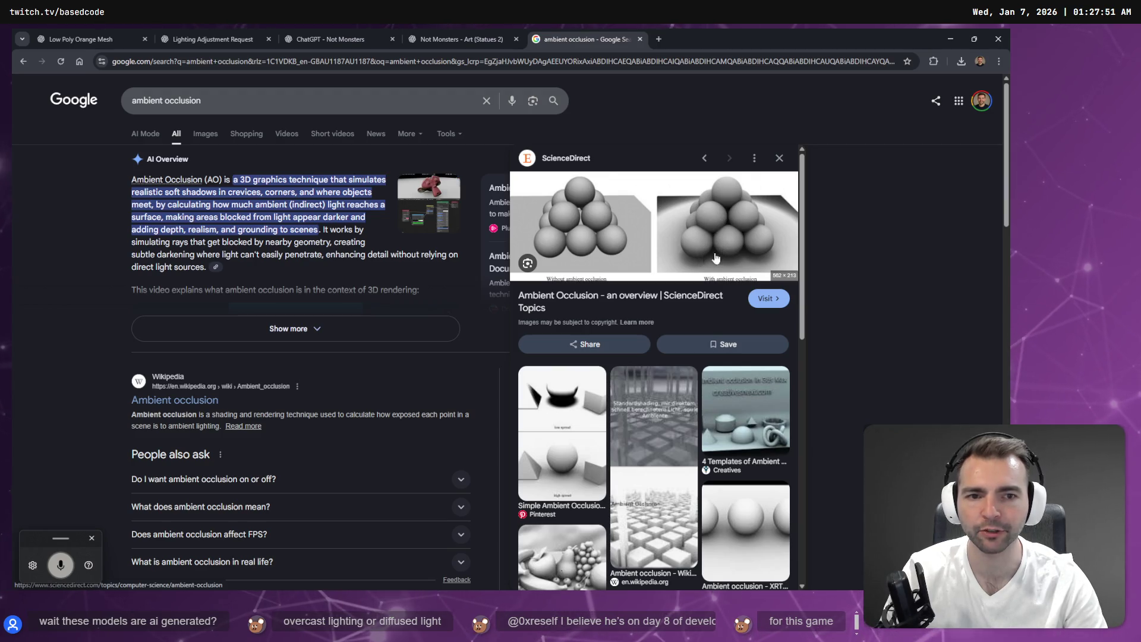
middle_click(590, 34)
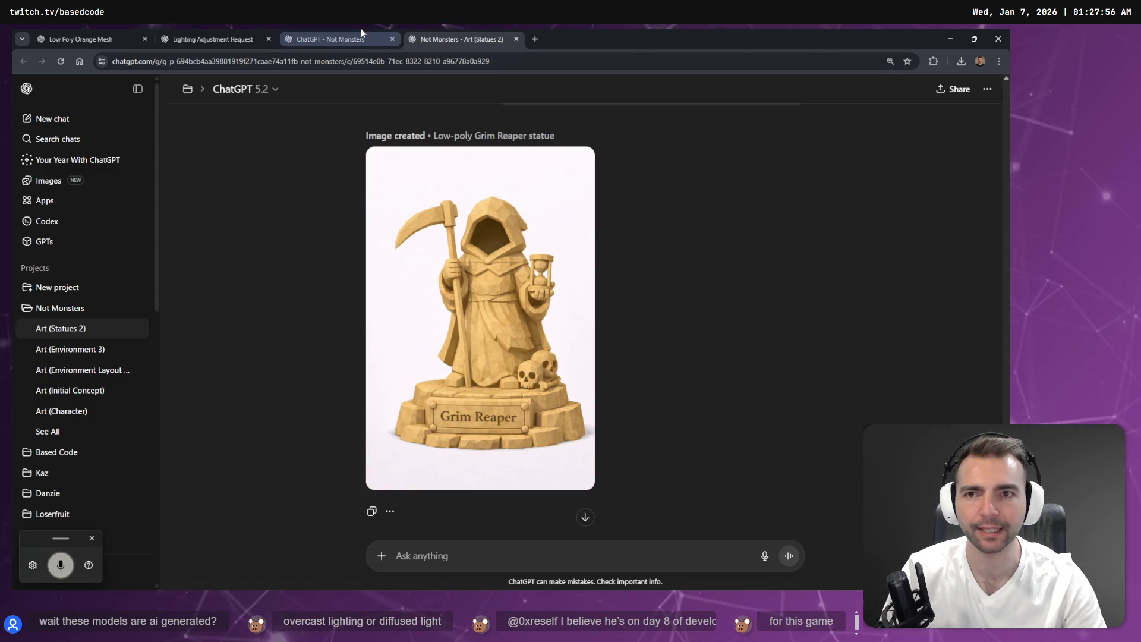
Step: Send the edited anvil prompt and move the Not Monsters tab after the Grim Reaper statue chat
left_click(212, 35)
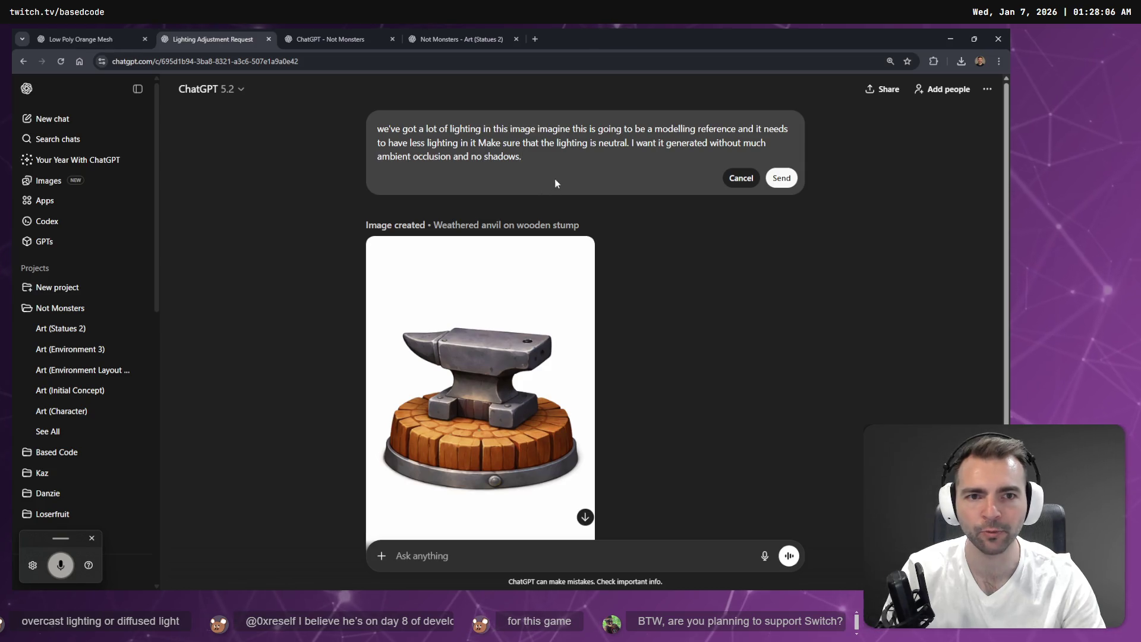
left_click(786, 178)
left_click(368, 39)
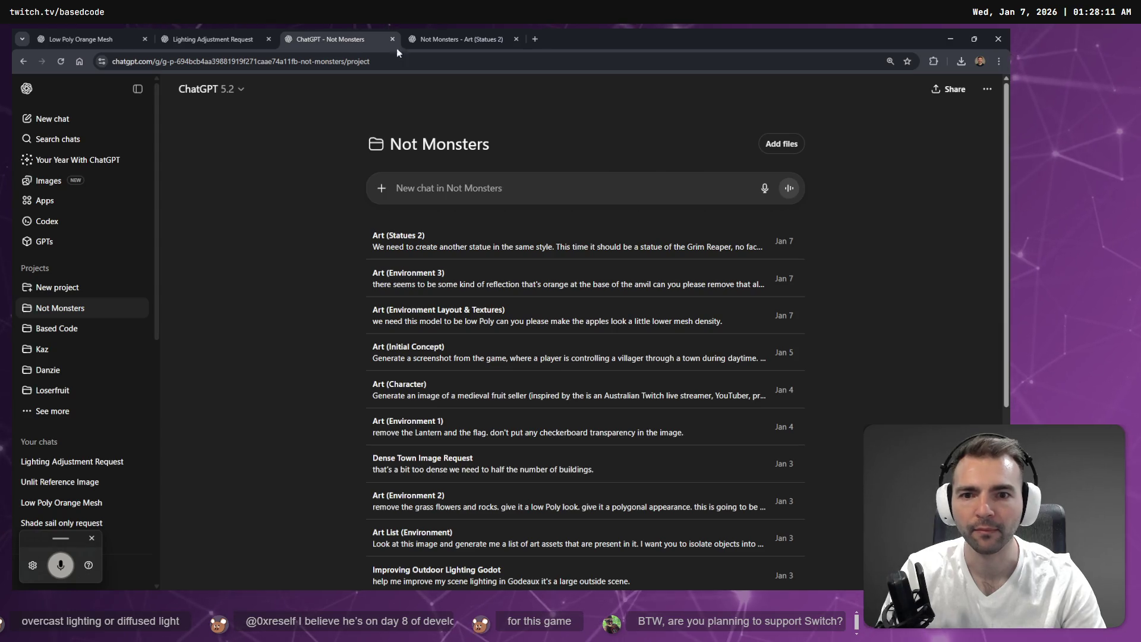
left_click(455, 38)
left_click(357, 38)
left_click_drag(363, 37, 529, 27)
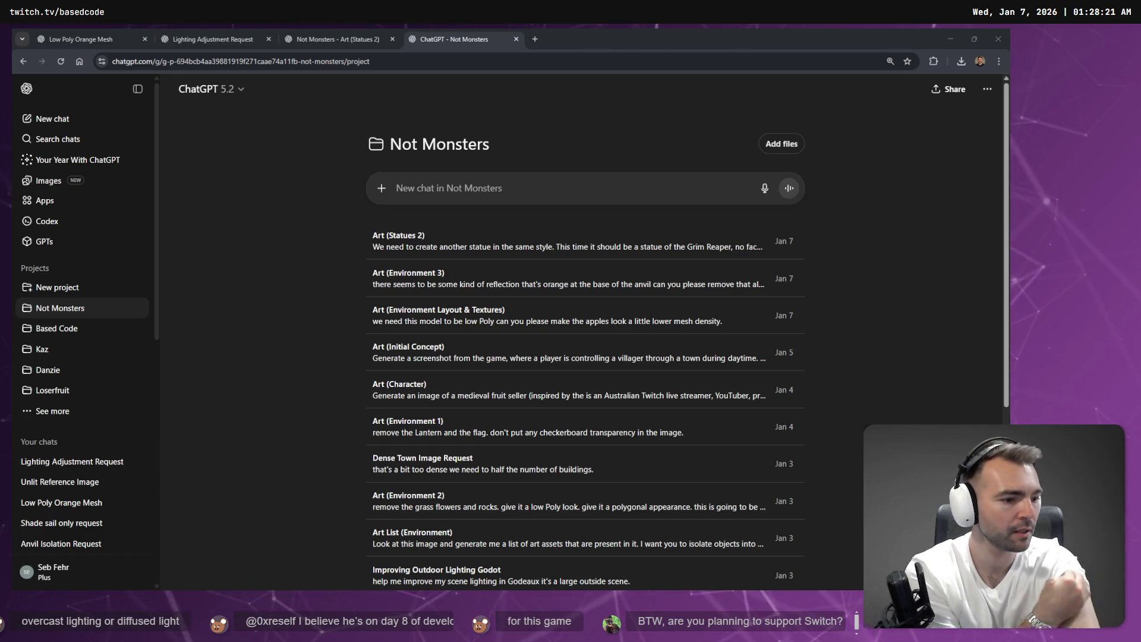
Step: Check the anvil lighting answer, put the Not Monsters tab back third, and open the orange crate chat
left_click(343, 32)
left_click(231, 32)
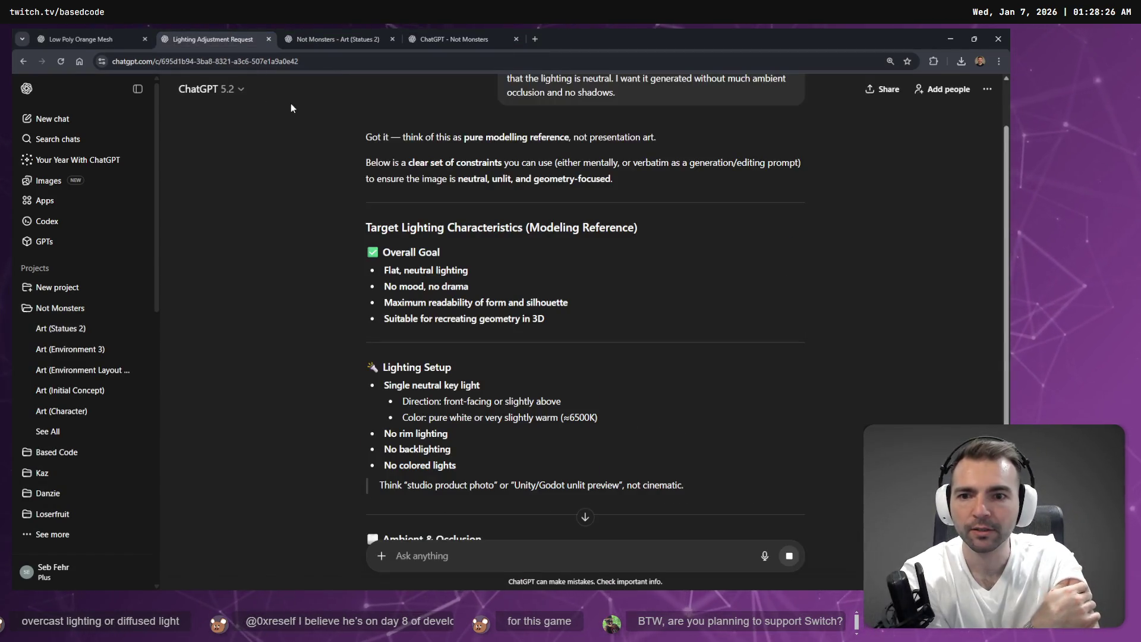
left_click(337, 34)
left_click(424, 40)
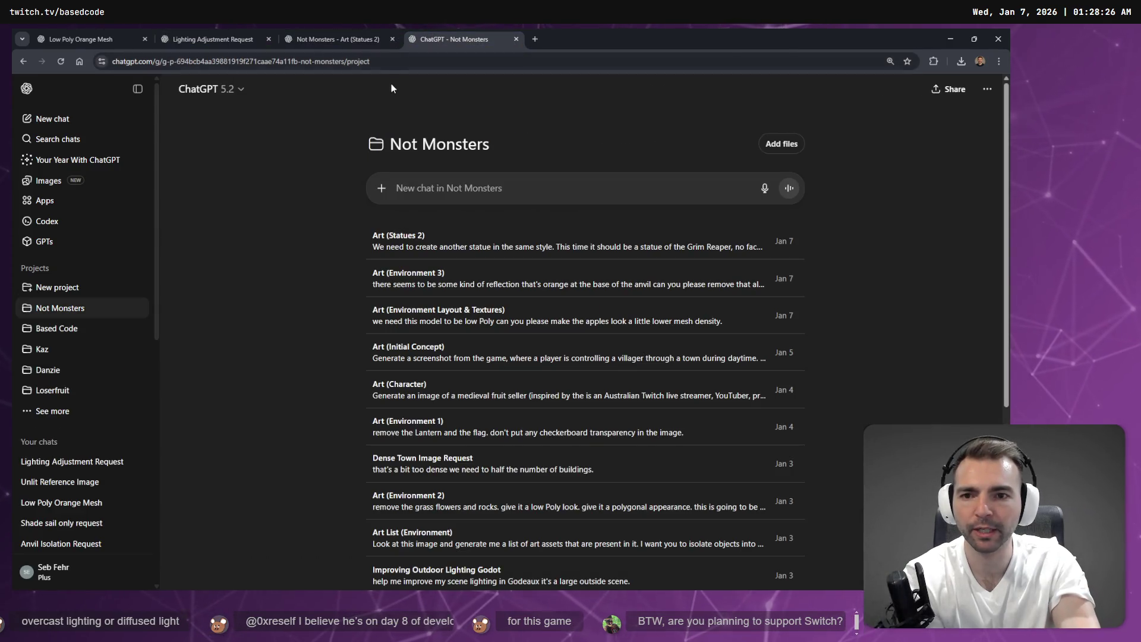
left_click_drag(438, 33, 333, 34)
left_click(426, 30)
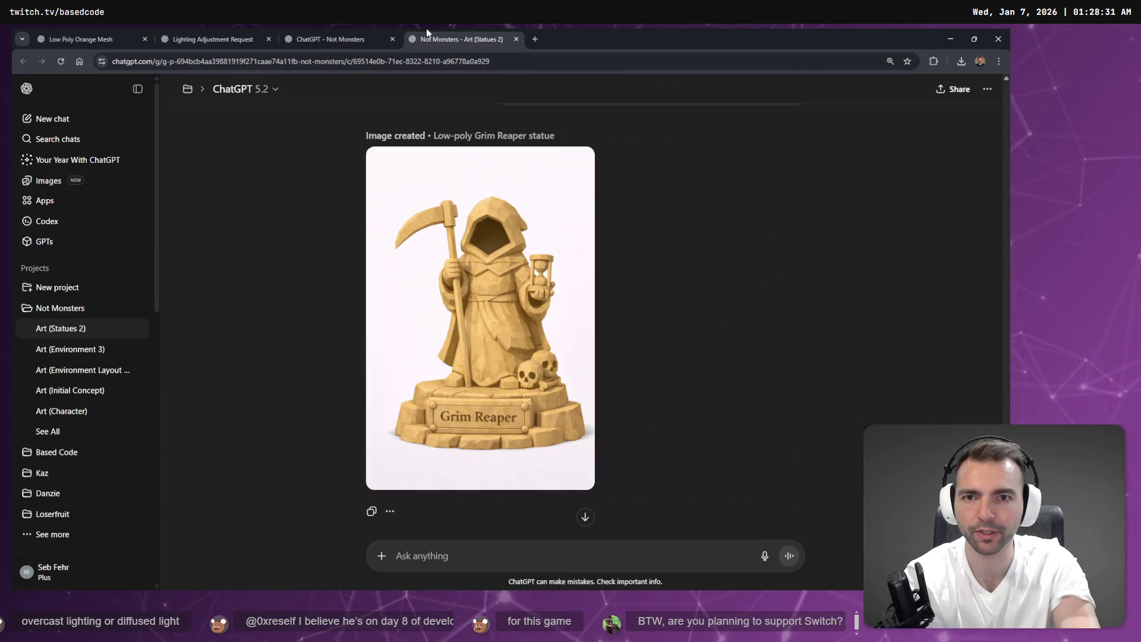
left_click(341, 31)
left_click(97, 31)
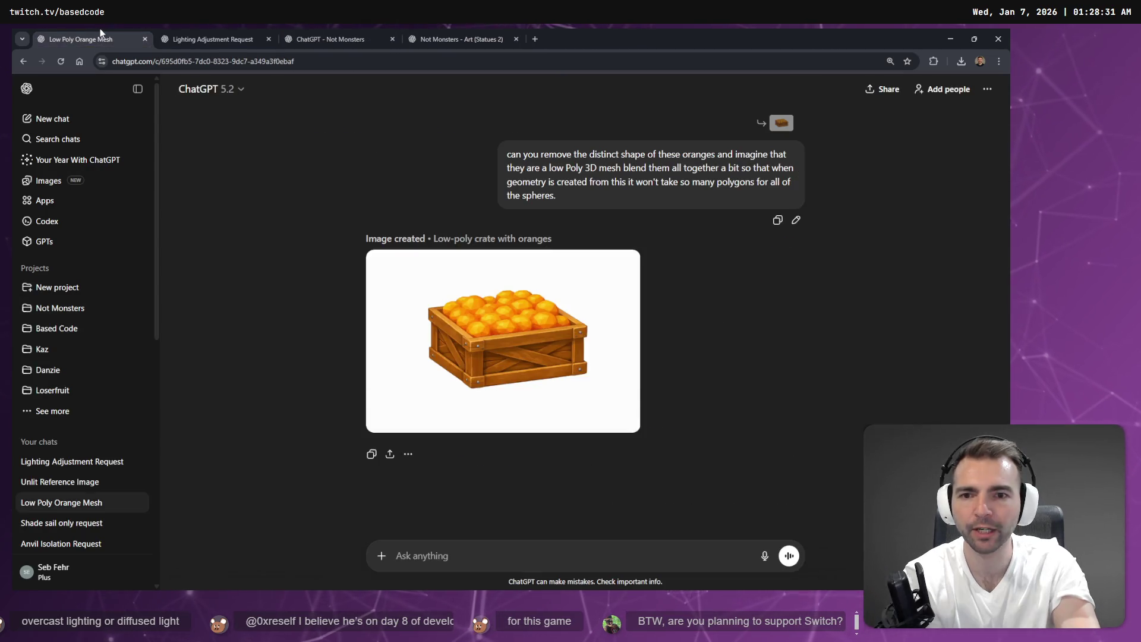
Step: Glance at the Art (Statues 2) chat, then minimize the browser to reveal Godot
left_click(432, 31)
left_click(945, 35)
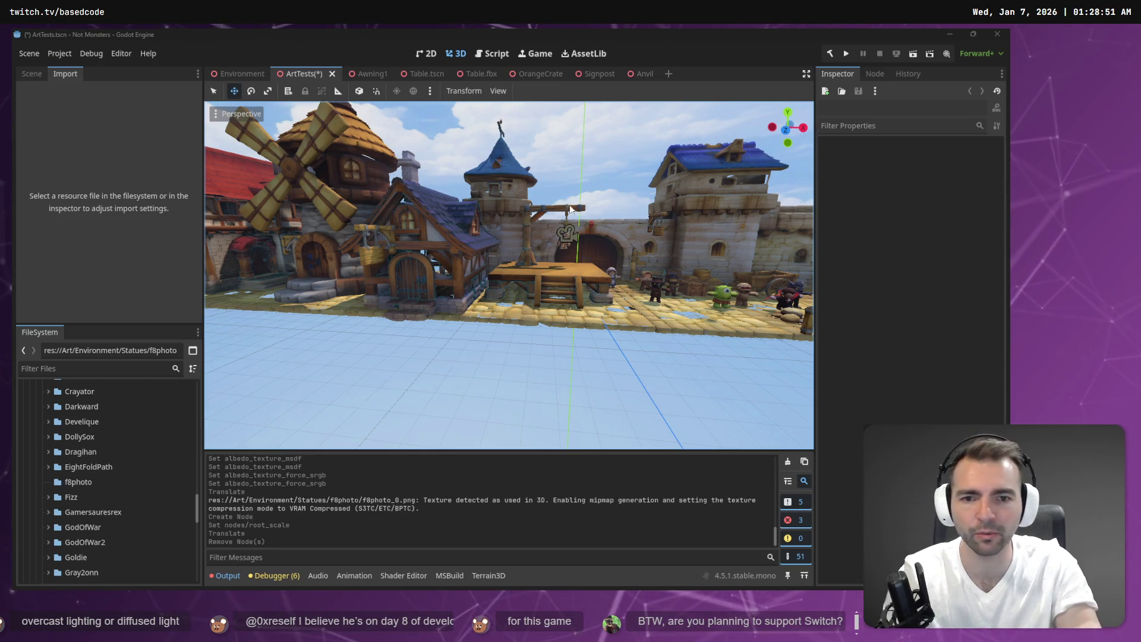
Step: Fly the camera around the characters, castle wall and street, then open Not Monsters in ChatGPT
key("w")
key("s")
key("a")
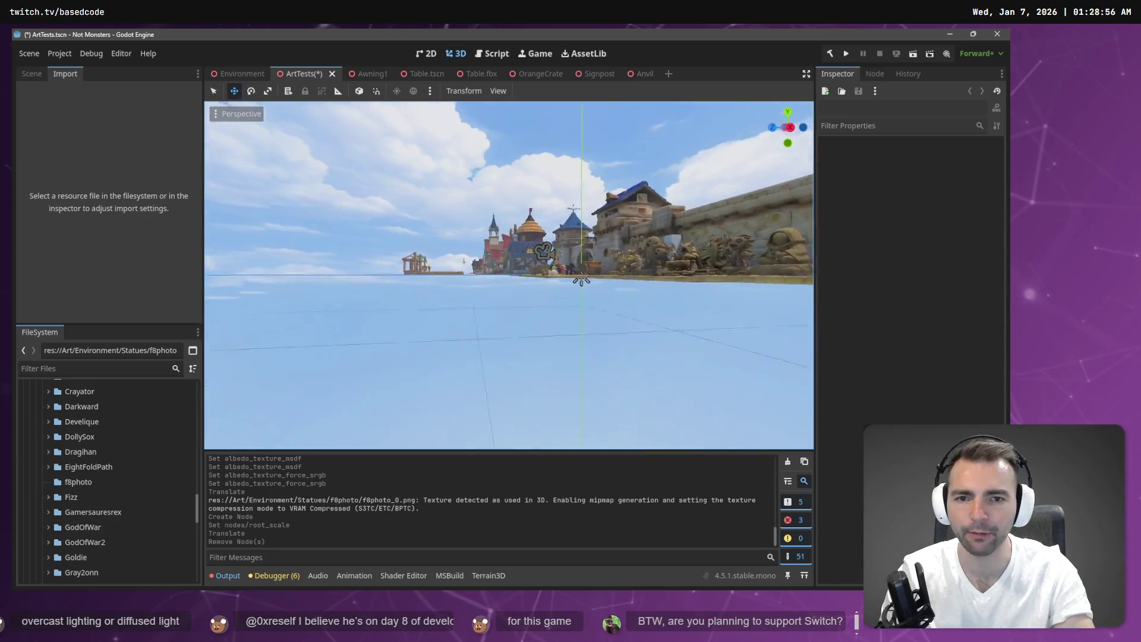
key("w")
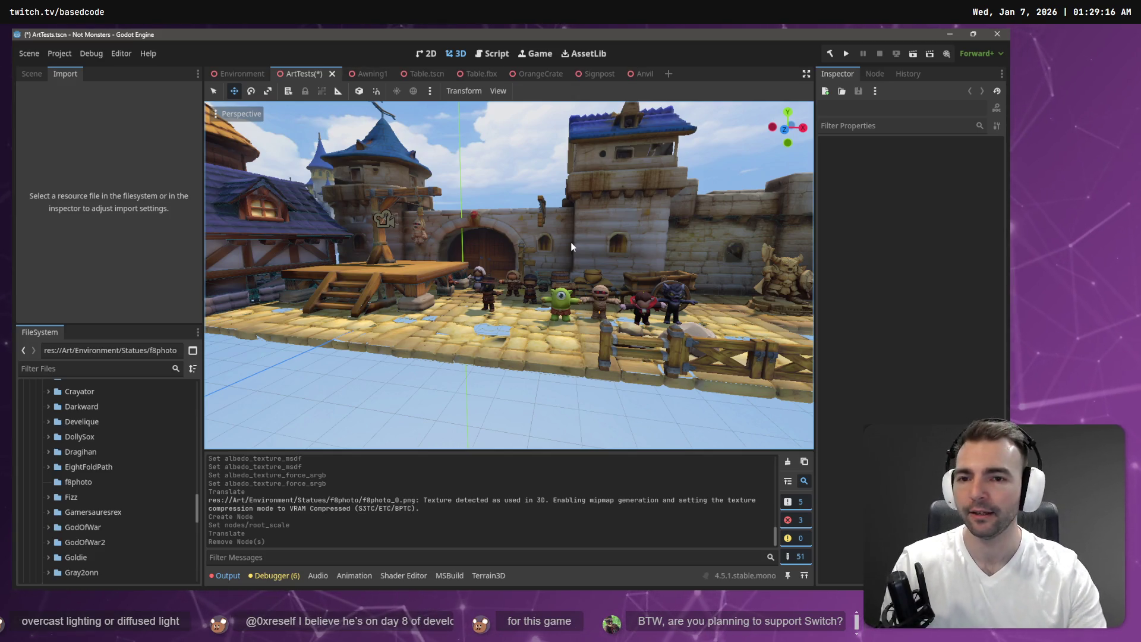
mouse_move(542, 230)
left_mouse_down()
mouse_move(422, 241)
mouse_move(574, 237)
left_mouse_up()
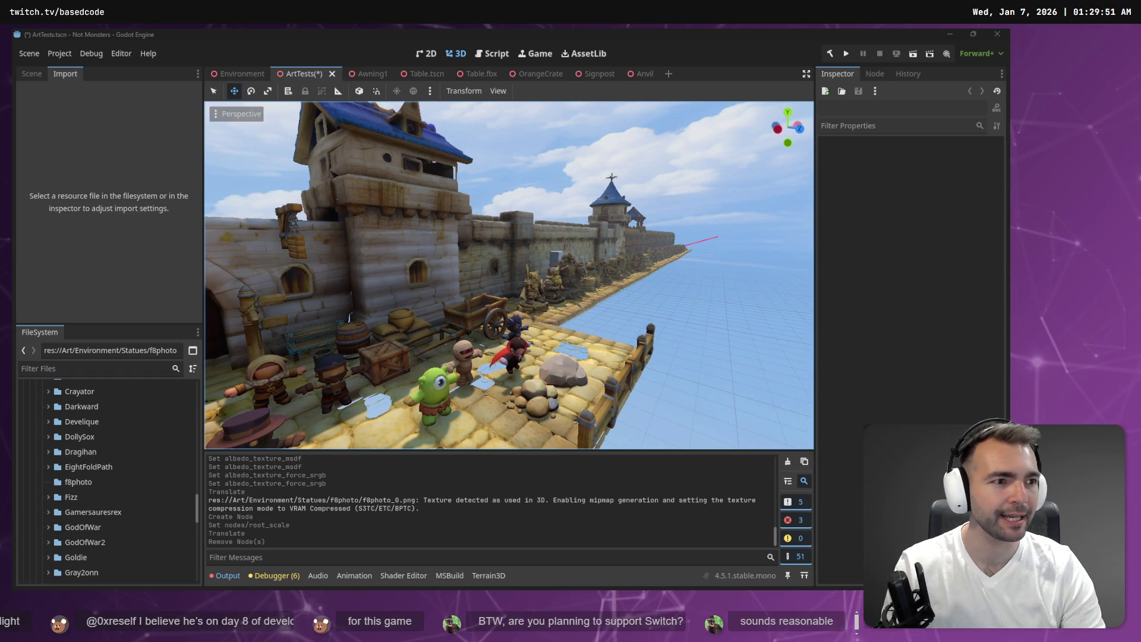
key("alt+Tab")
left_click(315, 37)
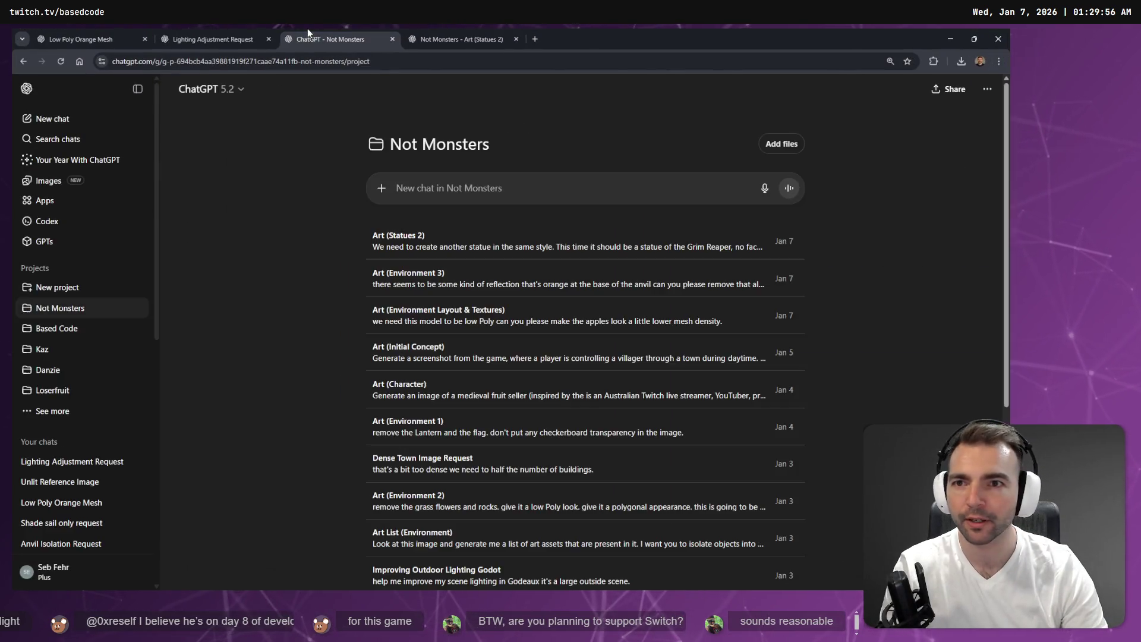
Step: Look through the Lighting Adjustment Request, Low Poly Orange Mesh, Not Monsters and Grim Reaper chats
left_click(239, 35)
left_click(127, 31)
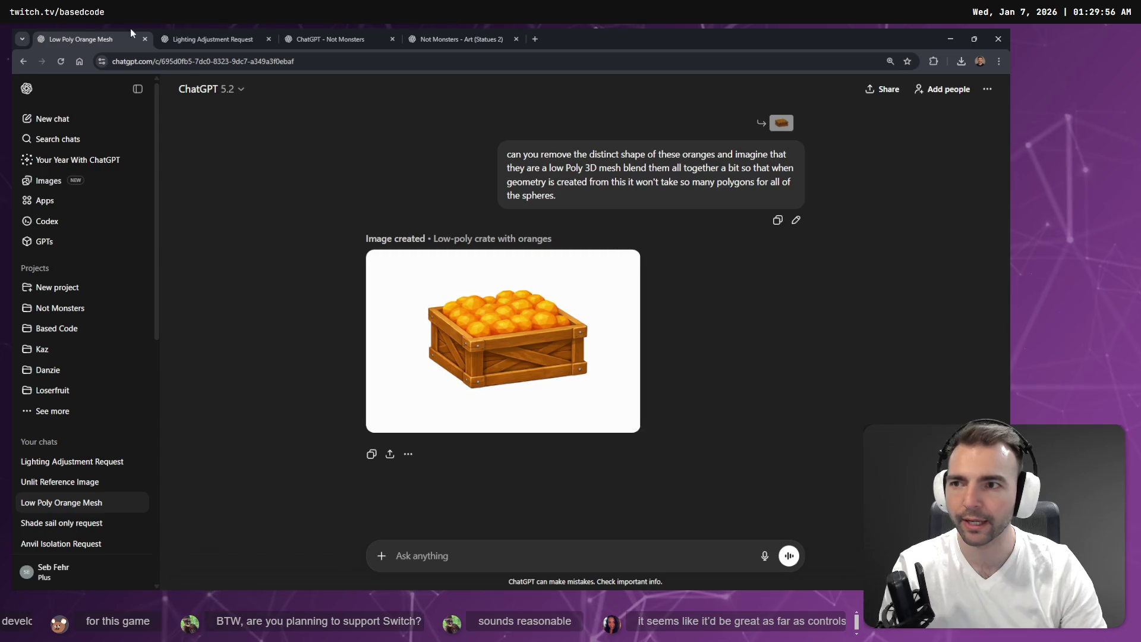
left_click(213, 39)
left_click(330, 38)
left_click(461, 34)
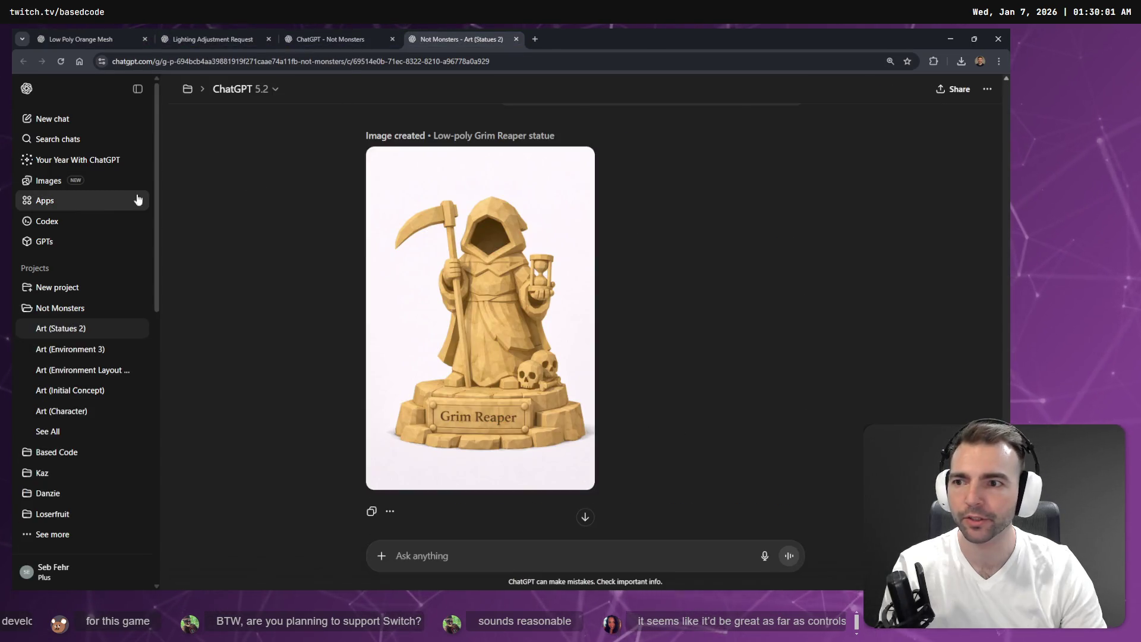
Step: Open Images in a new tab, draft the neutral-lighting modelling-reference prompt, and check My images
middle_click(52, 188)
left_click(574, 36)
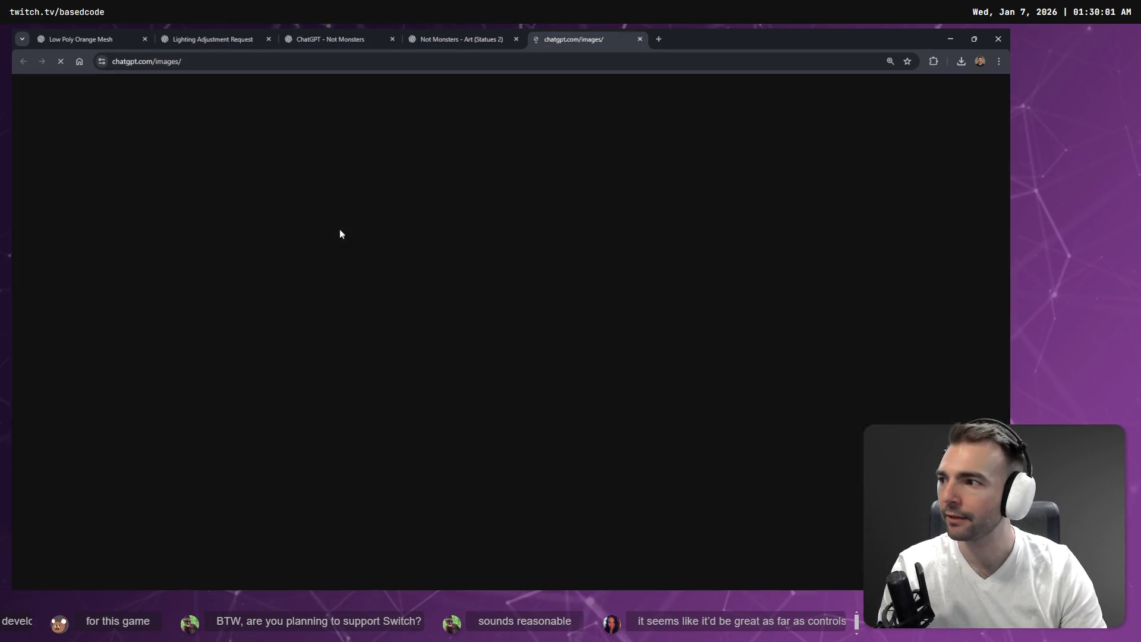
type("we've got a lot of lighting in this image imagine this is going to be a modelling reference and it needs to have less lighting in it Make sure that the lighting is neutral so that you can't tell from what direction it's being lit.")
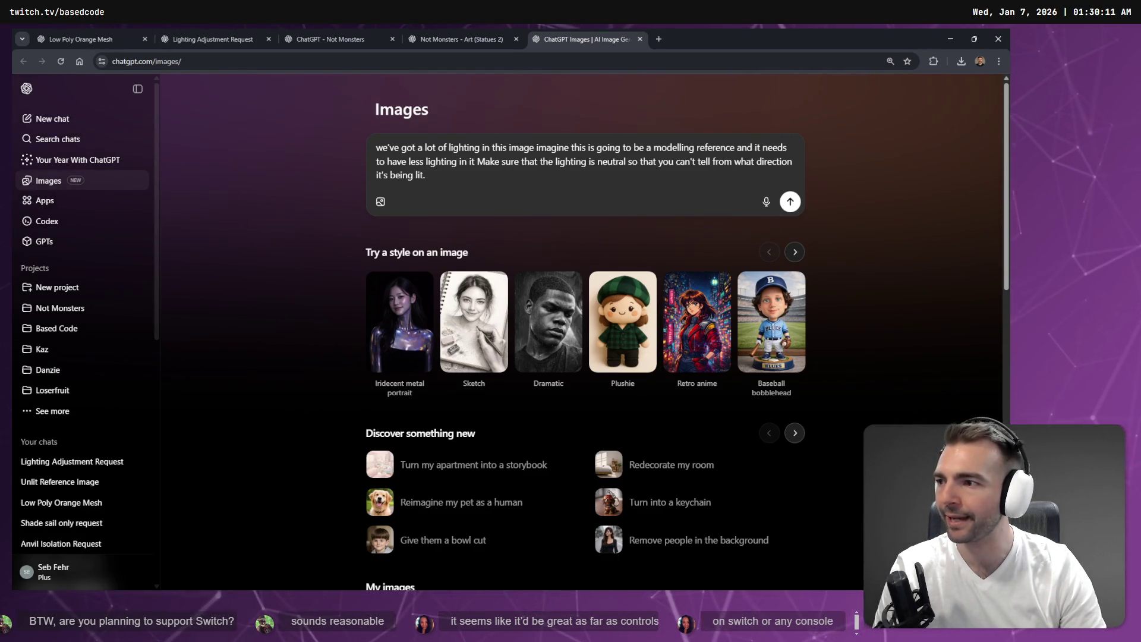
scroll(238, 250, "down", 10)
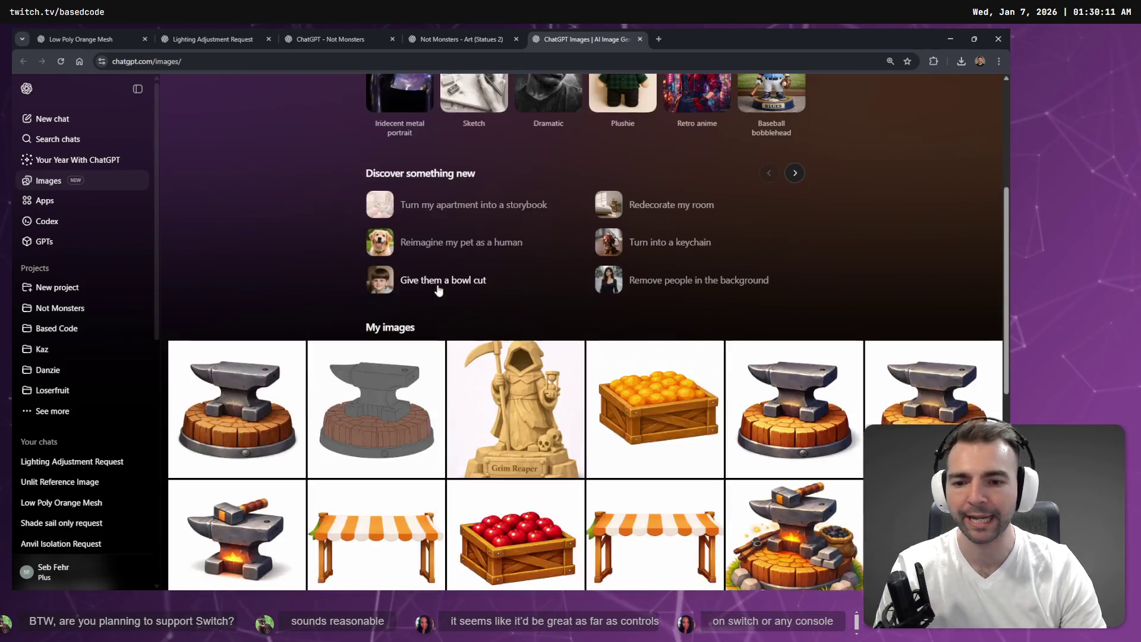
scroll(282, 271, "up", 4)
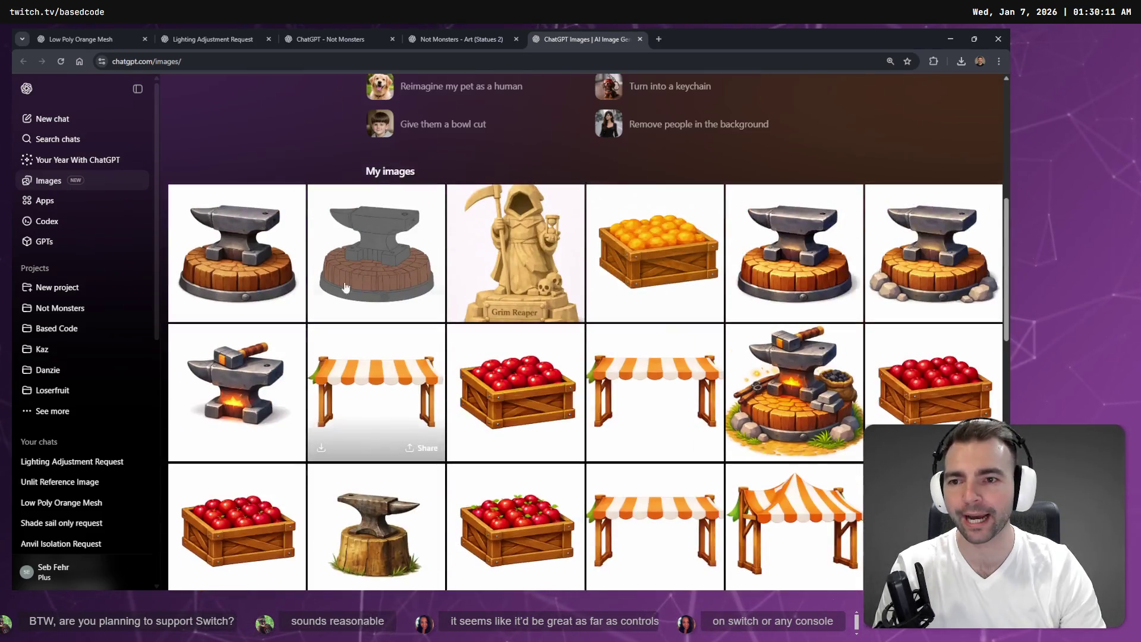
Step: Open the first anvil image and clear the leftover prompt text
left_click(255, 241)
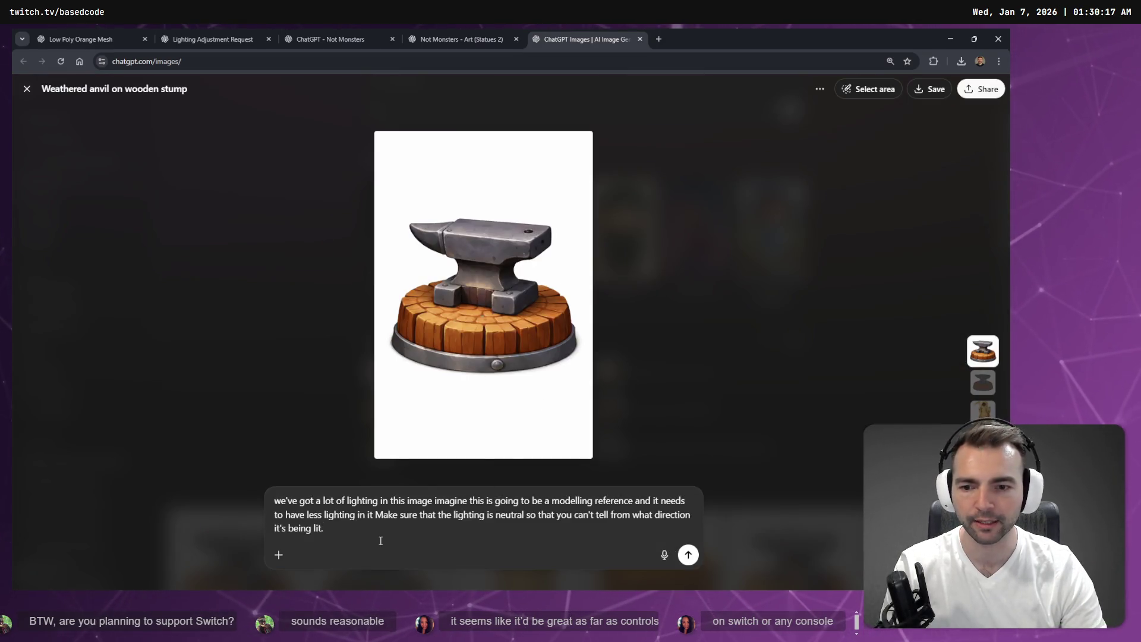
key("ctrl+a")
key("BackSpace")
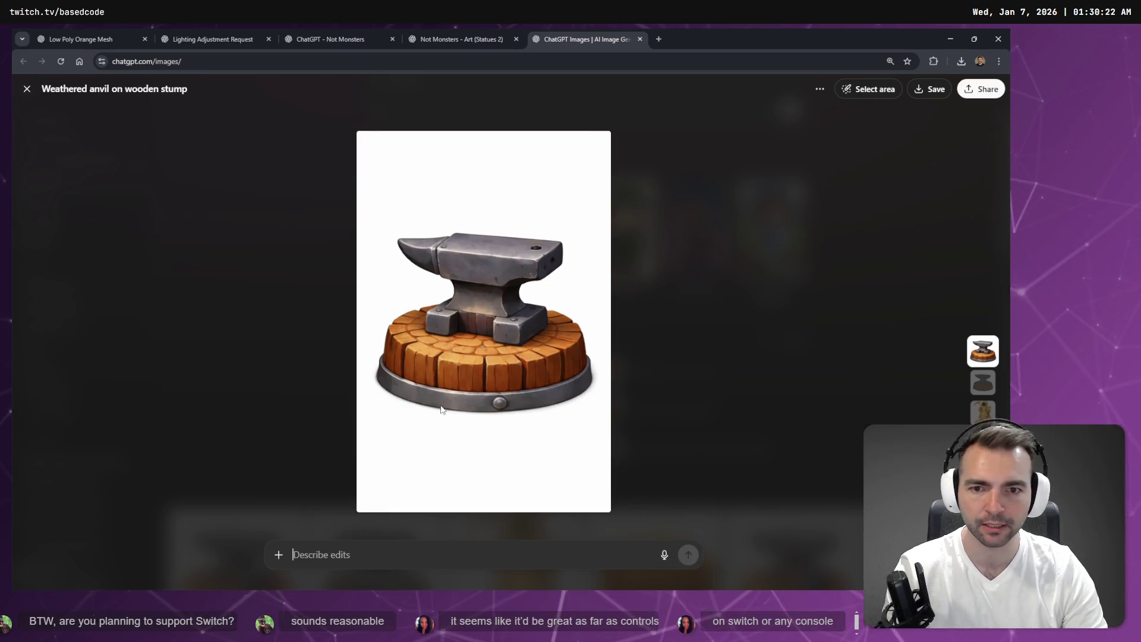
key("Escape")
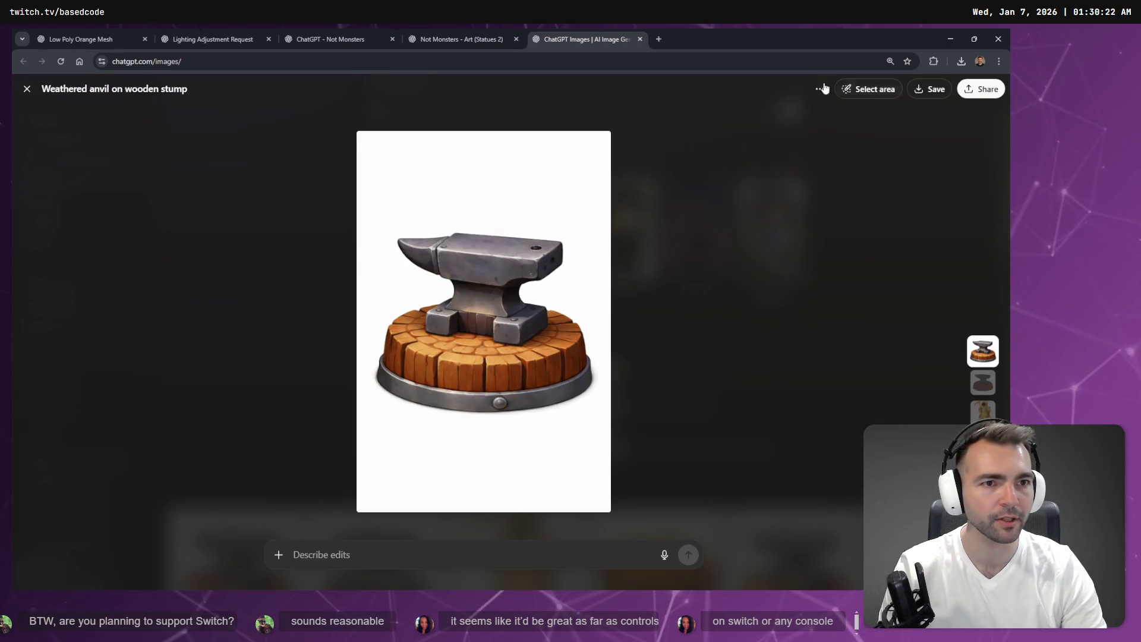
Step: Open the anvil image in its original chat from its options menu
left_click(820, 89)
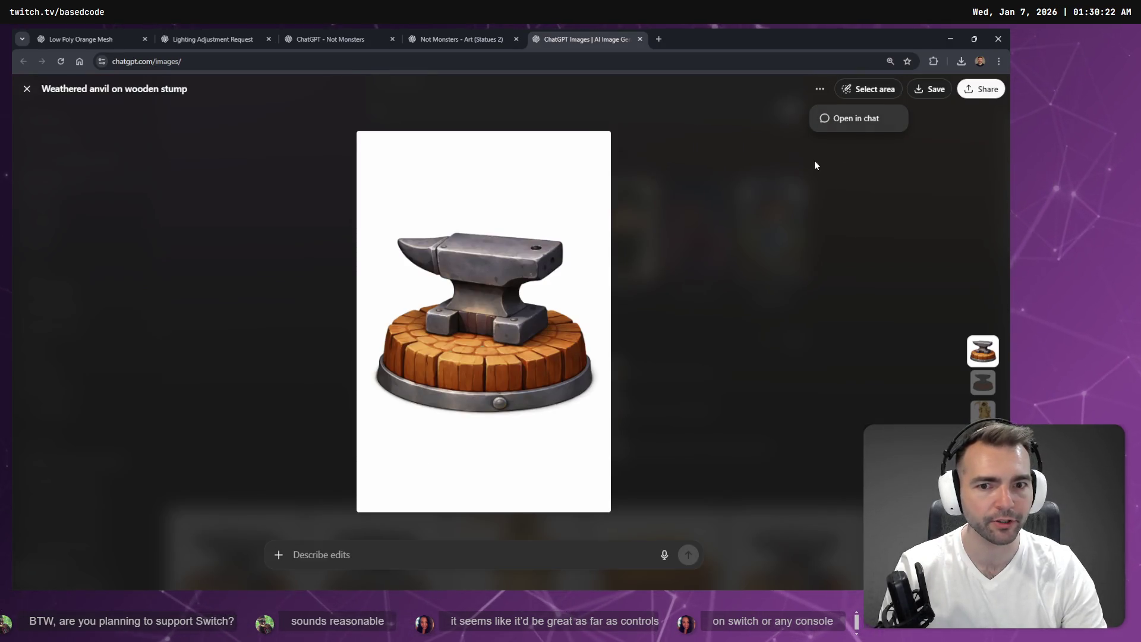
left_click(855, 118)
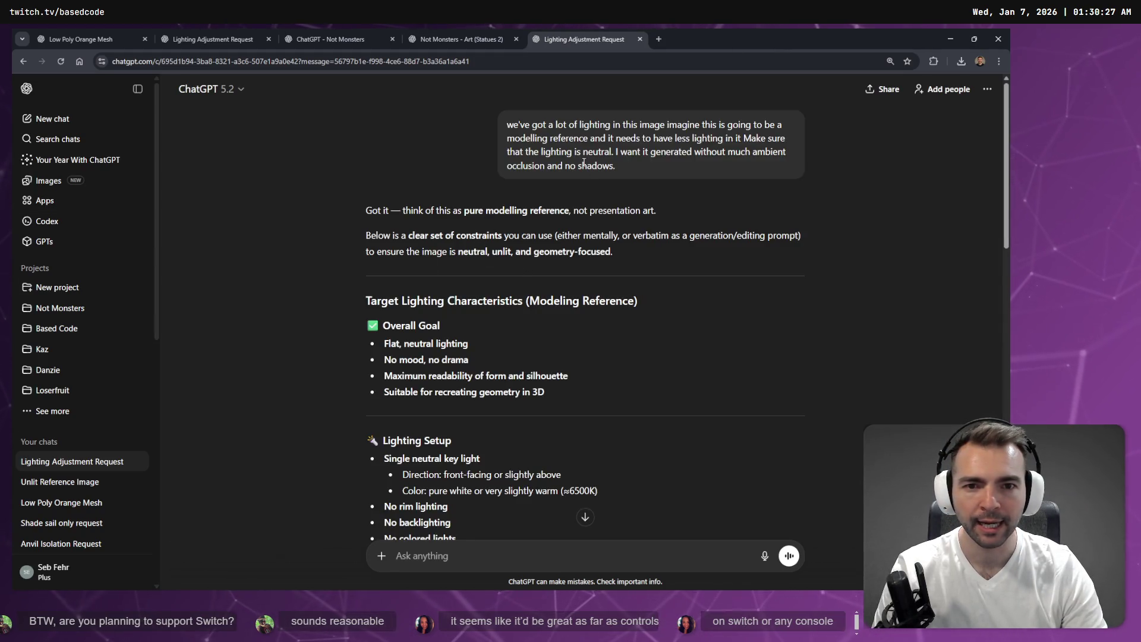
scroll(555, 190, "down", 5)
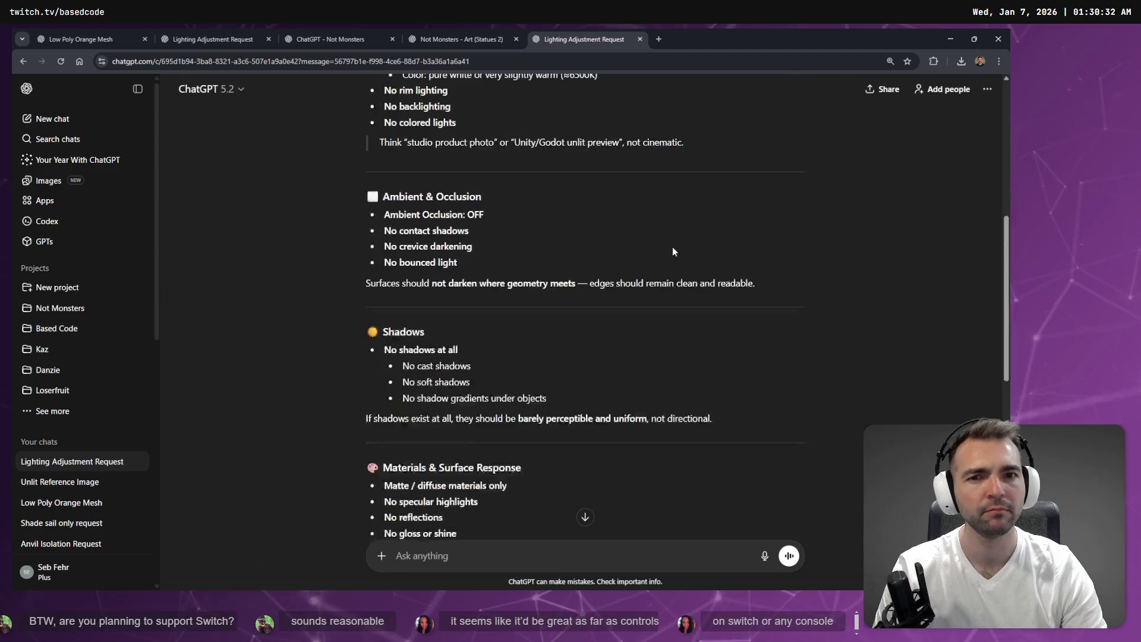
scroll(671, 252, "down", 8)
scroll(688, 420, "up", 15)
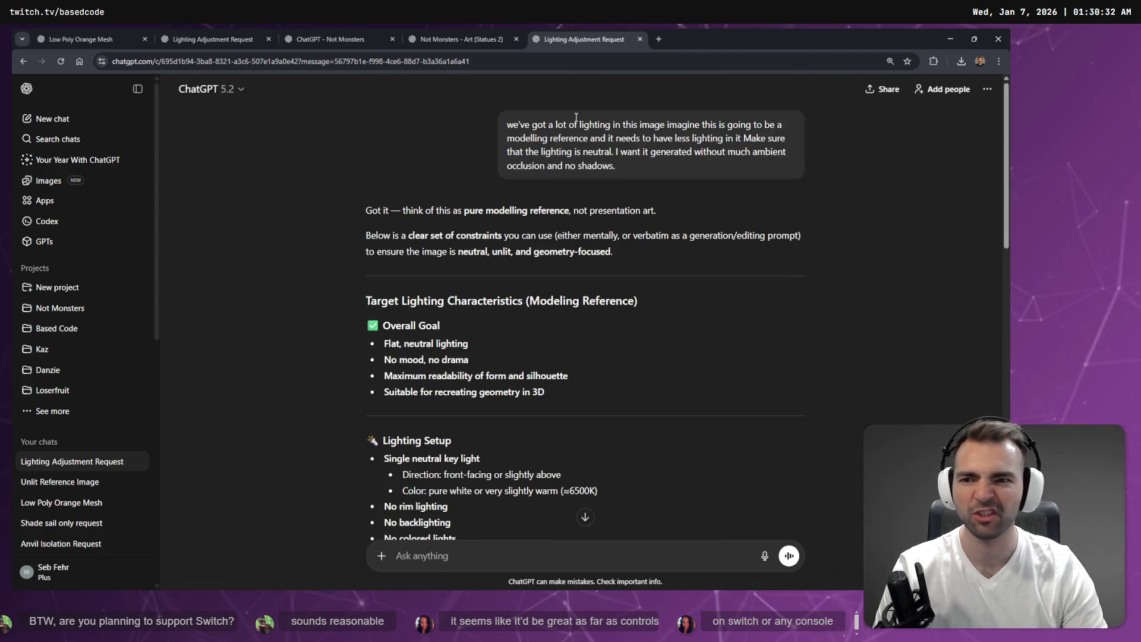
Step: Return to the Images page and reopen the anvil image in its chat
left_click(27, 62)
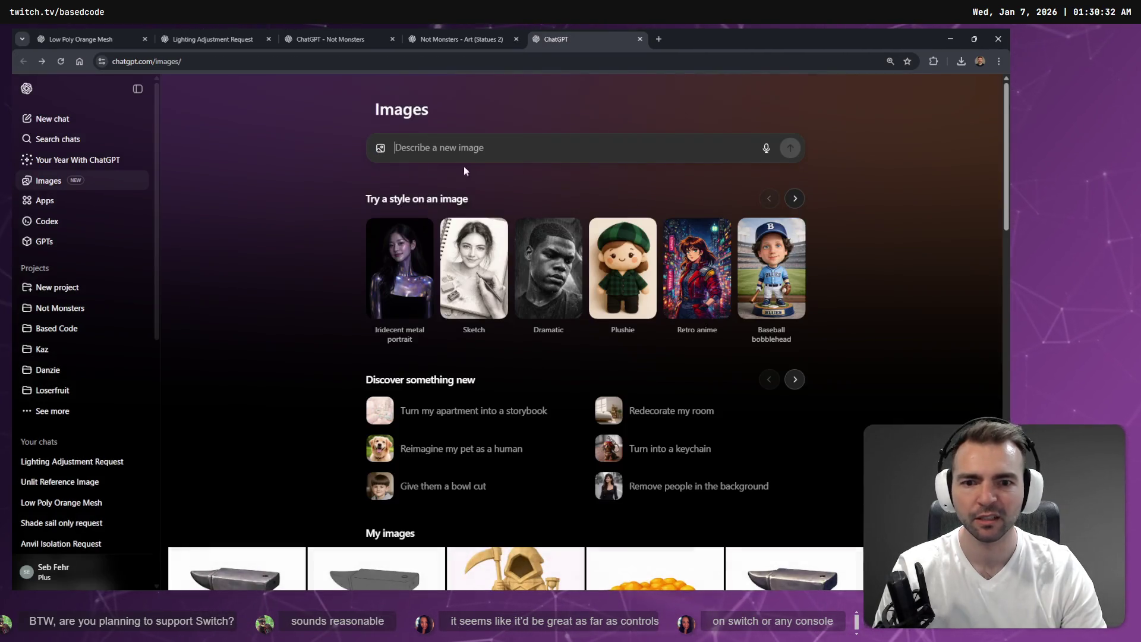
scroll(254, 392, "down", 3)
left_click(255, 393)
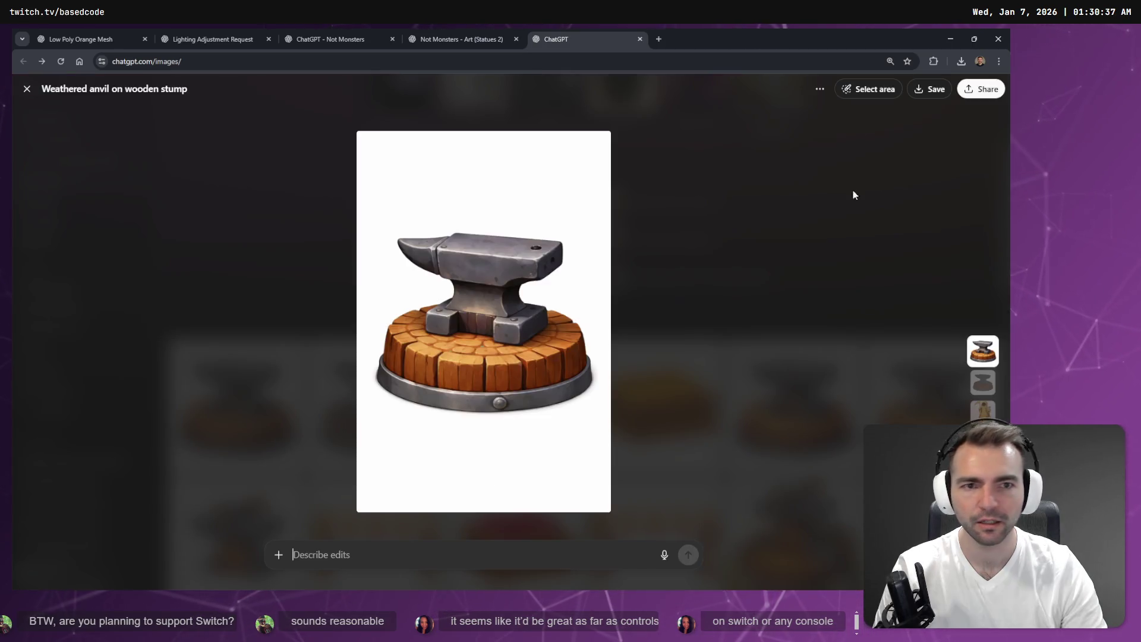
left_click(820, 89)
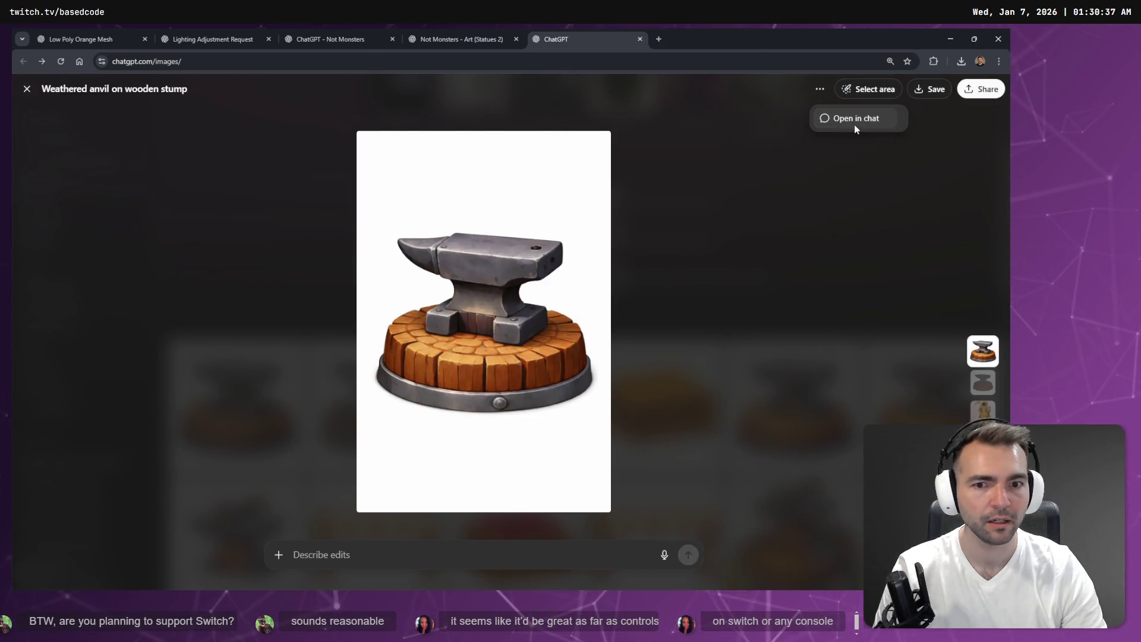
left_click(854, 125)
scroll(855, 178, "down", 15)
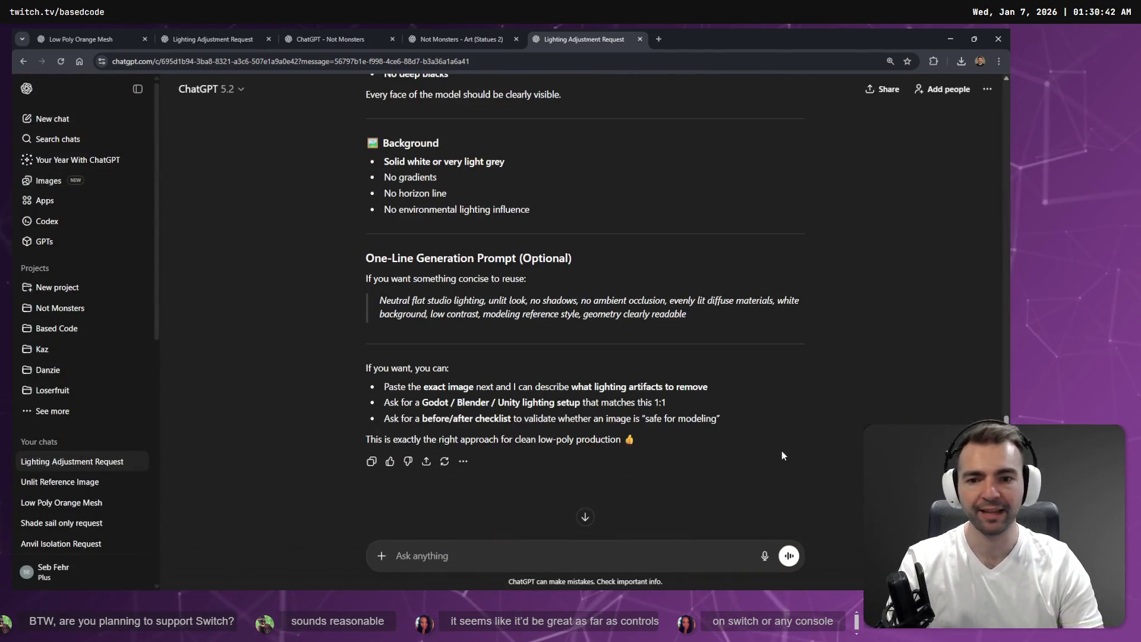
scroll(691, 337, "up", 15)
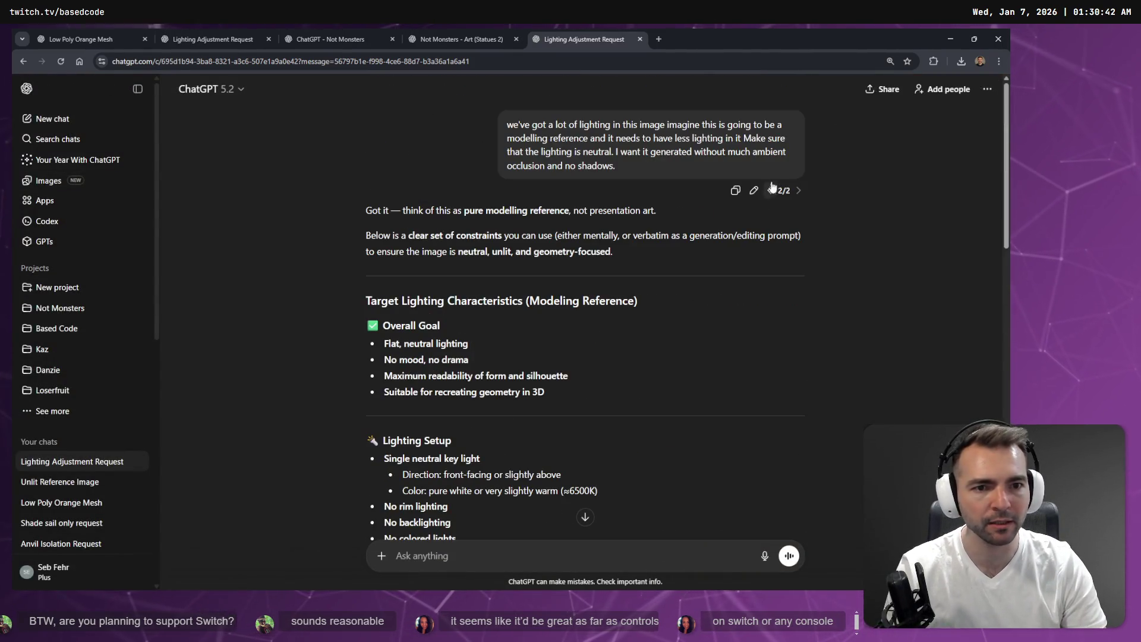
Step: Switch the lighting prompt to version 1/2, showing the 'Weathered anvil on wooden stump' image
left_click(769, 190)
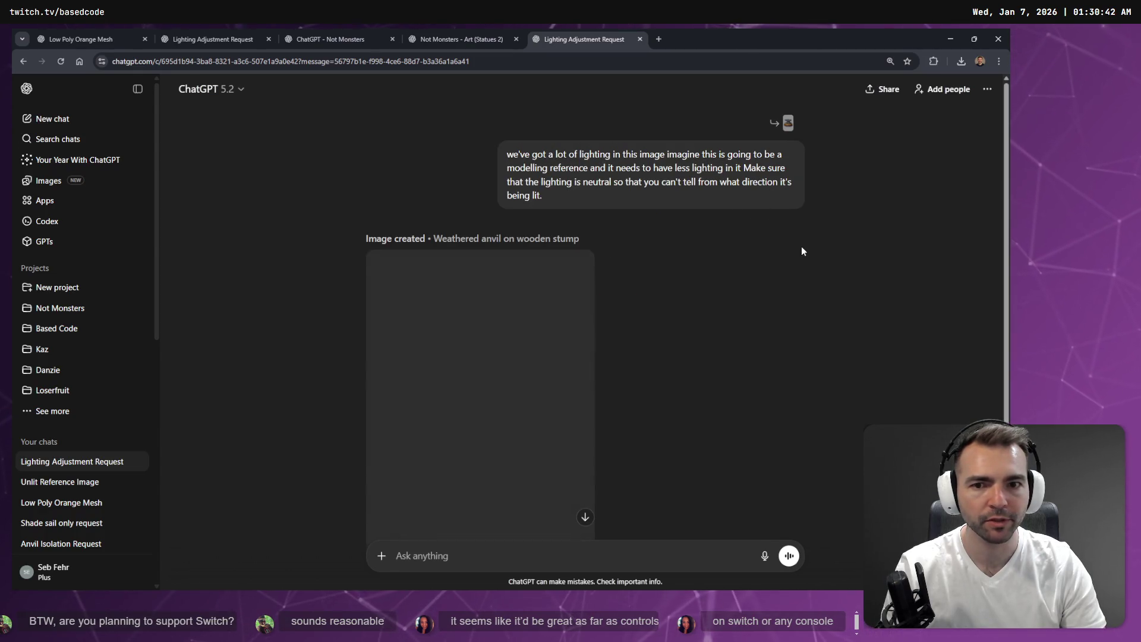
scroll(801, 253, "down", 3)
scroll(800, 280, "up", 3)
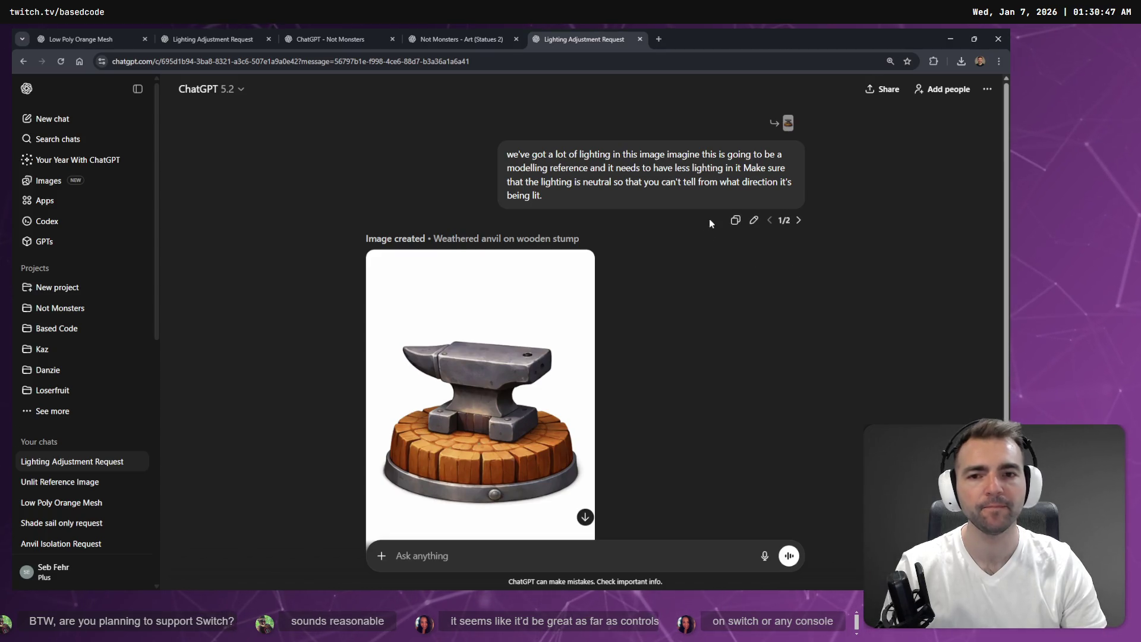
scroll(708, 190, "down", 3)
left_click(497, 566)
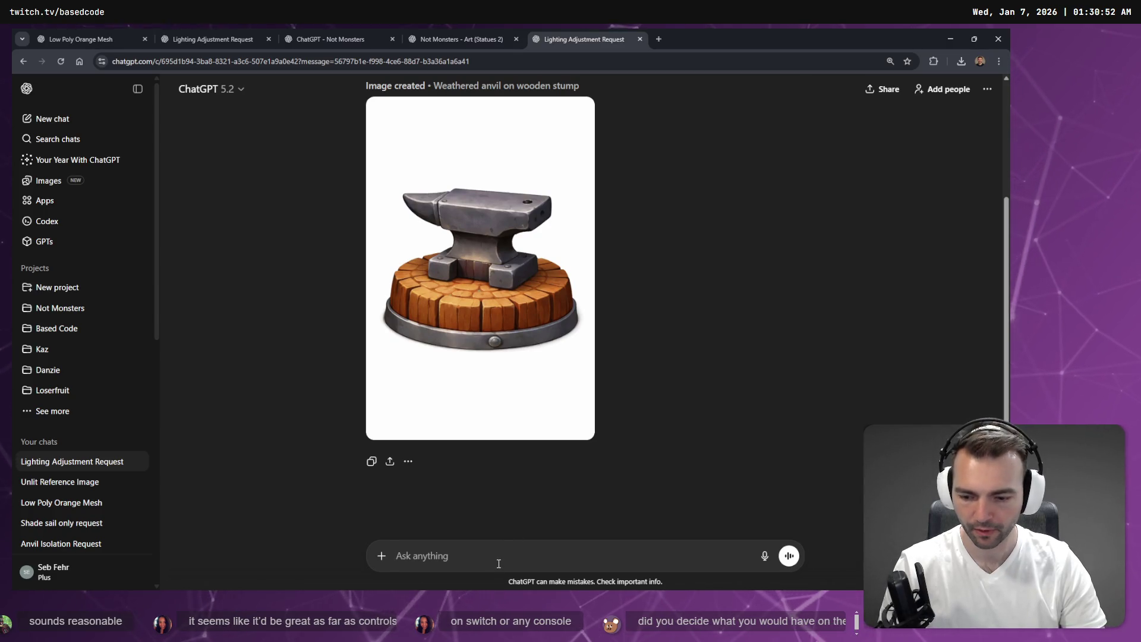
Step: Dictate and send a request to remove the remaining directional light from the anvil image
key("super+h")
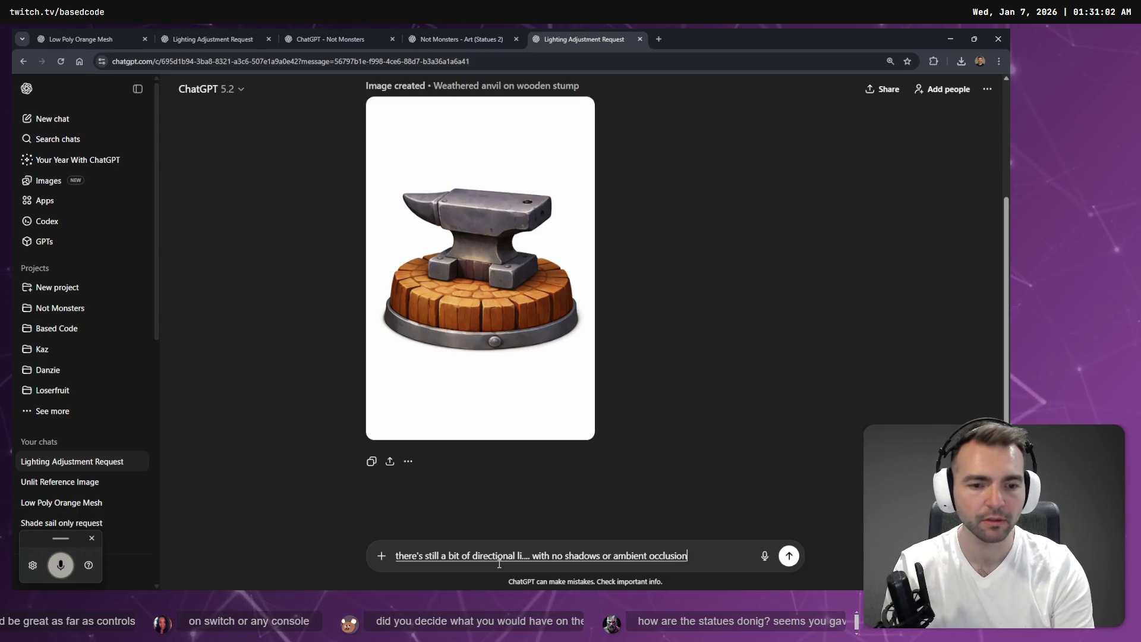
key("Return")
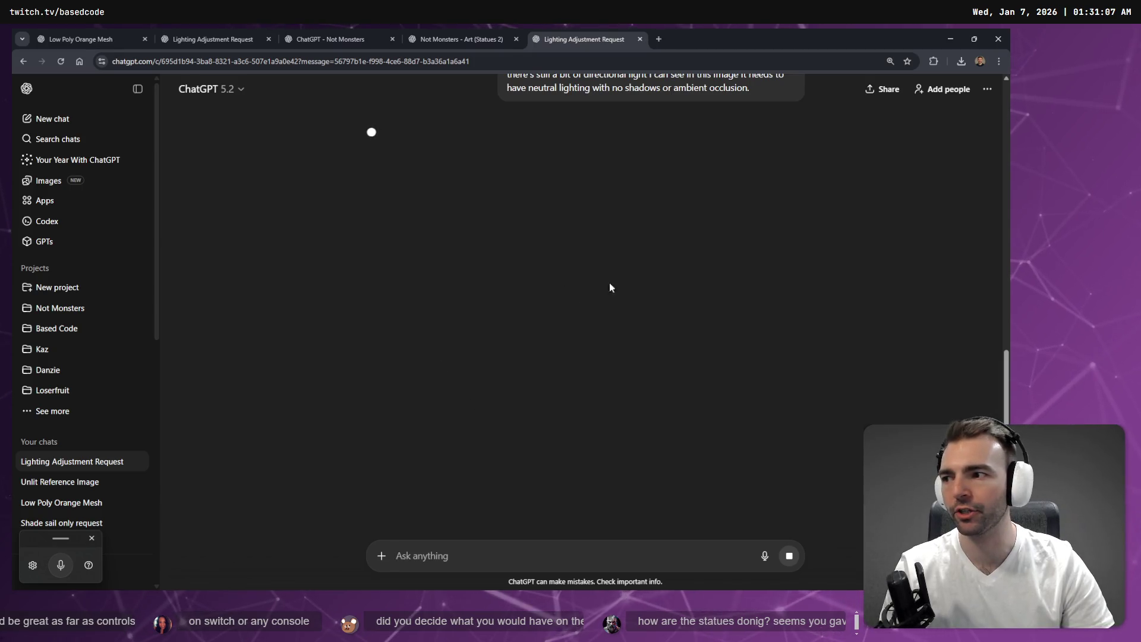
left_click(436, 34)
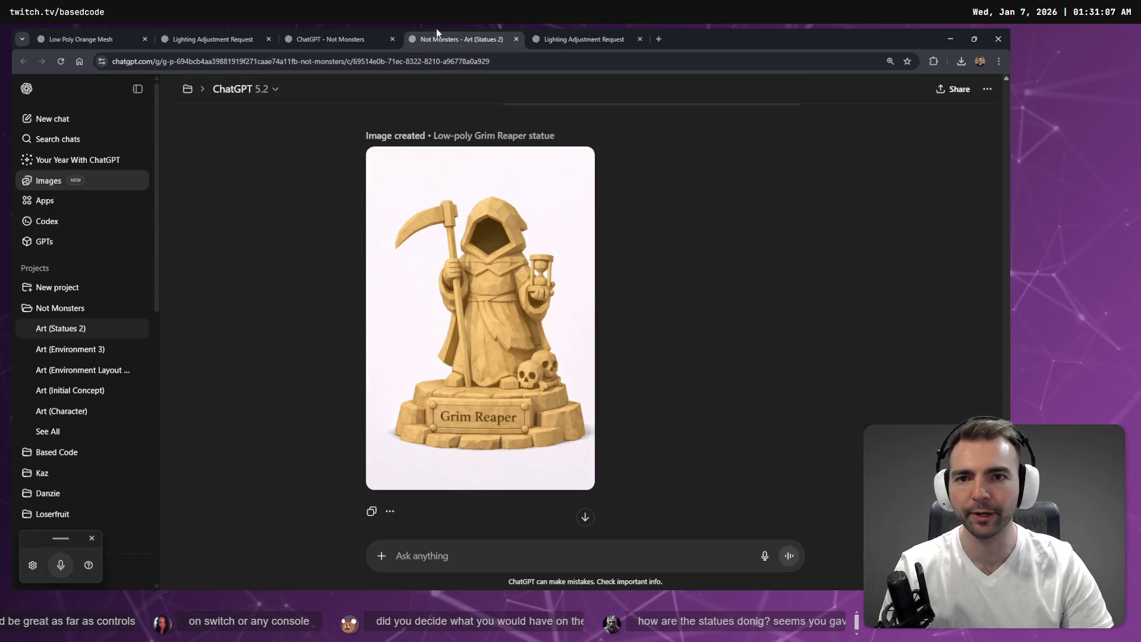
left_click(568, 36)
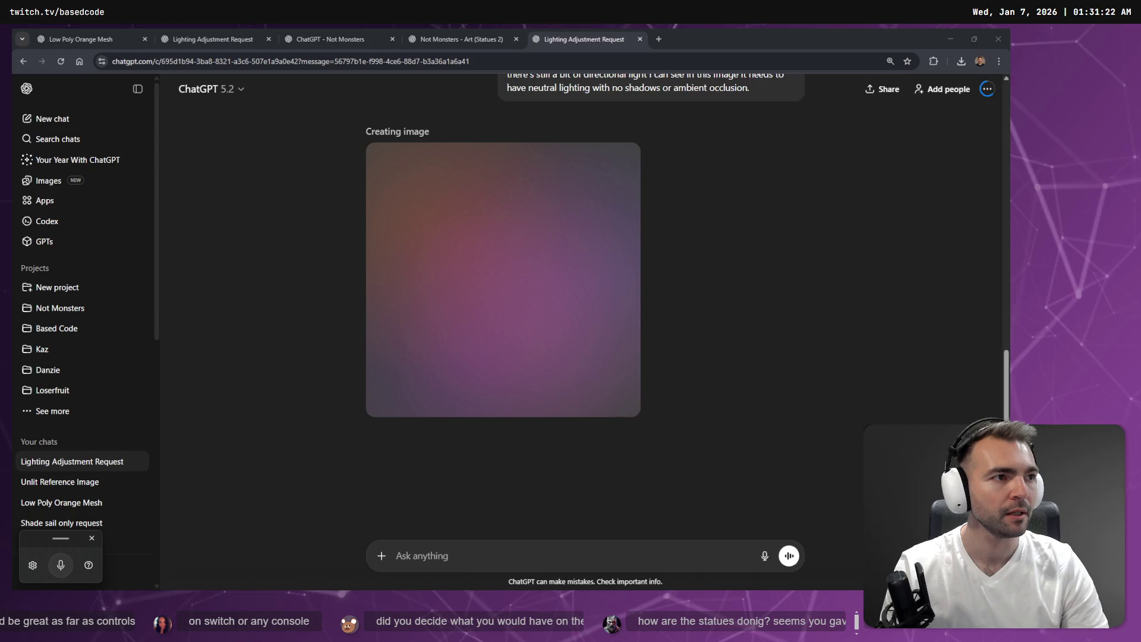
Step: Glance at Godot, then cycle through the ChatGPT chat tabs back to the lighting chat
key("alt+Tab")
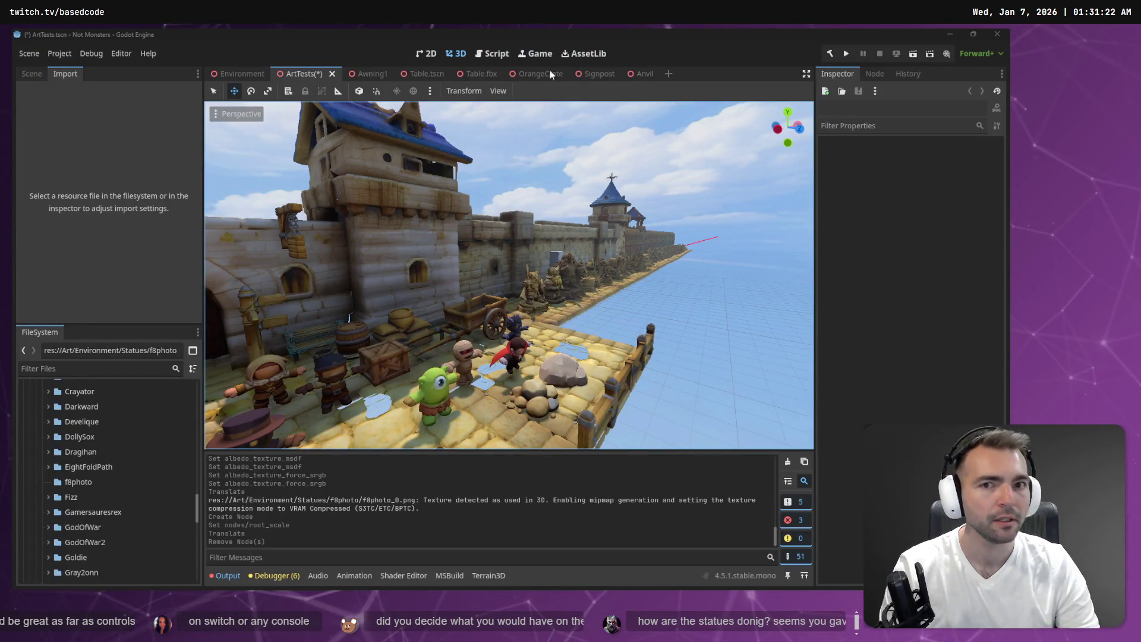
key("alt+Tab")
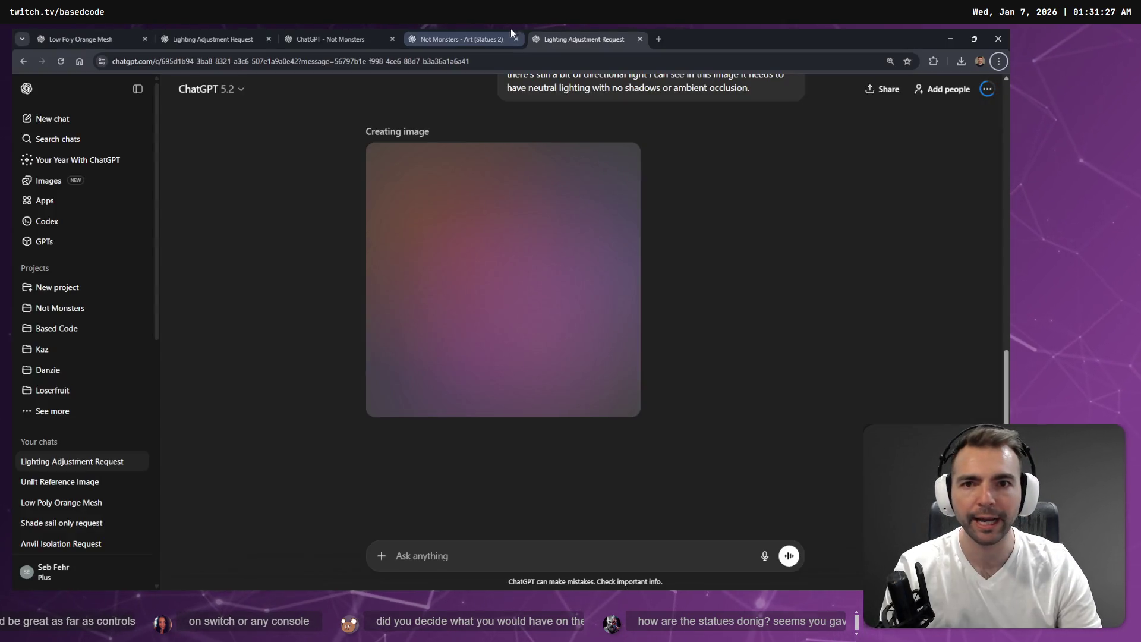
left_click(464, 39)
left_click(357, 39)
left_click(256, 37)
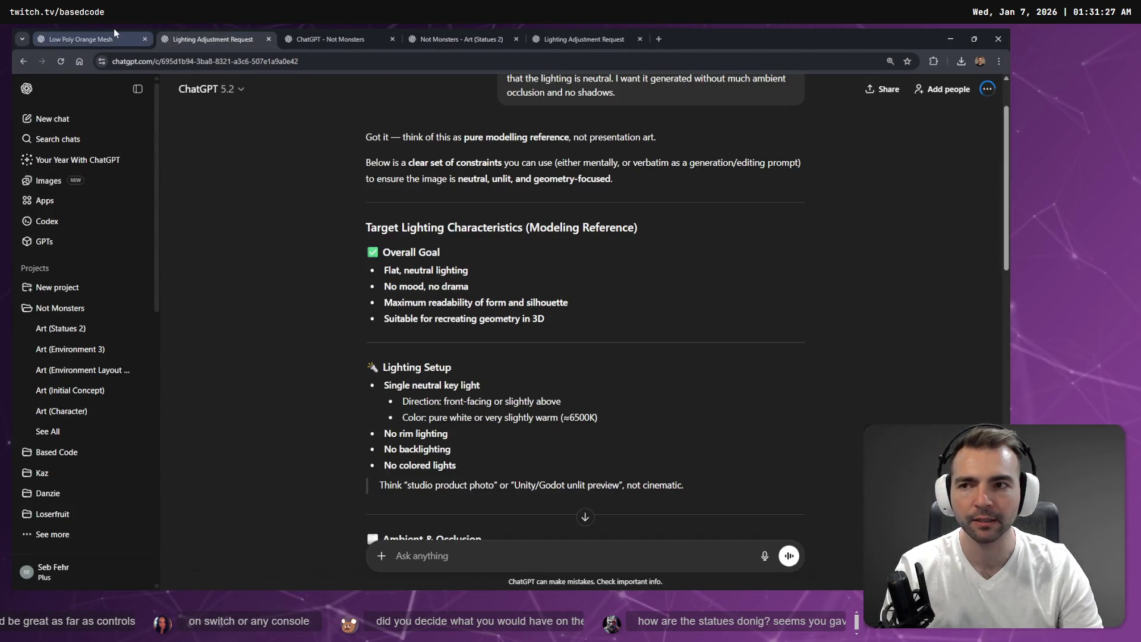
left_click(119, 35)
left_click(191, 31)
Step: Open the generated images library in a new tab and scroll its gallery
middle_click(48, 181)
left_click(333, 34)
scroll(545, 362, "down", 15)
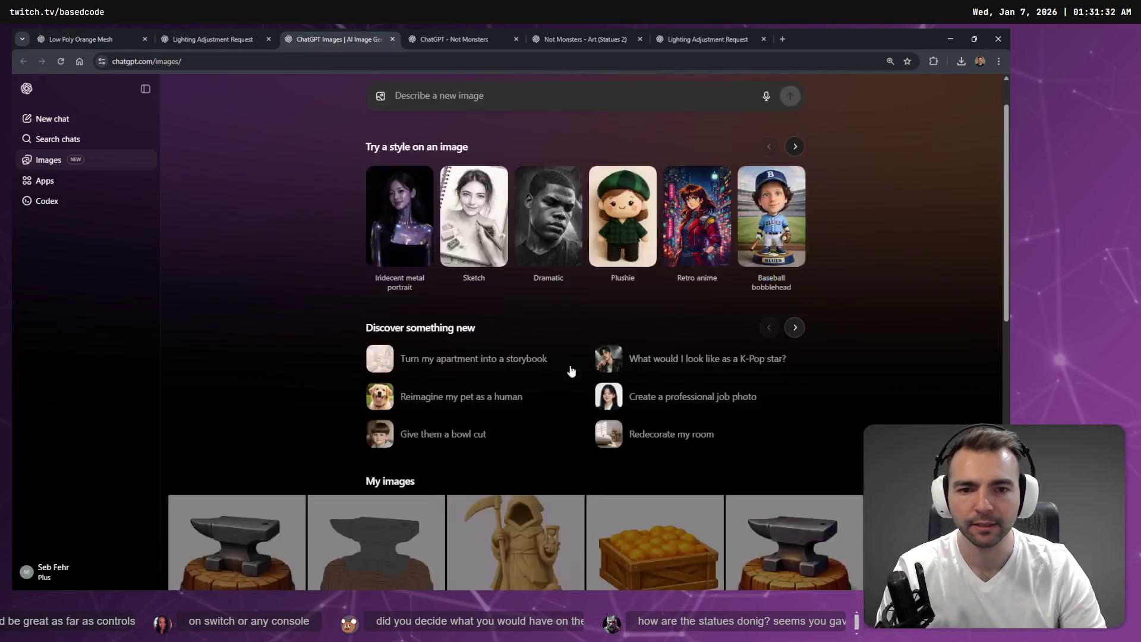
Step: Find and open the 'Low-poly crate with oranges' image full size
scroll(618, 323, "down", 5)
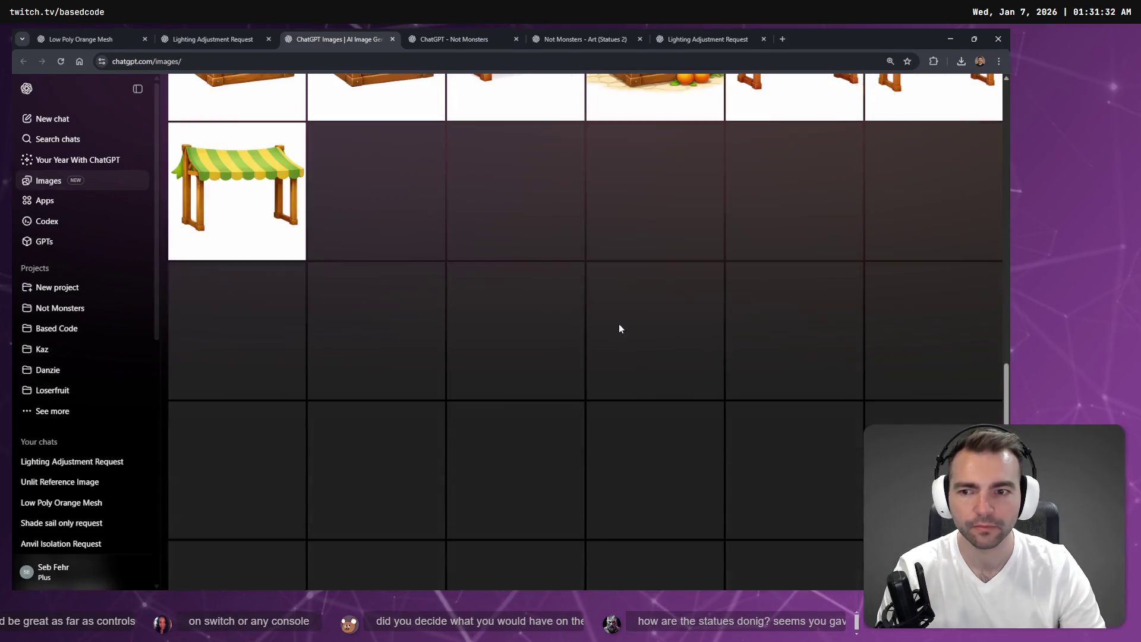
scroll(594, 256, "down", 7)
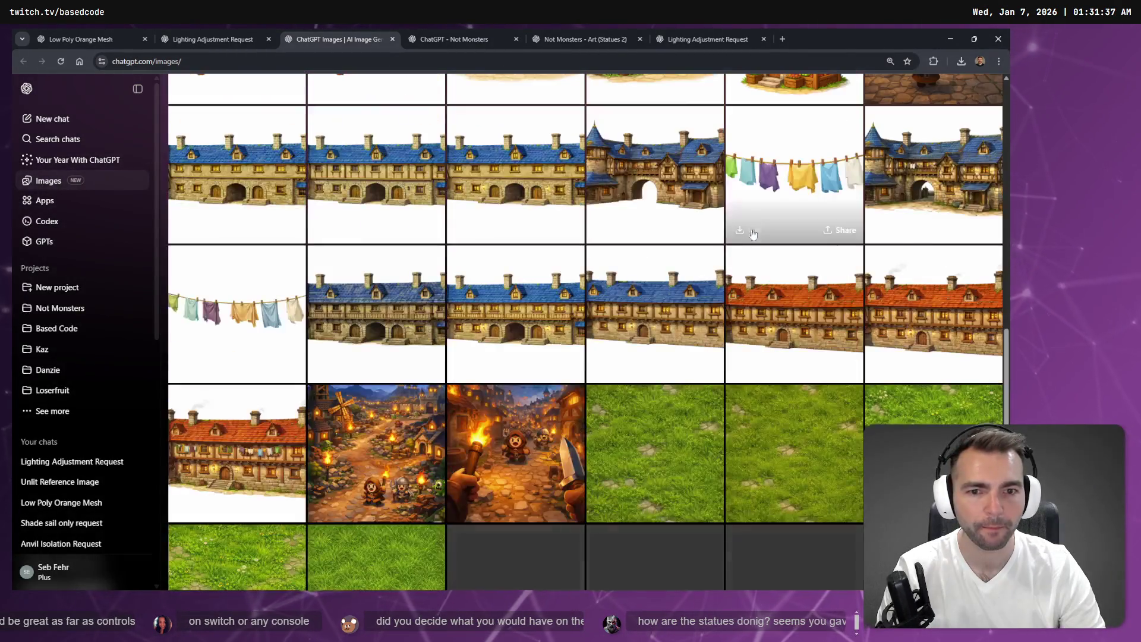
scroll(675, 301, "up", 10)
scroll(675, 302, "up", 2)
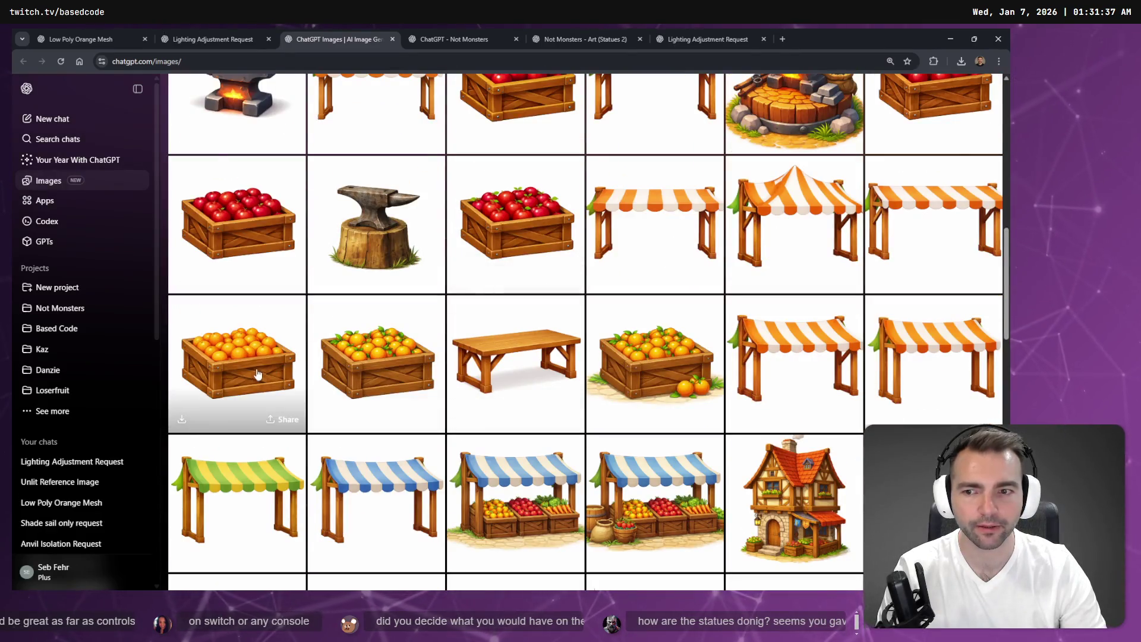
scroll(345, 367, "up", 5)
scroll(344, 367, "up", 2)
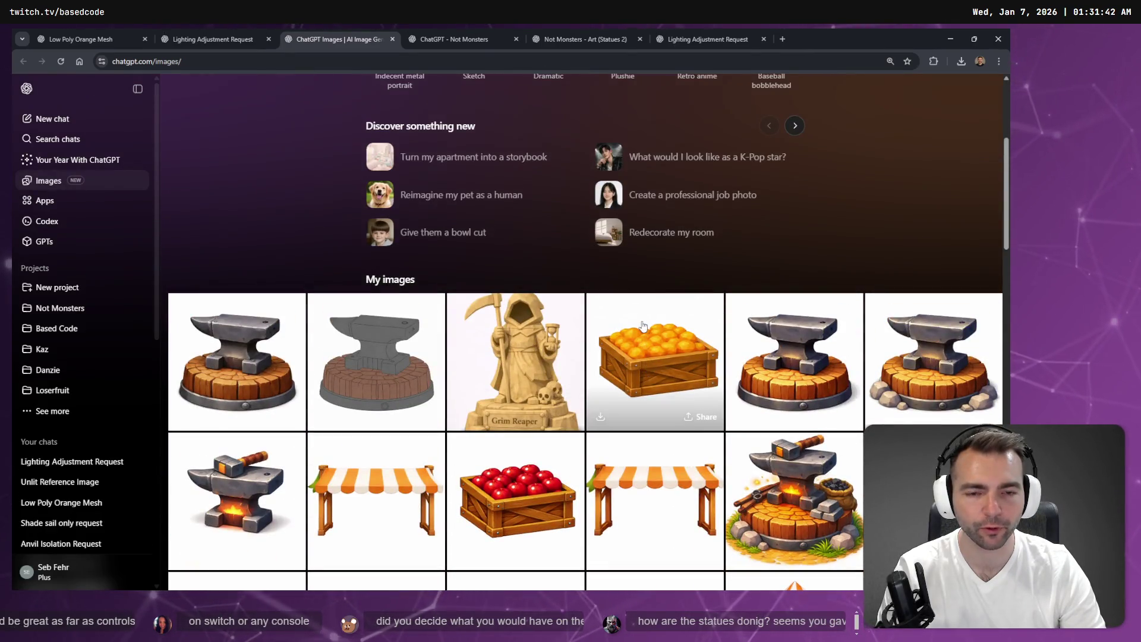
left_click(646, 338)
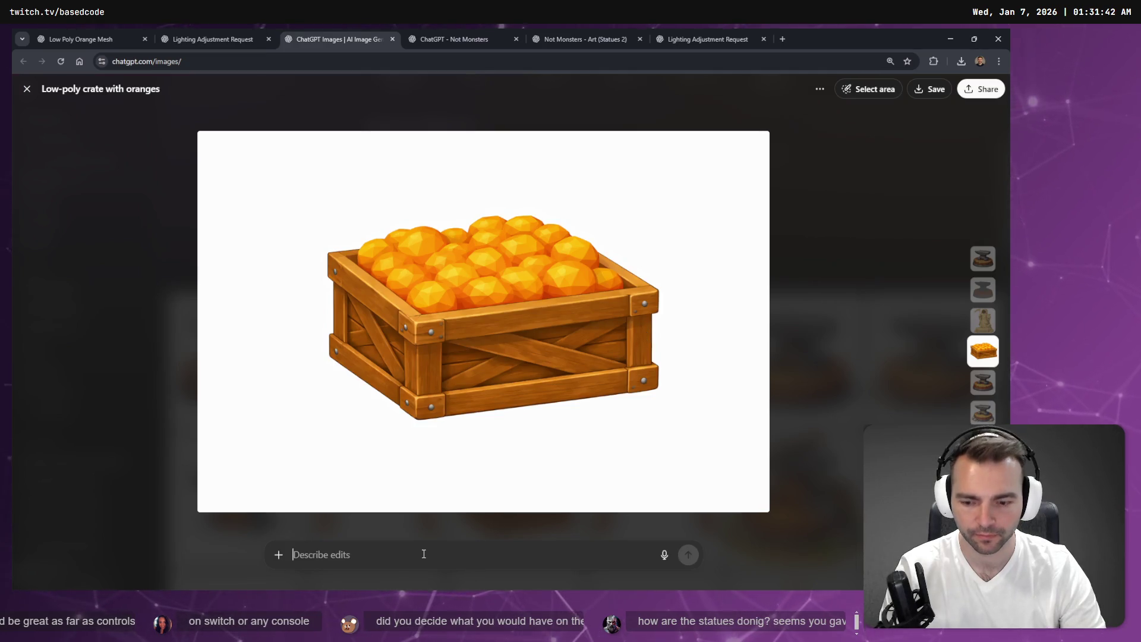
Step: Dictate and send the crate-styled hay pile prompt, then check the 3D Model Request chat
key("super+h")
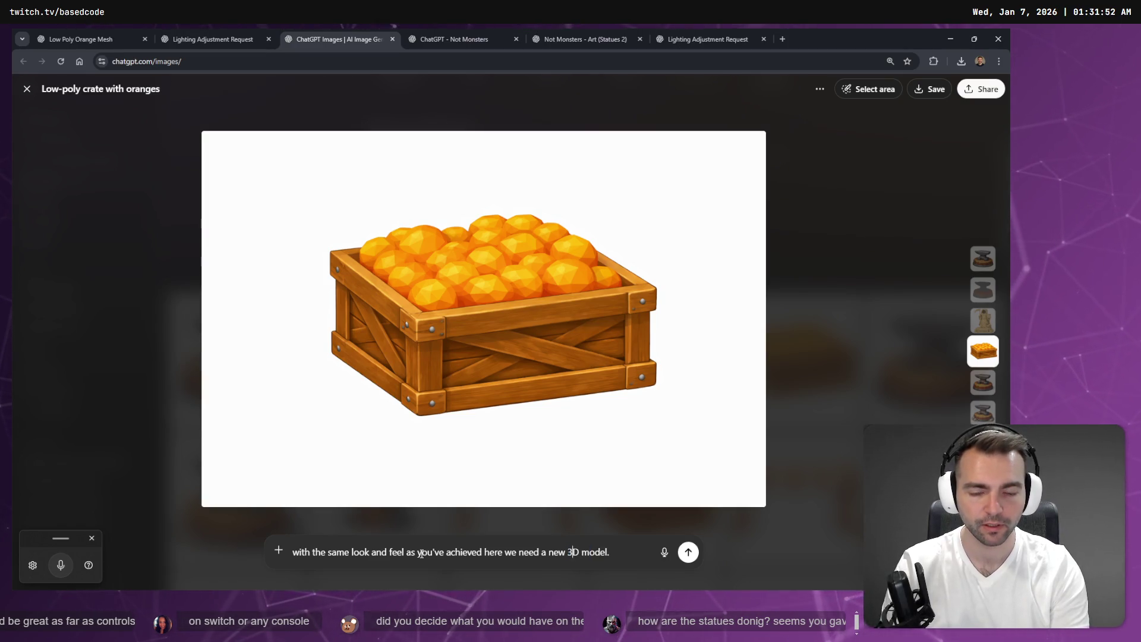
key("super+h")
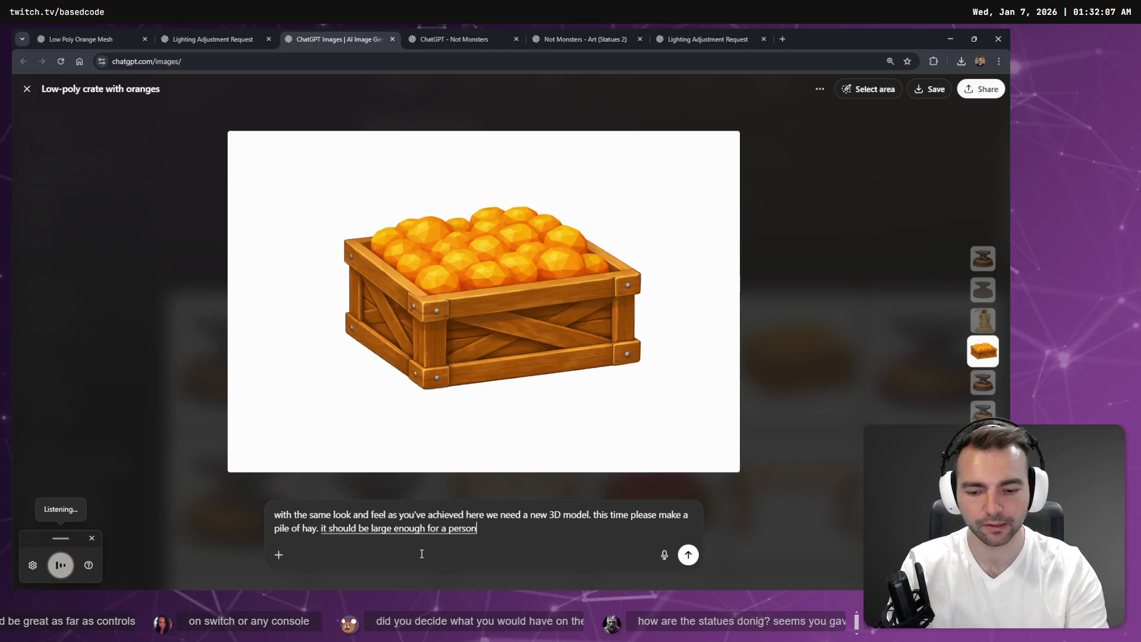
key("Return")
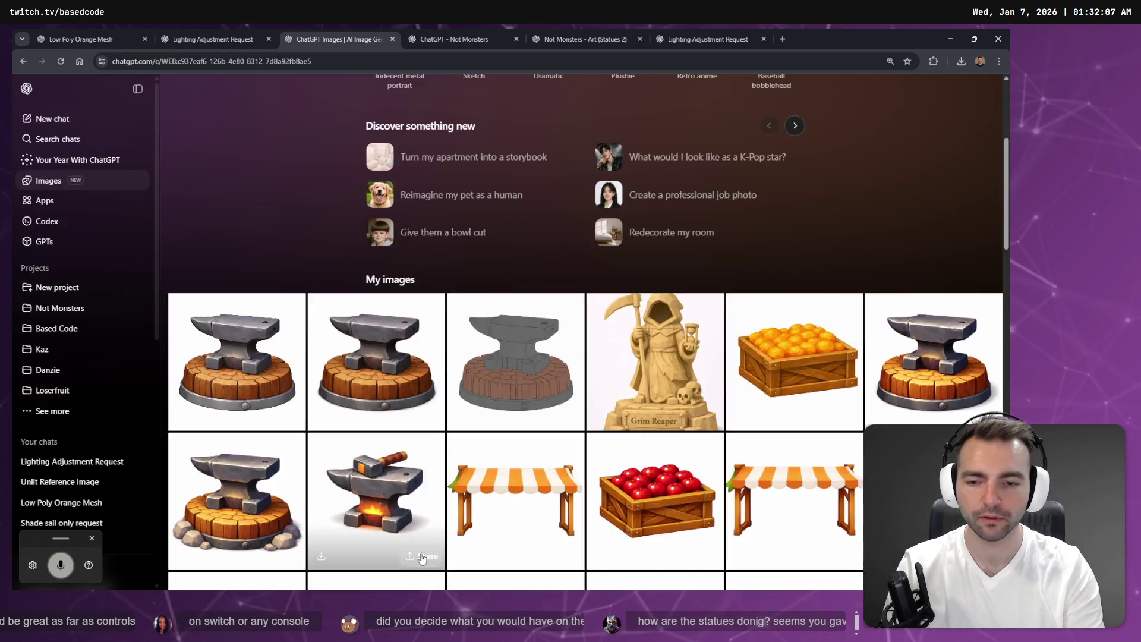
left_click(259, 37)
left_click(332, 39)
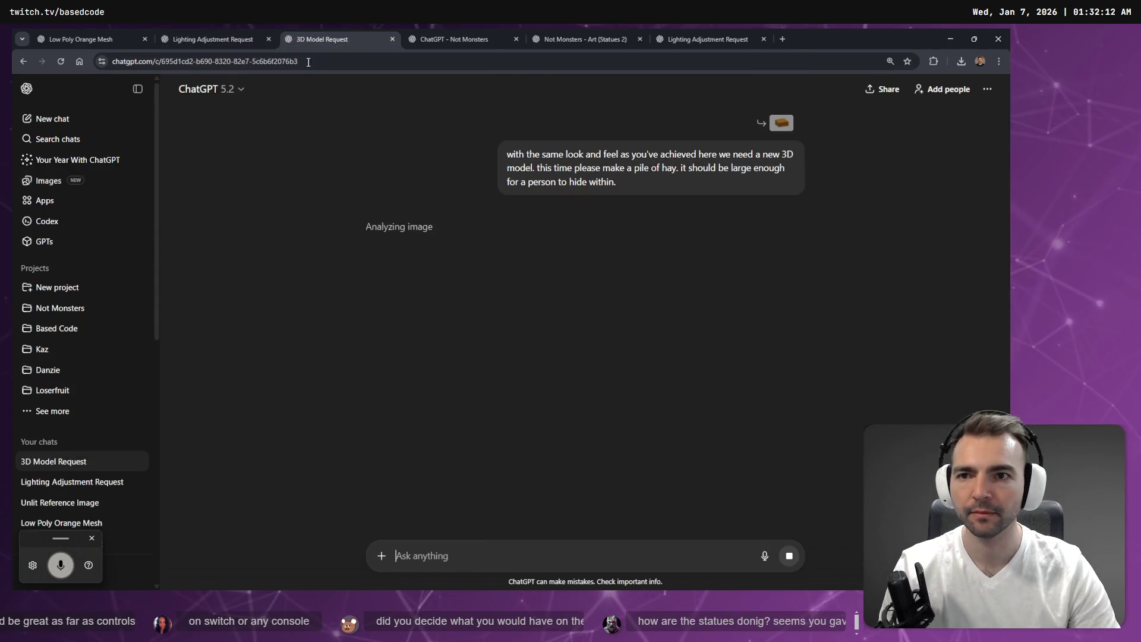
Step: Return to the Lighting Adjustment Request tab, then switch back to the Godot ArtTests scene
left_click(194, 35)
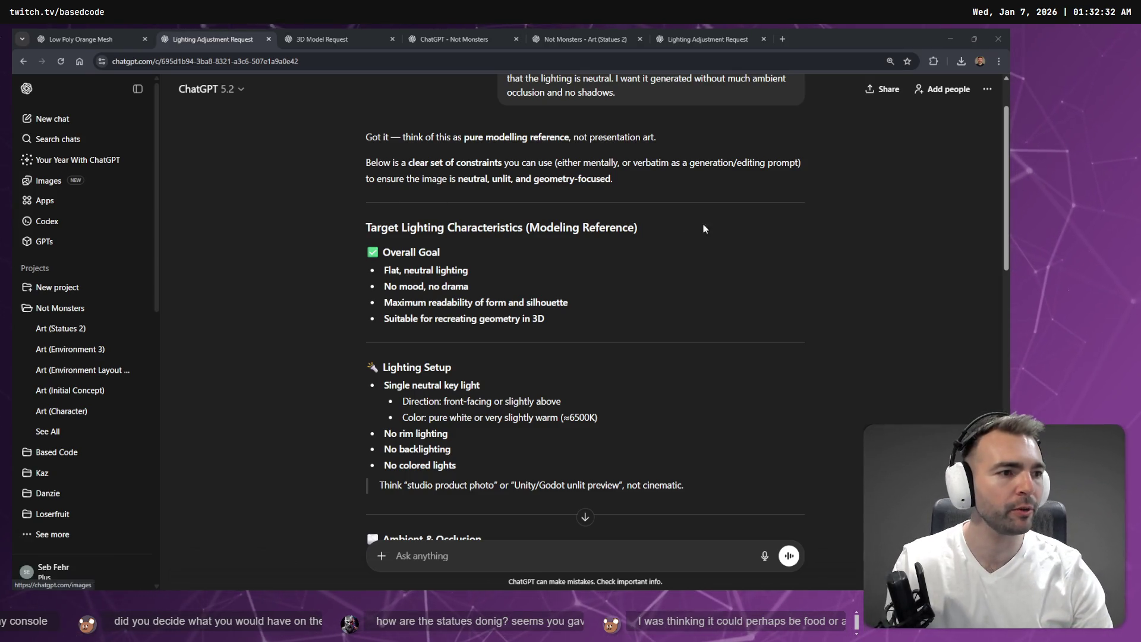
key("alt+Tab")
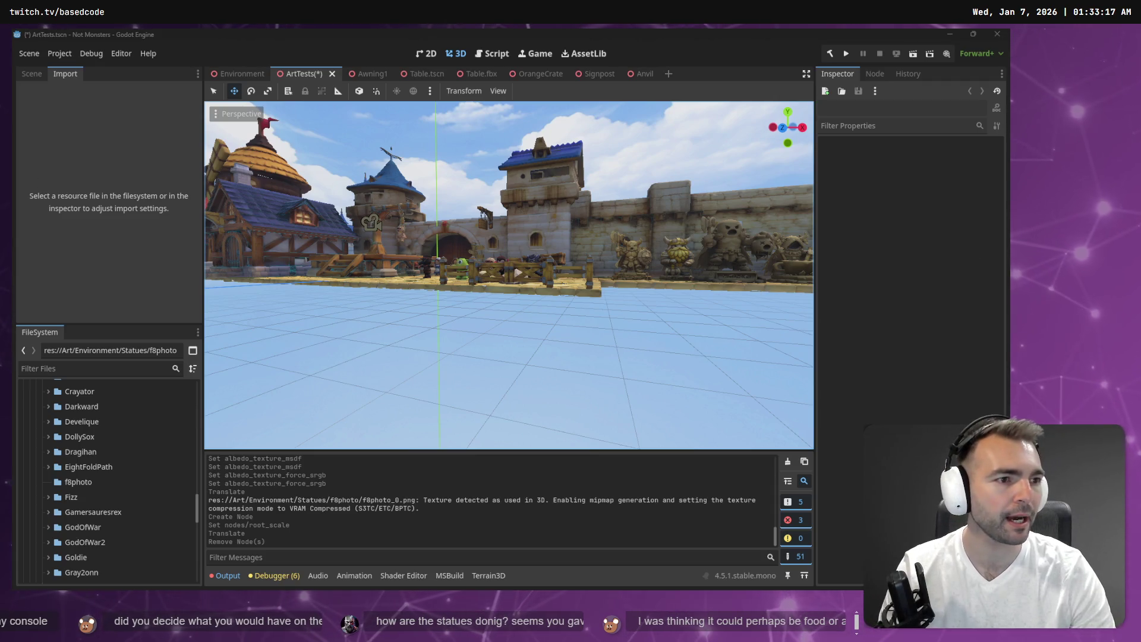
Step: Open the Environment scene and fly the camera to the striped stall awning by the fence
left_click(440, 146)
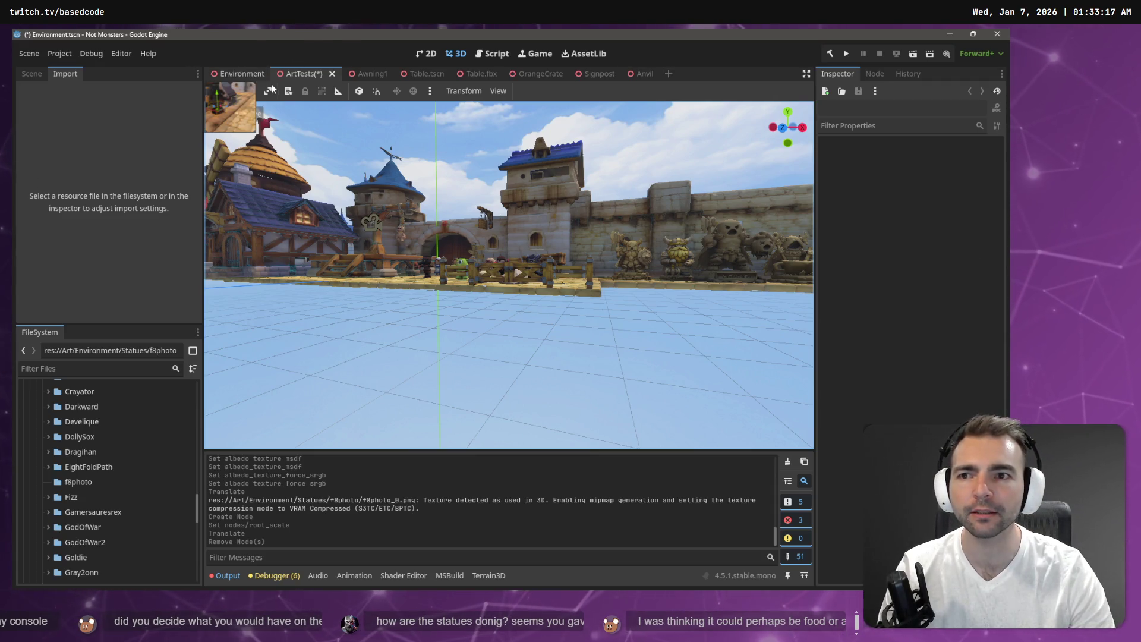
left_click(245, 73)
key("s")
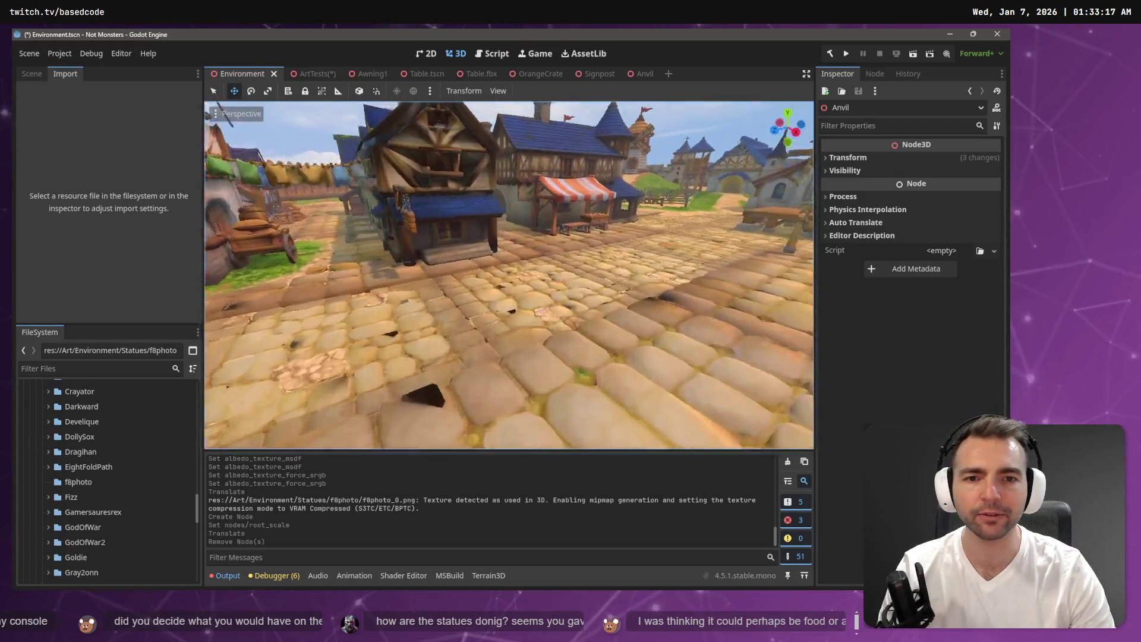
key("w")
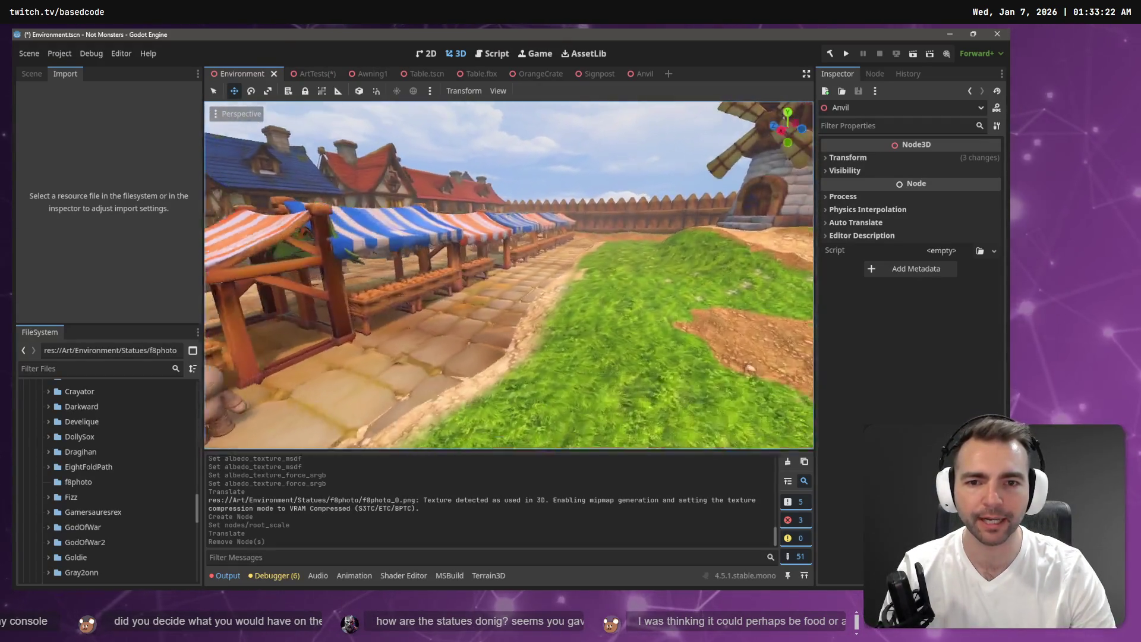
key("w")
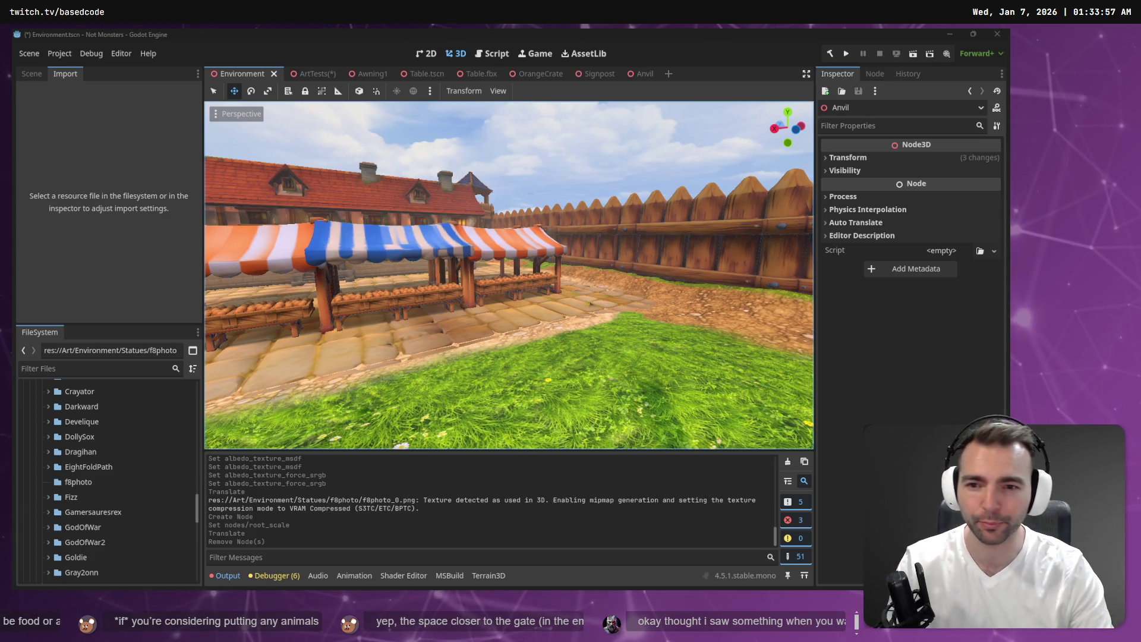
Step: Rotate the orange crate under the awning and OrangeCreat4 around their vertical axes
left_click(380, 302)
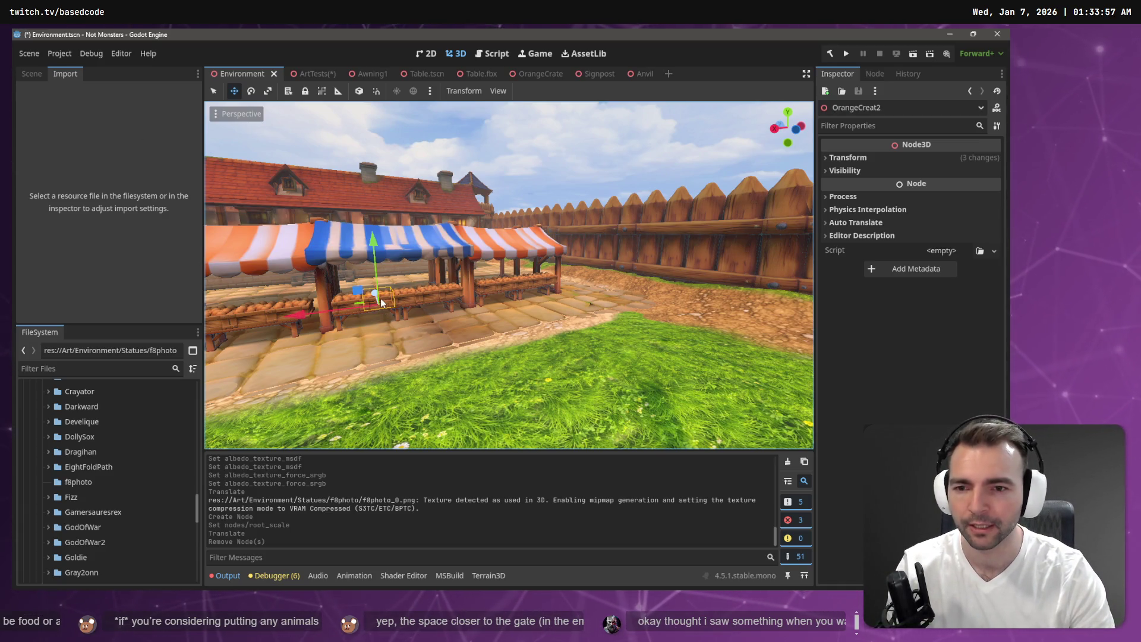
key("e")
left_click_drag(360, 320, 502, 300)
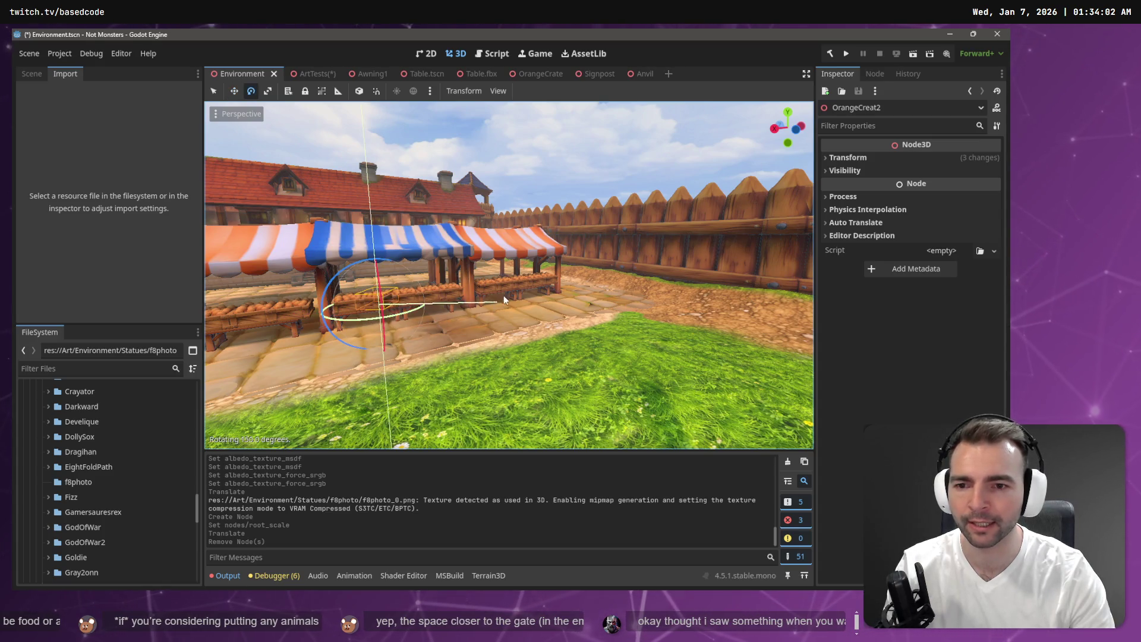
mouse_move(604, 270)
left_mouse_down()
mouse_move(747, 276)
mouse_move(832, 299)
mouse_move(689, 218)
mouse_move(779, 190)
mouse_move(348, 37)
mouse_move(575, 137)
mouse_move(585, 168)
left_mouse_up()
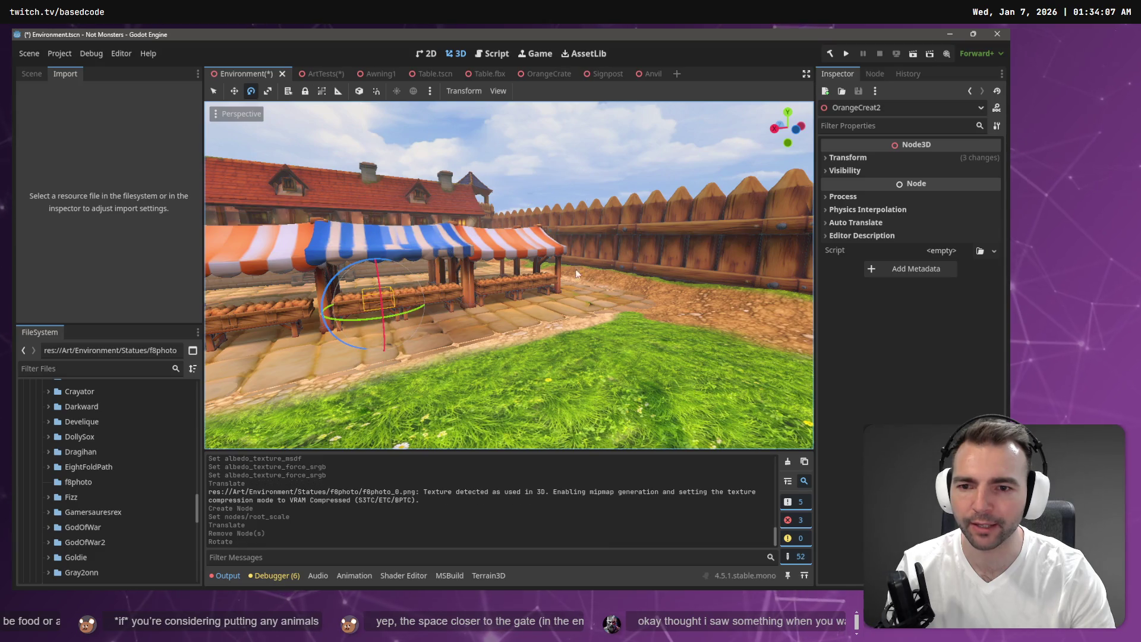
left_click(430, 292)
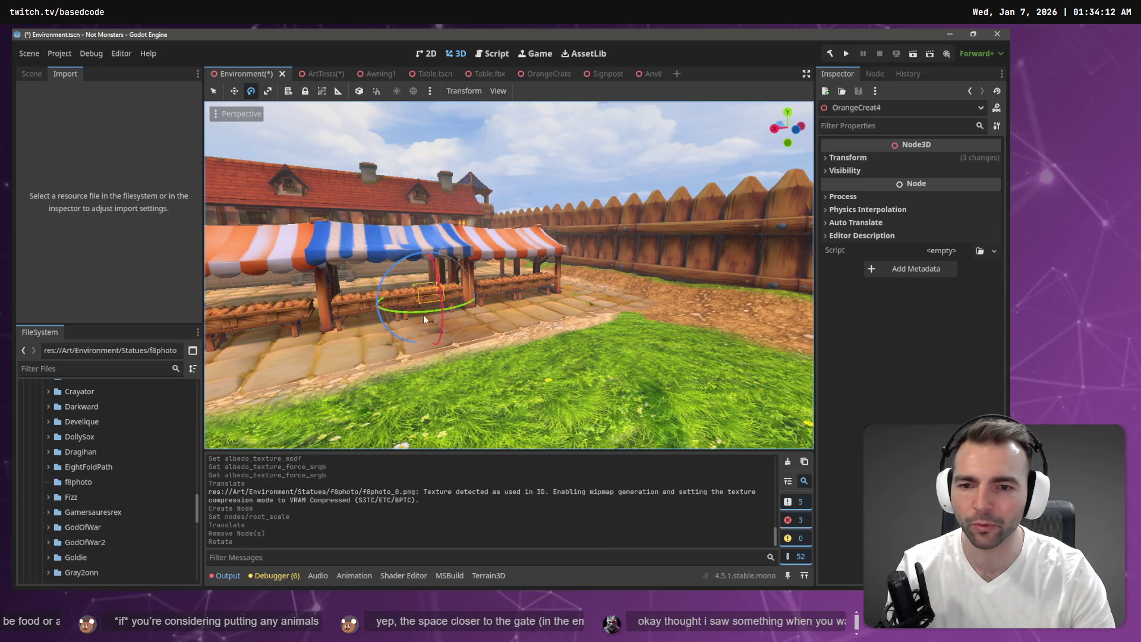
mouse_move(427, 306)
left_mouse_down()
mouse_move(511, 238)
mouse_move(356, 156)
mouse_move(9, 148)
mouse_move(155, 145)
left_mouse_up()
Step: Turn the OrangeCreat2 crate about 165 degrees
key("w")
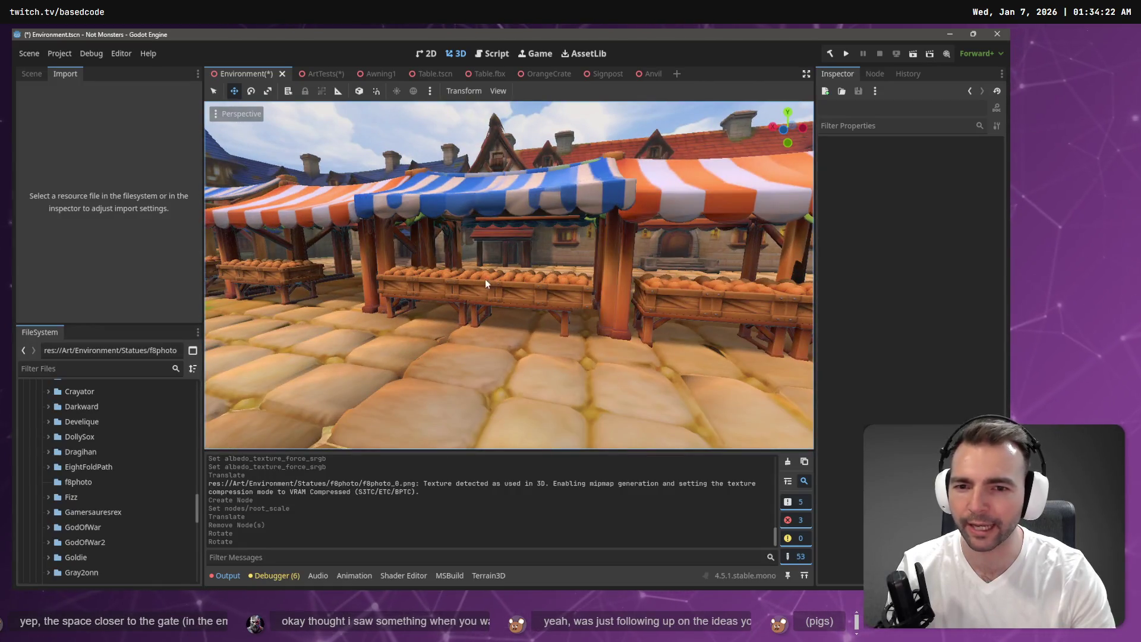
left_click(461, 289)
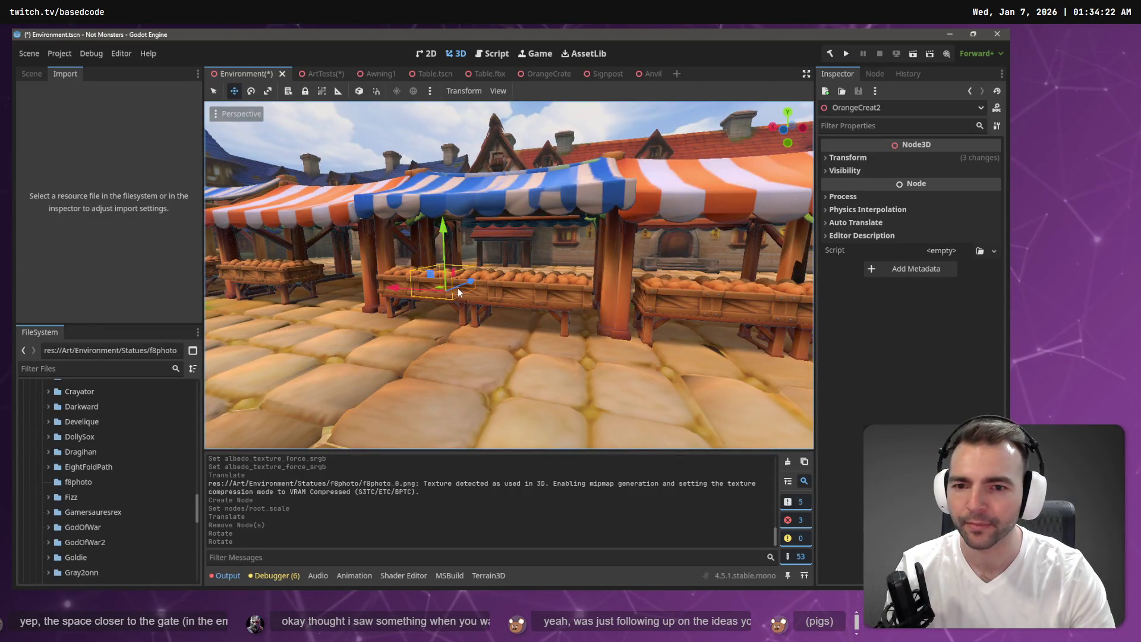
key("e")
mouse_move(461, 303)
left_mouse_down()
mouse_move(700, 256)
mouse_move(783, 34)
mouse_move(205, 49)
mouse_move(219, 56)
left_mouse_up()
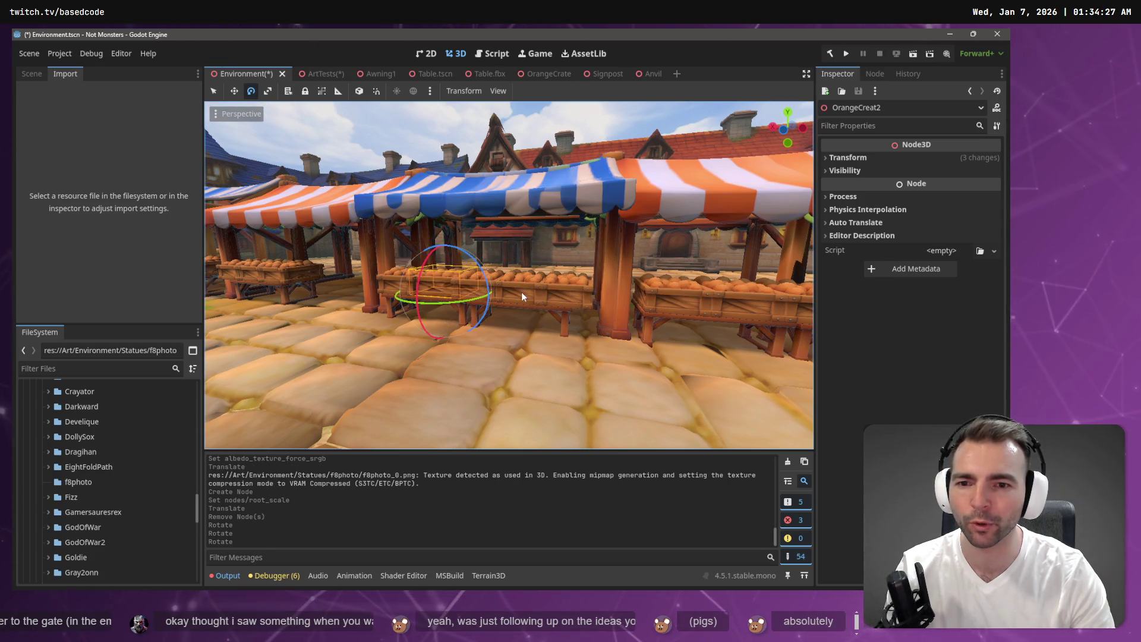
key("w")
Step: Focus on OrangeCreat and OrangeCreat4, then turn OrangeCreat4 to a new angle
left_click(522, 296)
key("f")
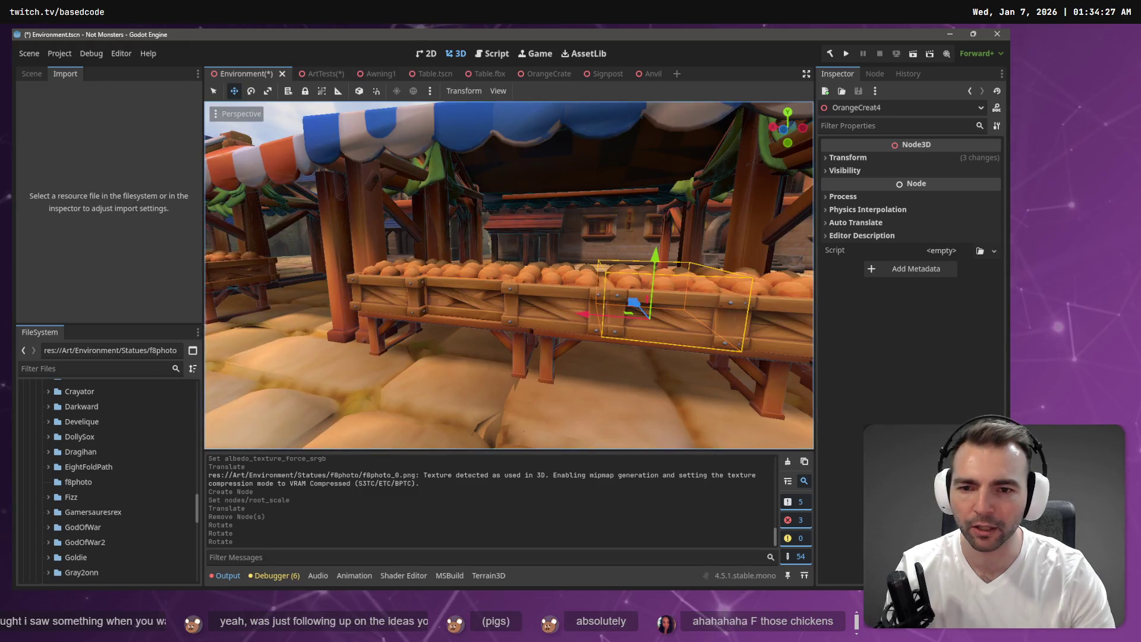
left_click(440, 287)
key("f")
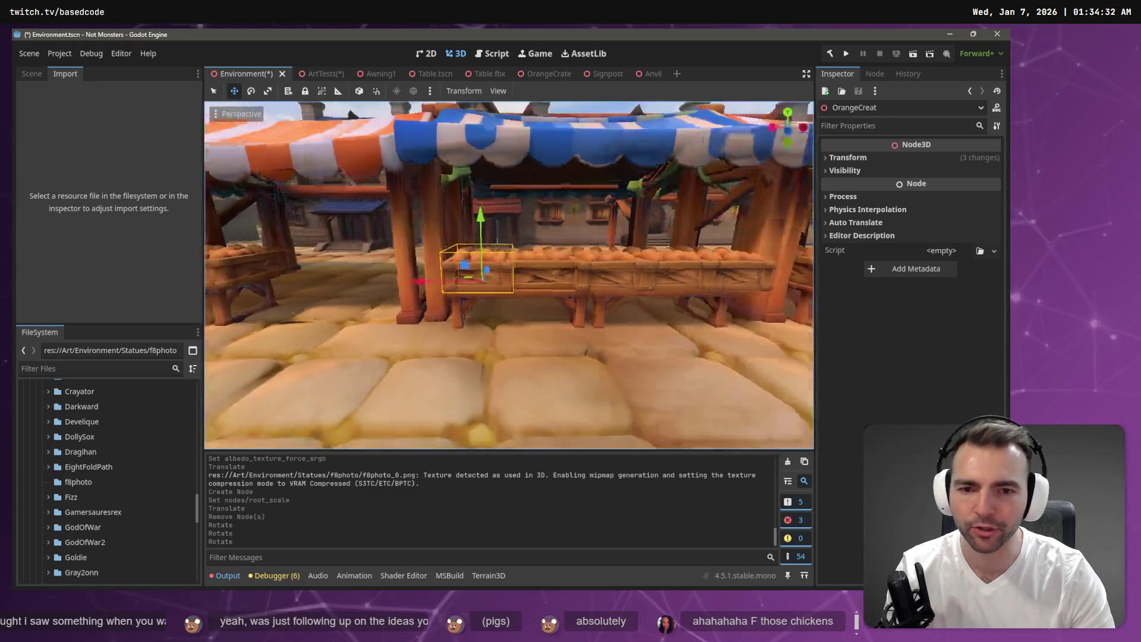
left_click(494, 283)
key("f")
key("e")
mouse_move(501, 291)
left_mouse_down()
mouse_move(643, 178)
mouse_move(798, 92)
mouse_move(445, 204)
mouse_move(510, 242)
mouse_move(589, 134)
mouse_move(604, 144)
mouse_move(595, 138)
left_mouse_up()
Step: Survey the market row, fly up to the orange-striped stall and select a crate
scroll(595, 137, "down", 5)
left_click_drag(676, 178, 505, 228)
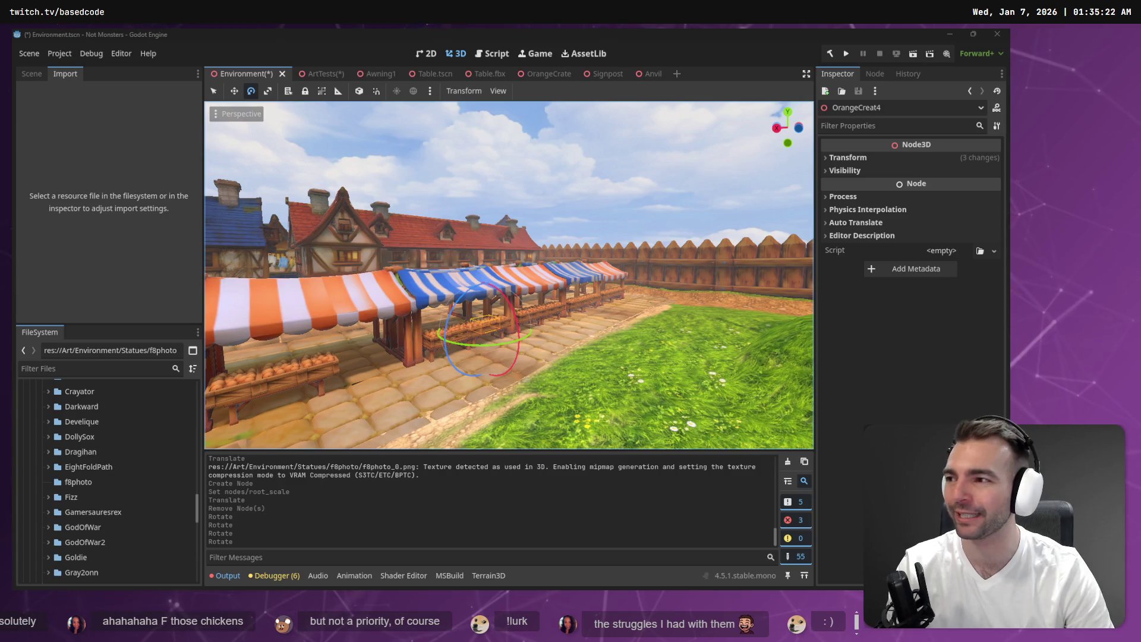
key("w")
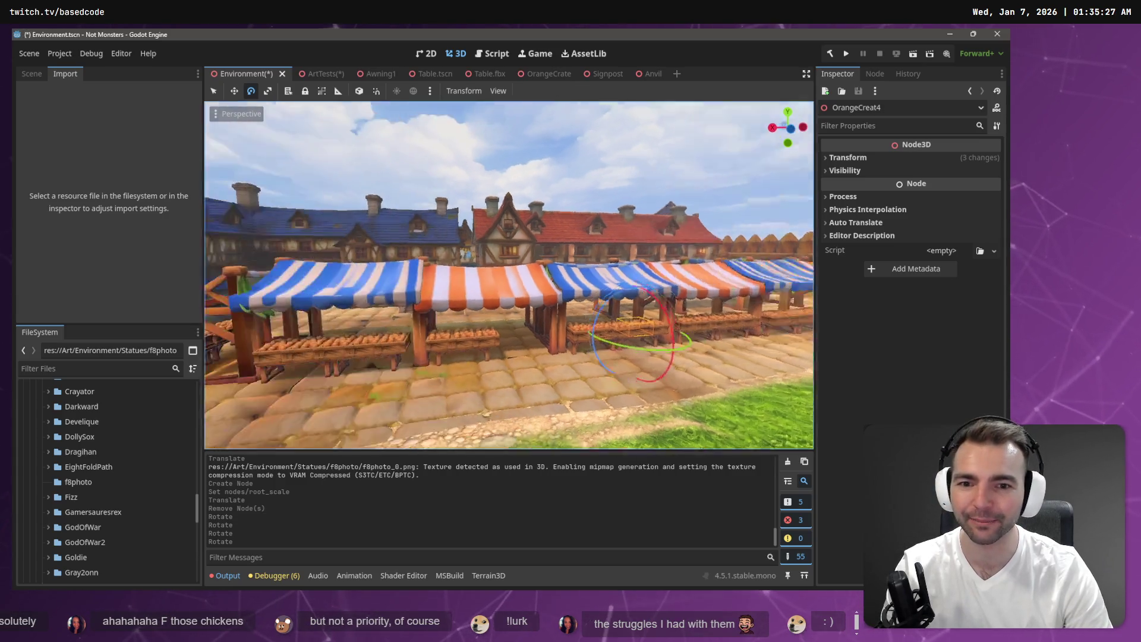
key("d")
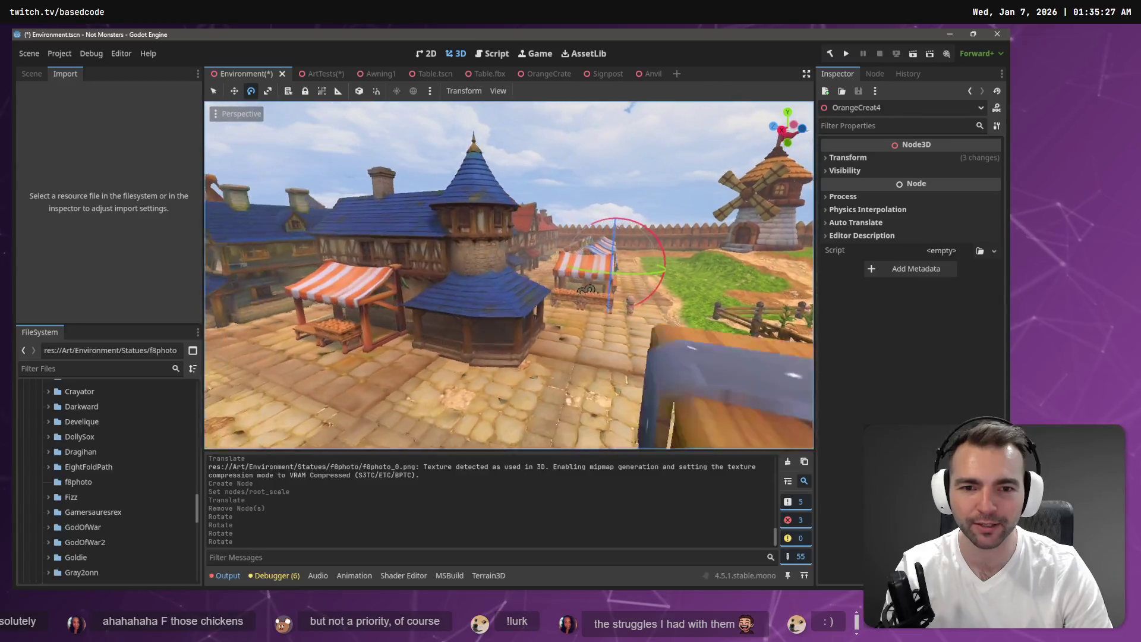
key("w")
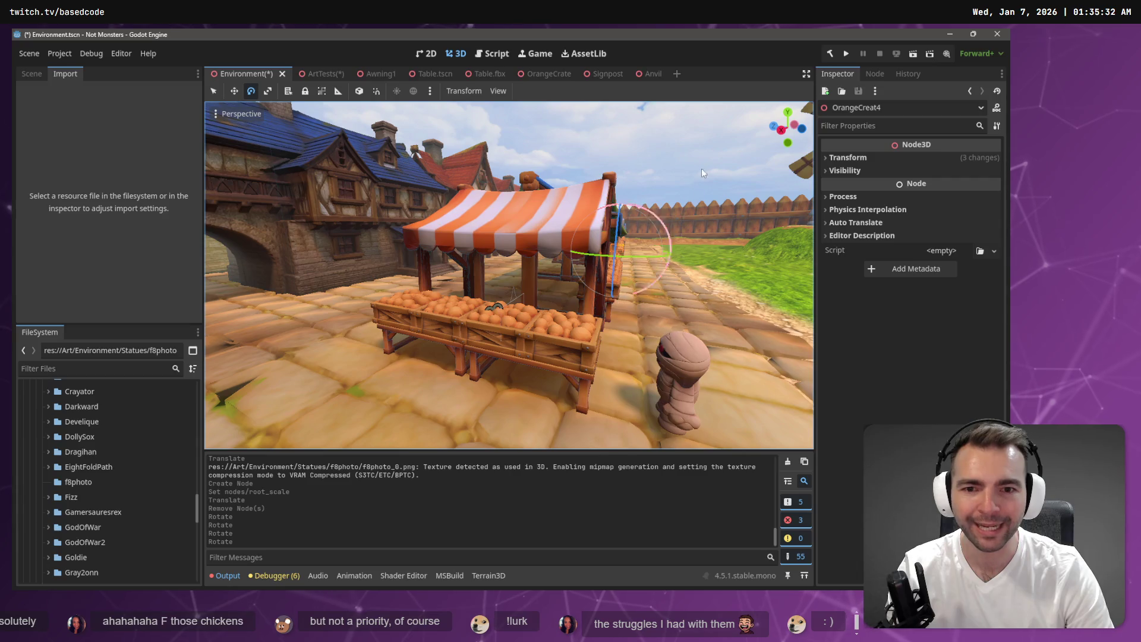
key("w")
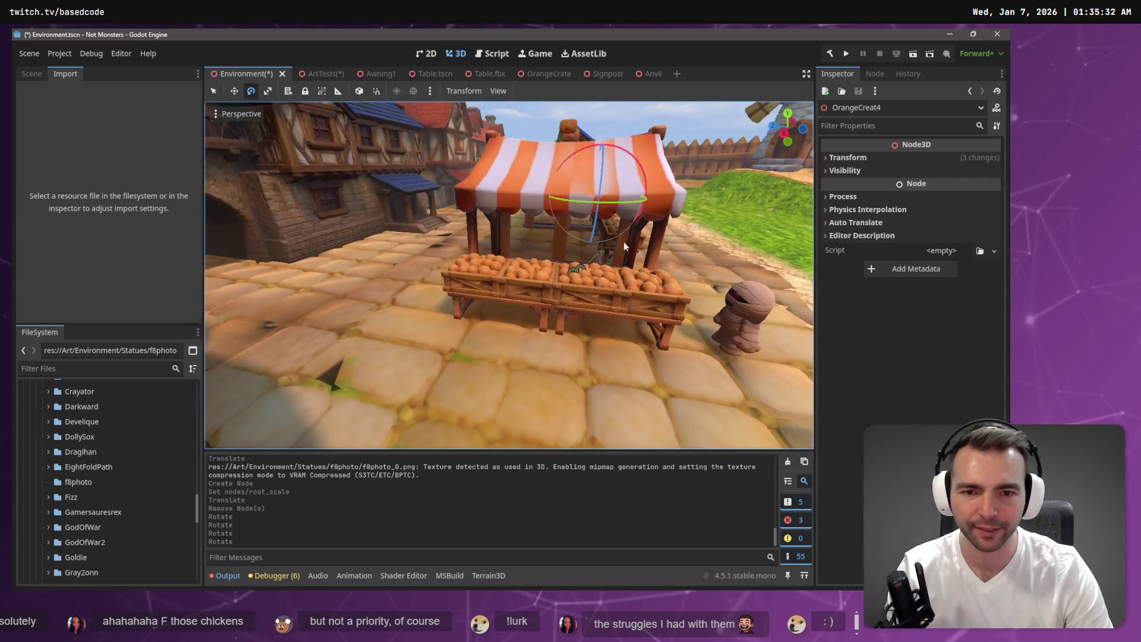
left_click(508, 276)
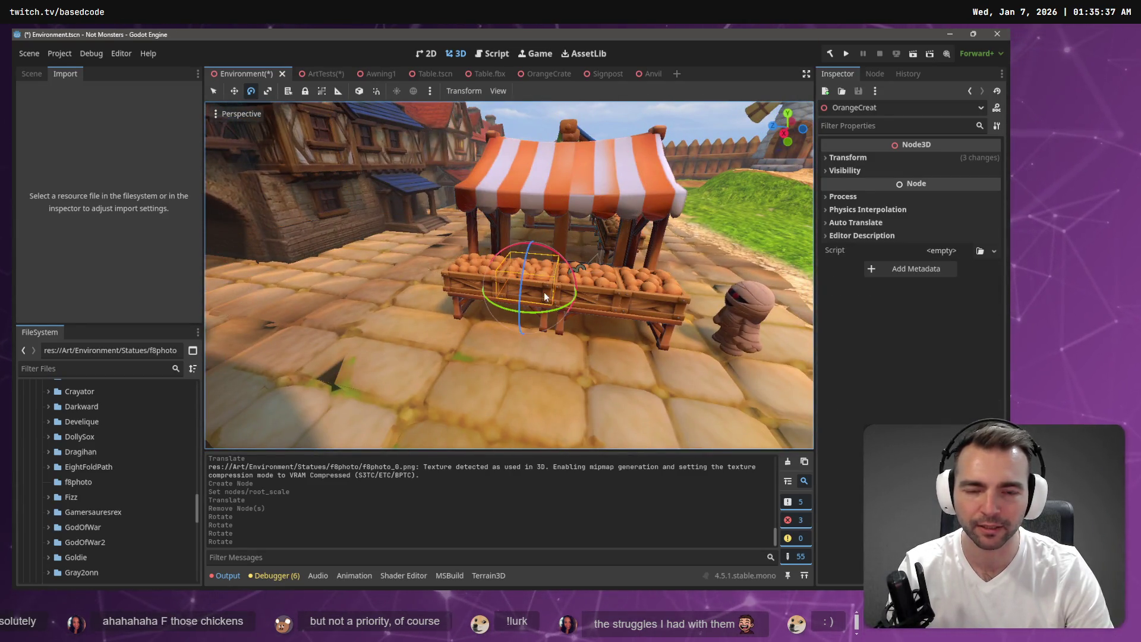
Step: Delete Table2 and shift the remaining Table slightly to the left
key("f")
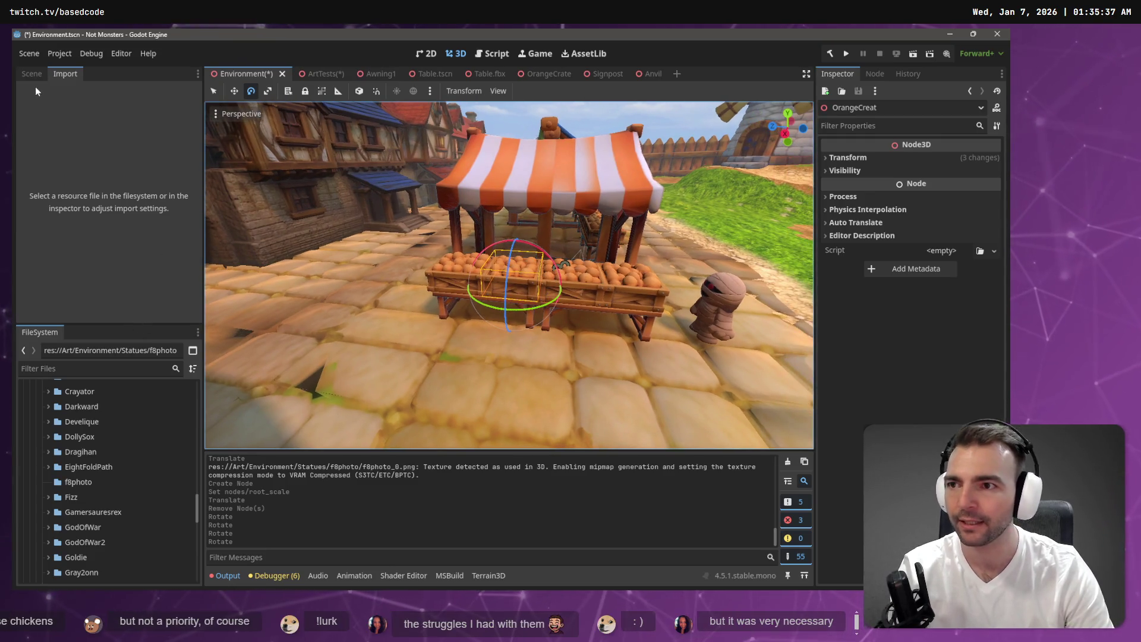
left_click(33, 74)
left_click(82, 219)
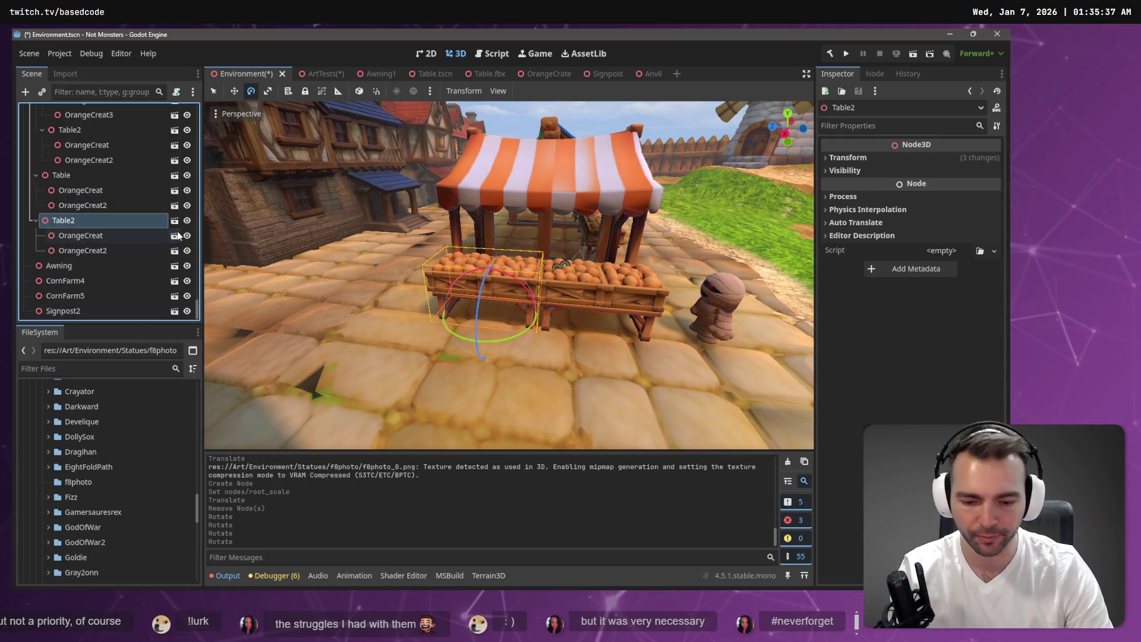
key("Delete")
left_click(479, 315)
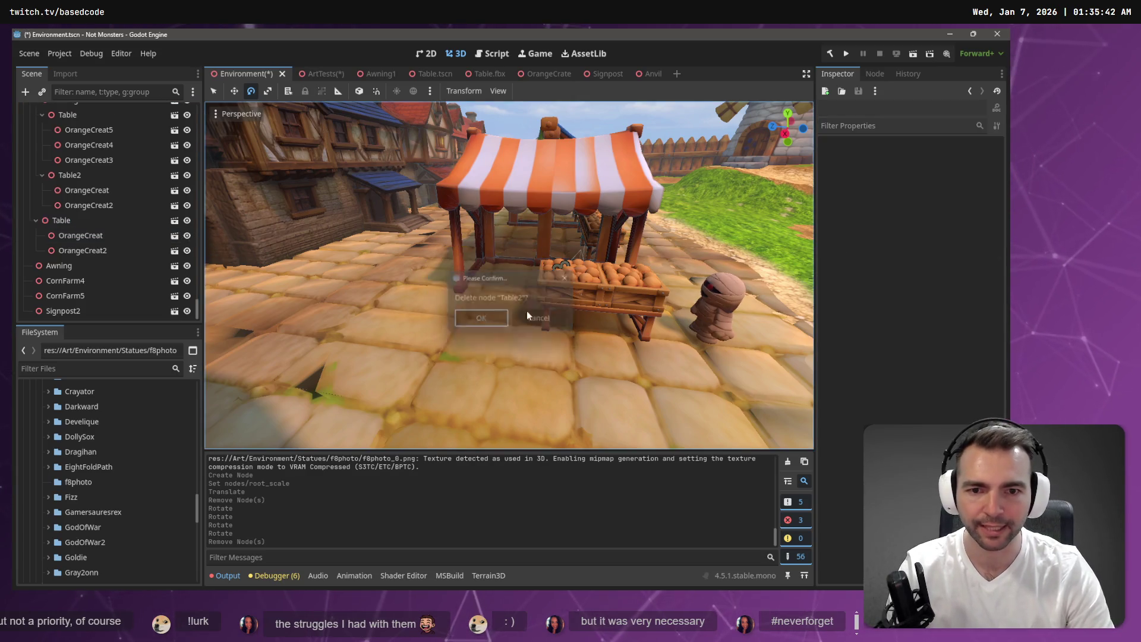
left_click(572, 292)
left_click(85, 224)
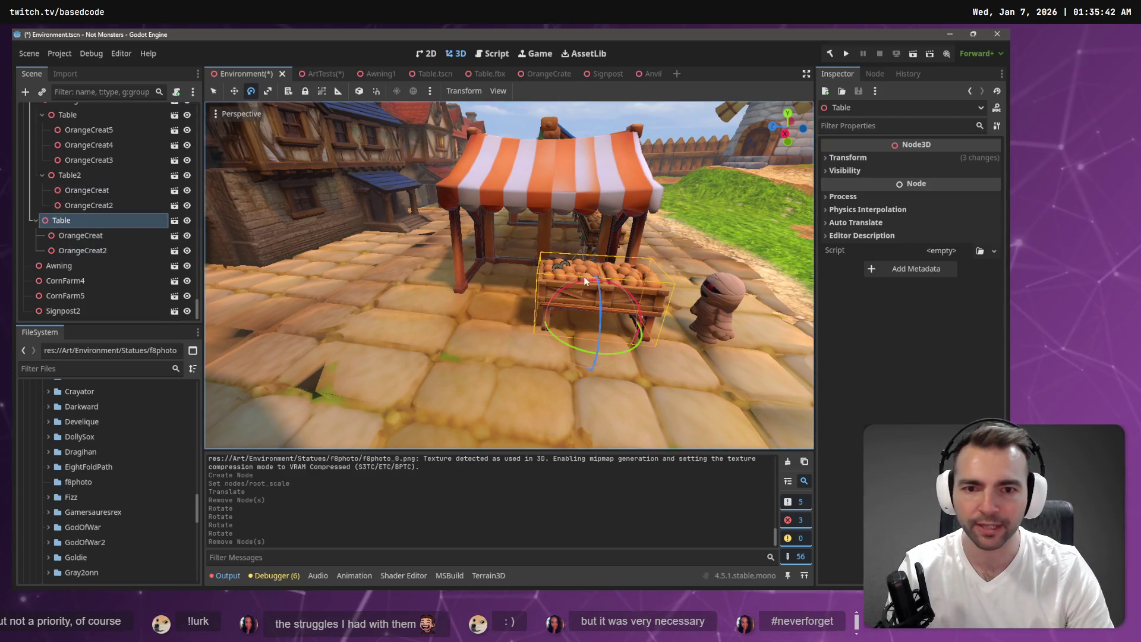
mouse_move(599, 365)
left_mouse_down()
mouse_move(519, 358)
mouse_move(533, 347)
mouse_move(533, 320)
left_mouse_up()
Step: Undo the Table2 deletion and table move, then save the Environment scene
key("w")
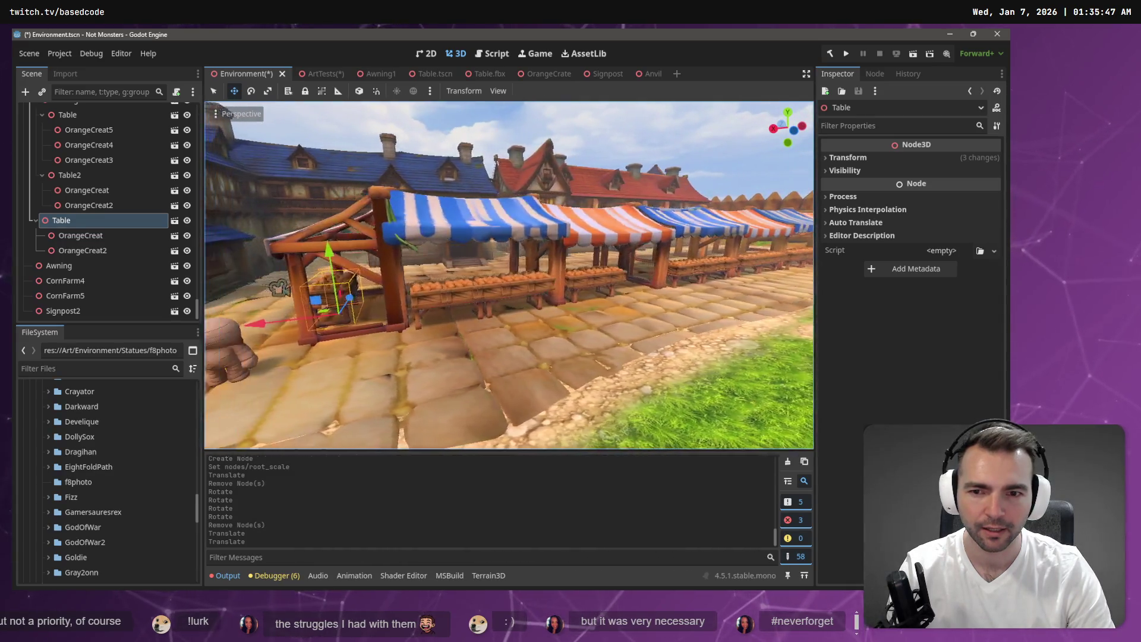
key("a")
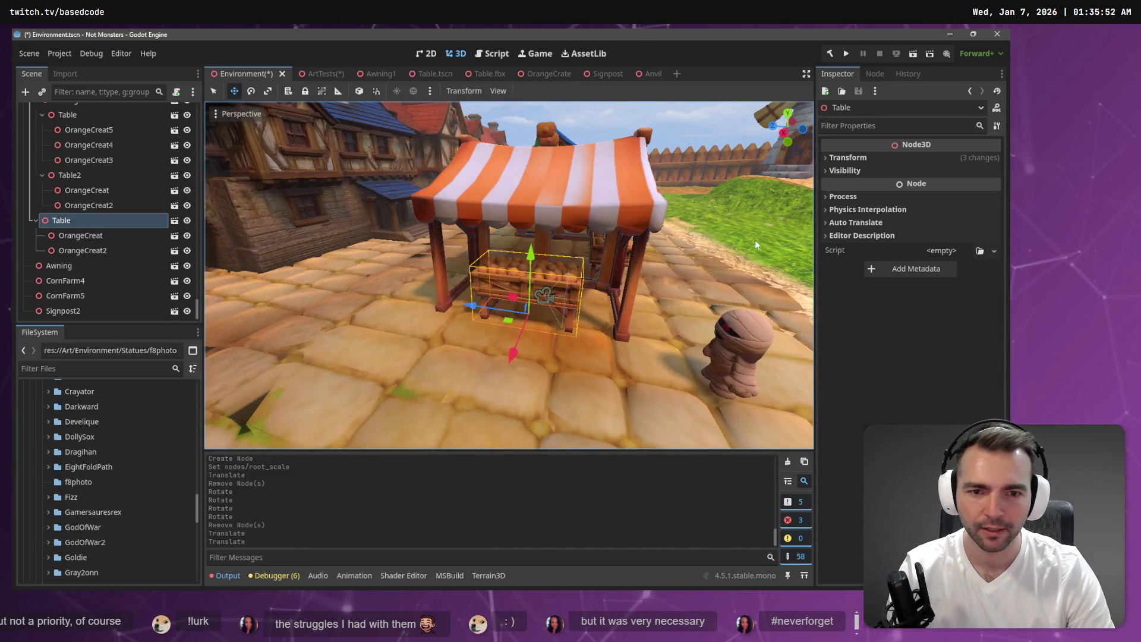
key("s")
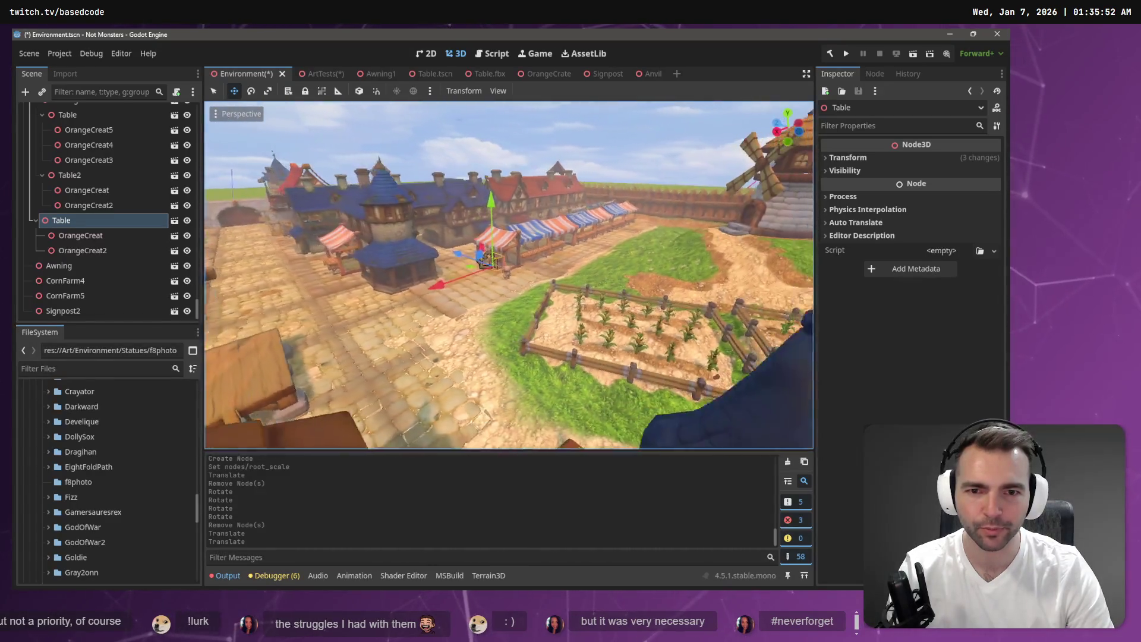
key("ctrl+z")
key("ctrl+z")
key("ctrl+z")
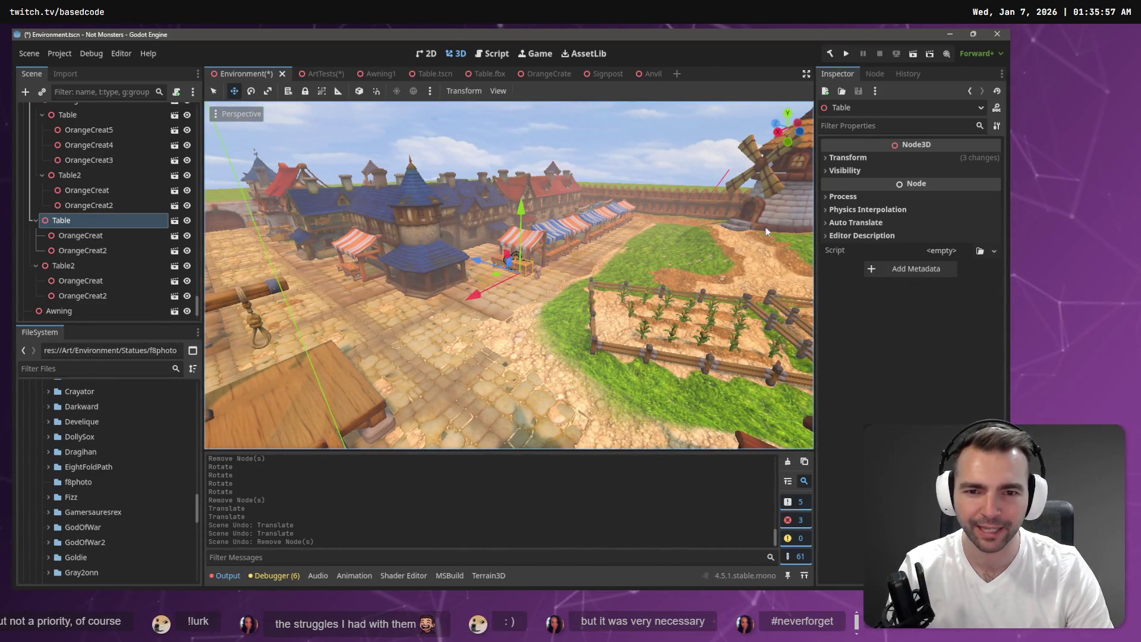
key("ctrl+s")
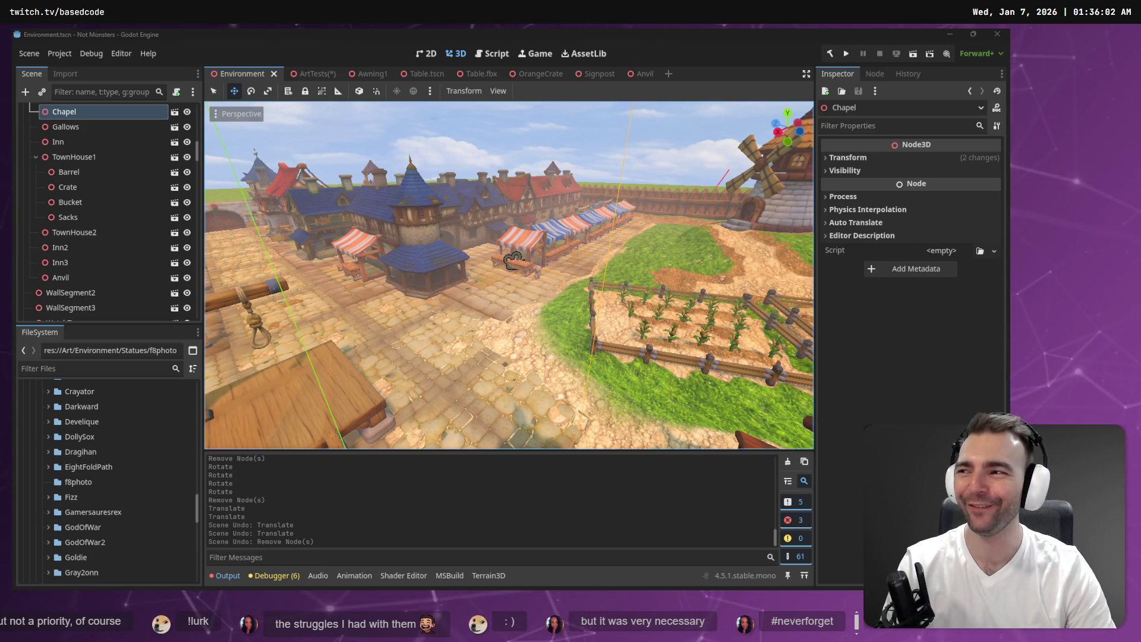
Step: Fly along the stalls and palisade toward the blue-roofed tower, then run the game
right_click(446, 177)
key("w")
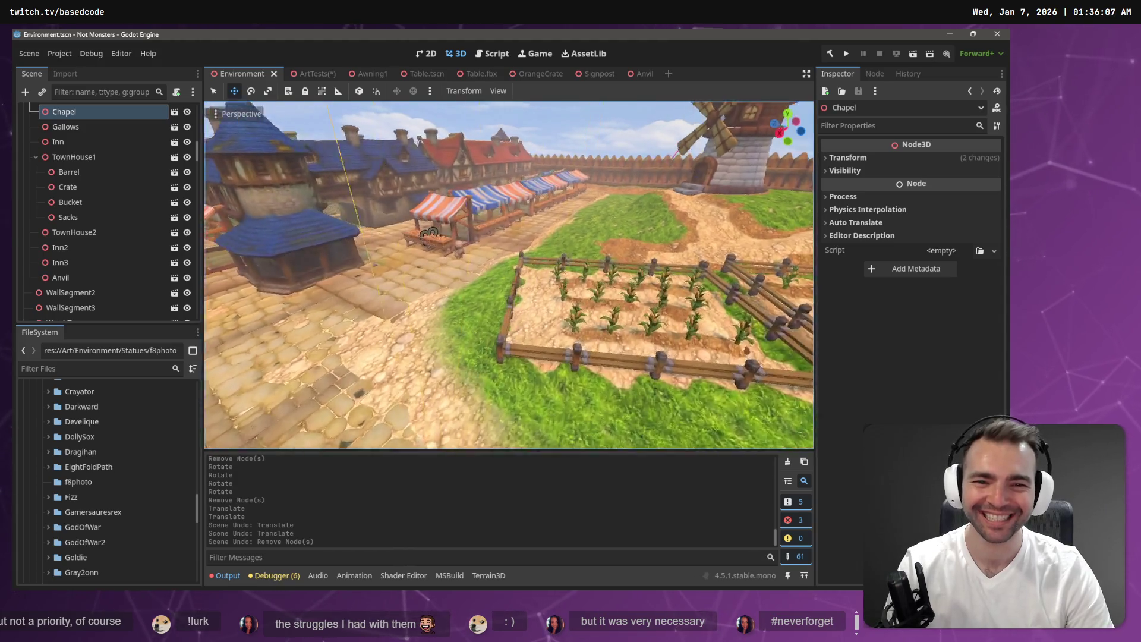
key("w")
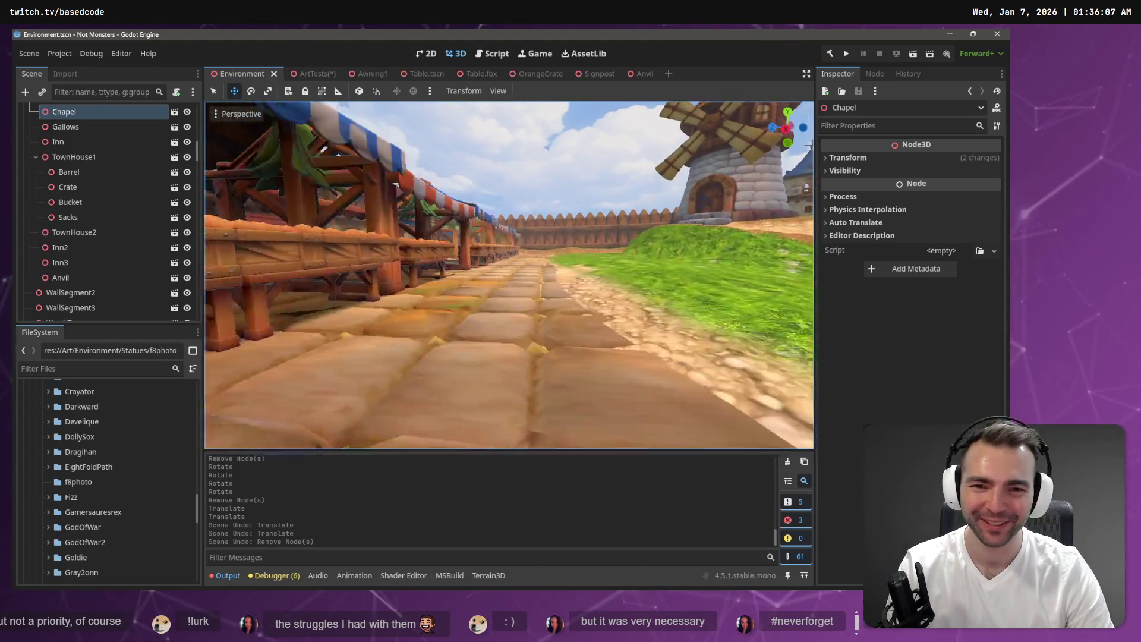
key("w")
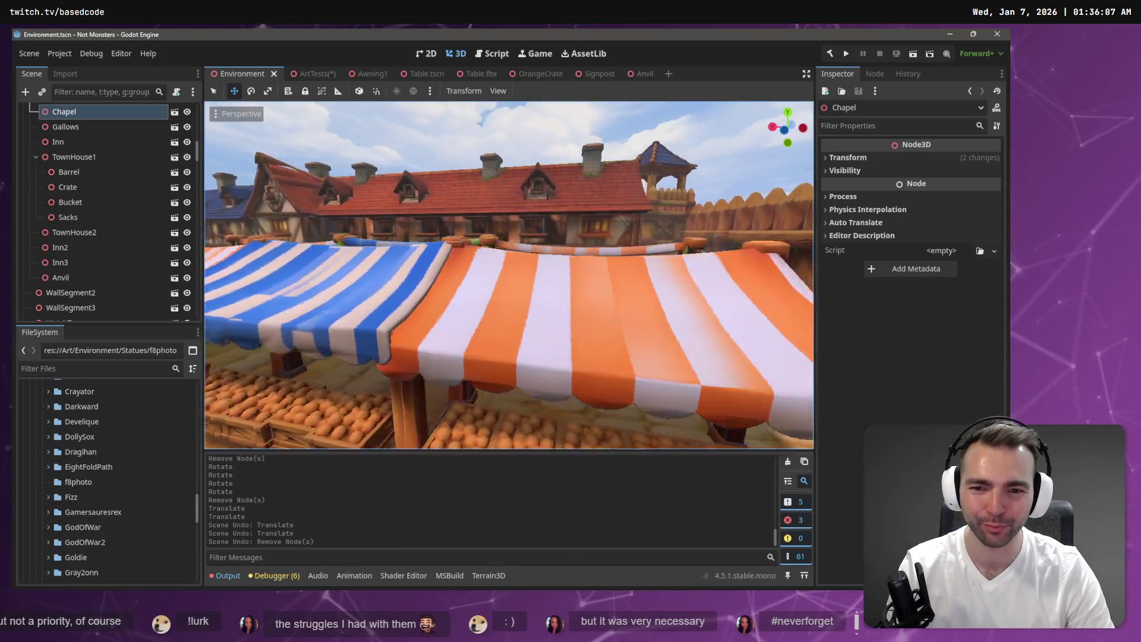
key("w")
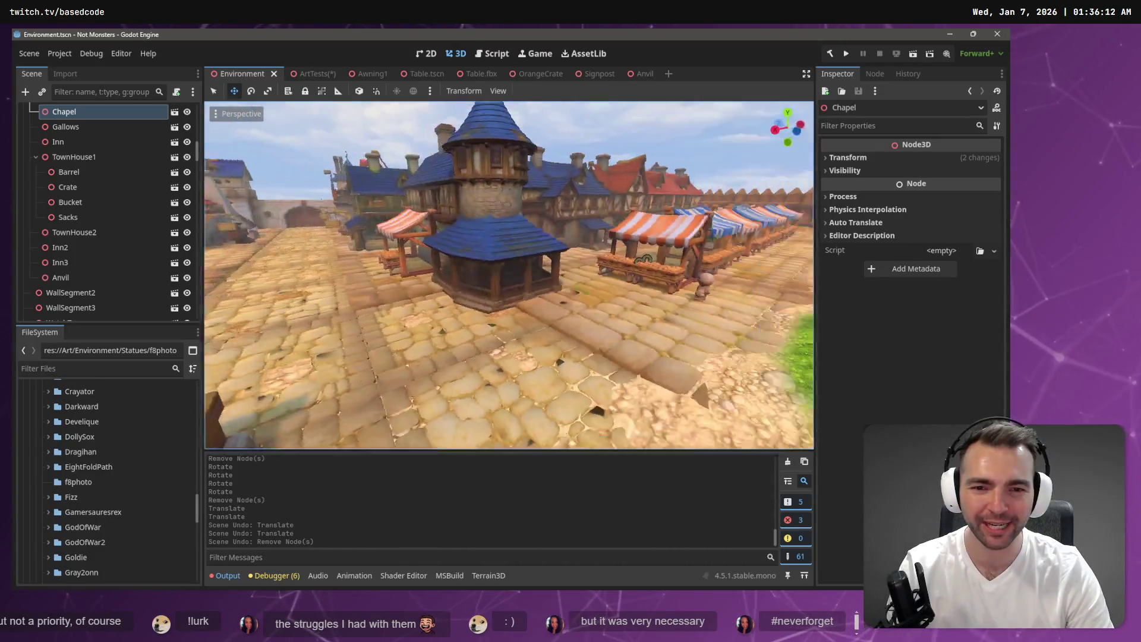
key("F5")
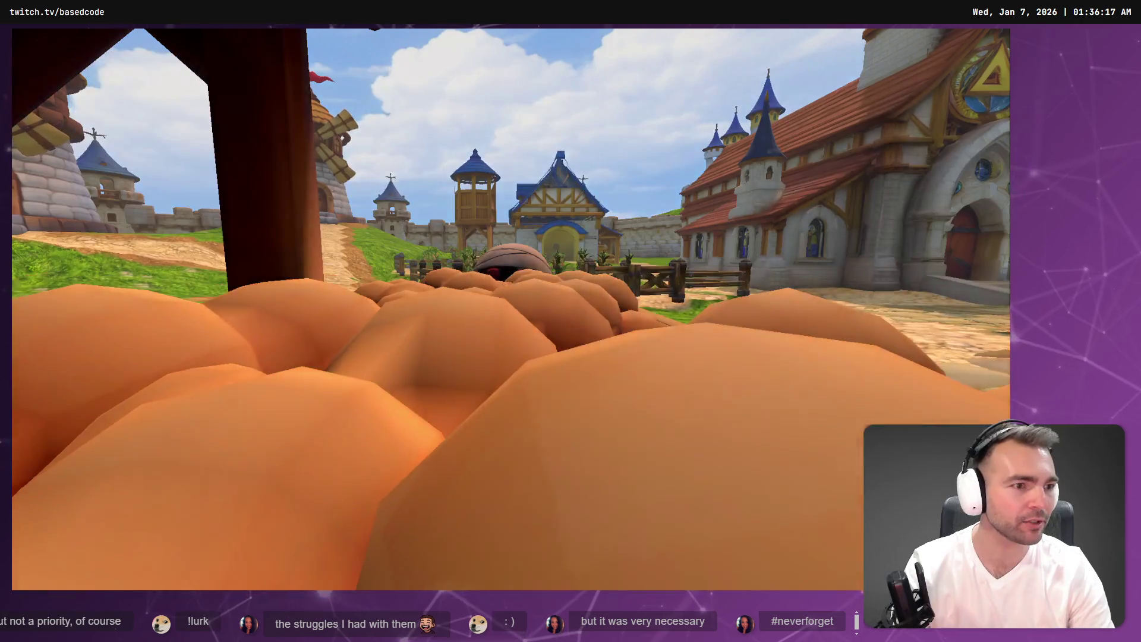
Step: Switch between the running game and editor, then select Awning13 and the blue Awning12
key("F8")
key("F5")
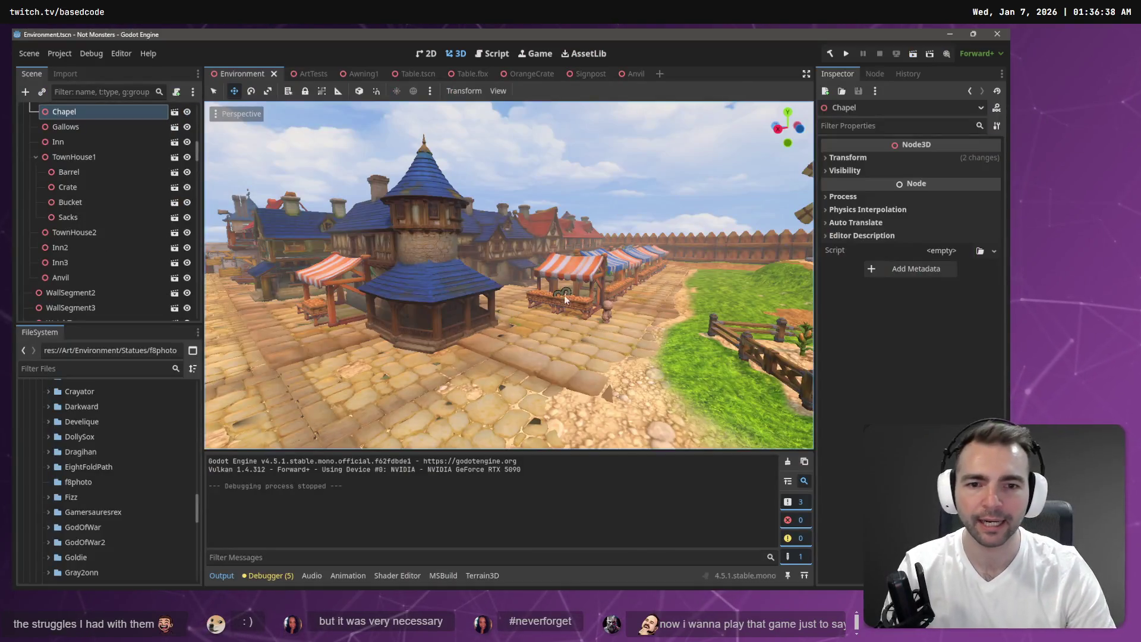
left_click(576, 269)
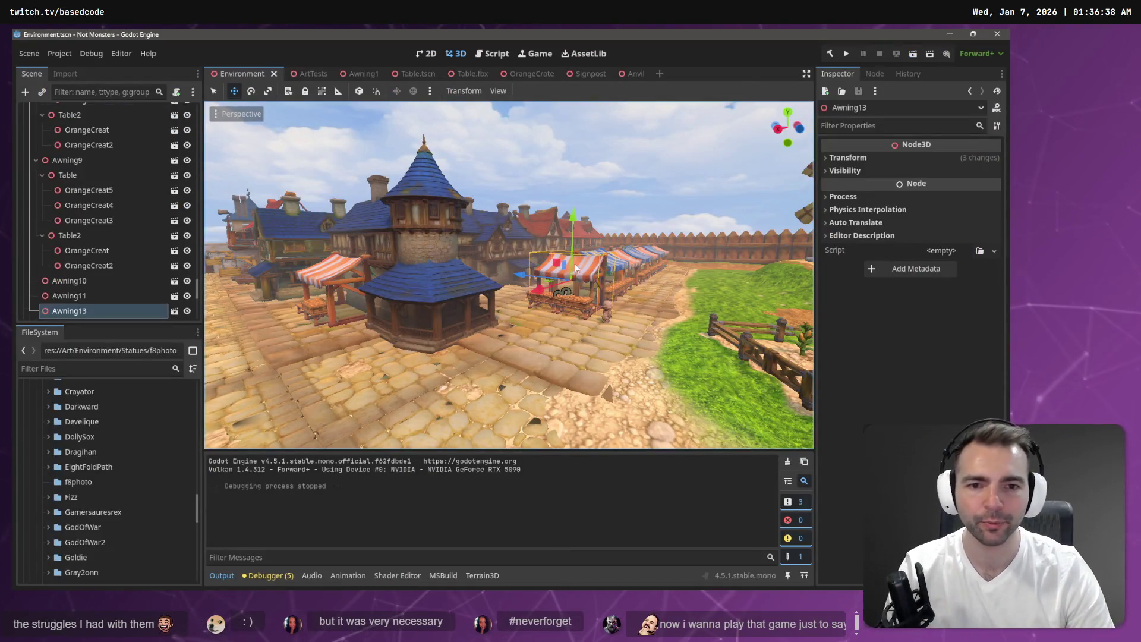
key("w")
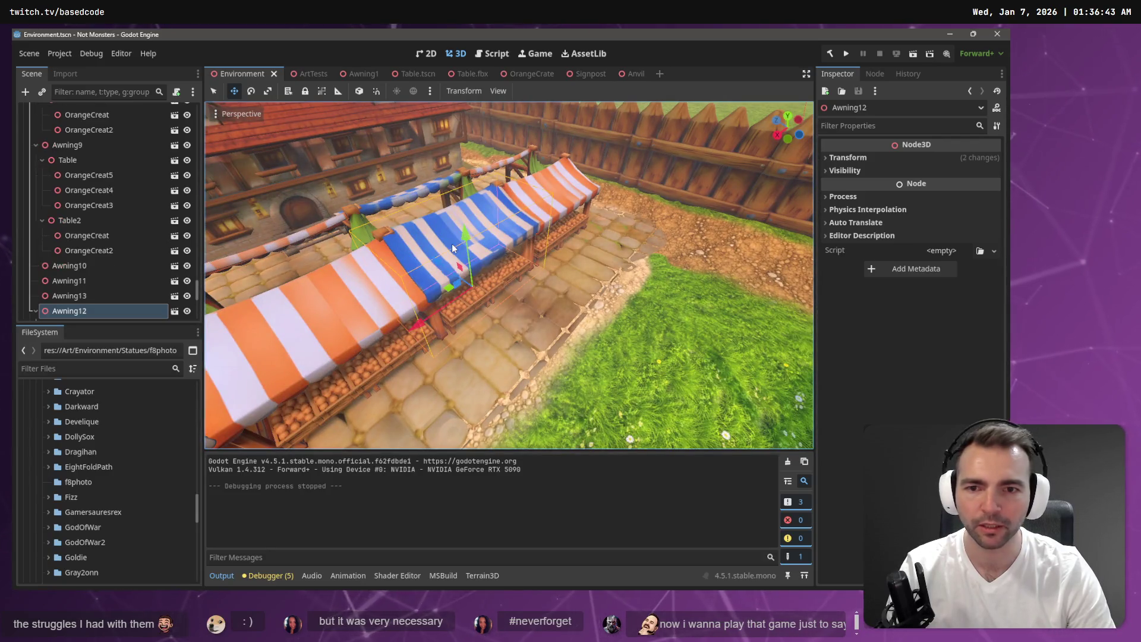
left_click(452, 245)
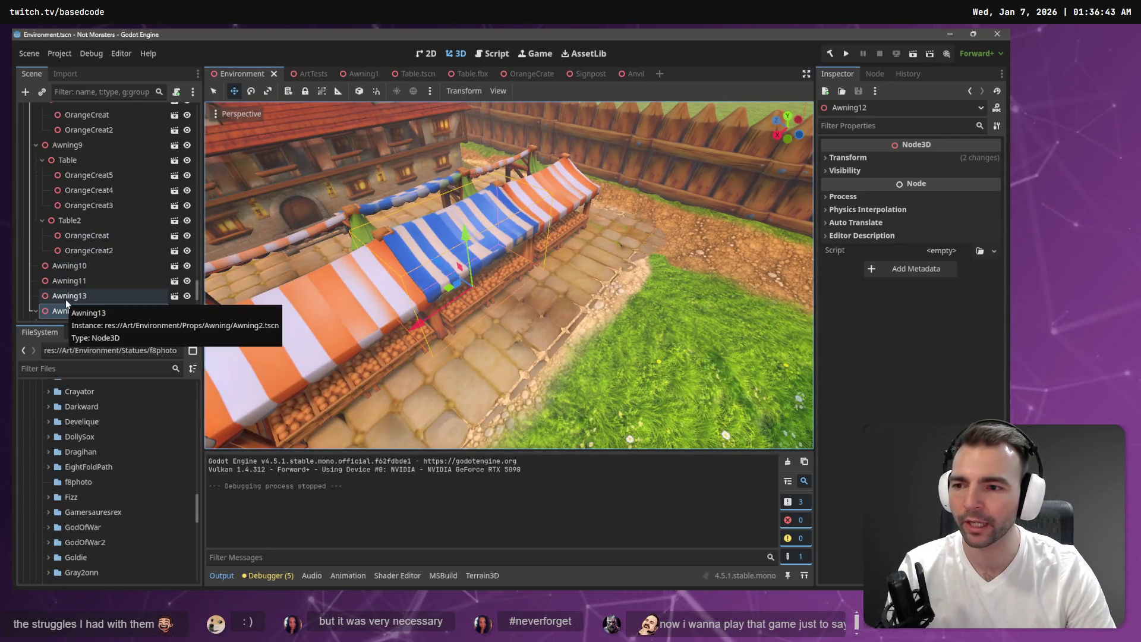
Step: Paste a copied awning into FuitStand1 and drag it to the stand's back end
scroll(66, 298, "up", 2)
scroll(73, 283, "up", 3)
left_click(426, 196)
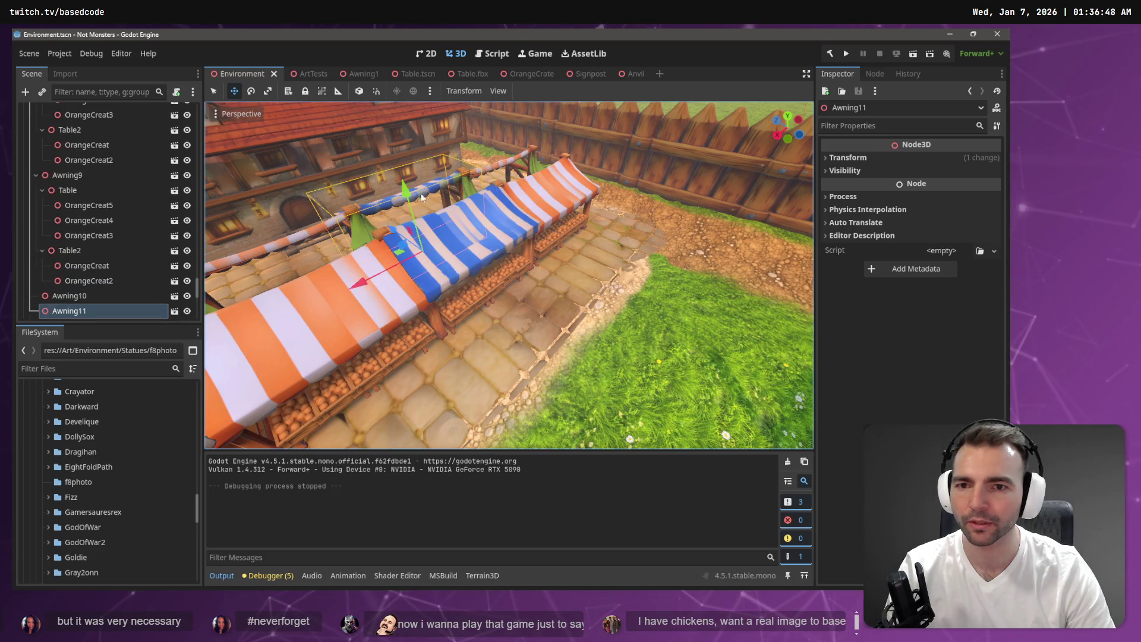
scroll(100, 190, "up", 5)
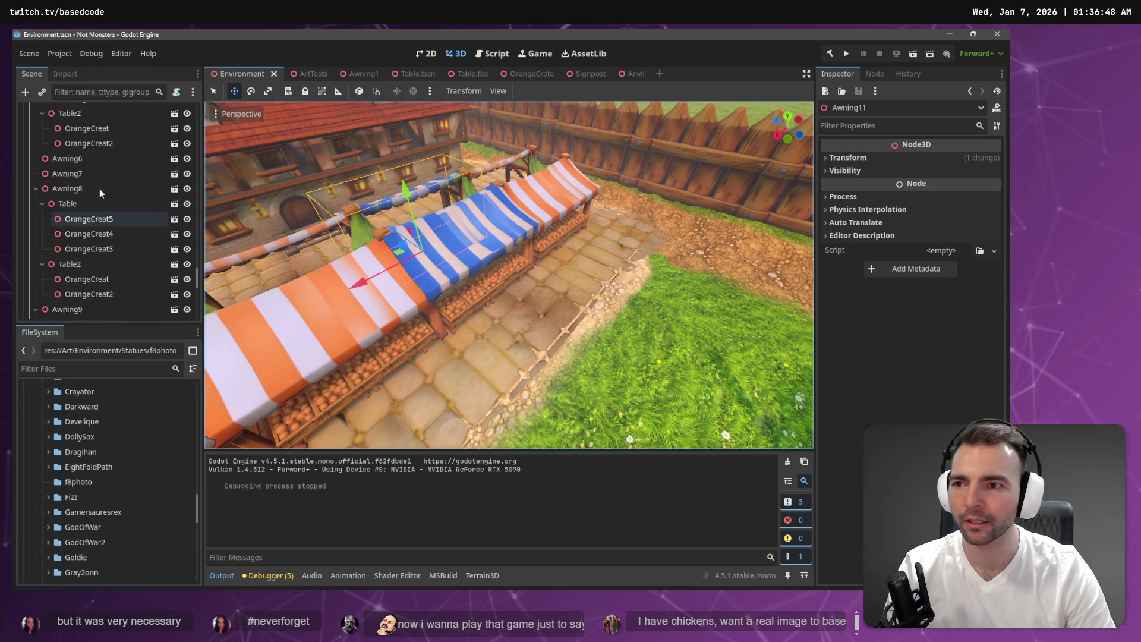
scroll(78, 202, "up", 5)
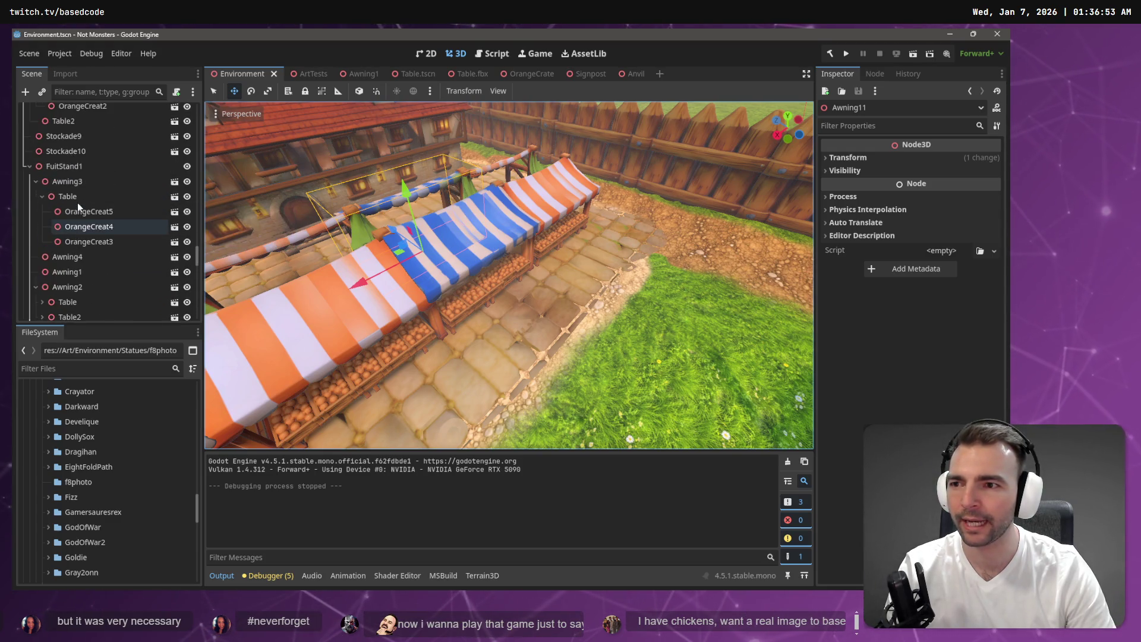
left_click(60, 166)
key("ctrl+v")
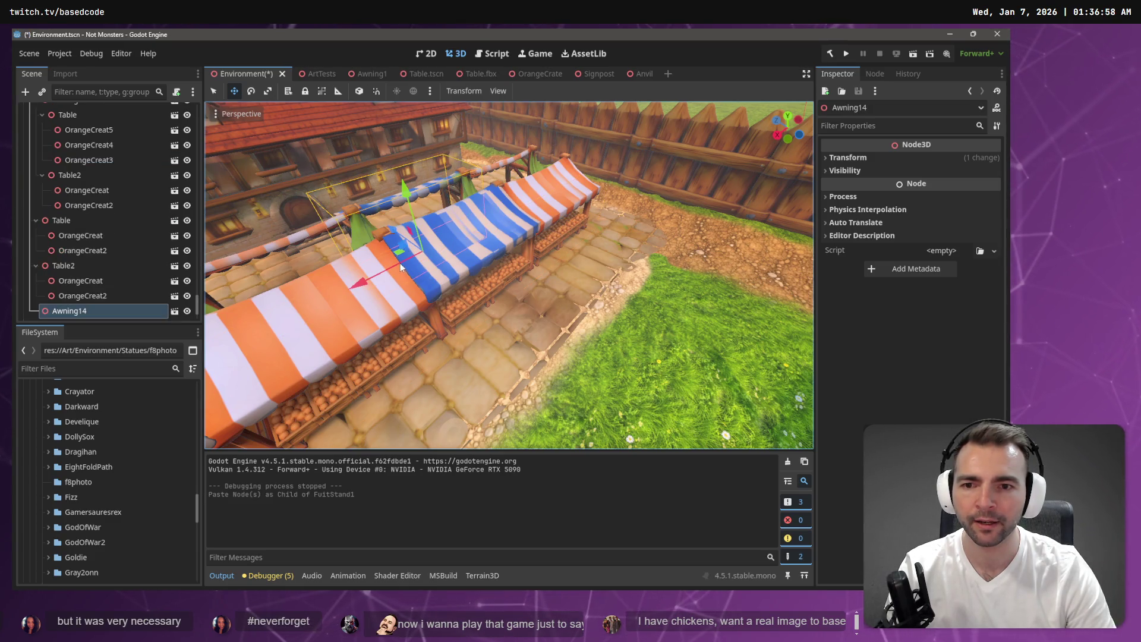
left_click_drag(401, 267, 527, 205)
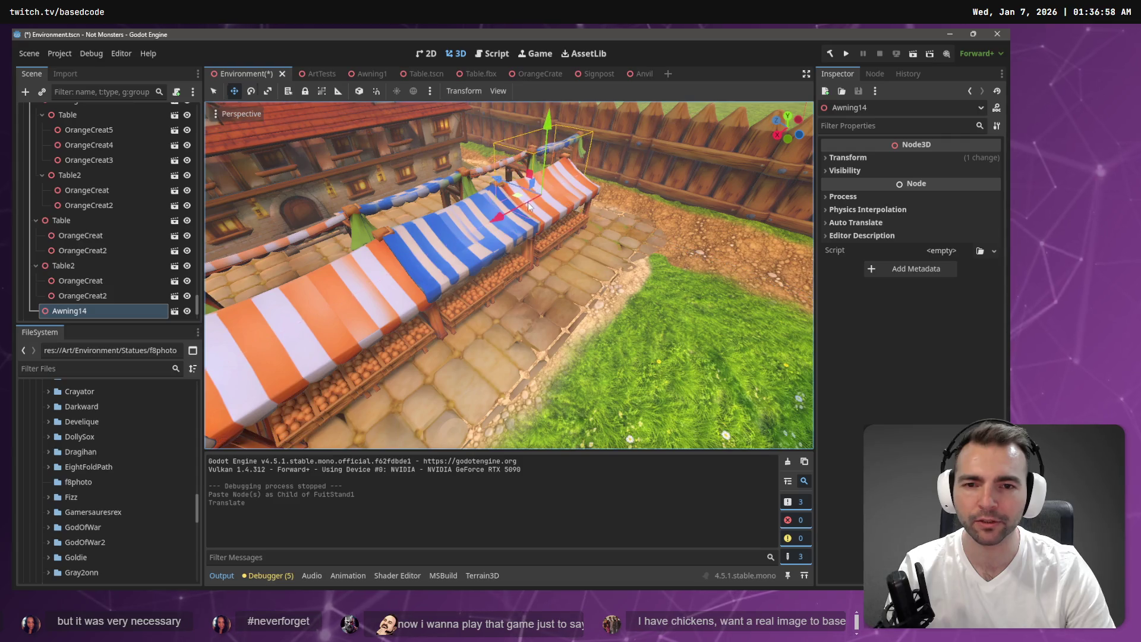
Step: Rotate Awning14 about 105 degrees, slide it to the row's end, and save
key("e")
key("Escape")
key("ctrl+z")
key("ctrl+shift+z")
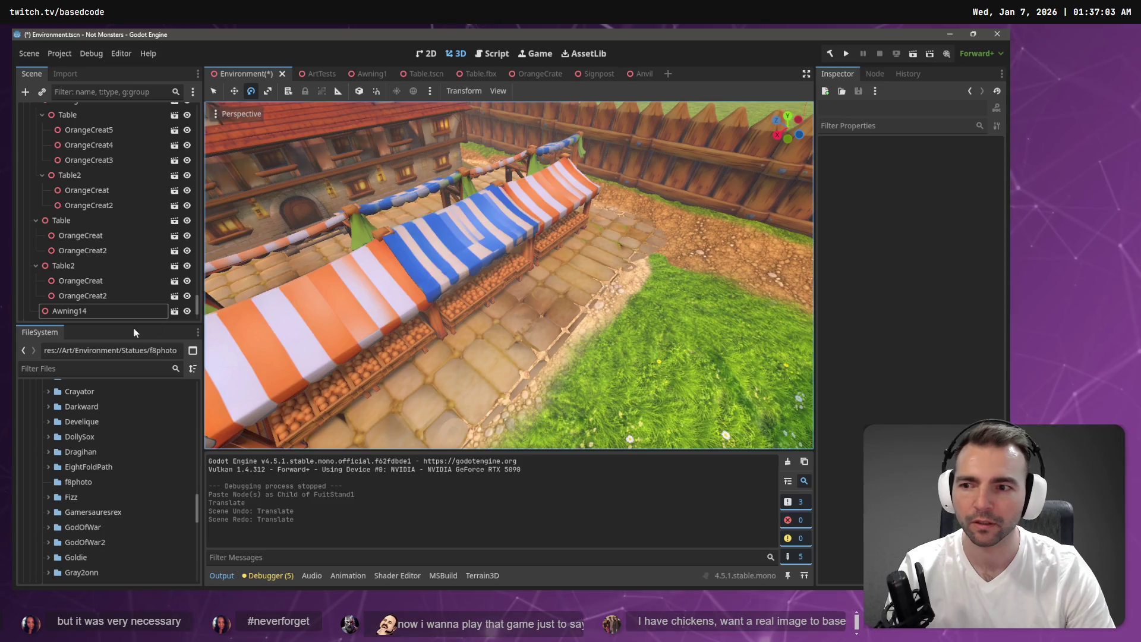
left_click(101, 311)
left_click_drag(551, 221, 515, 224)
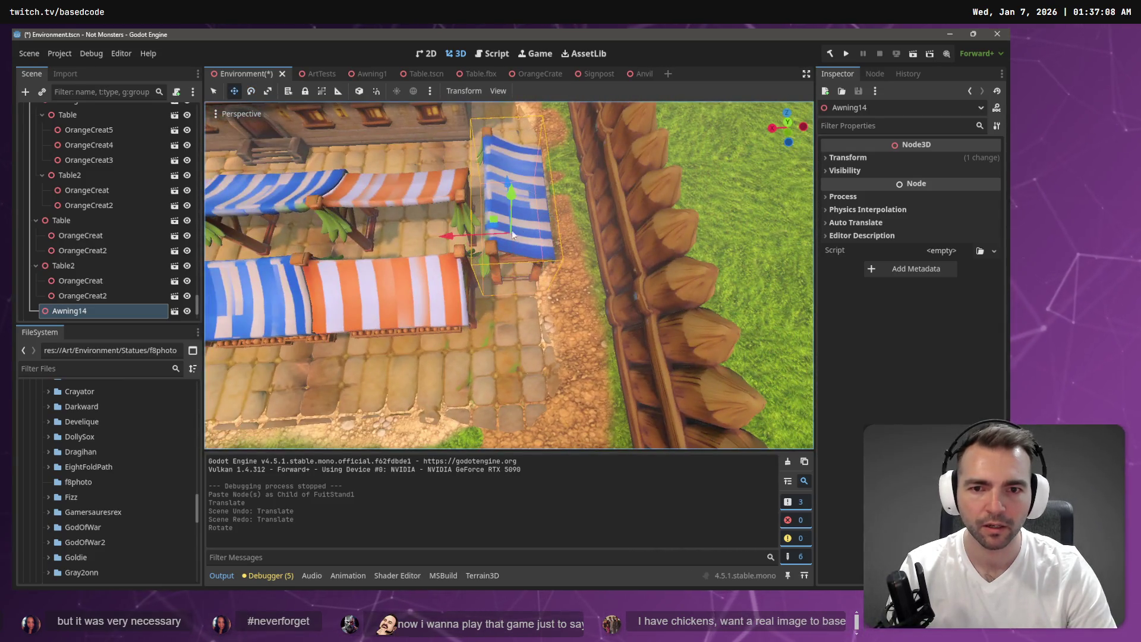
left_click_drag(493, 223, 481, 254)
left_click(551, 208)
key("ctrl+s")
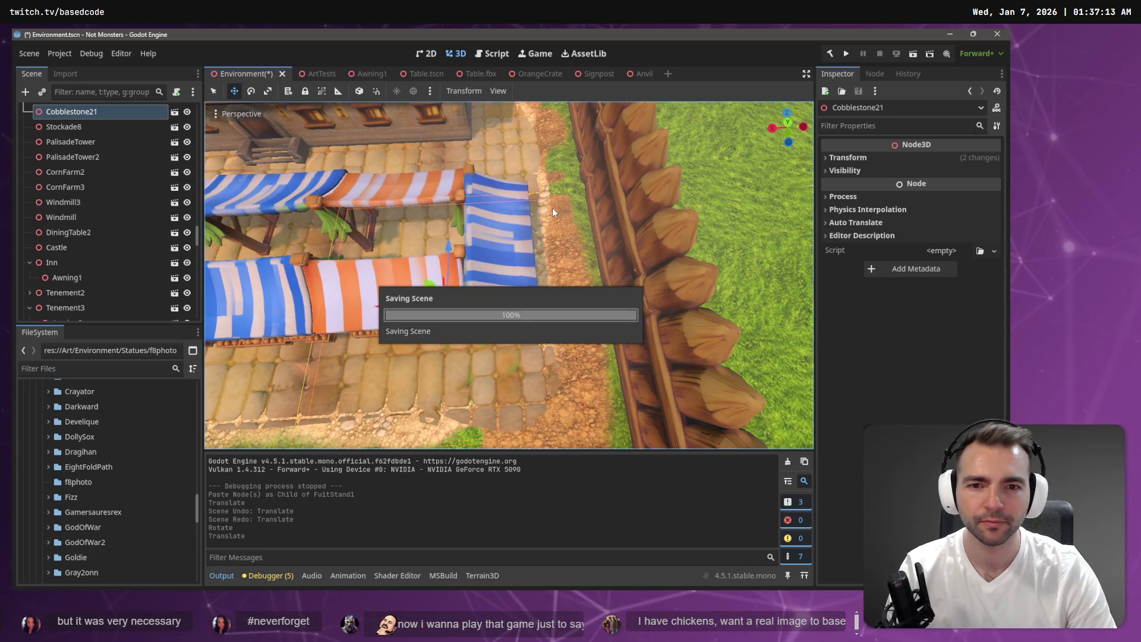
Step: Fly the camera down the market street of striped awning stalls toward the town gate
scroll(552, 208, "down", 2)
key("s")
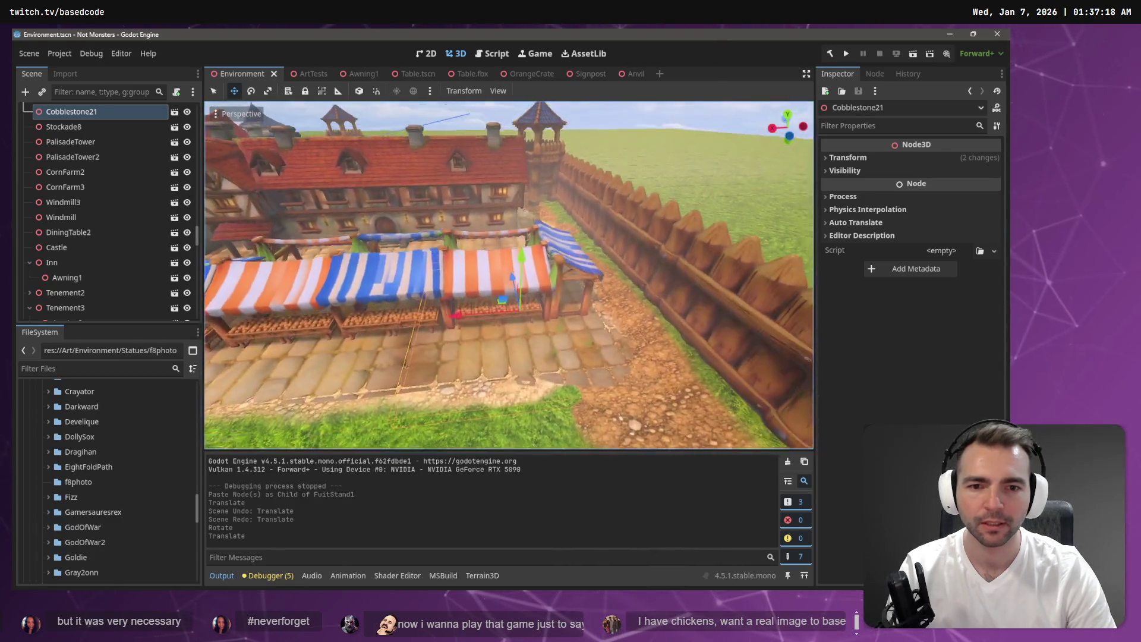
key("s")
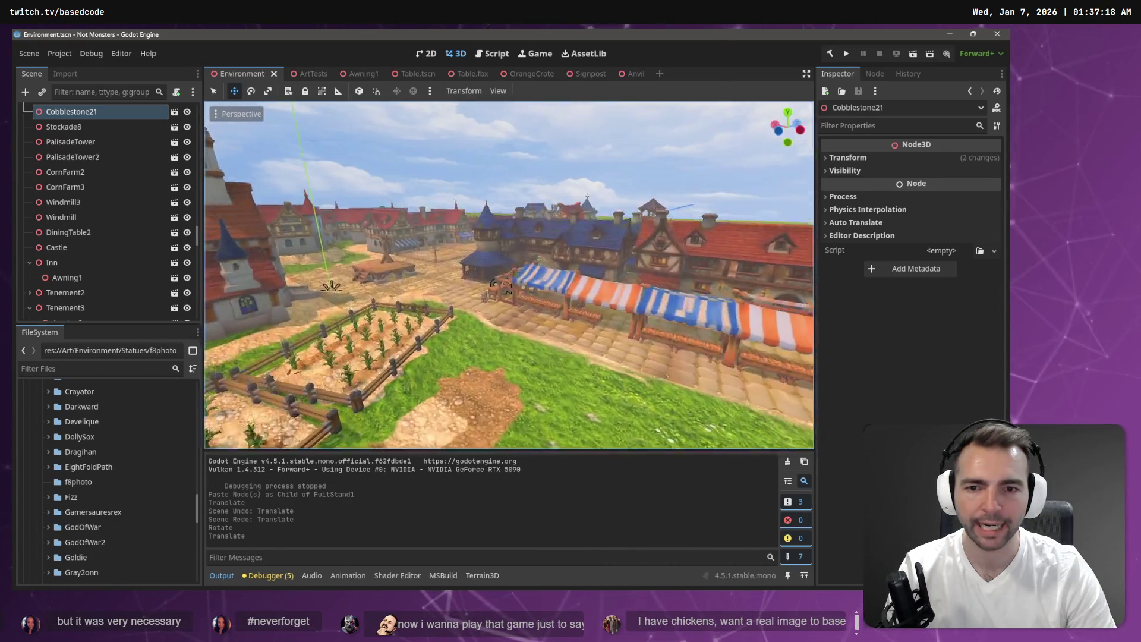
key("w")
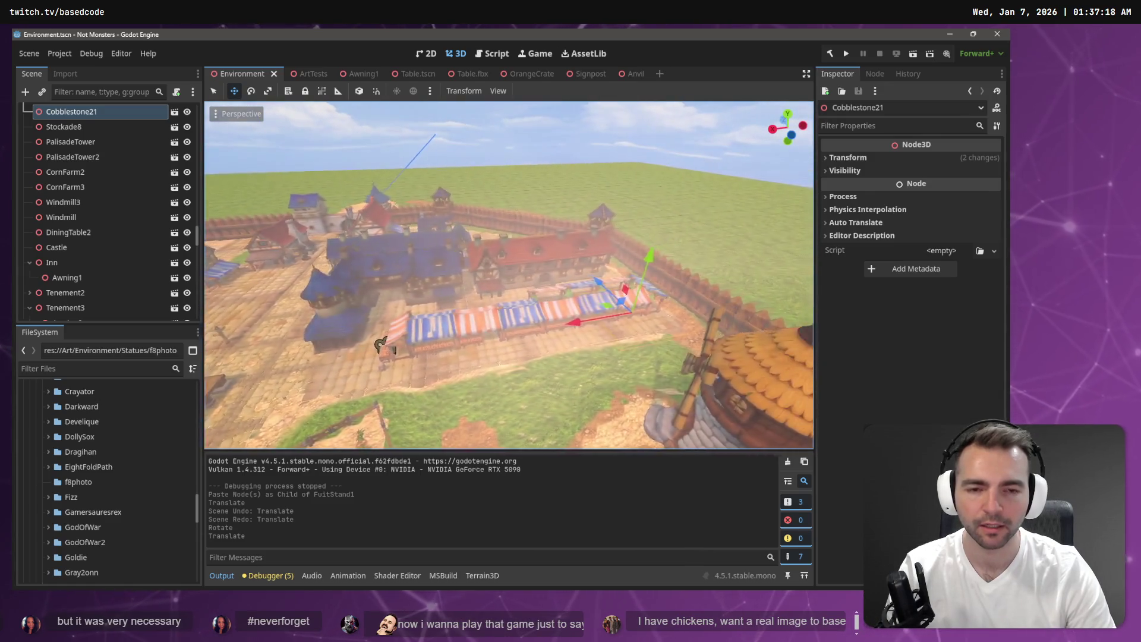
key("w")
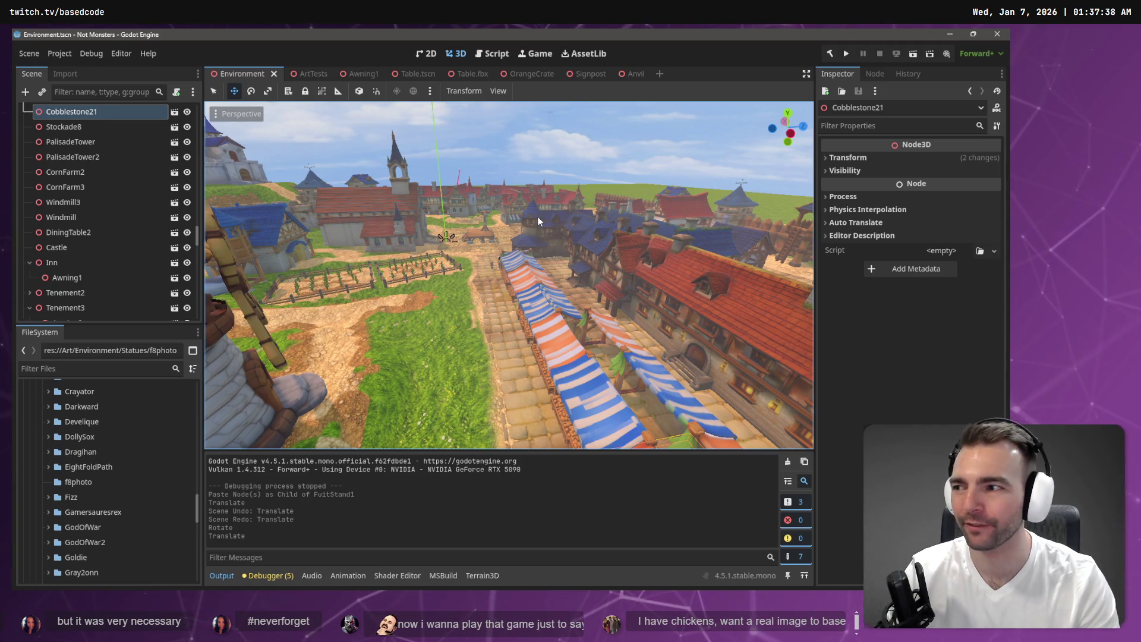
mouse_move(537, 216)
left_mouse_down()
mouse_move(624, 191)
mouse_move(648, 208)
mouse_move(630, 202)
left_mouse_up()
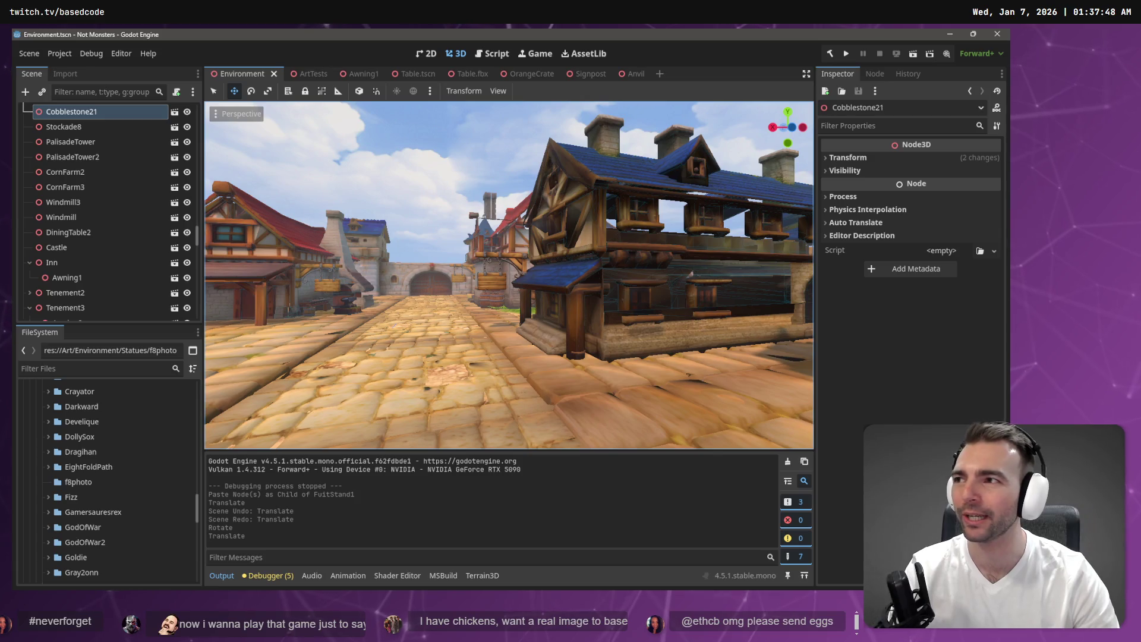
left_click_drag(237, 207, 201, 209)
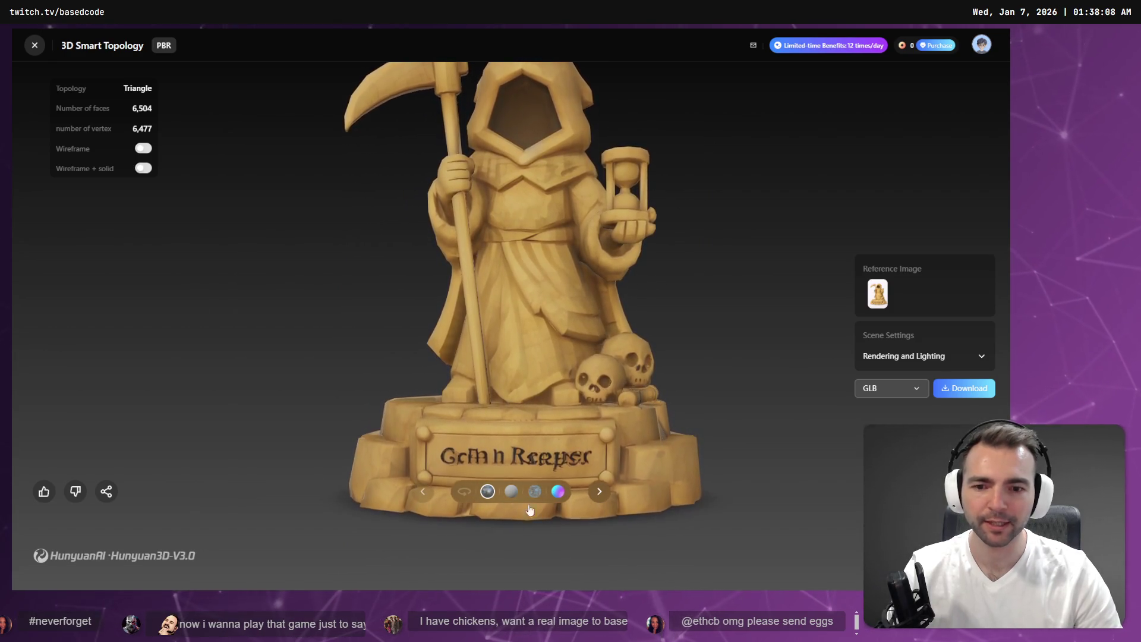
Step: Auto-rotate the 6,504-face hooded reaper statue to view every side, then return to Godot
left_click(464, 491)
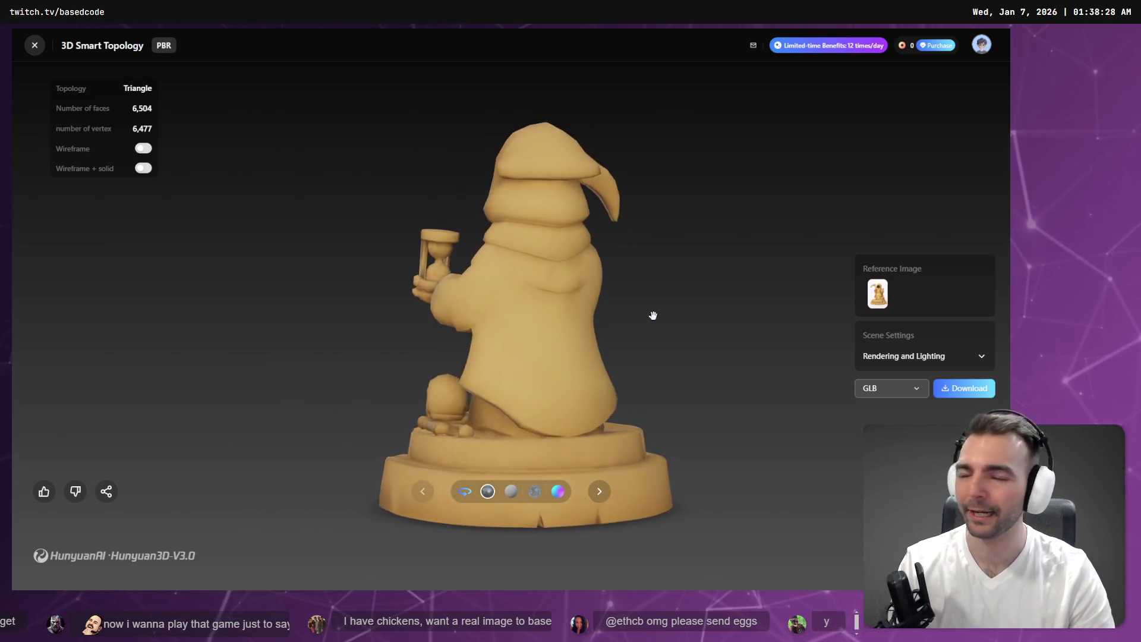
key("alt+Tab")
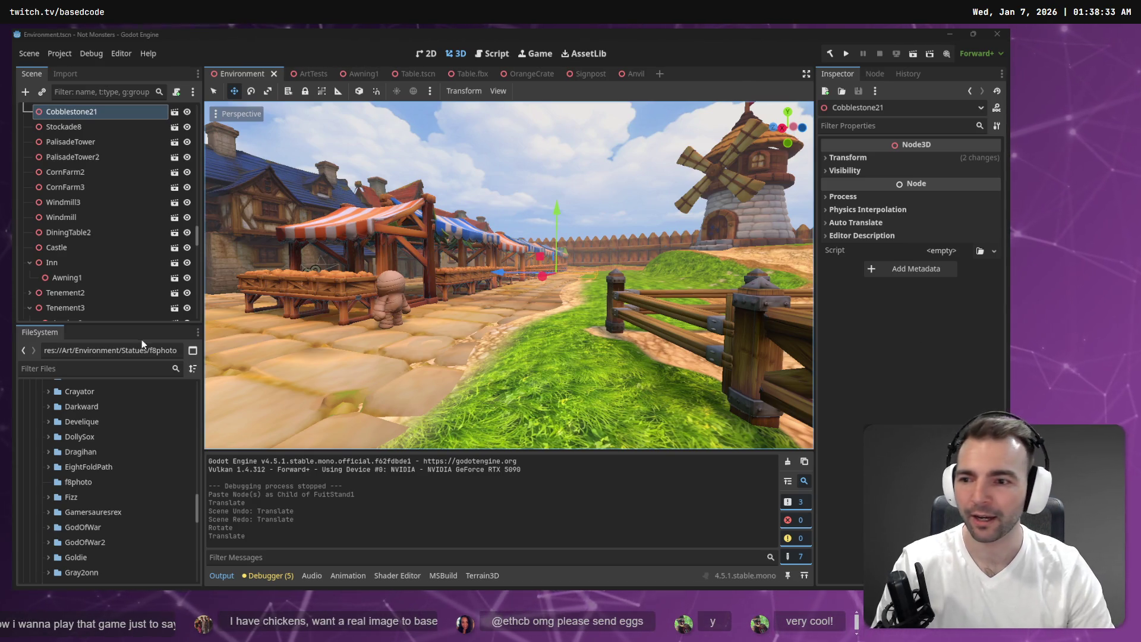
Step: Select the f8photo statue folder and switch to the ArtTests scene
scroll(53, 534, "down", 1)
scroll(57, 527, "up", 1)
left_click(70, 482)
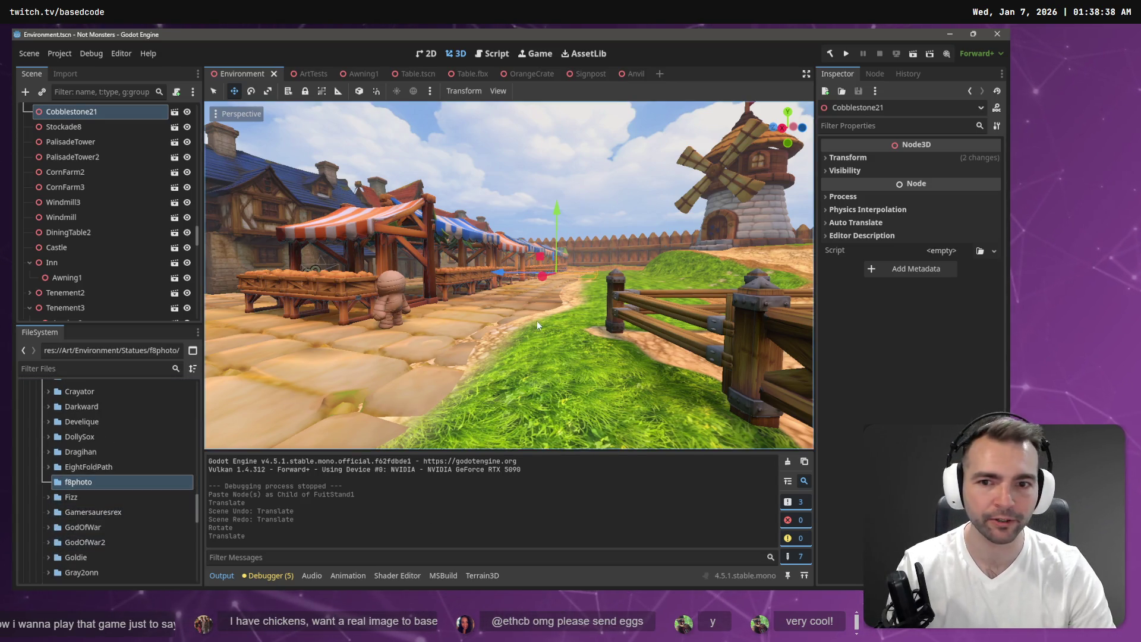
left_click(304, 73)
Step: Fly the camera in close on the statue row with the duck and Vodka bottle
key("w")
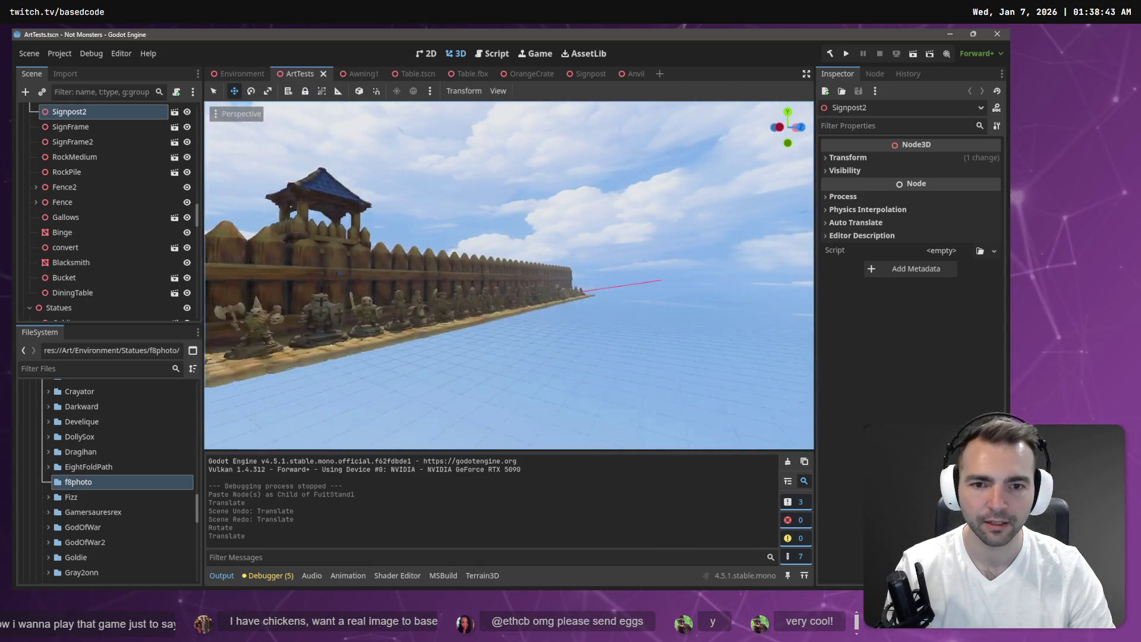
key("w")
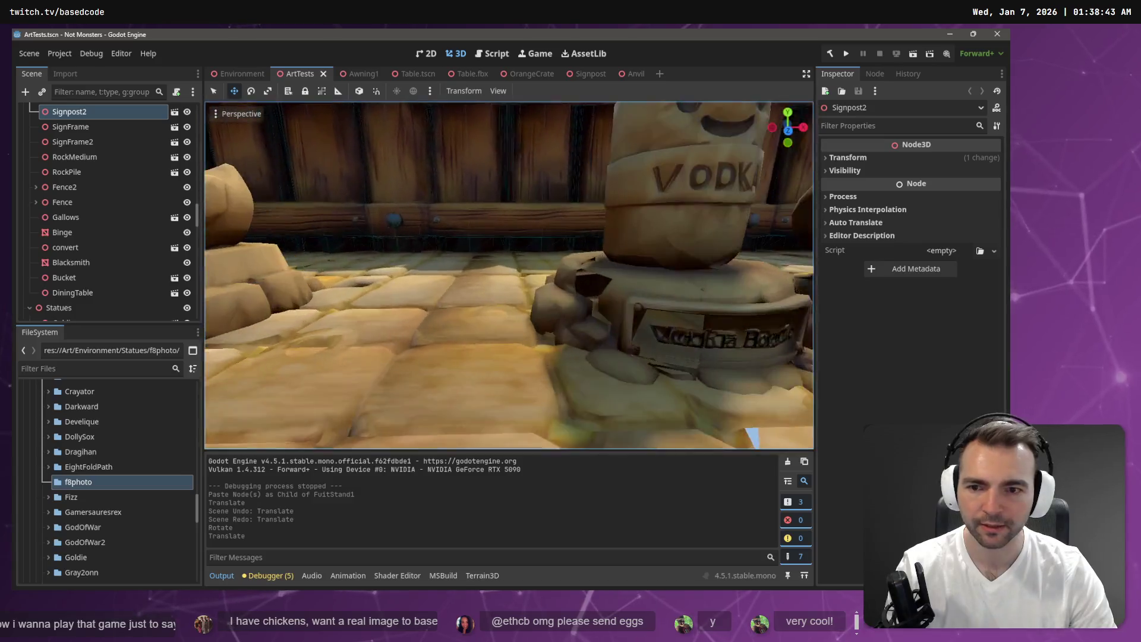
right_click(69, 485)
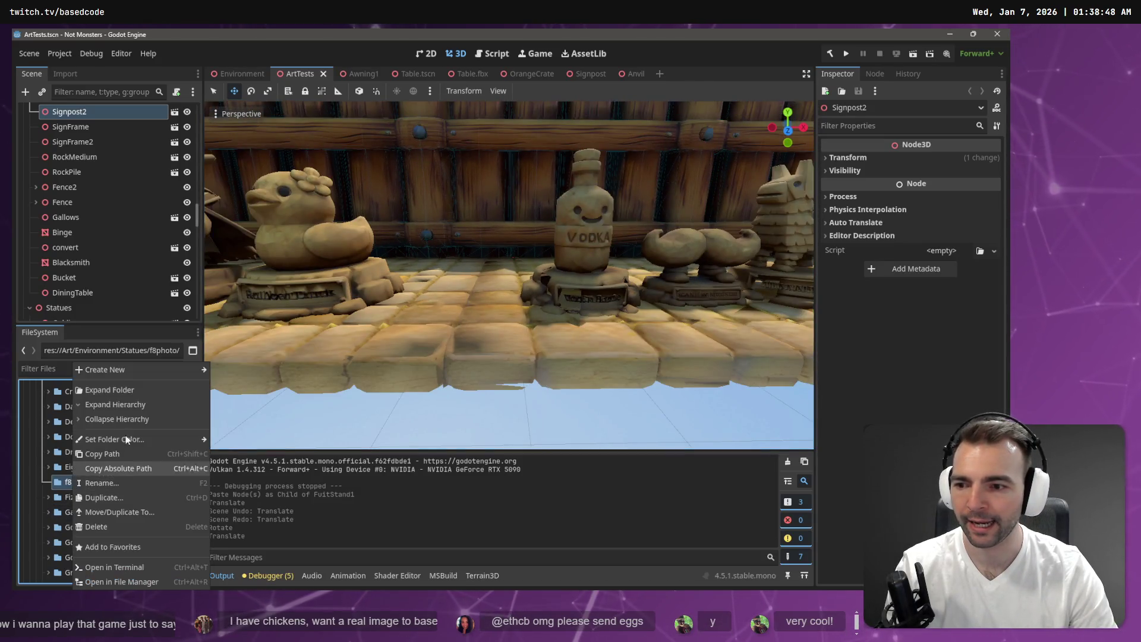
key("alt+Tab")
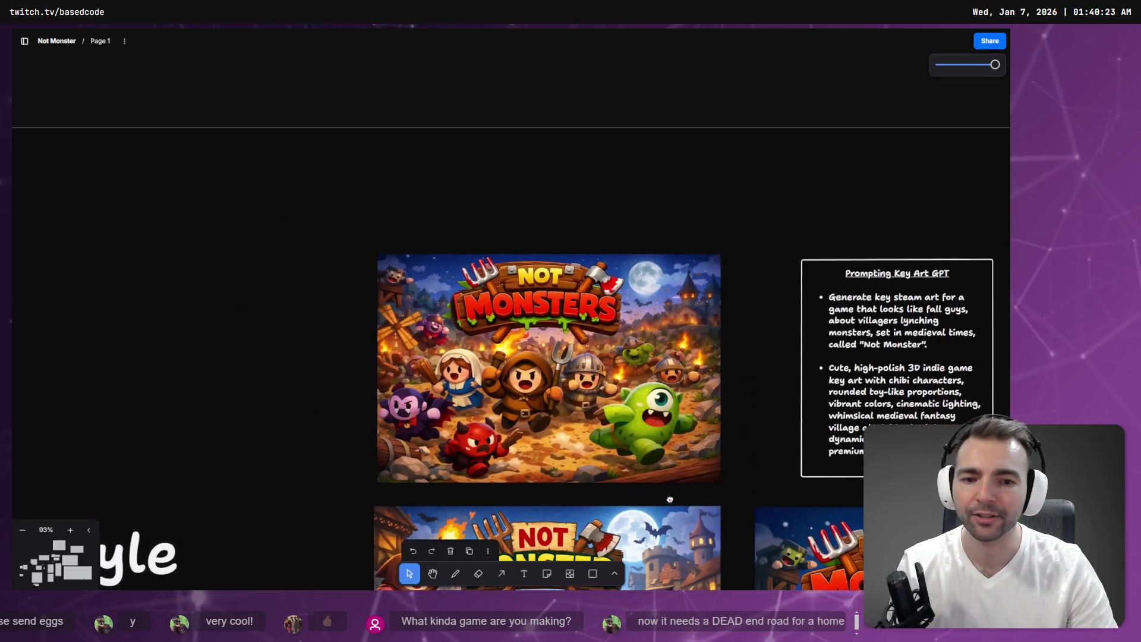
Step: Pan the Not Monster board from the key art through the lobby, night-phase and fight-scene mockups
scroll(495, 119, "down", 5)
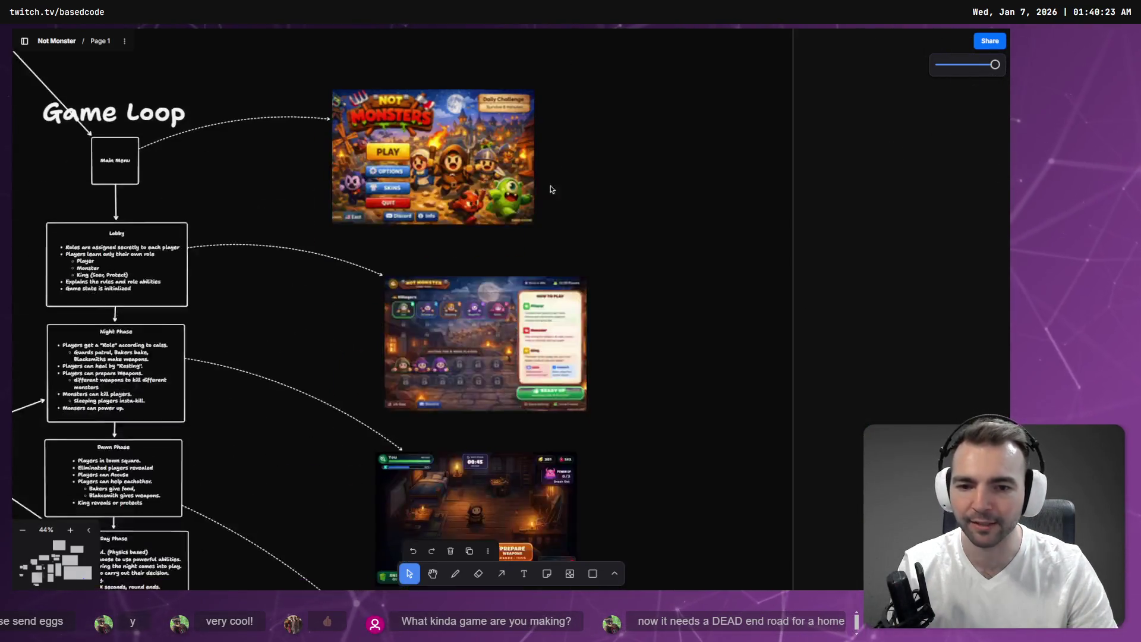
scroll(548, 168, "up", 5)
scroll(554, 268, "down", 4)
scroll(570, 108, "up", 2)
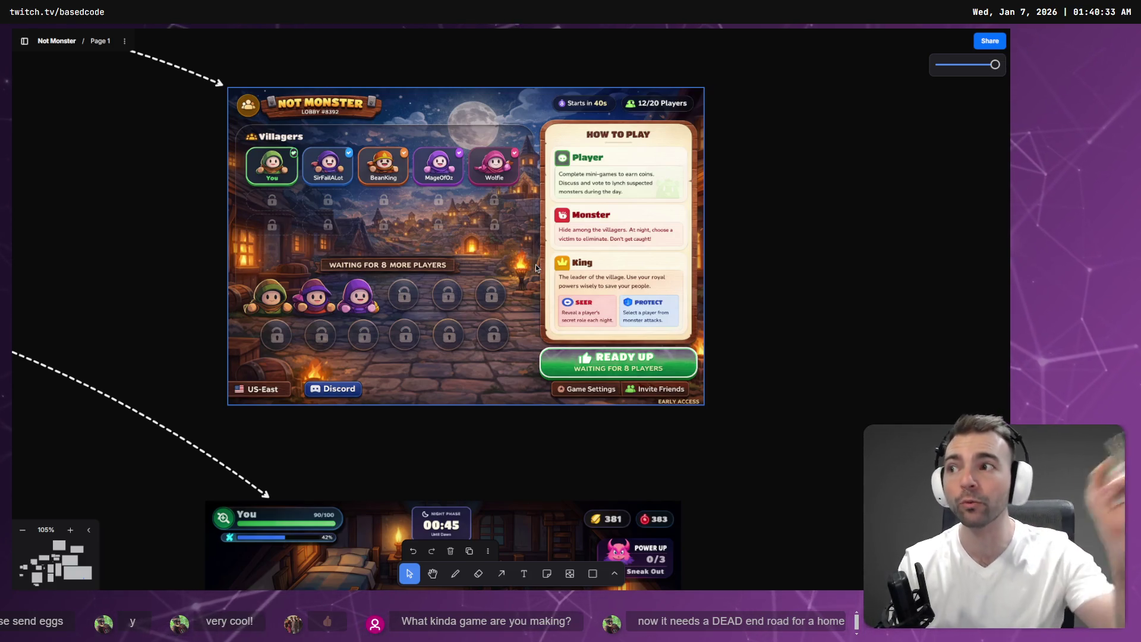
left_click_drag(785, 426, 799, 168)
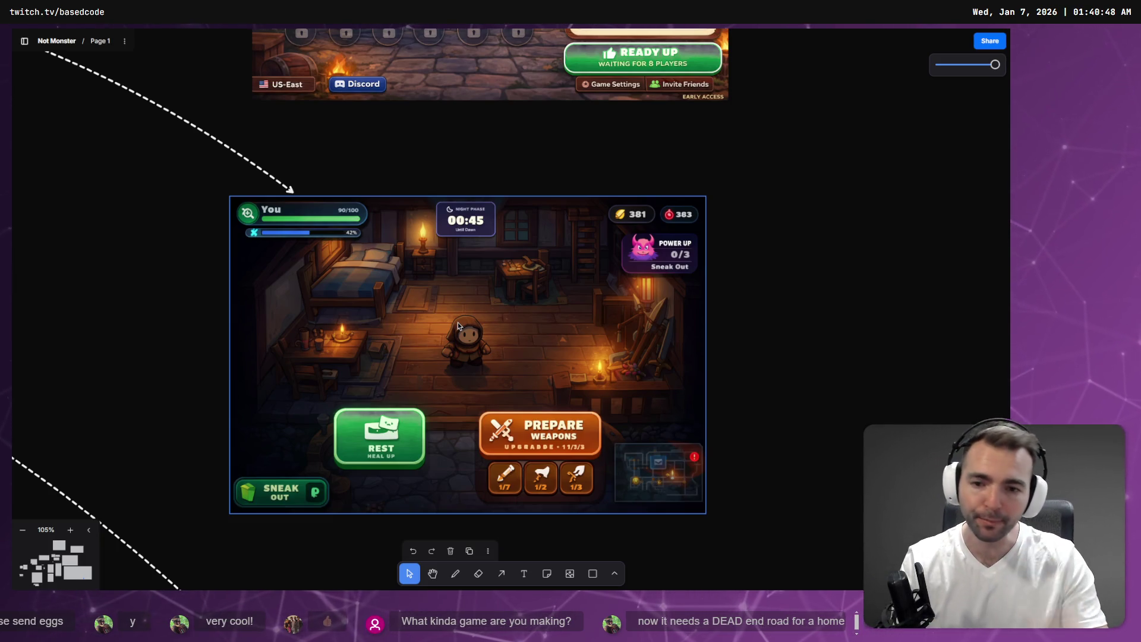
scroll(484, 359, "down", 10)
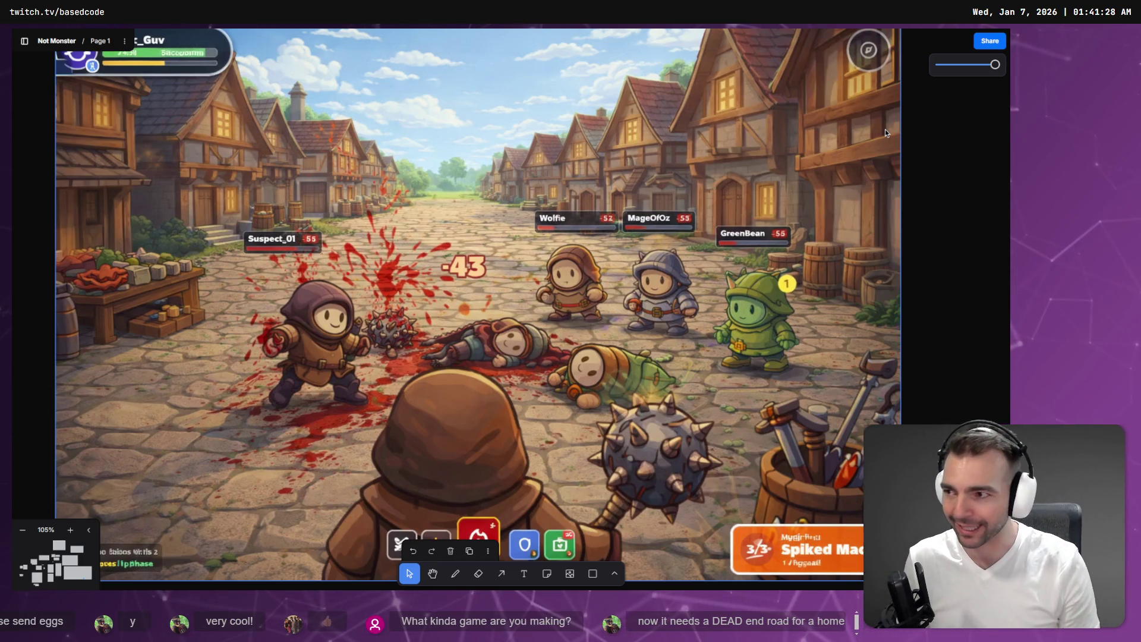
Step: Zoom out from the town-fight screenshot to the whole Game Loop frame, then return to Godot
key("minus")
key("minus")
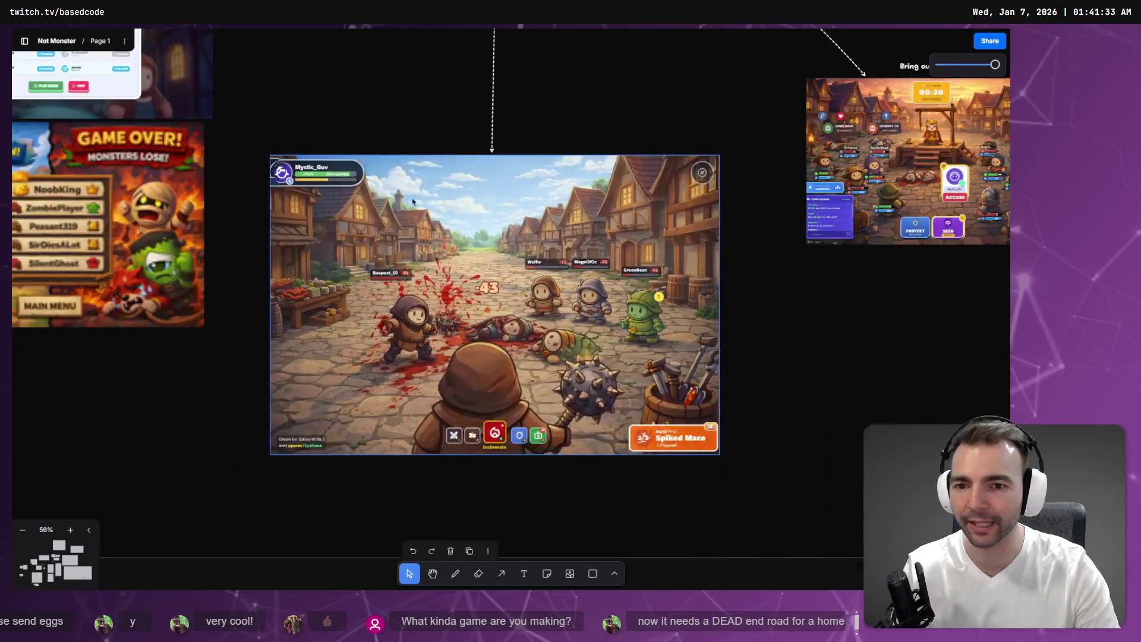
key("shift+2")
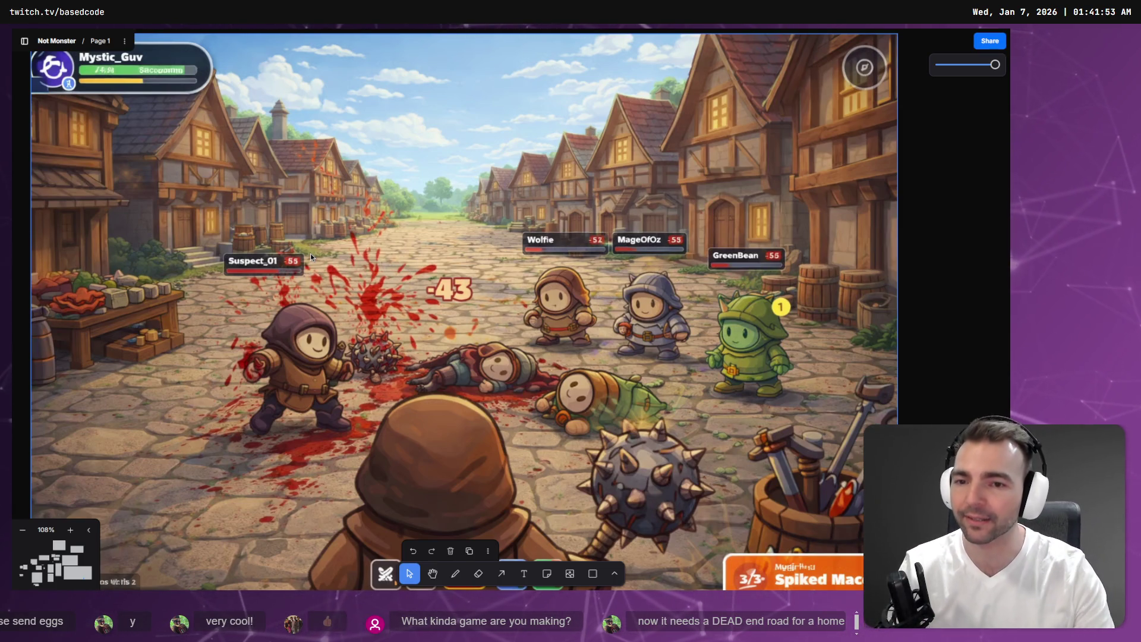
scroll(392, 261, "down", 5)
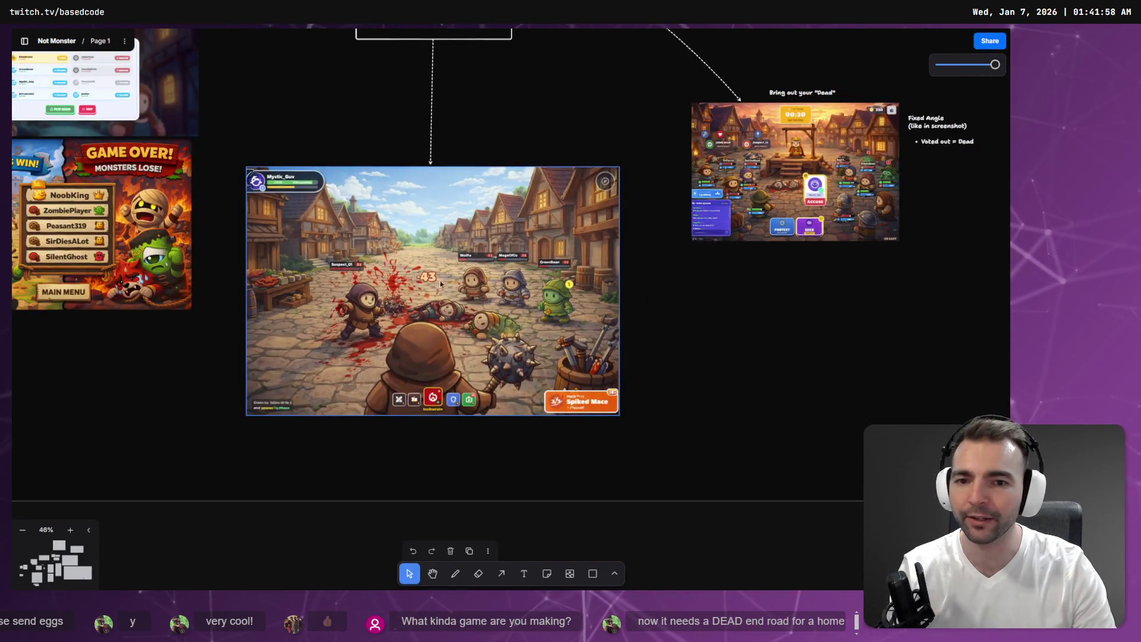
scroll(429, 280, "up", 5)
scroll(437, 292, "down", 4)
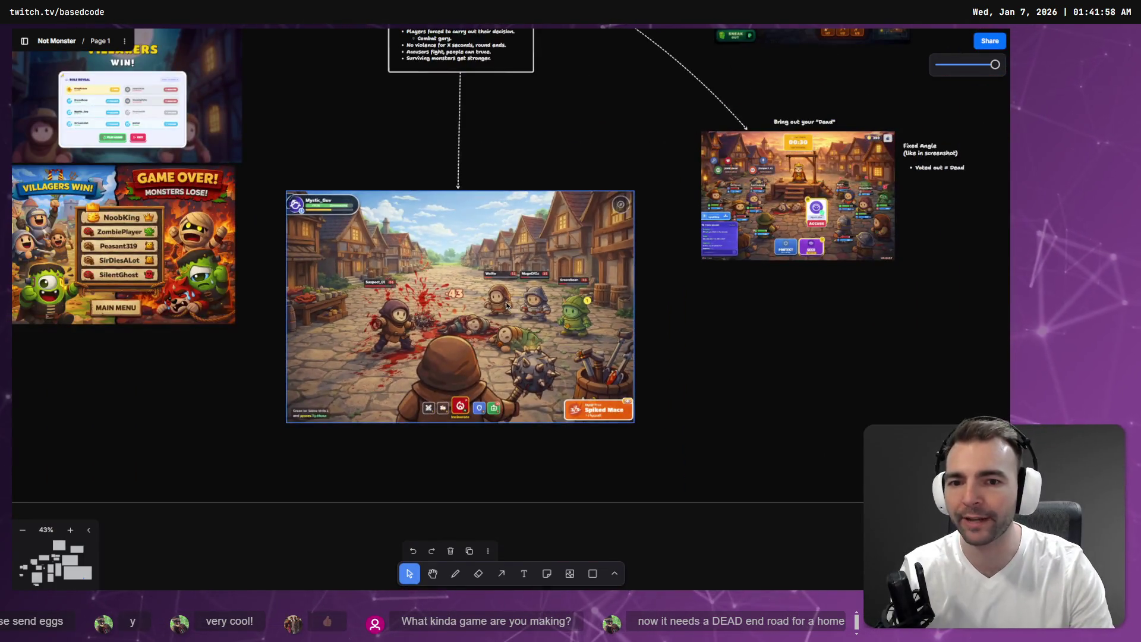
scroll(506, 304, "down", 5)
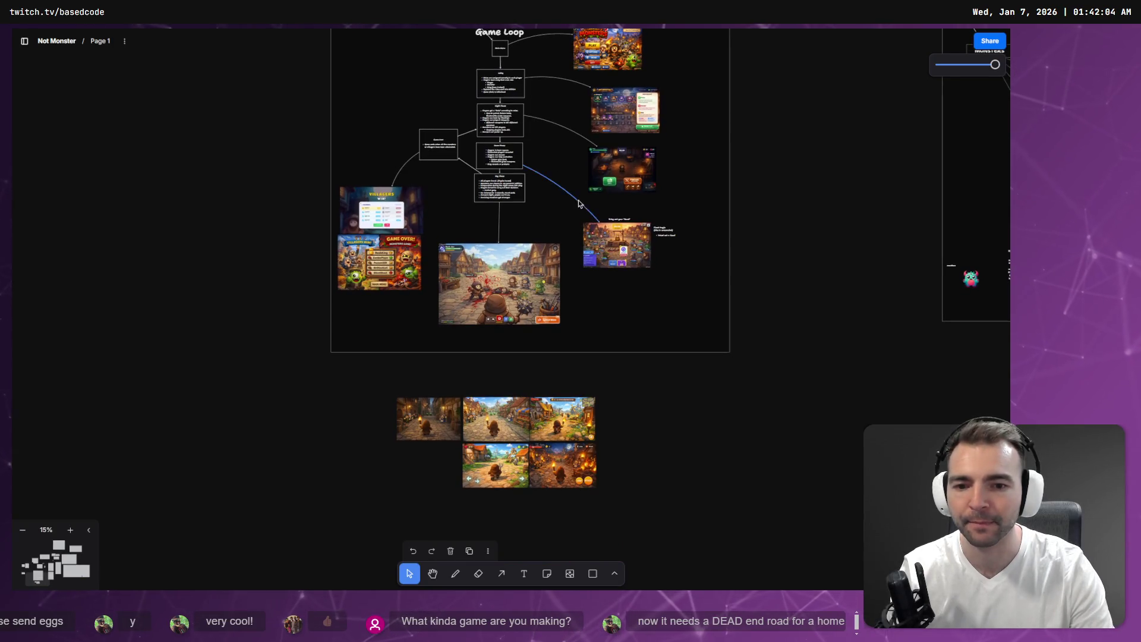
scroll(579, 204, "up", 5)
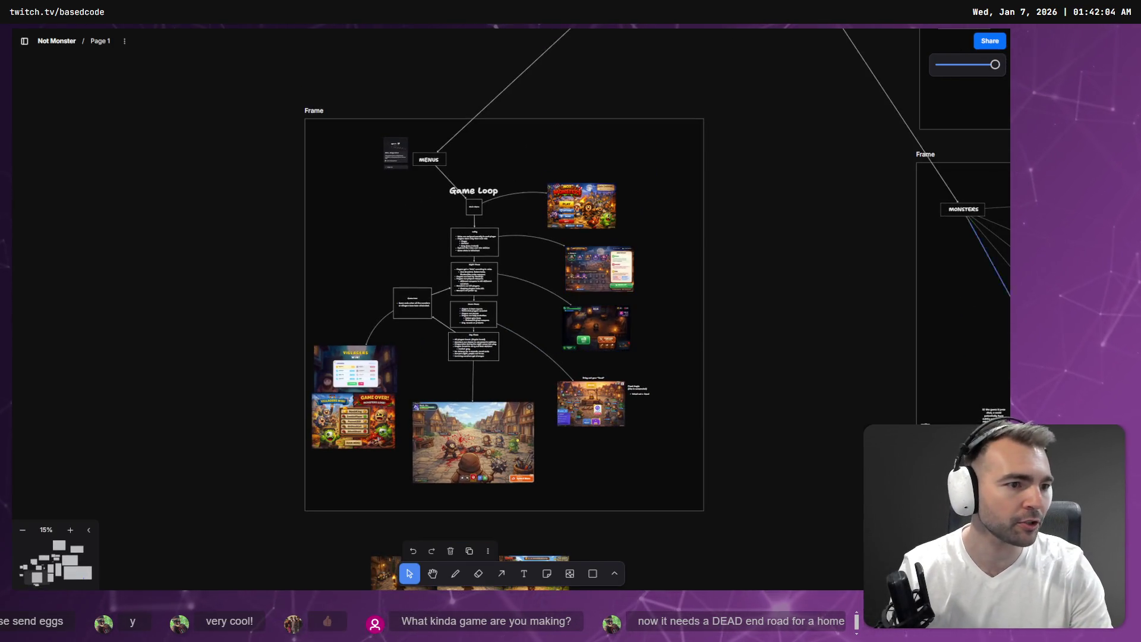
key("alt+Tab")
Step: Return to the Environment town scene and run the game with F5, starting the .NET build
mouse_move(530, 300)
left_mouse_down()
mouse_move(610, 248)
mouse_move(630, 275)
left_mouse_up()
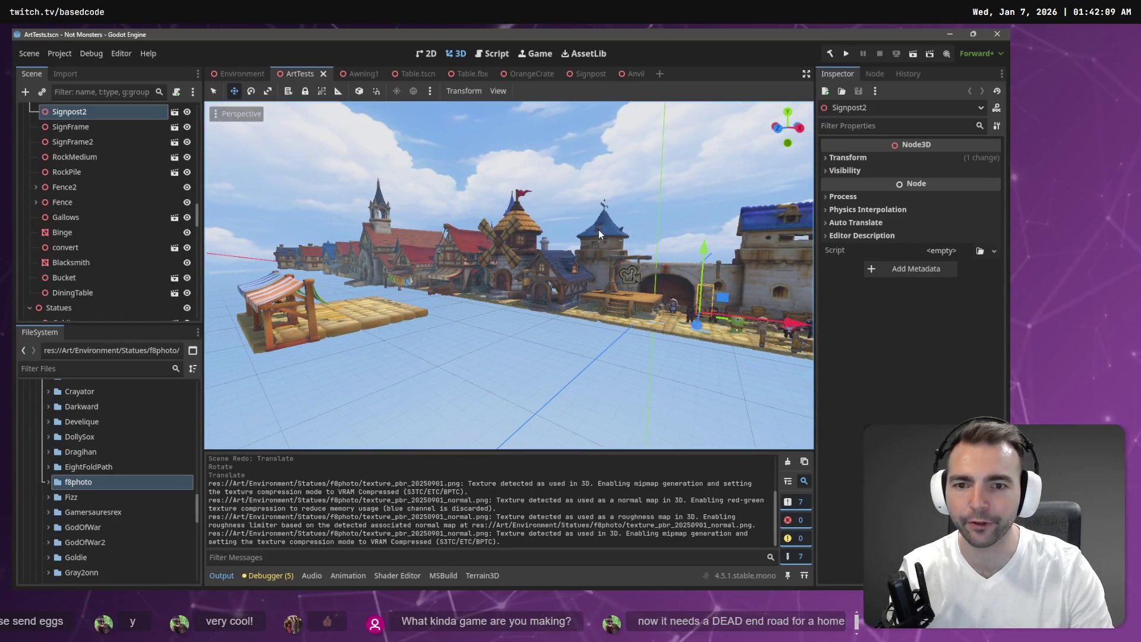
left_click_drag(348, 124, 345, 126)
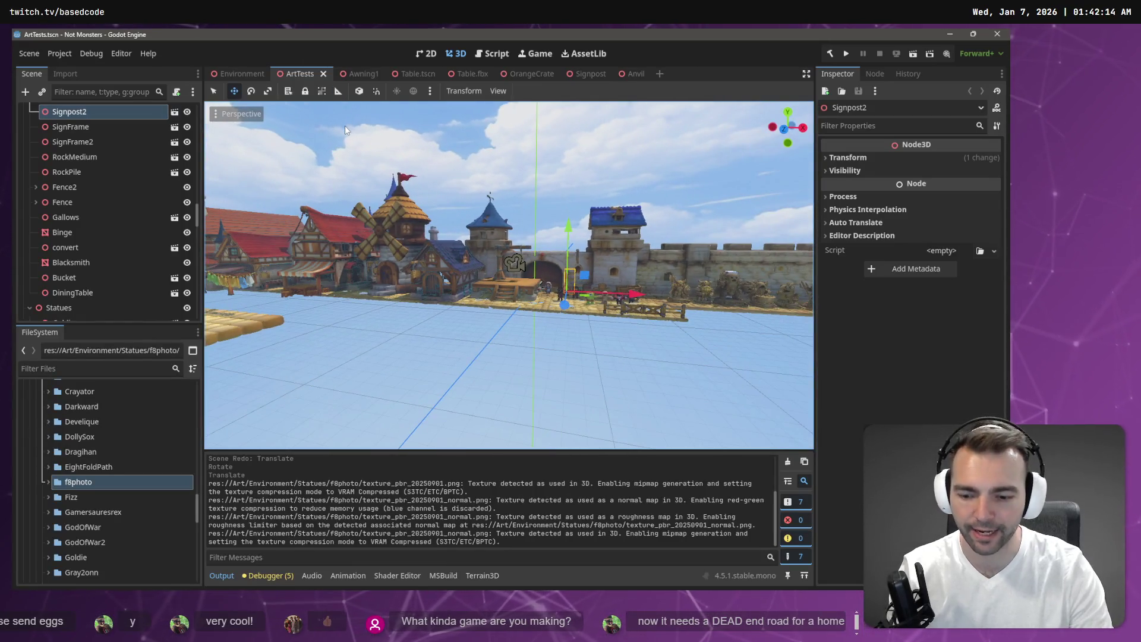
left_click(233, 75)
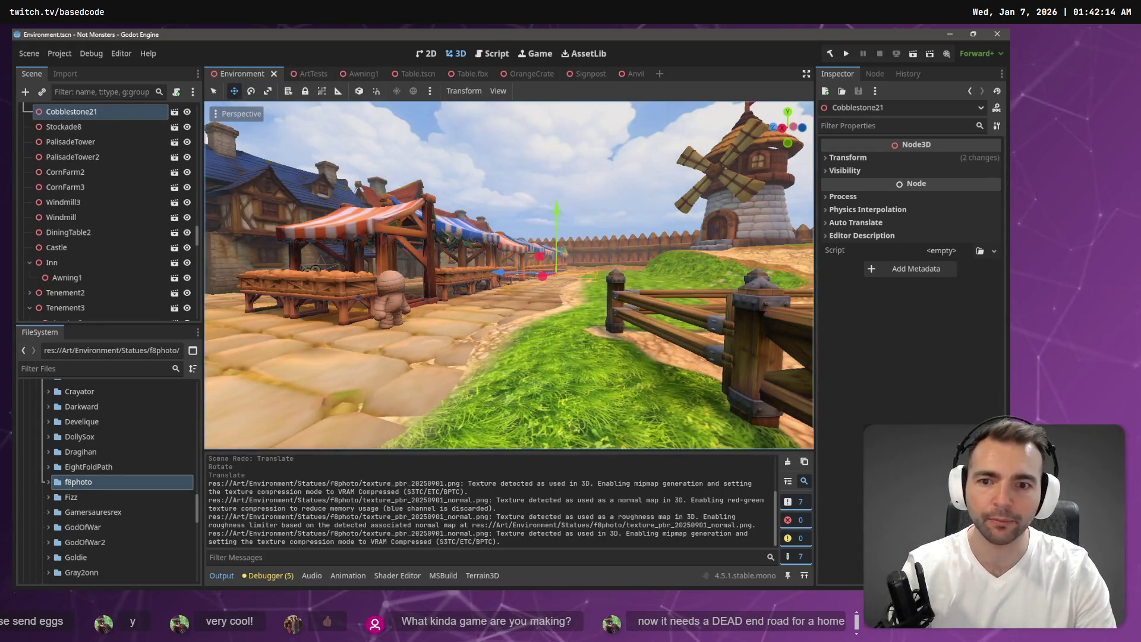
key("s")
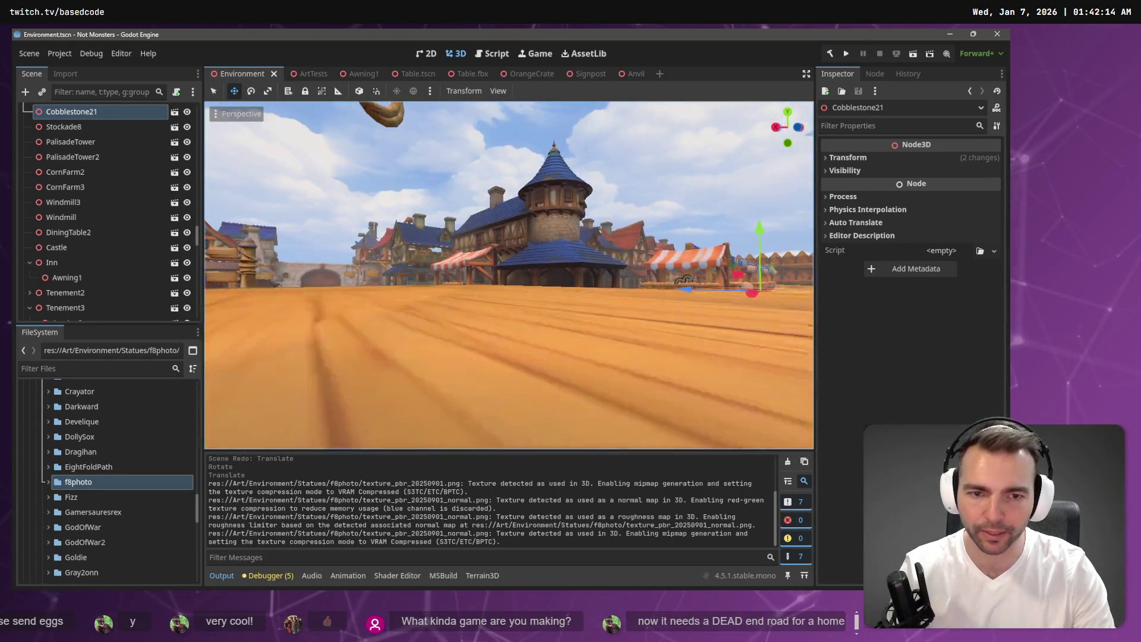
key("F5")
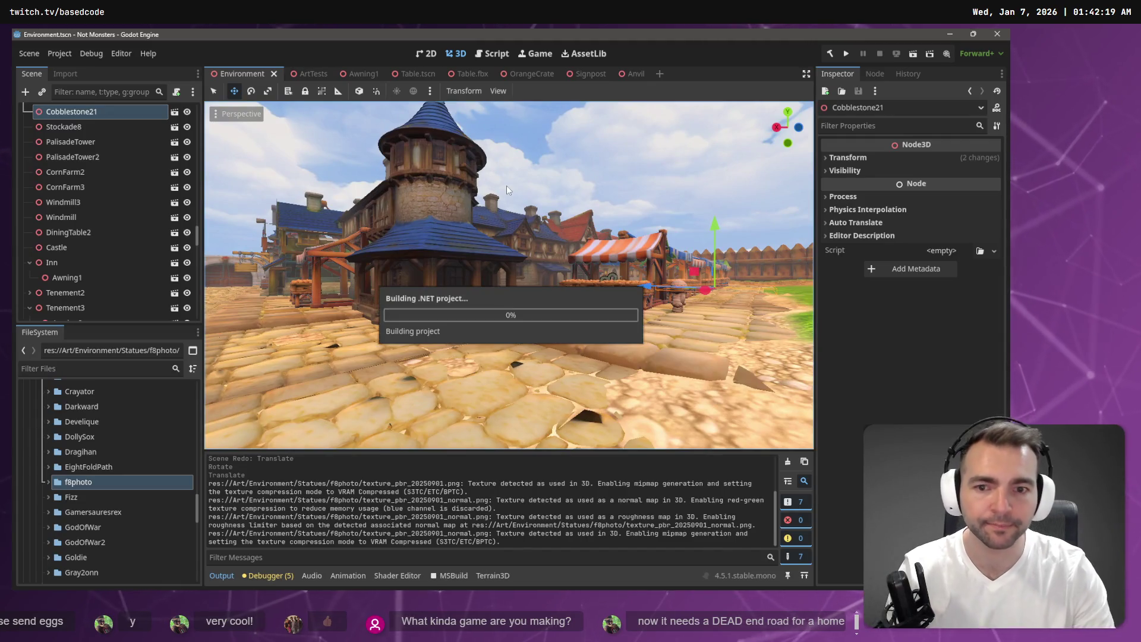
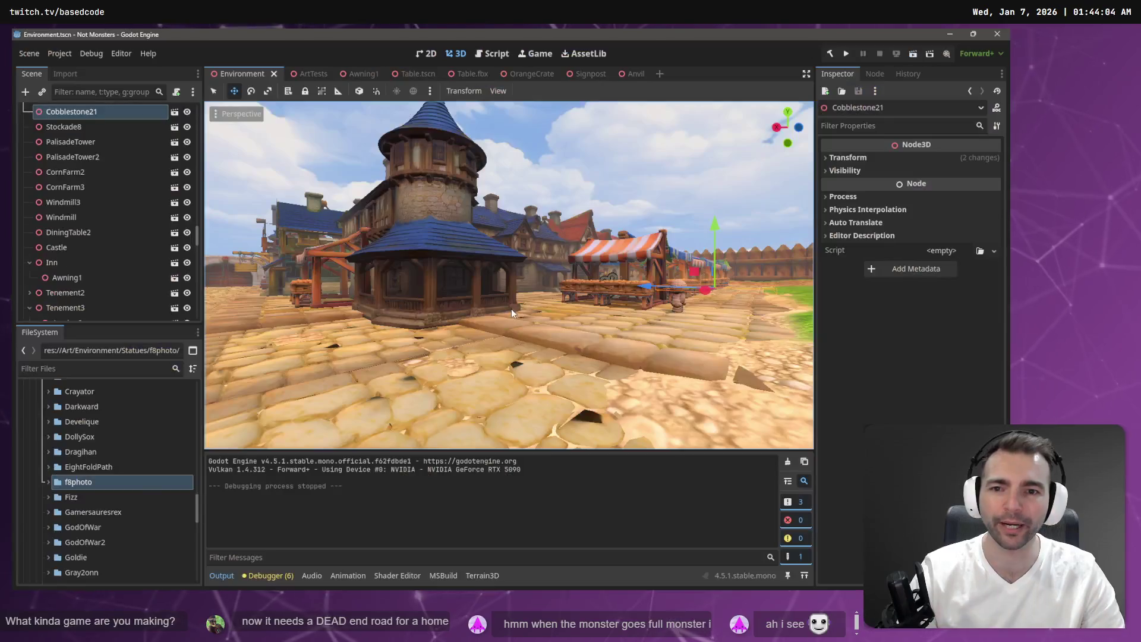
Step: Drag f8photo.obj into ArtTests between the duck and vodka-bottle statues
mouse_move(536, 355)
left_mouse_down()
mouse_move(482, 353)
mouse_move(601, 289)
left_mouse_up()
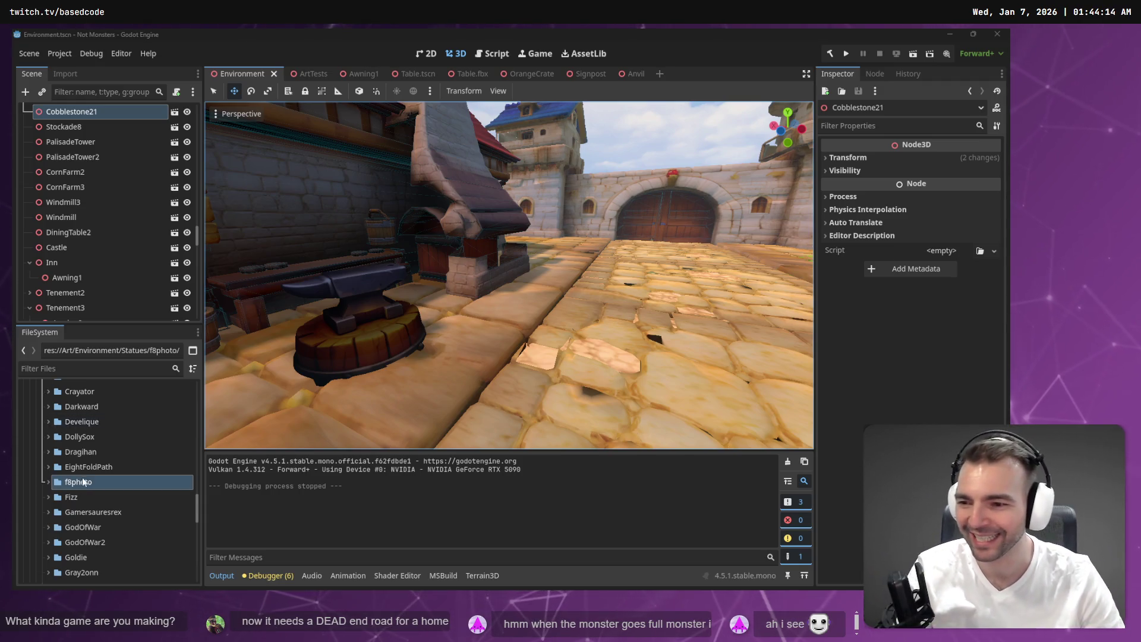
left_click(48, 482)
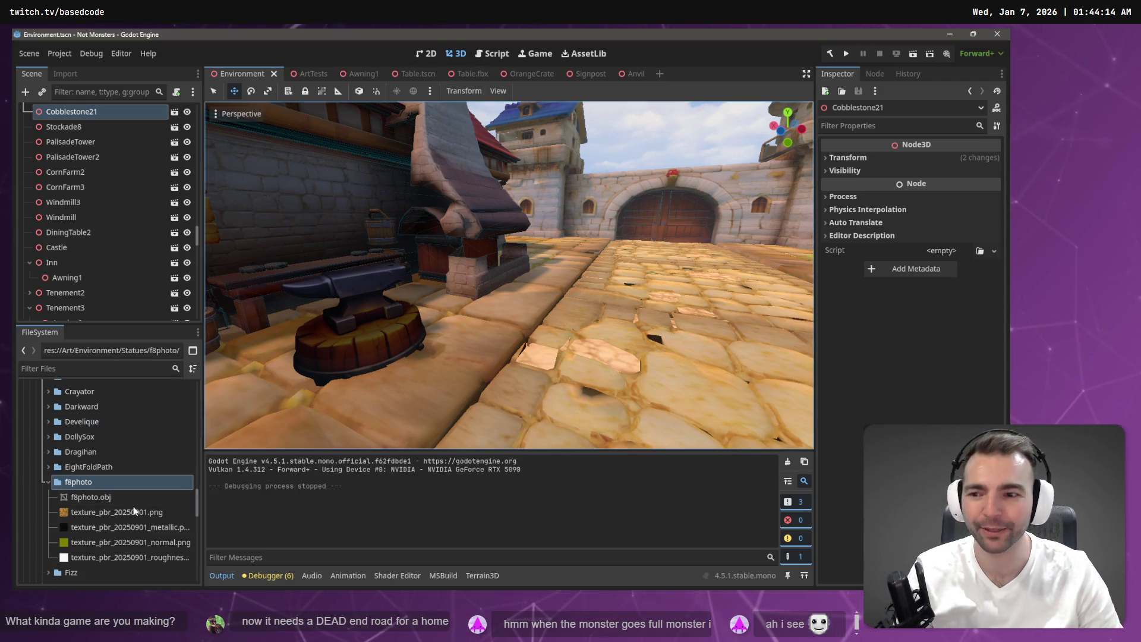
left_click(301, 74)
key("w")
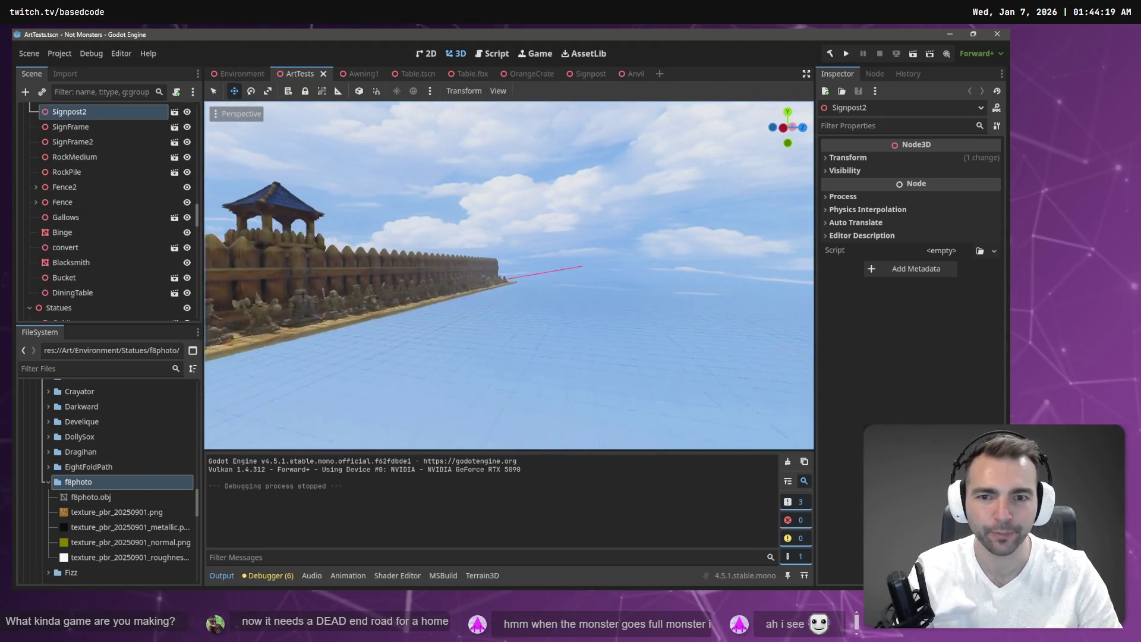
key("w")
key("w")
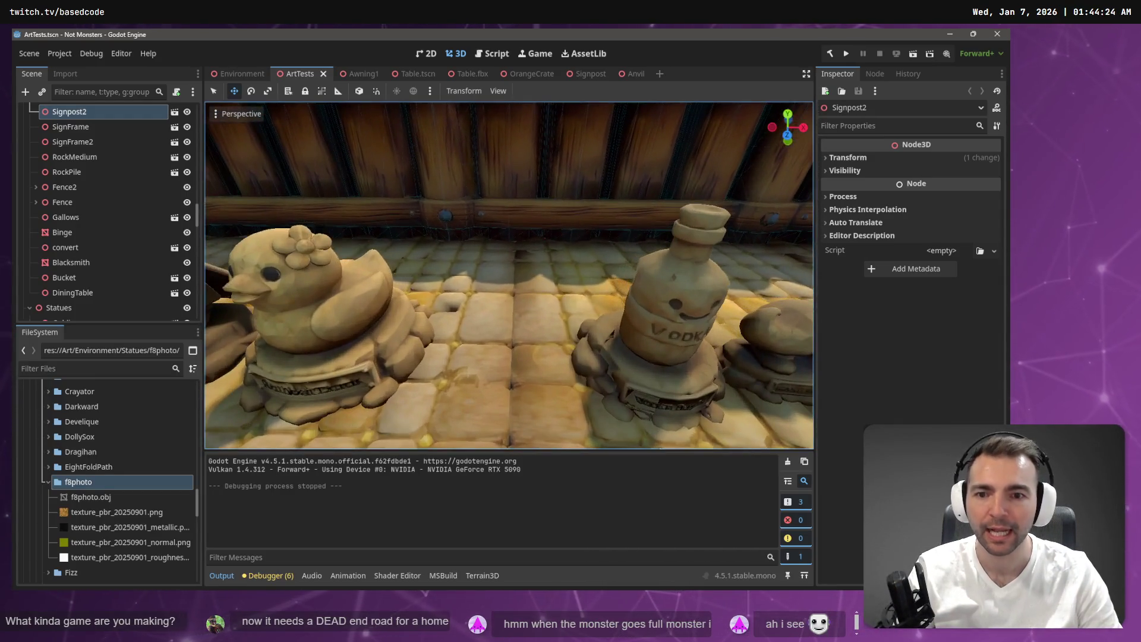
key("s")
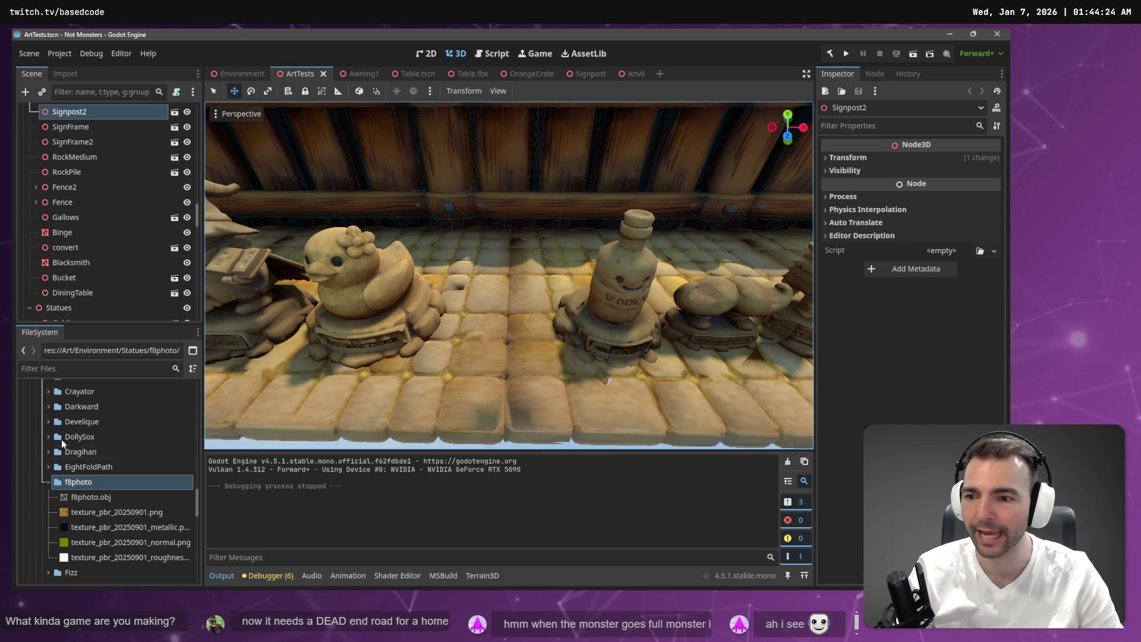
mouse_move(104, 500)
left_mouse_down()
mouse_move(420, 423)
mouse_move(512, 333)
mouse_move(499, 336)
left_mouse_up()
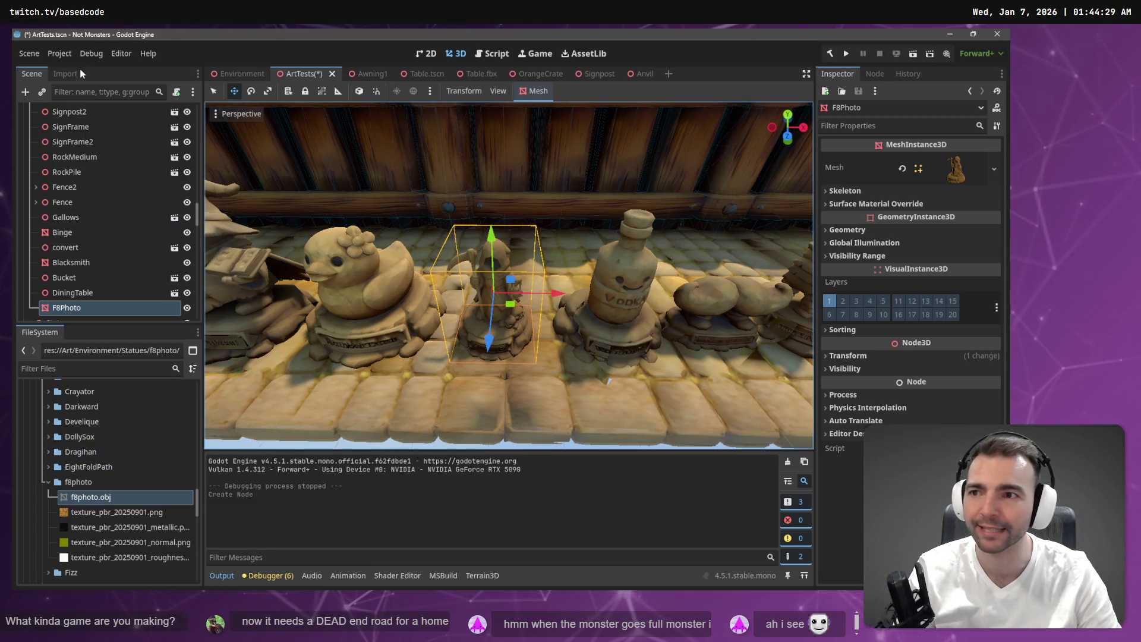
Step: Reimport f8photo.obj with mesh scale 1.5 on x, y and z
left_click(65, 74)
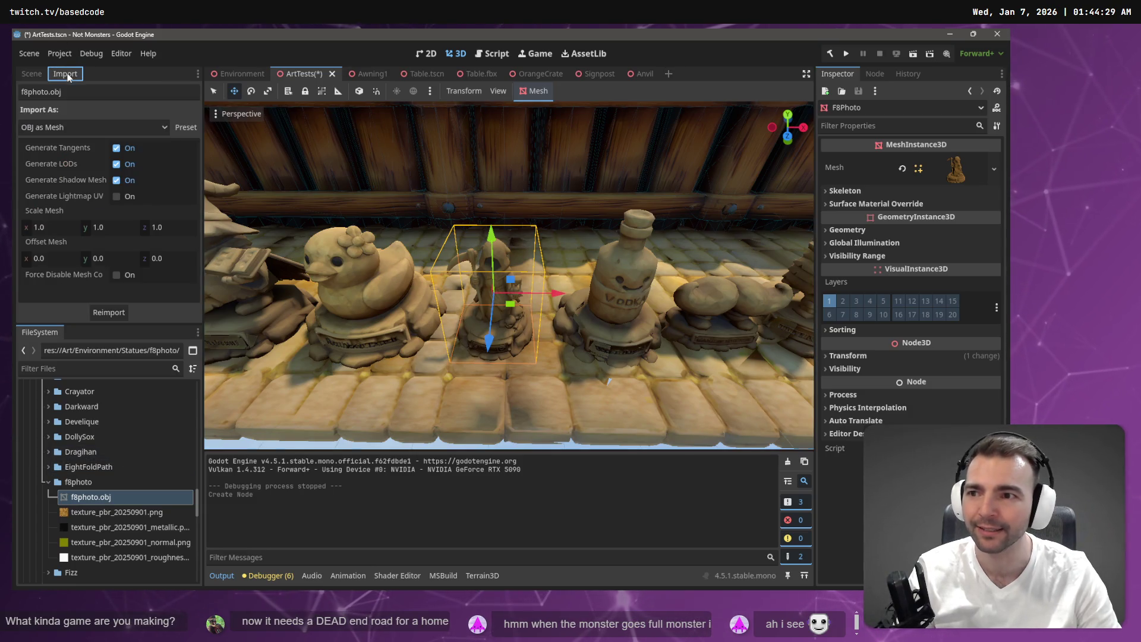
left_click(56, 233)
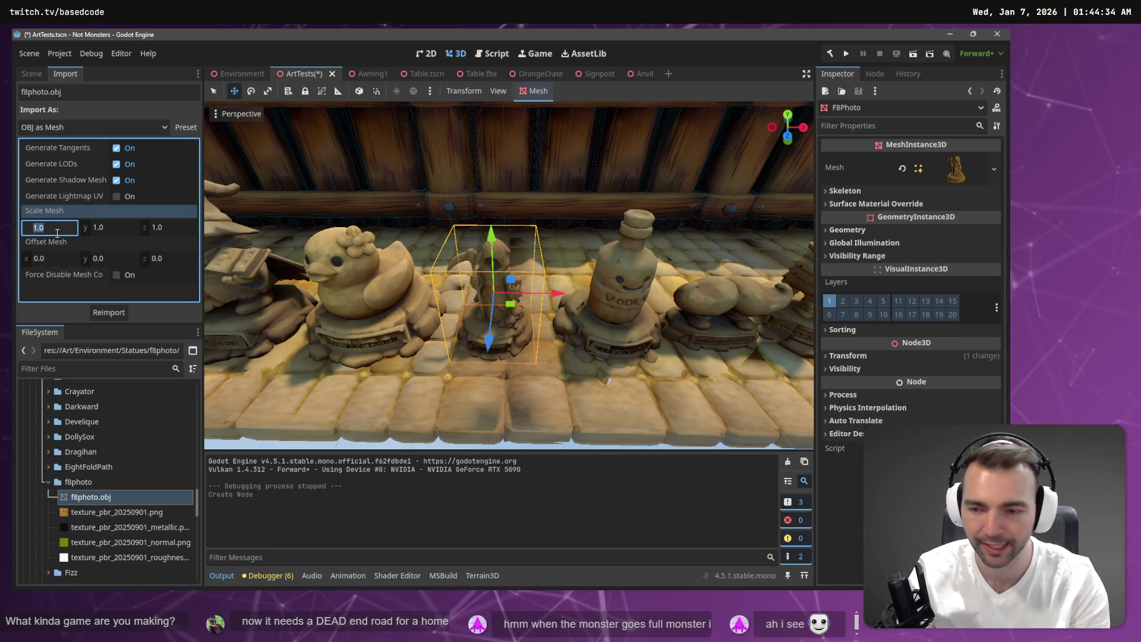
type("1.5")
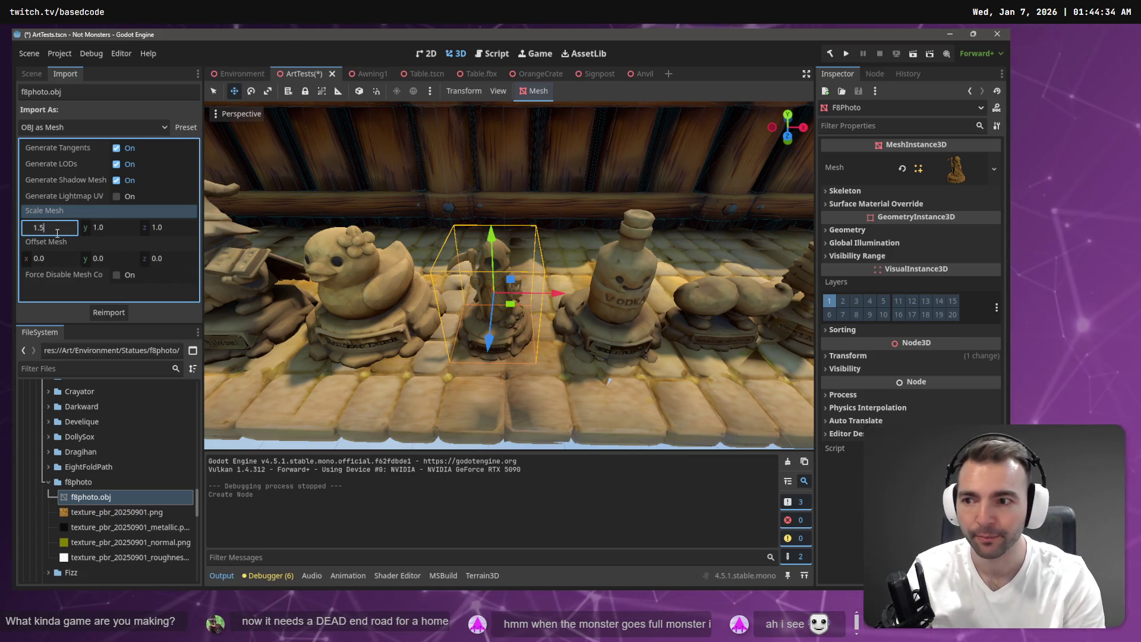
key("Tab")
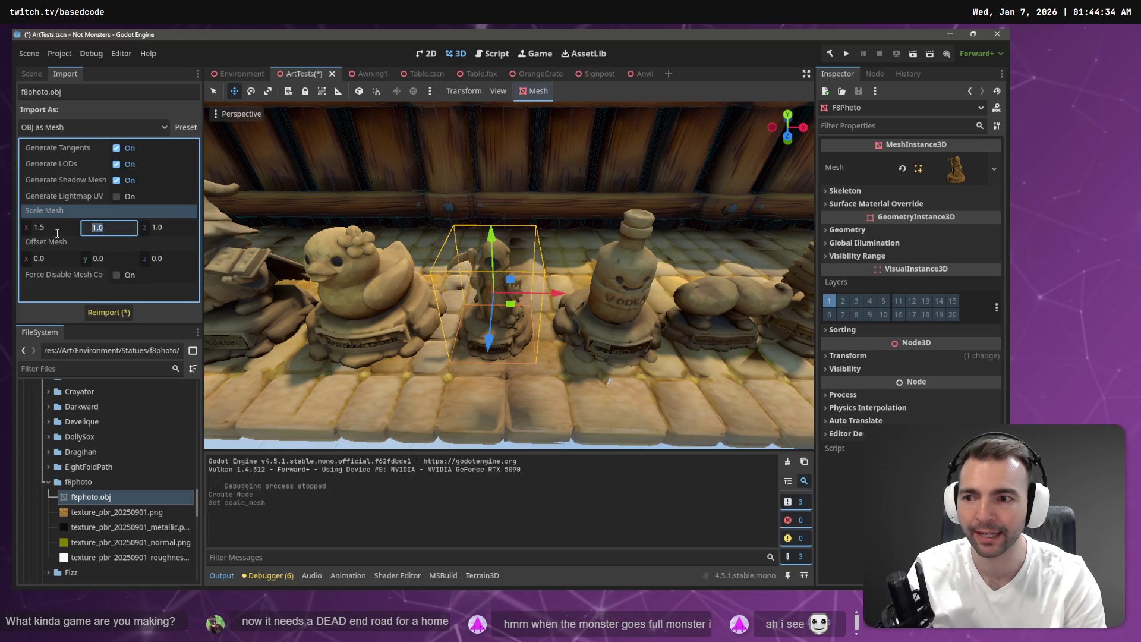
key("Tab")
type("1.5")
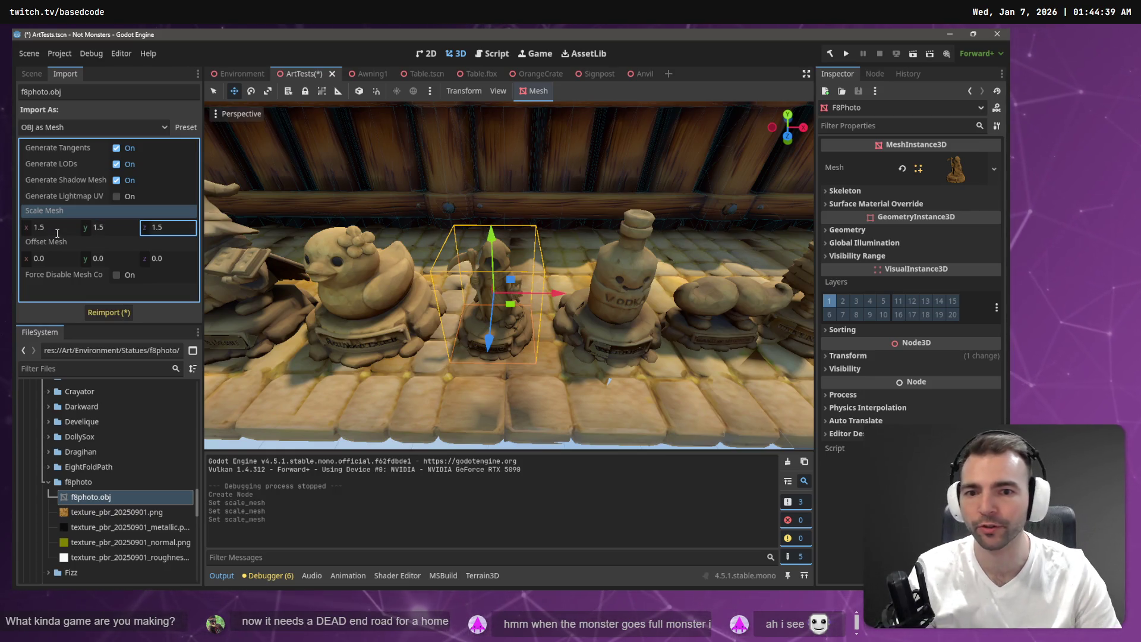
left_click(95, 313)
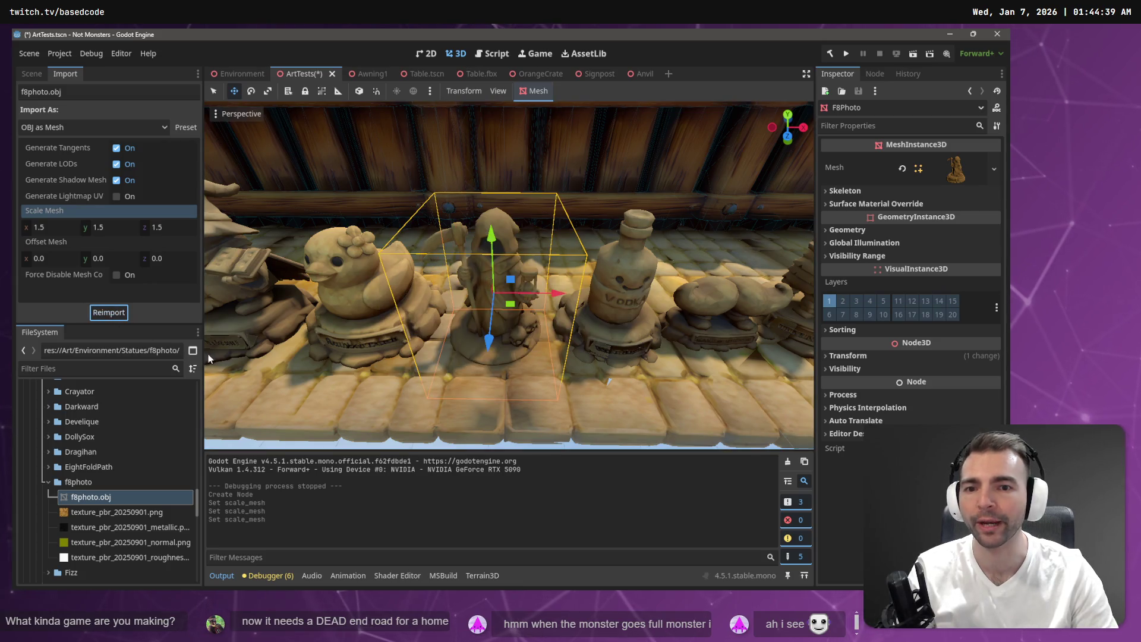
Step: Raise the statue along the Y axis so it stands level with its neighbours
scroll(431, 330, "up", 2)
mouse_move(472, 284)
left_mouse_down()
mouse_move(471, 258)
mouse_move(481, 282)
mouse_move(511, 261)
mouse_move(487, 250)
mouse_move(523, 140)
mouse_move(499, 190)
mouse_move(499, 166)
mouse_move(514, 202)
left_mouse_up()
left_click(537, 276)
left_click(519, 137)
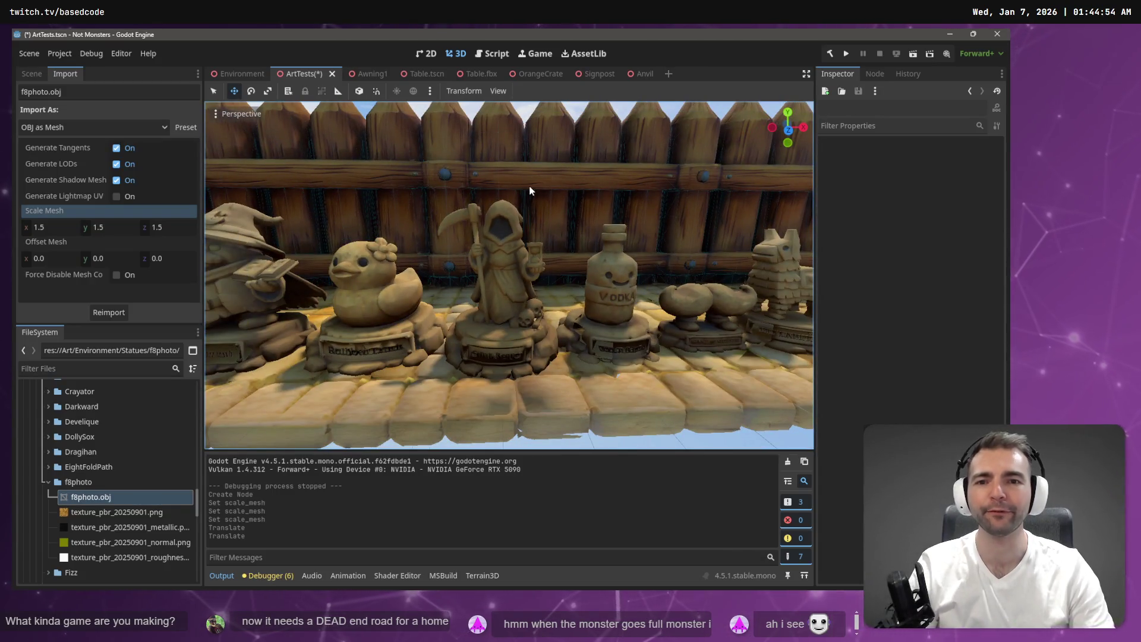
Step: Save ArtTests.tscn with the enlarged statue in the row
scroll(526, 206, "down", 5)
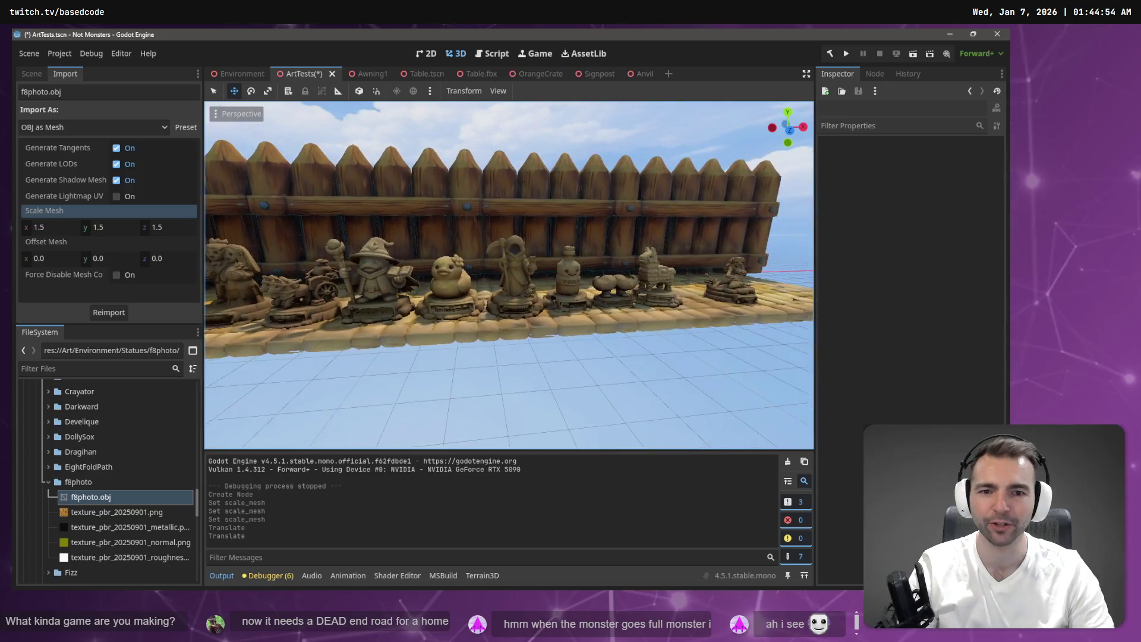
mouse_move(526, 206)
left_mouse_down()
mouse_move(561, 203)
mouse_move(380, 222)
mouse_move(535, 217)
left_mouse_up()
scroll(533, 214, "up", 3)
key("ctrl+s")
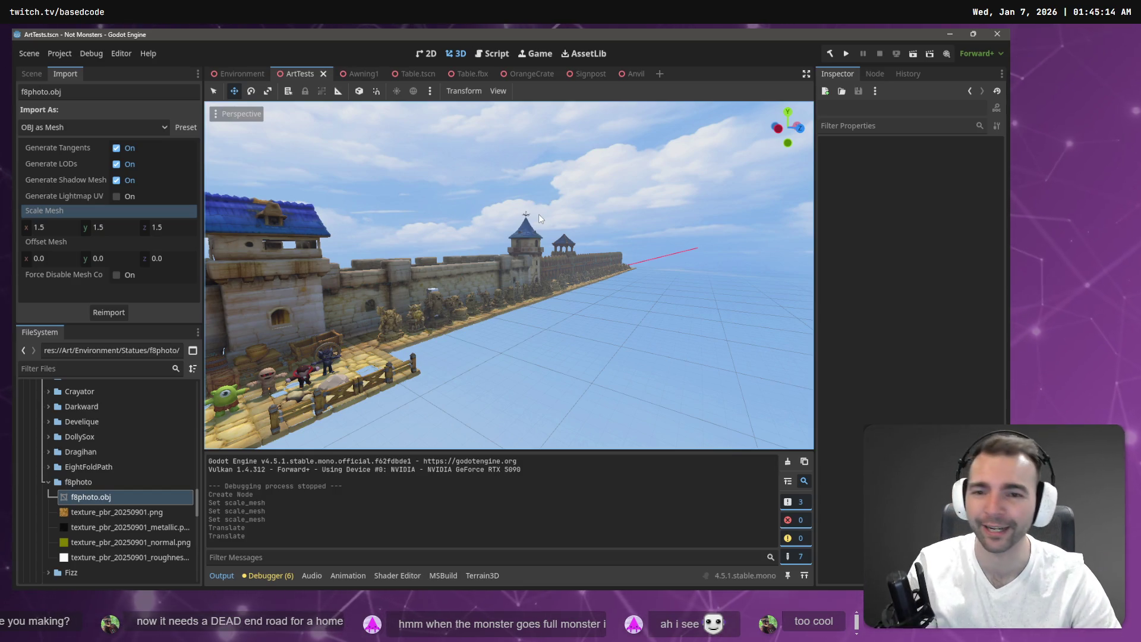
Step: Fly the camera along the statue wall and town square, then return to Environment
key("s")
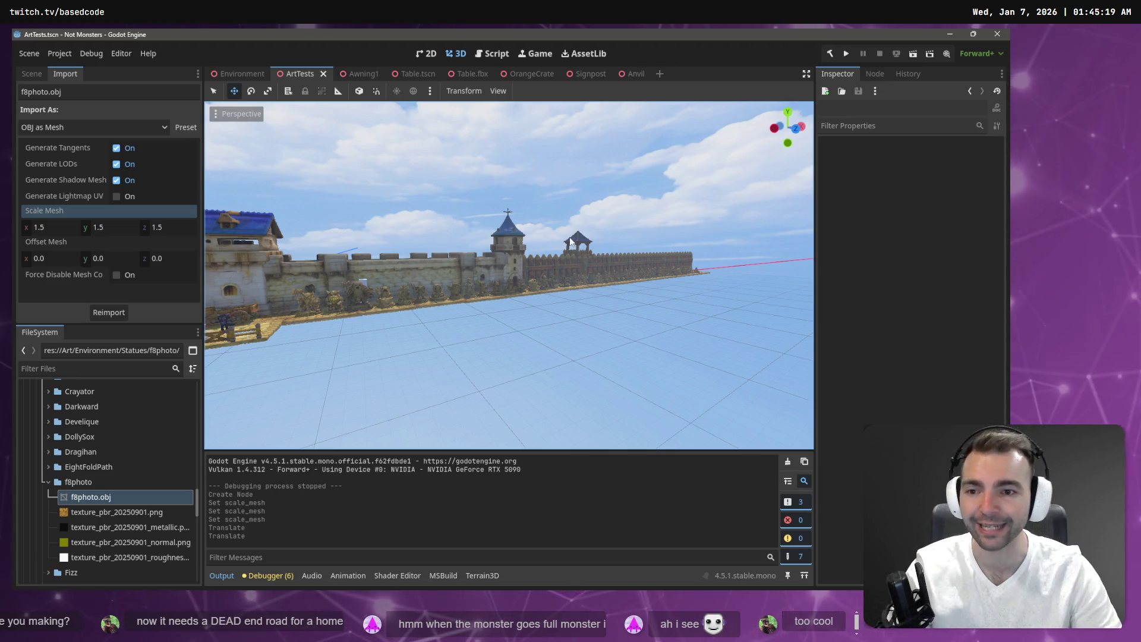
key("w")
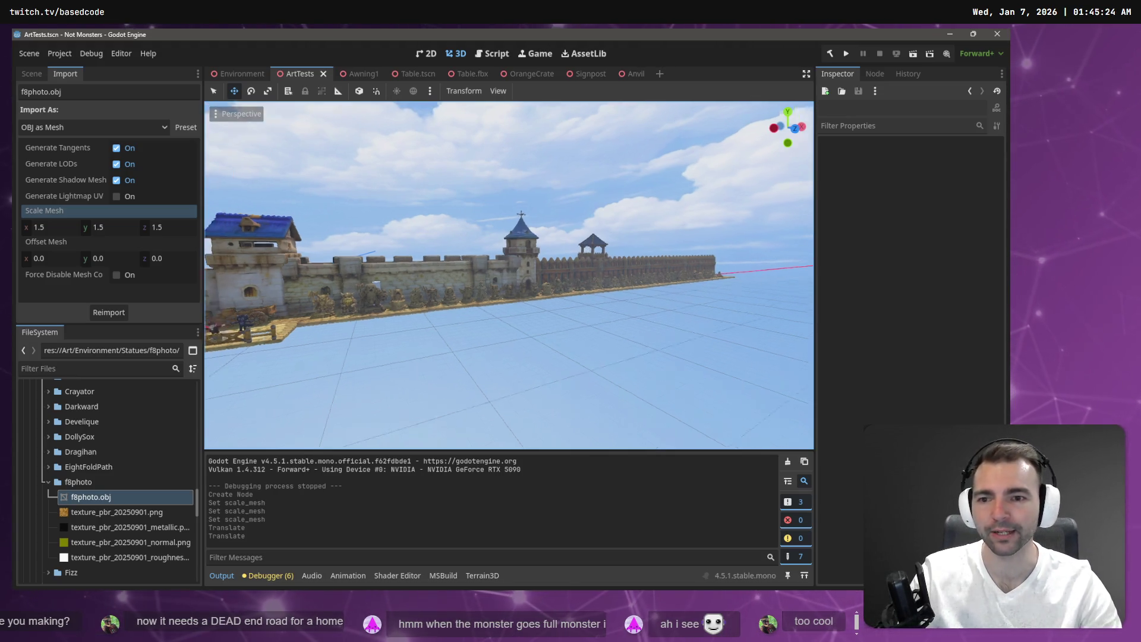
key("w")
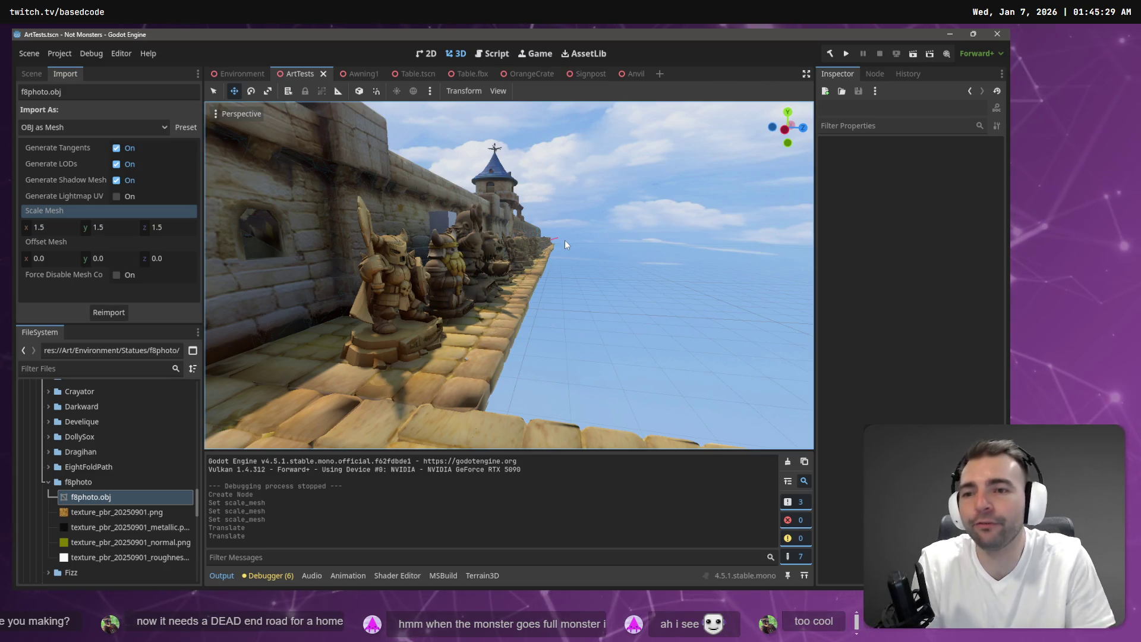
key("s")
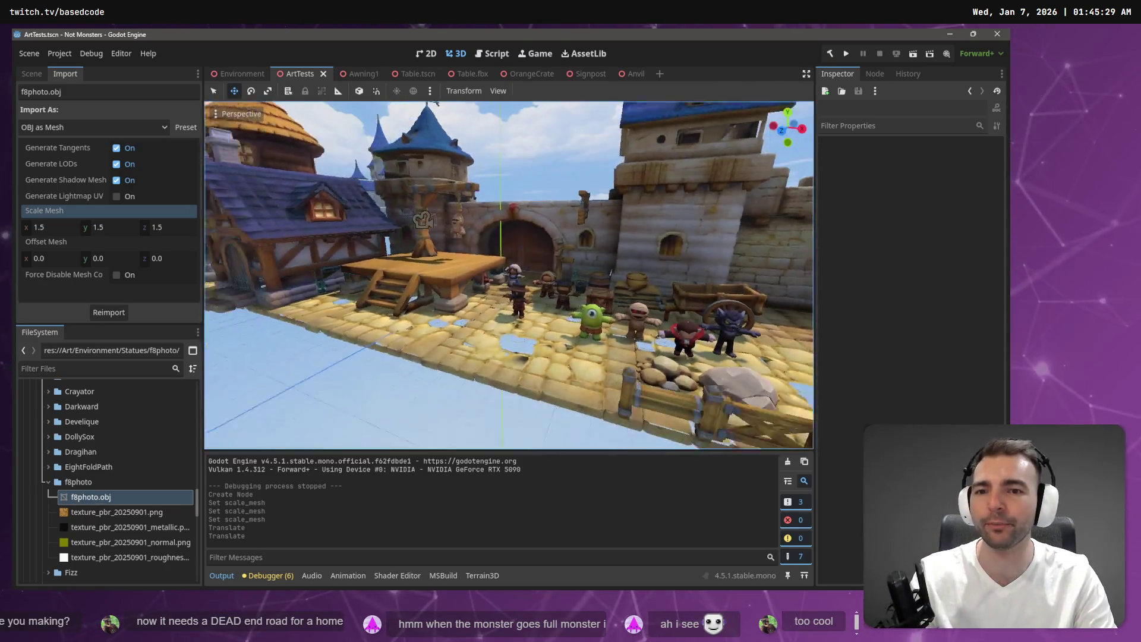
key("w")
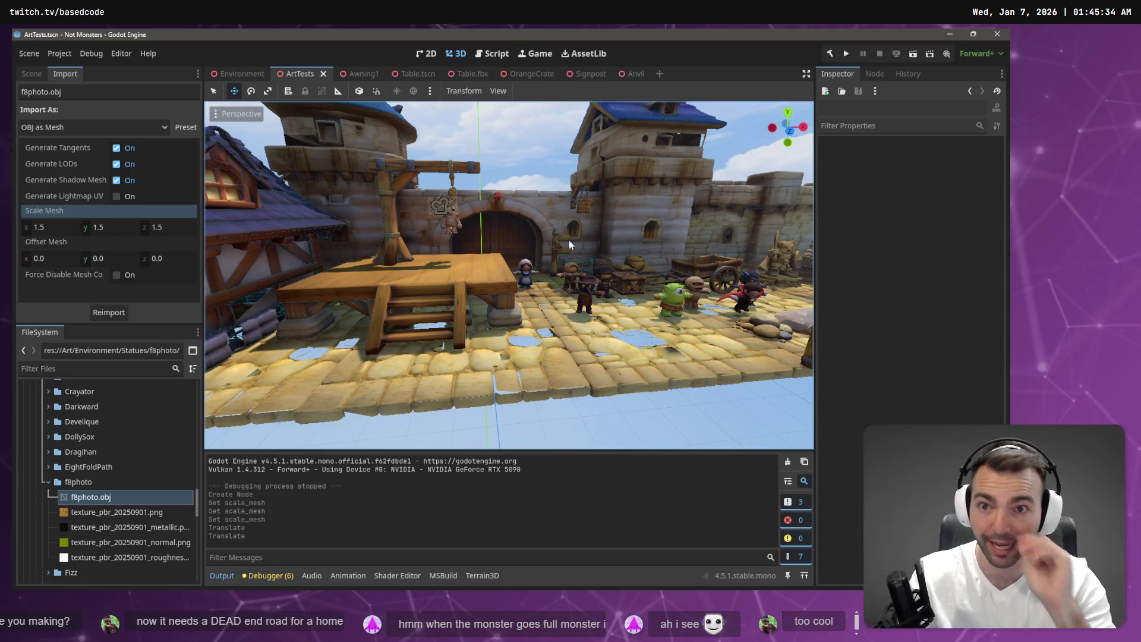
left_click(241, 73)
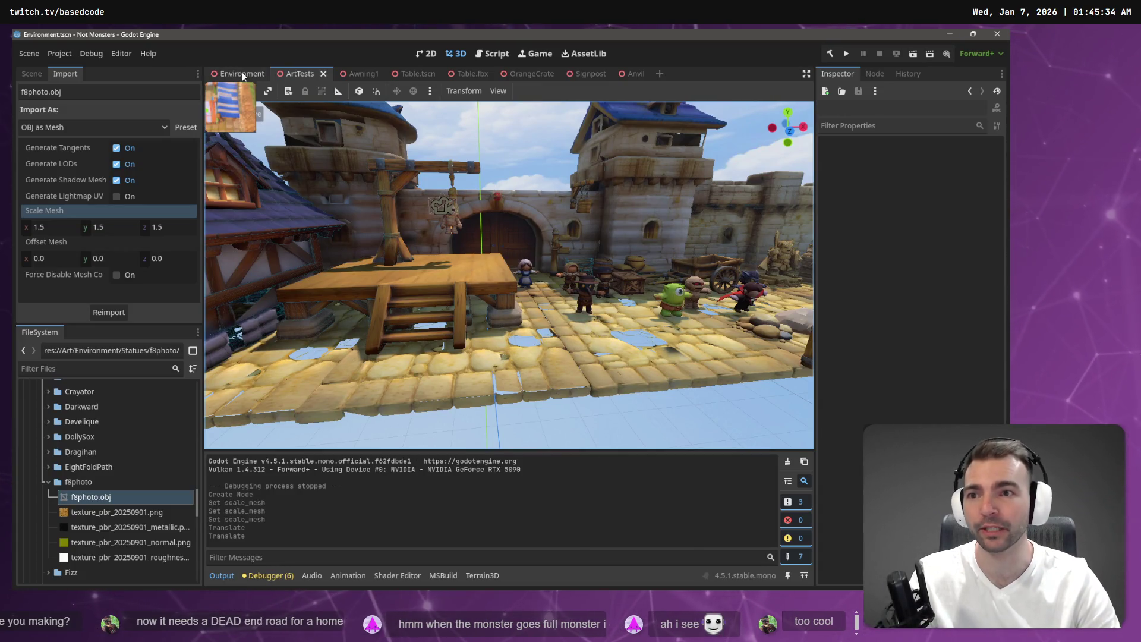
Step: Fly to the anvil by the forge, select it, and open the Anvil node's scene
key("s")
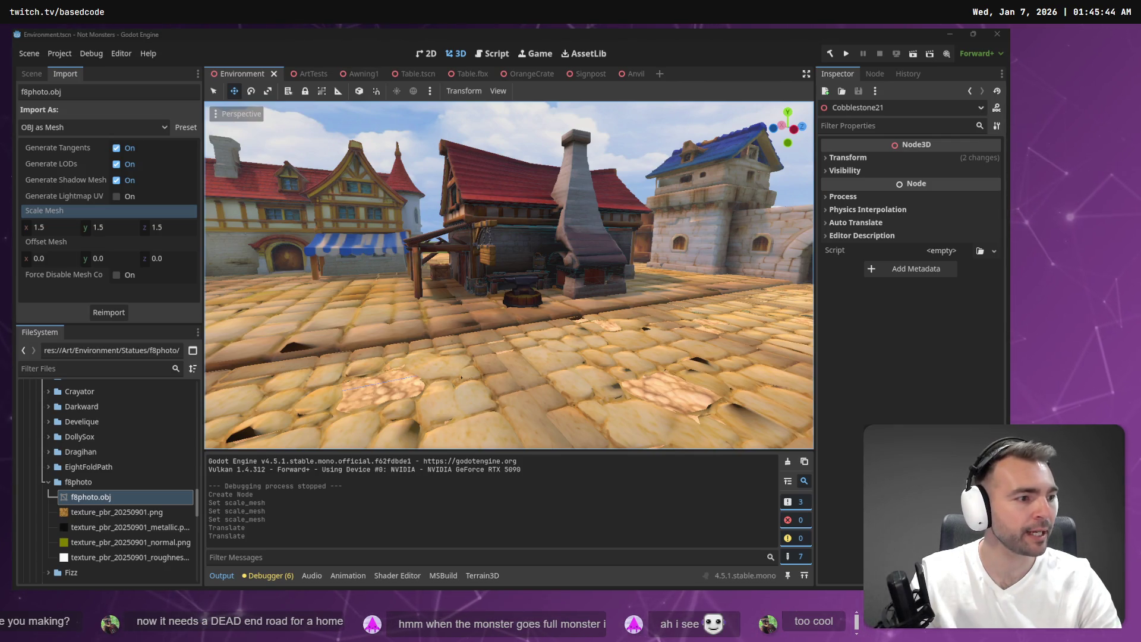
right_click(636, 227)
key("w")
left_click(482, 272)
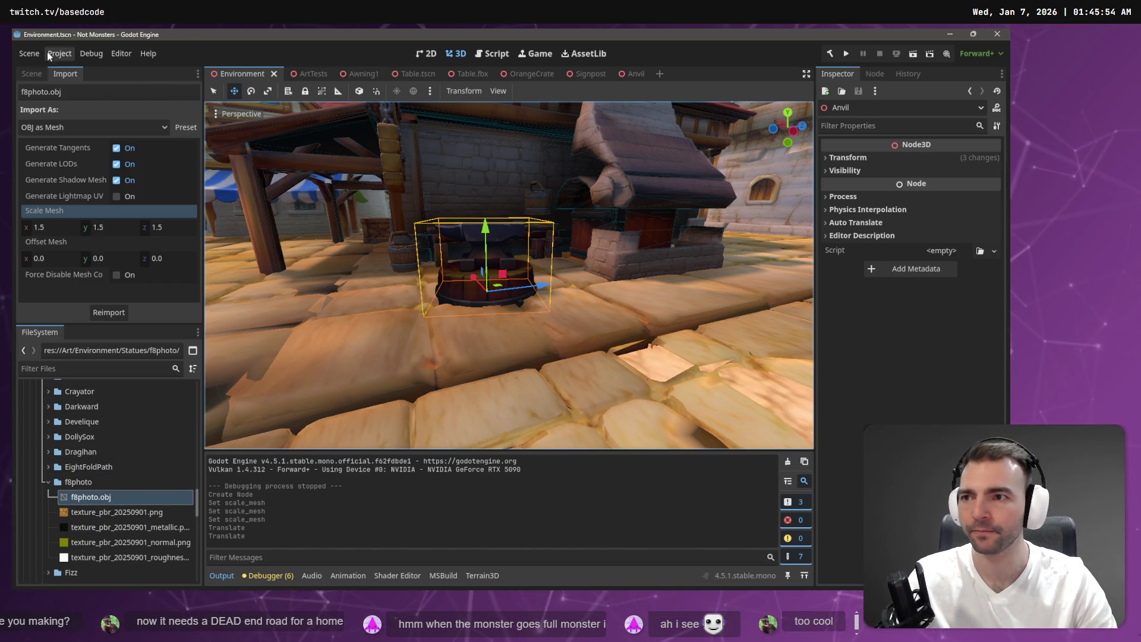
left_click(32, 73)
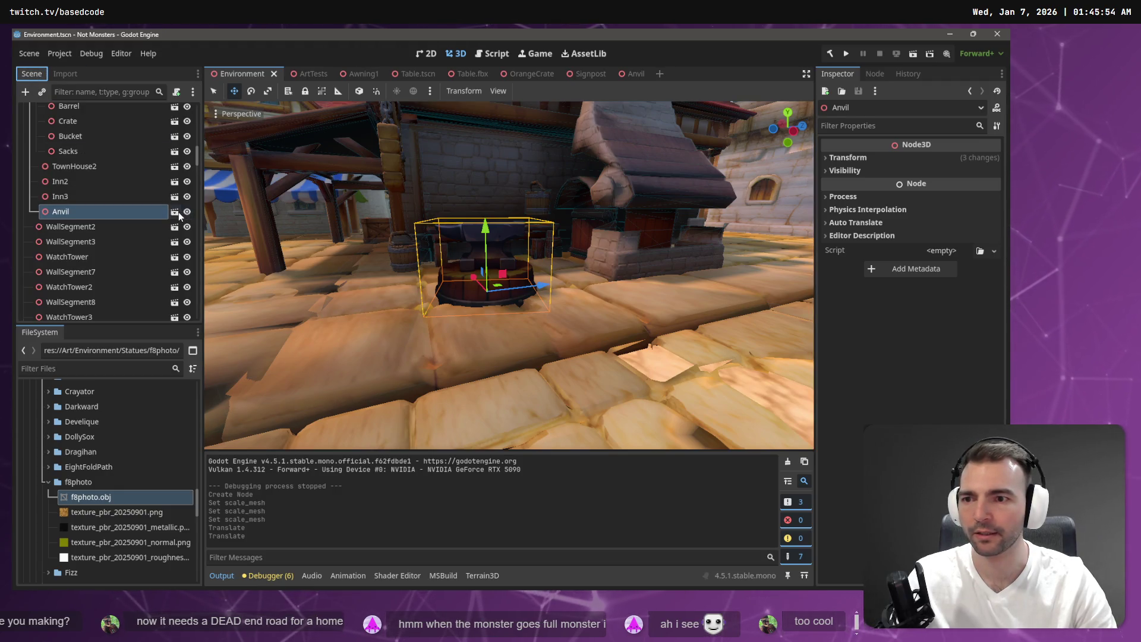
left_click(176, 212)
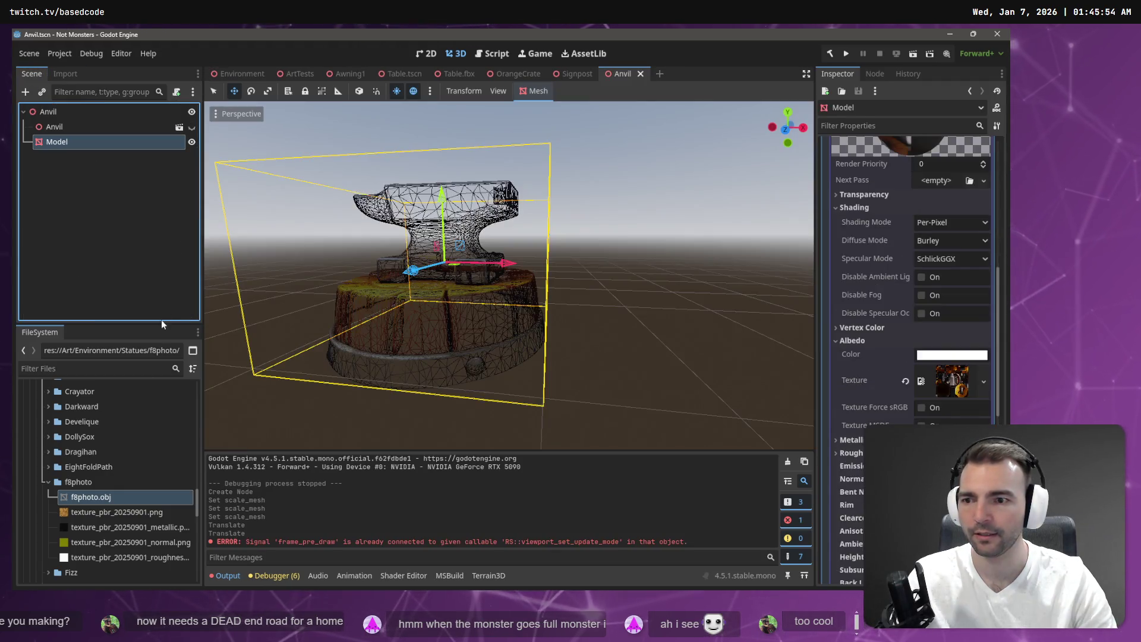
Step: Collapse the Statues folder and expand the Anvil folder under Props in FileSystem
right_click(73, 136)
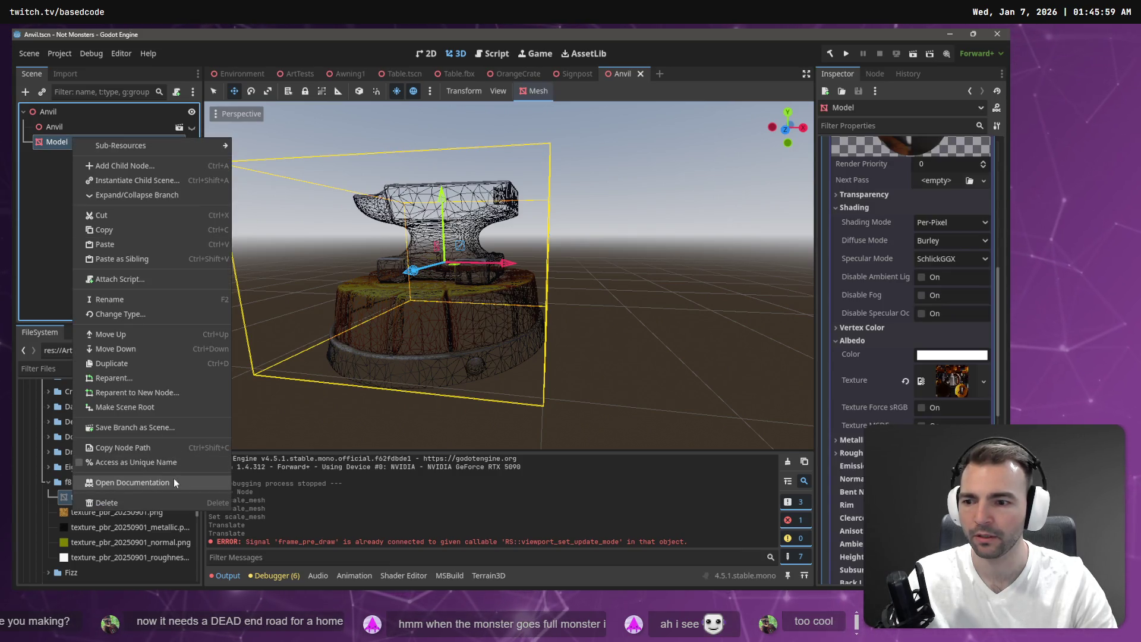
key("Escape")
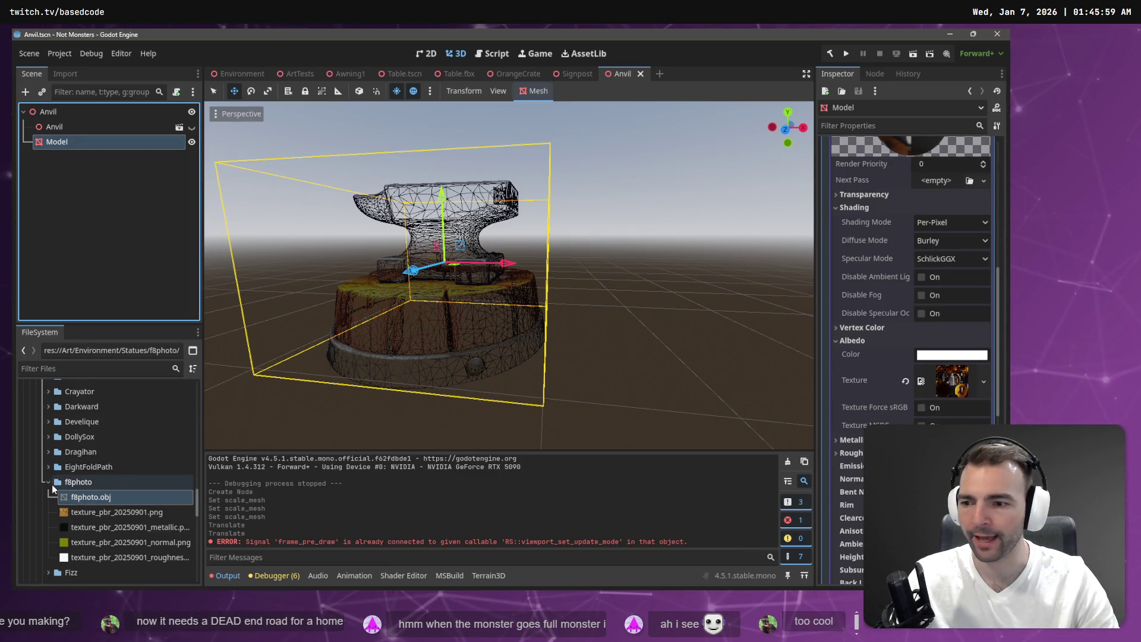
scroll(48, 476, "up", 3)
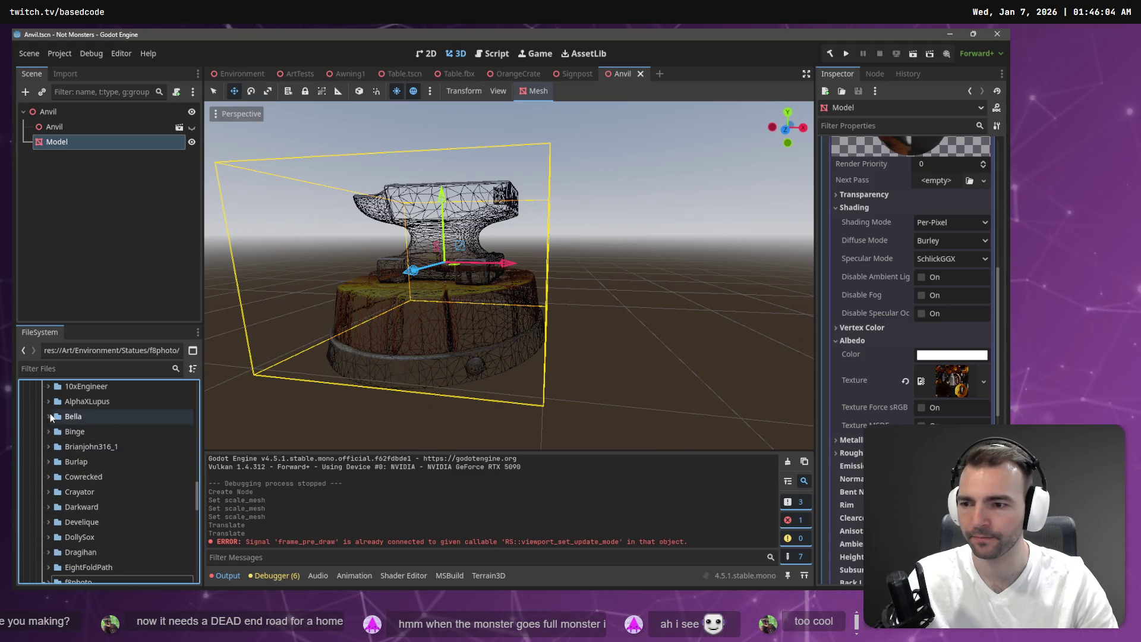
scroll(50, 412, "up", 3)
left_click(40, 445)
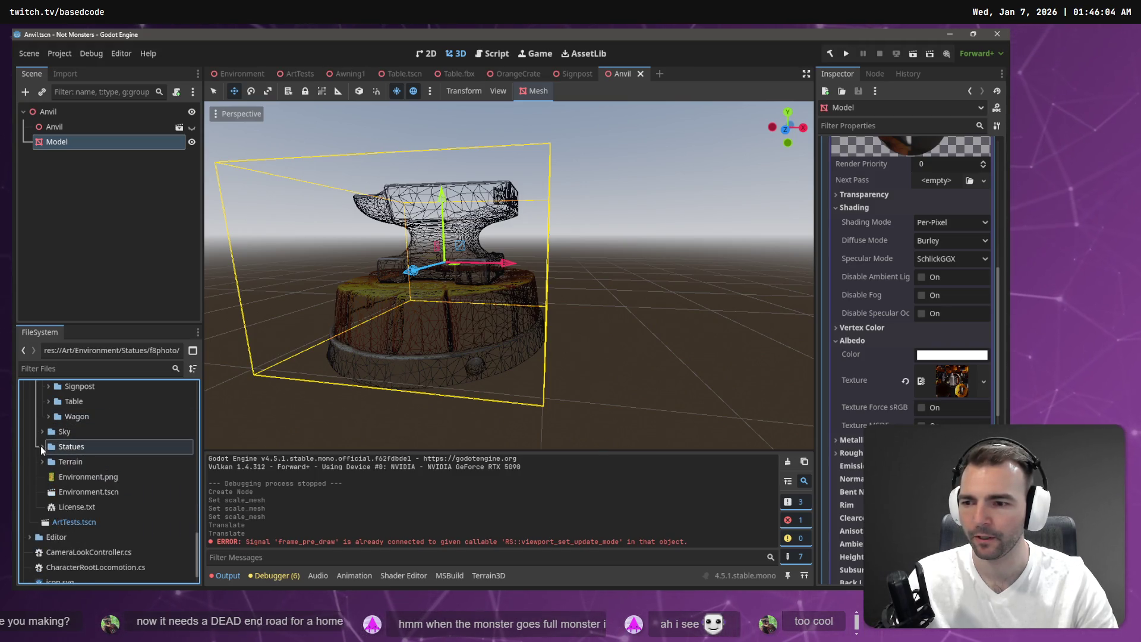
scroll(40, 446, "up", 10)
left_click(50, 465)
left_click(84, 461)
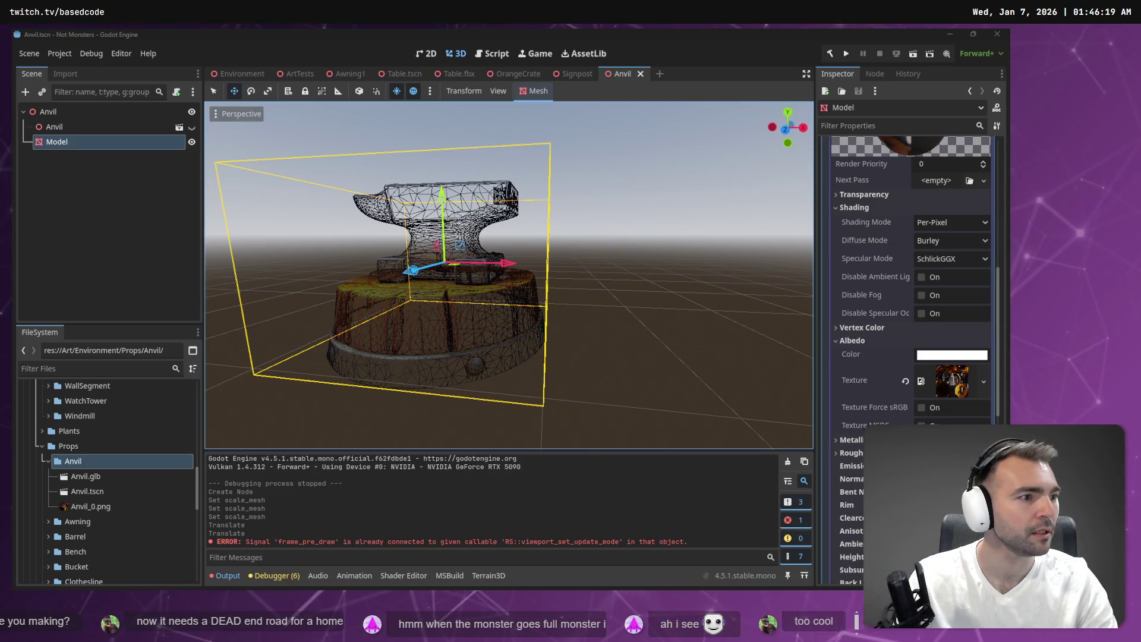
Step: Zoom in over the Environment town square, then bring up the browser's generated anvil
key("alt+Tab")
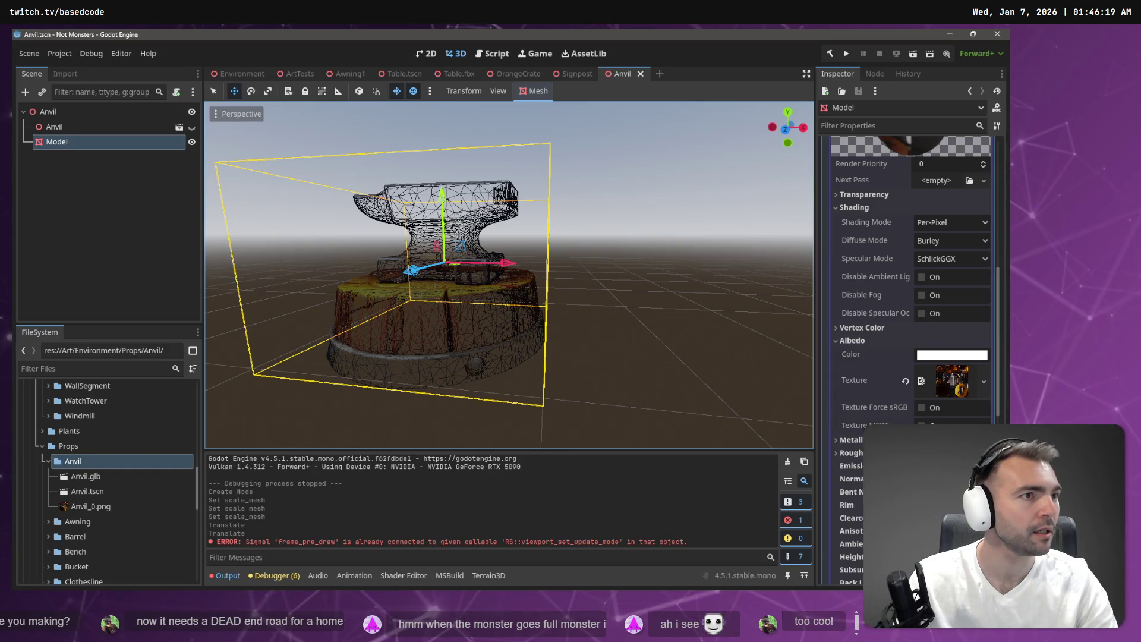
key("alt+Tab")
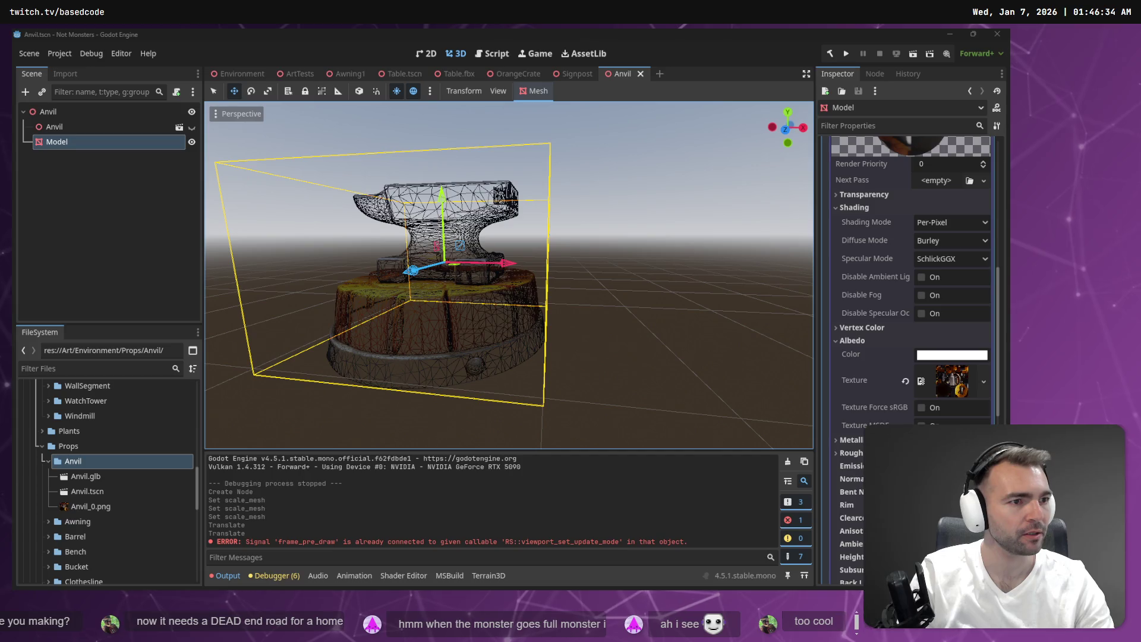
mouse_move(565, 272)
left_mouse_down()
mouse_move(416, 274)
mouse_move(505, 274)
mouse_move(506, 255)
mouse_move(506, 267)
mouse_move(475, 267)
mouse_move(590, 390)
mouse_move(515, 205)
left_mouse_up()
left_click(238, 73)
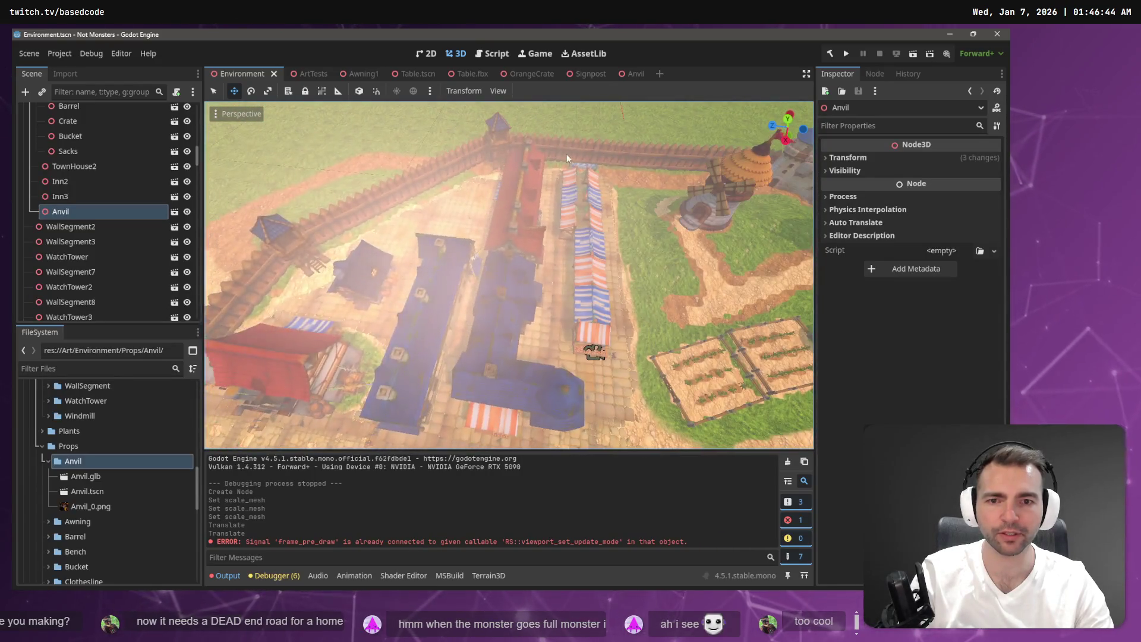
scroll(385, 234, "up", 5)
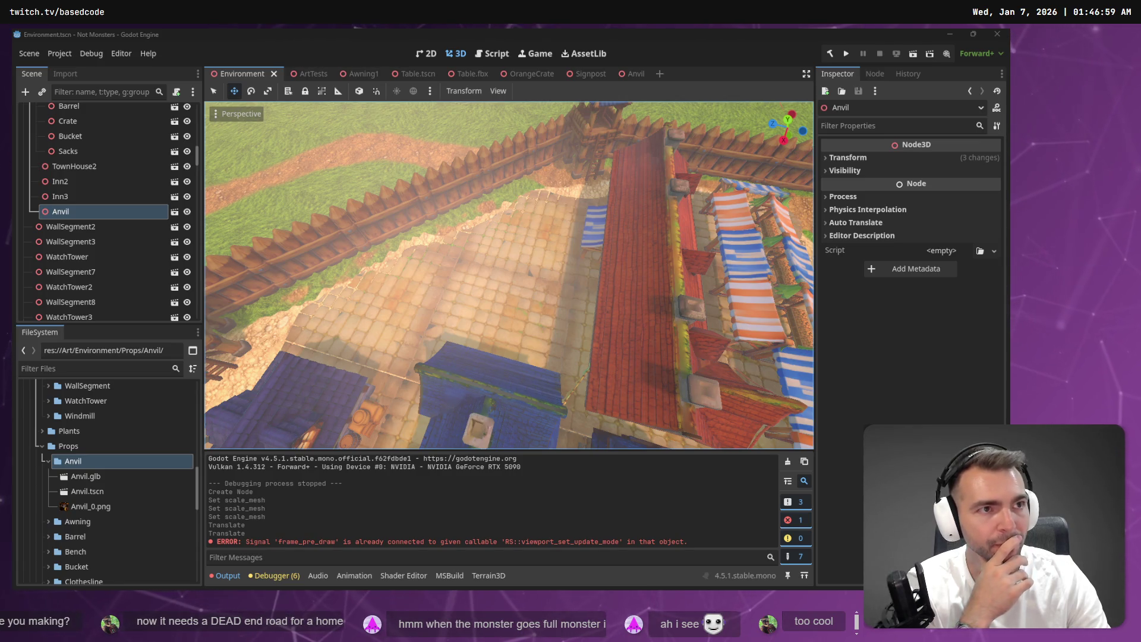
left_click_drag(526, 245, 409, 48)
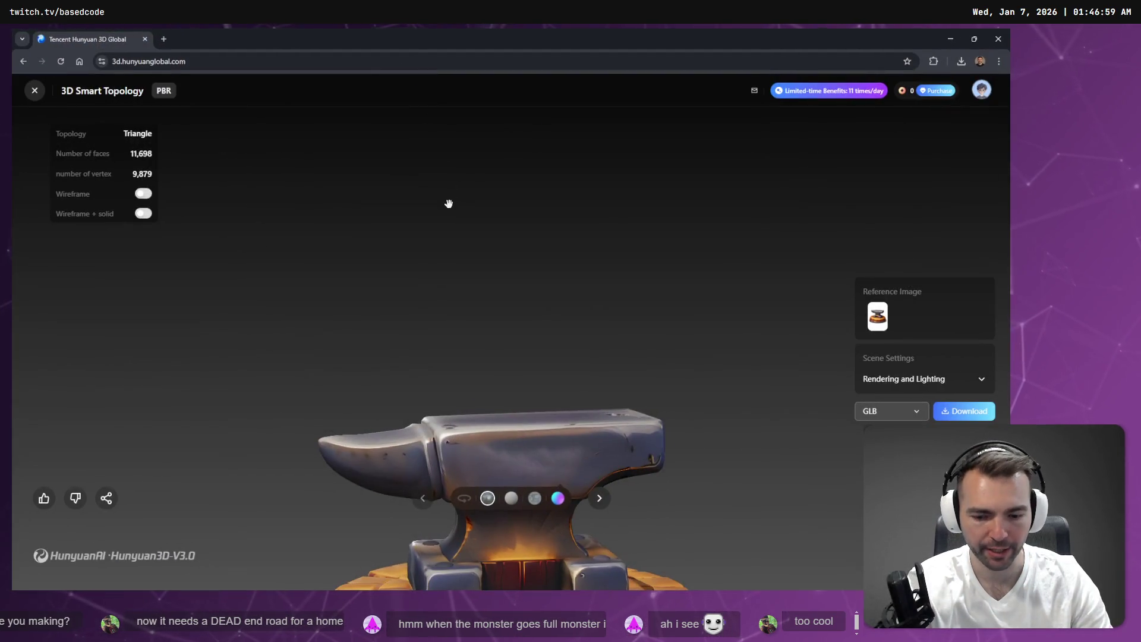
Step: Enlarge the Hunyuan 3D viewer and orbit the anvil from above and both sides
double_click(453, 272)
mouse_move(519, 420)
left_mouse_down()
mouse_move(548, 250)
mouse_move(700, 248)
mouse_move(479, 283)
mouse_move(258, 240)
left_mouse_up()
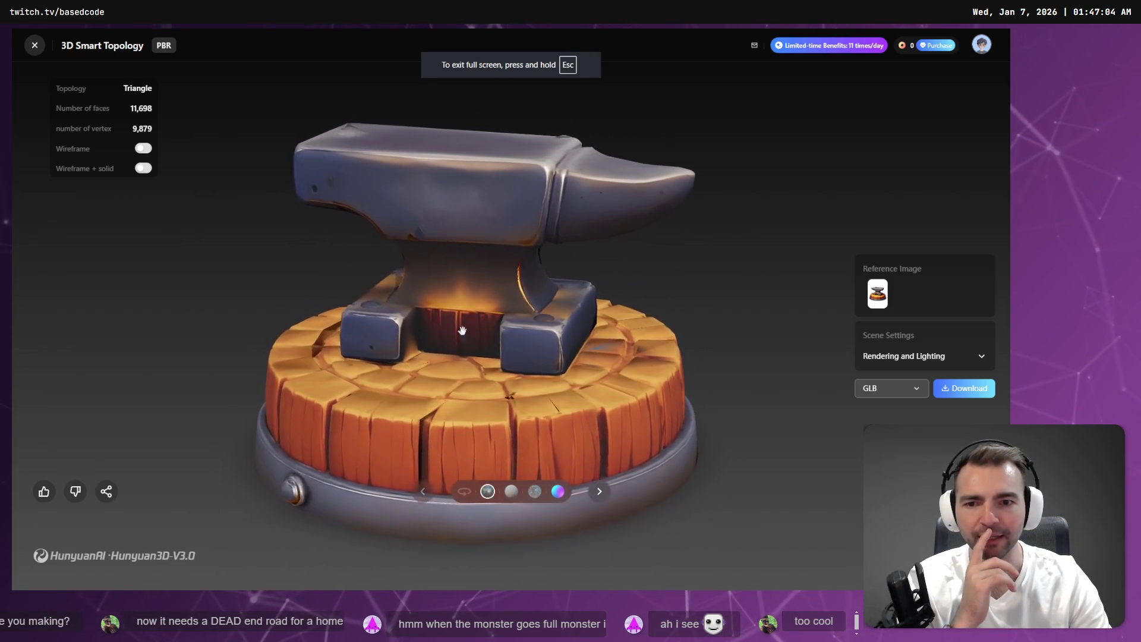
left_click_drag(642, 287, 740, 260)
scroll(740, 261, "down", 5)
mouse_move(660, 259)
left_mouse_down()
mouse_move(542, 331)
mouse_move(754, 364)
mouse_move(583, 339)
left_mouse_up()
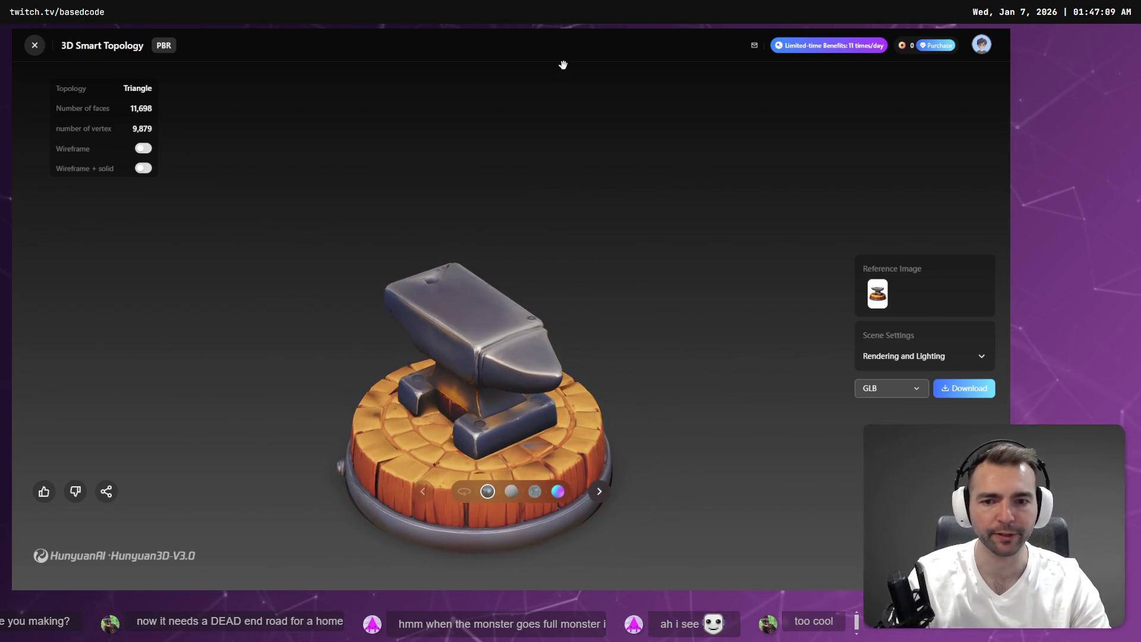
key("alt+Tab")
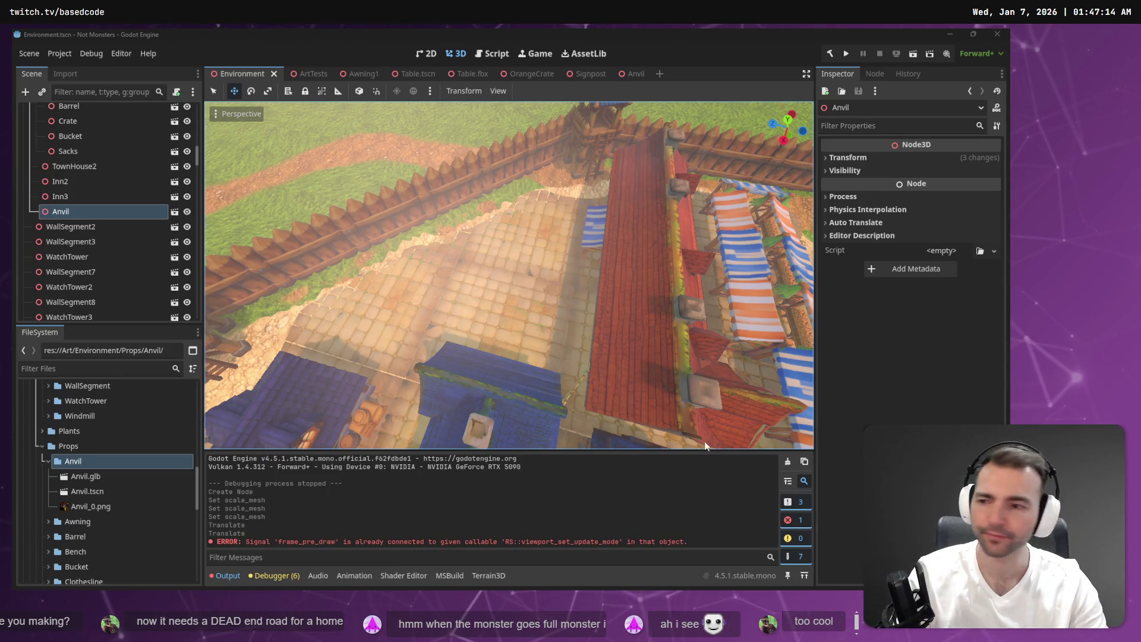
Step: Select Anvil.glb and Anvil_0.png for deletion, then cancel for now
left_click(89, 476)
left_click(102, 506, "ctrl")
key("Delete")
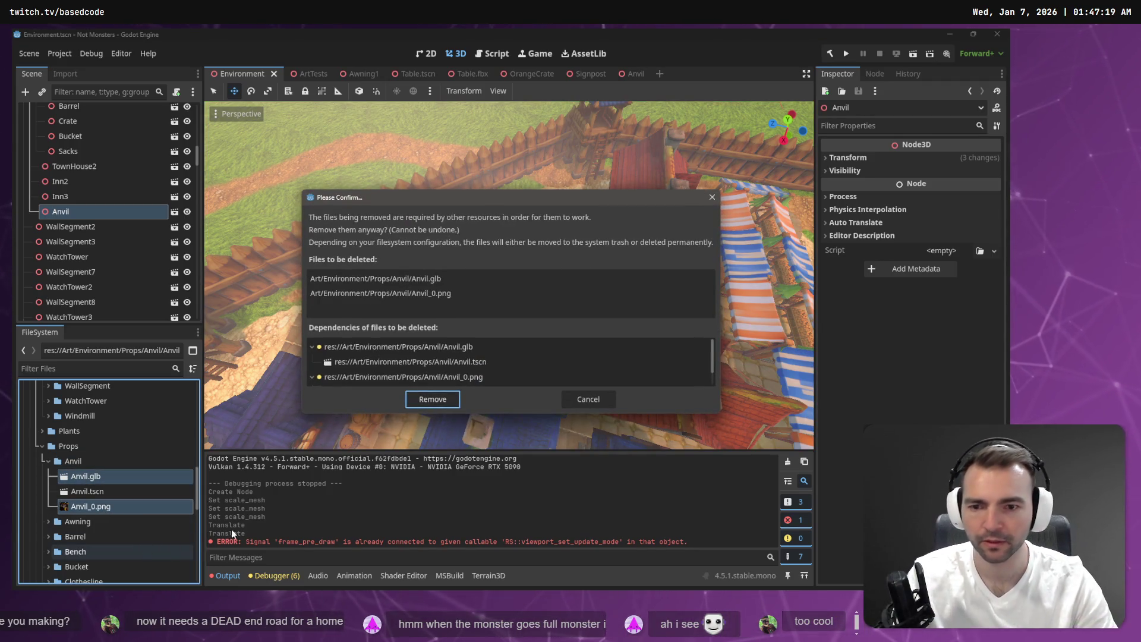
key("Escape")
Step: In the Anvil scene, delete the Model and Anvil child nodes, leaving the root
left_click(631, 75)
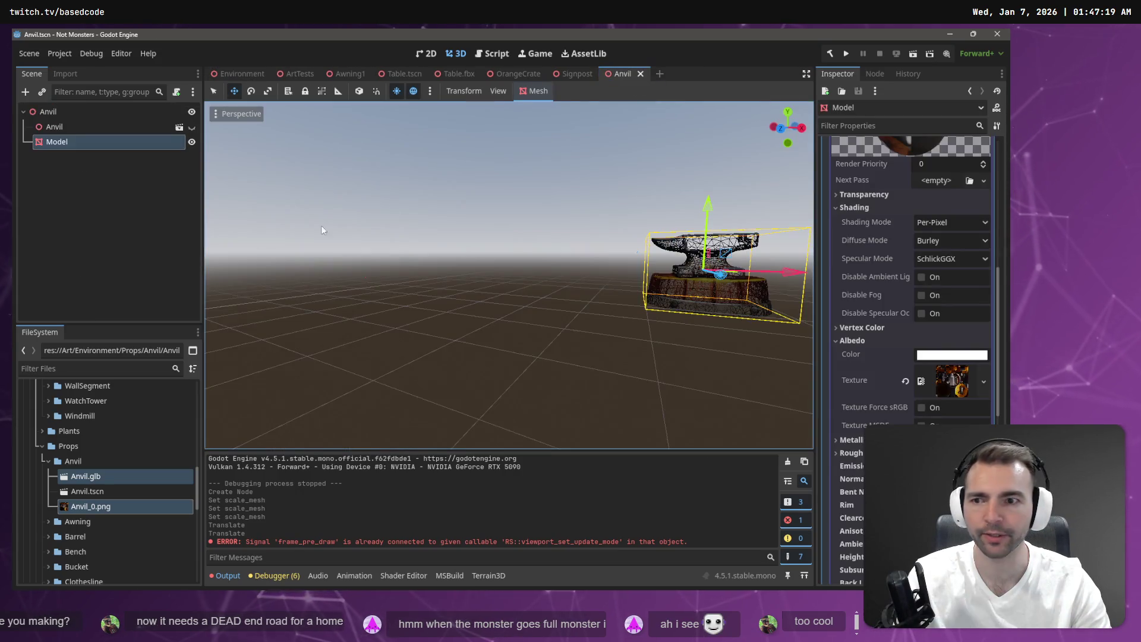
left_click(82, 139)
left_click(80, 132, "ctrl")
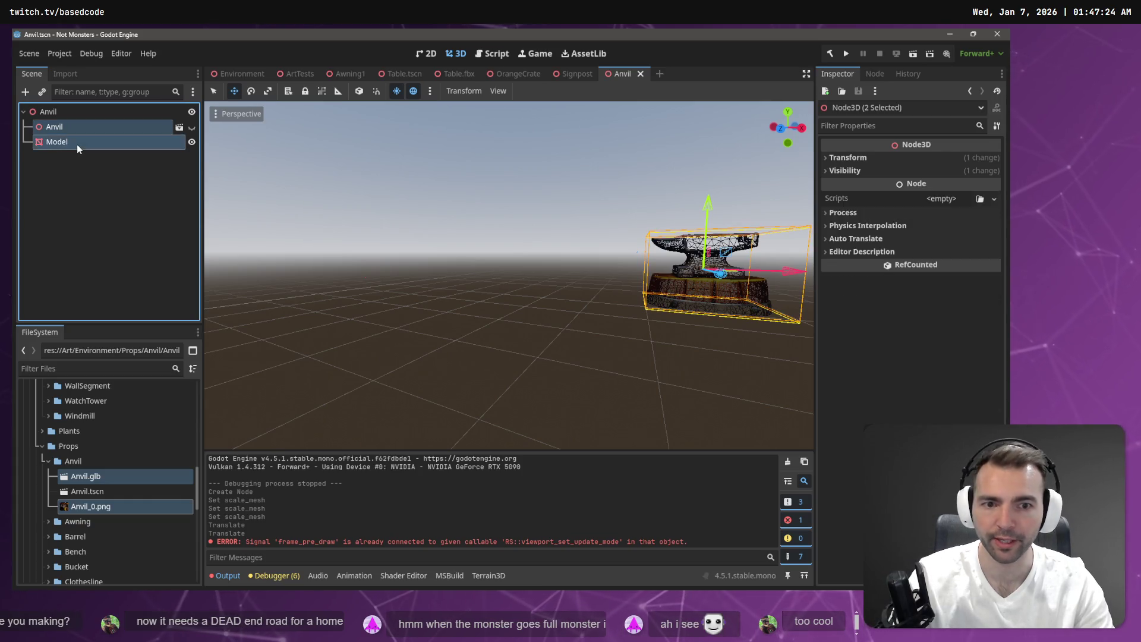
key("Delete")
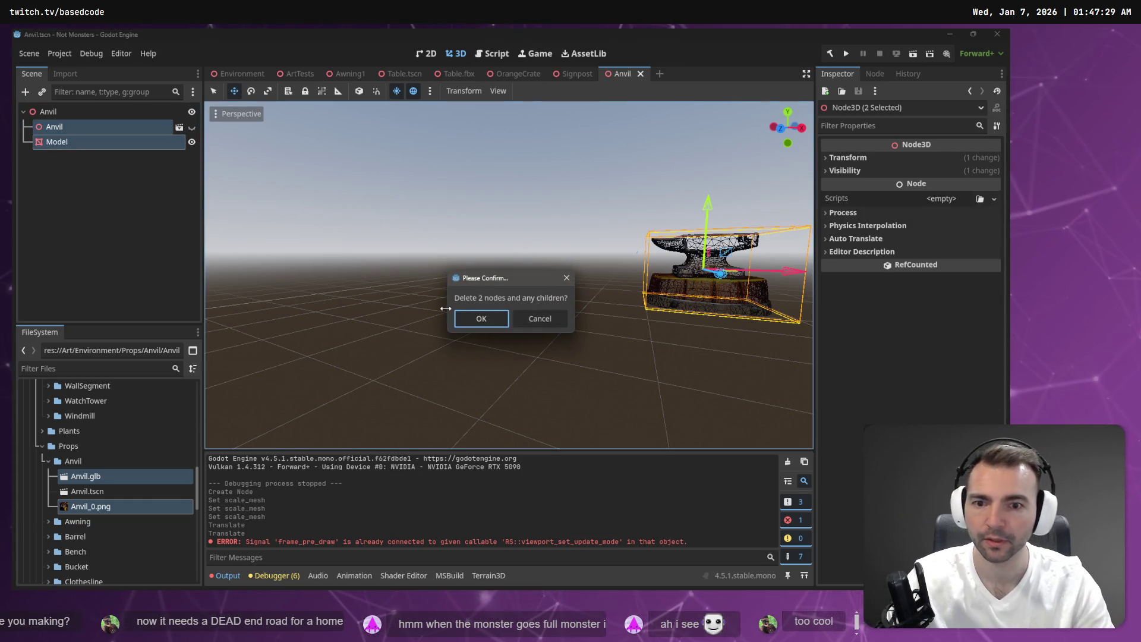
left_click(469, 319)
left_click(66, 112)
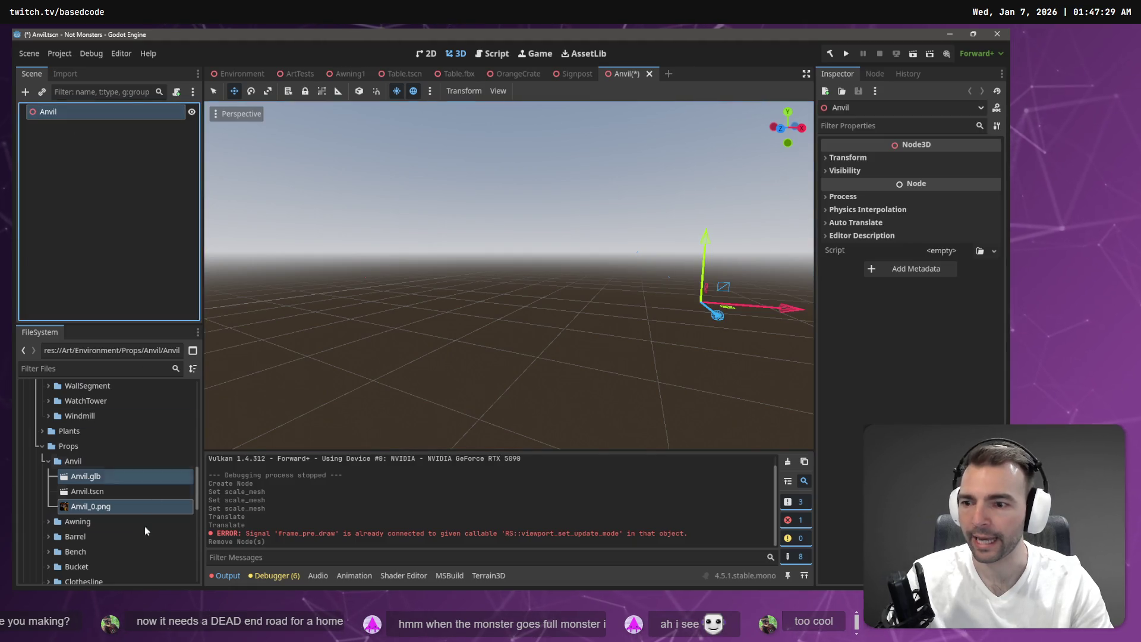
Step: Delete the old Anvil.glb and Anvil_0.png files from FileSystem
left_click(97, 510, "ctrl")
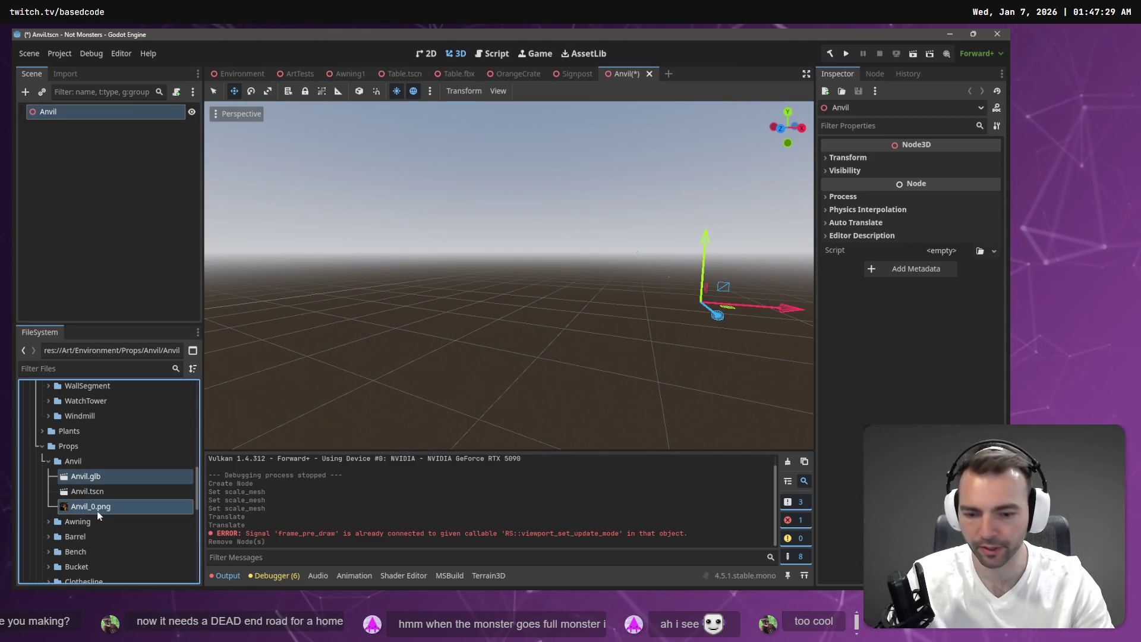
key("Delete")
left_click(444, 403)
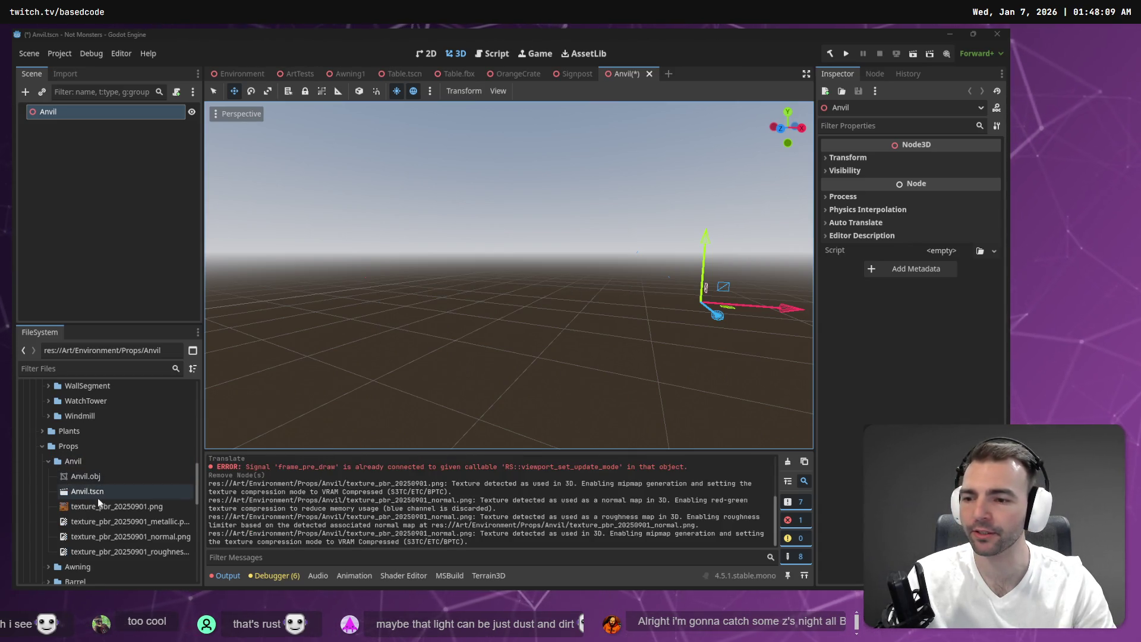
Step: Add Anvil.obj to the Anvil scene at position 0, 0, 0 and frame it
mouse_move(98, 477)
left_mouse_down()
mouse_move(458, 318)
mouse_move(535, 331)
mouse_move(559, 309)
mouse_move(546, 326)
left_mouse_up()
left_click(862, 356)
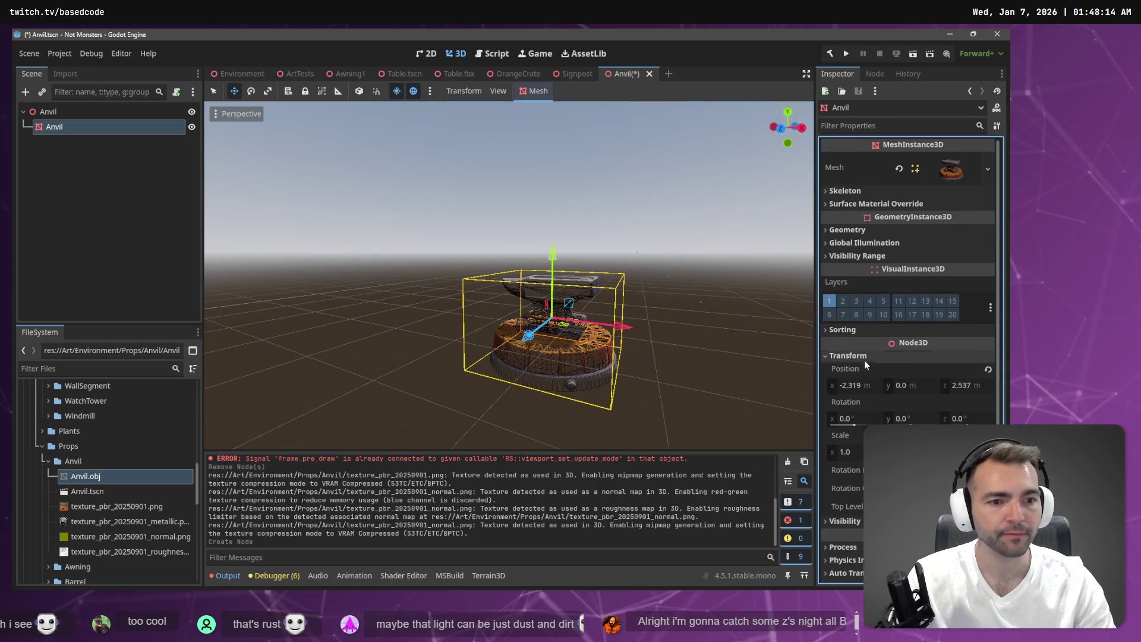
key("Tab")
key("Tab")
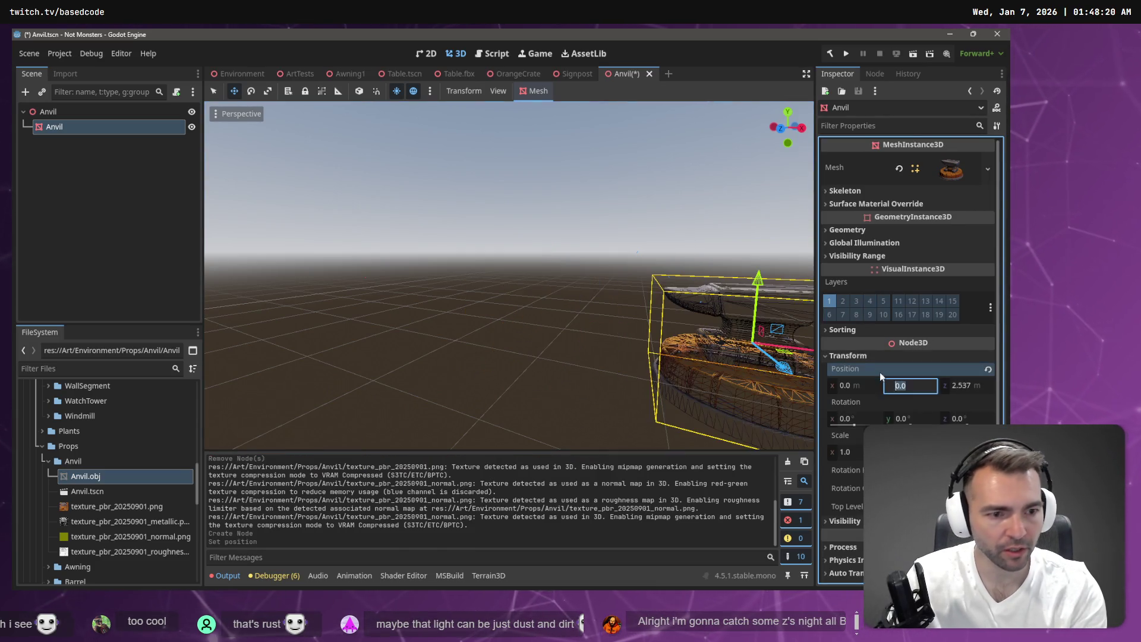
type("0")
key("Return")
key("f")
scroll(536, 287, "up", 2)
left_click_drag(535, 287, 534, 261)
key("f")
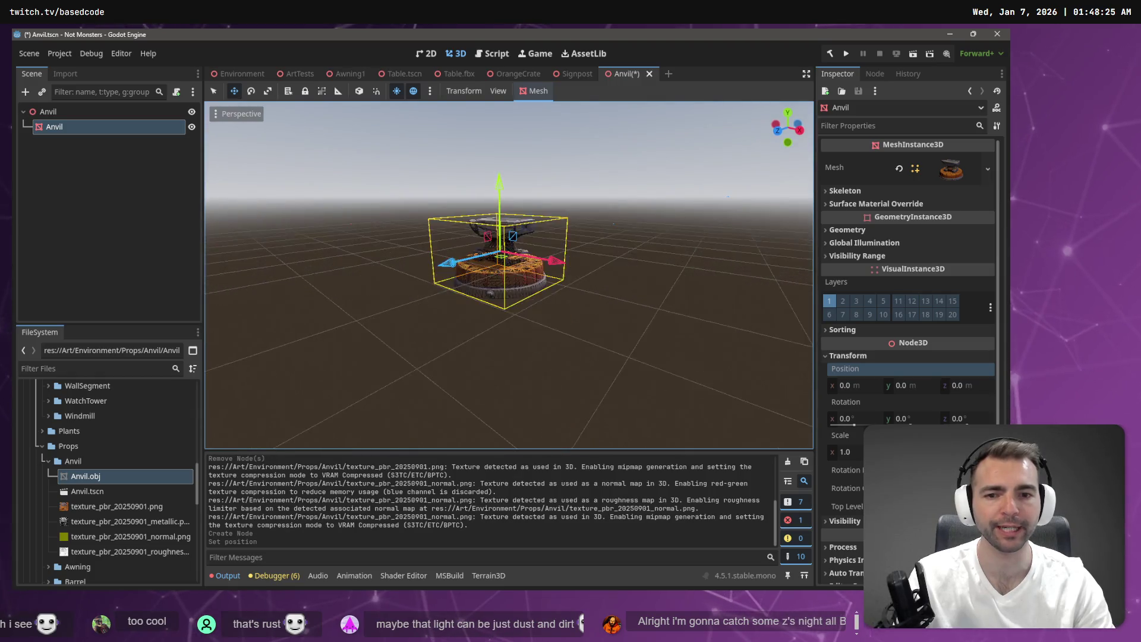
Step: Set the viewport to Display Normal so the anvil shows solid, and save
left_click(237, 113)
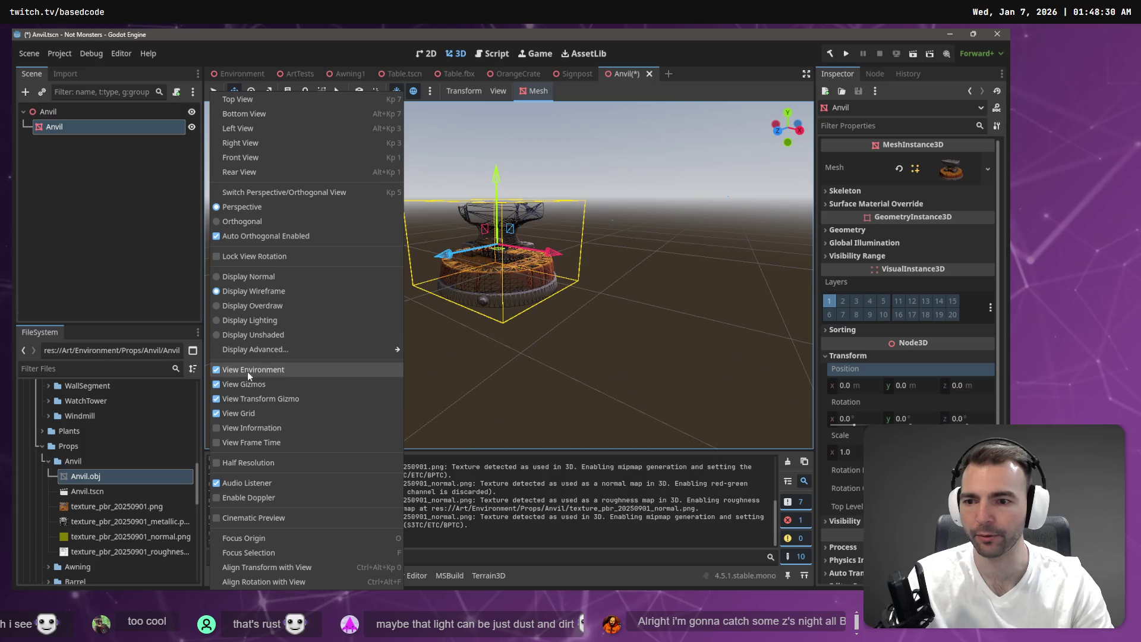
left_click(257, 277)
left_click(590, 153)
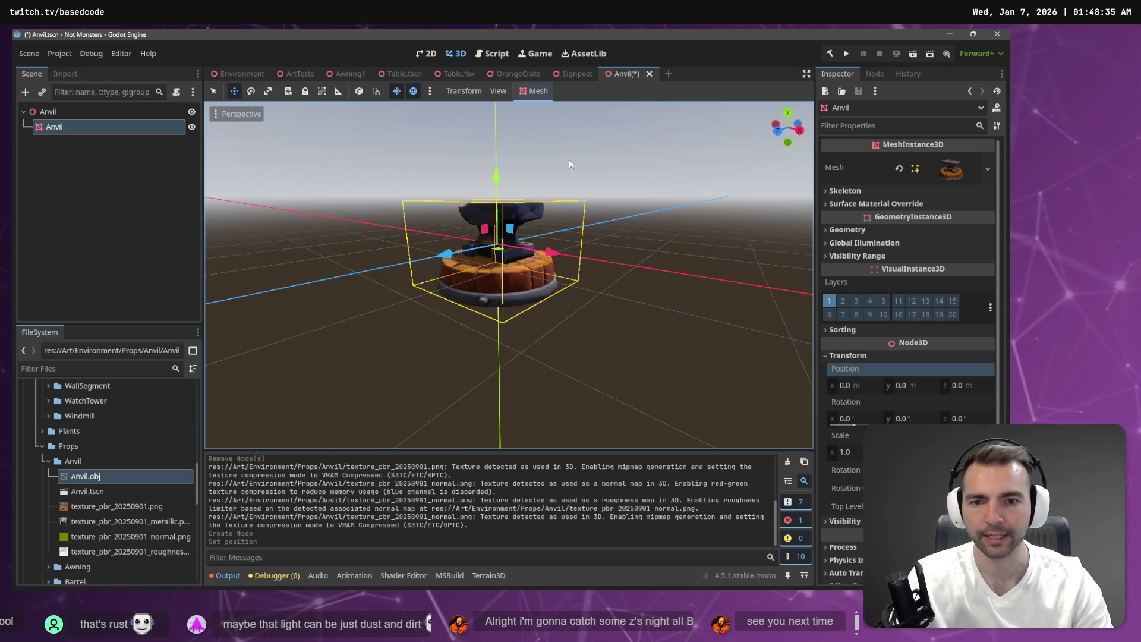
left_click(509, 190)
key("ctrl+s")
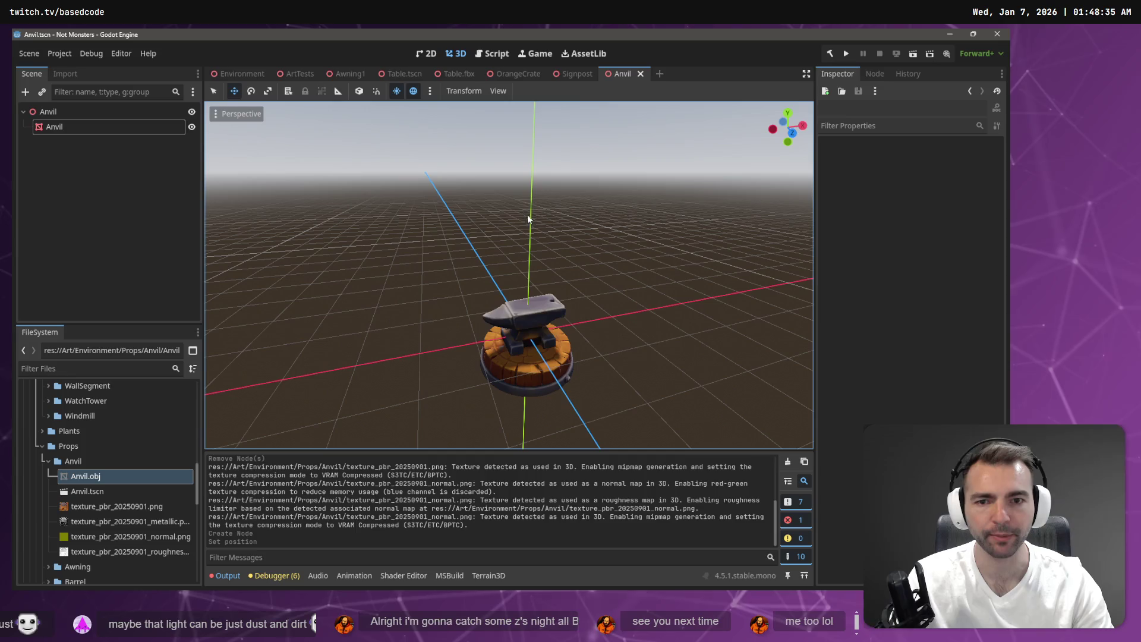
Step: Drag Anvil.tscn into the ArtTests courtyard beside the cart and villagers
left_click(297, 75)
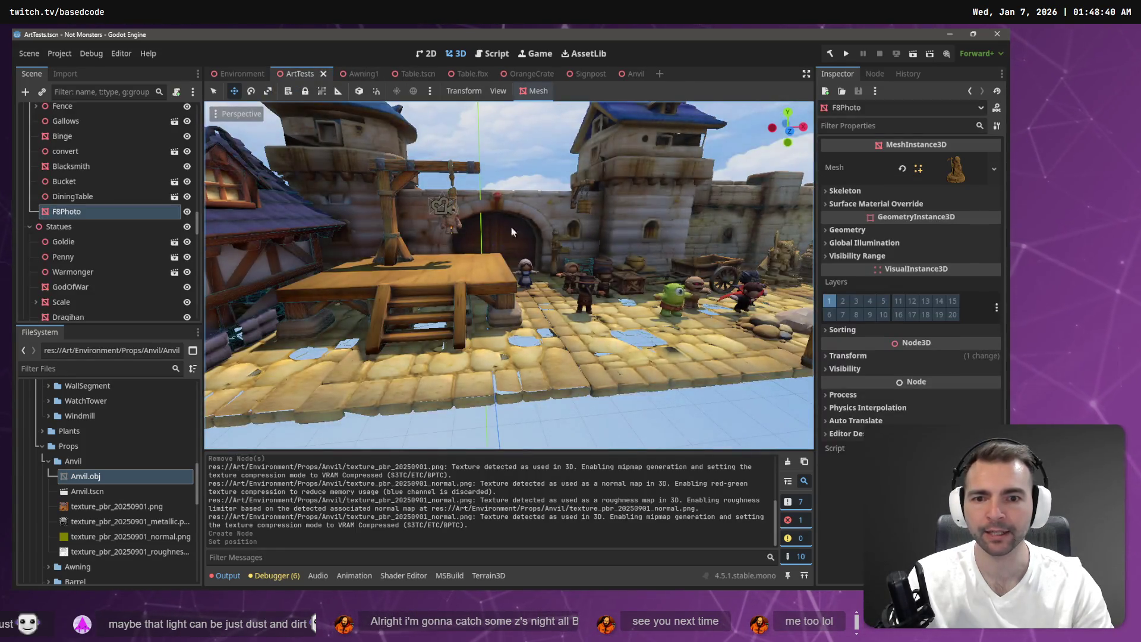
key("f")
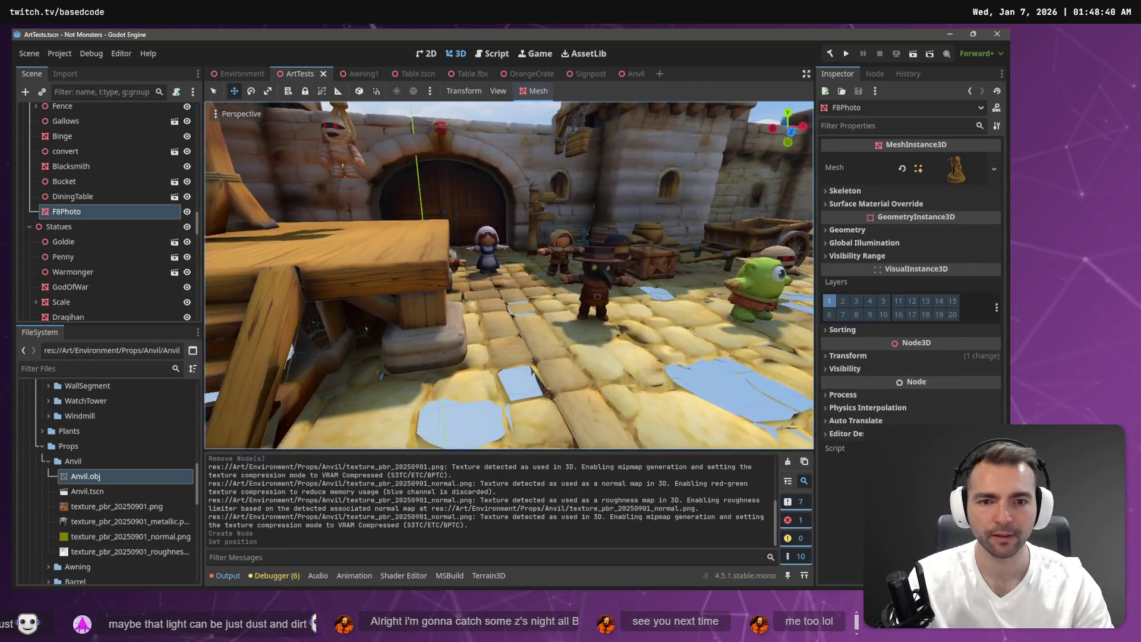
key("s")
mouse_move(101, 491)
left_mouse_down()
mouse_move(629, 337)
mouse_move(594, 324)
mouse_move(565, 355)
mouse_move(640, 321)
mouse_move(555, 348)
left_mouse_up()
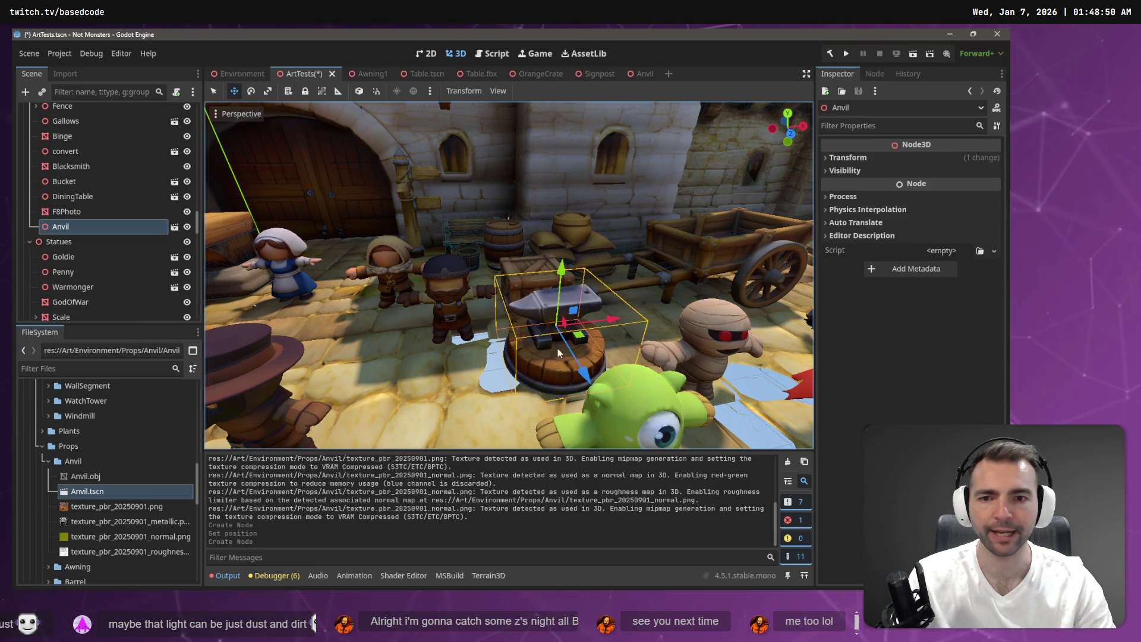
Step: Fly the camera back over the courtyard, statues and castle walls
key("s")
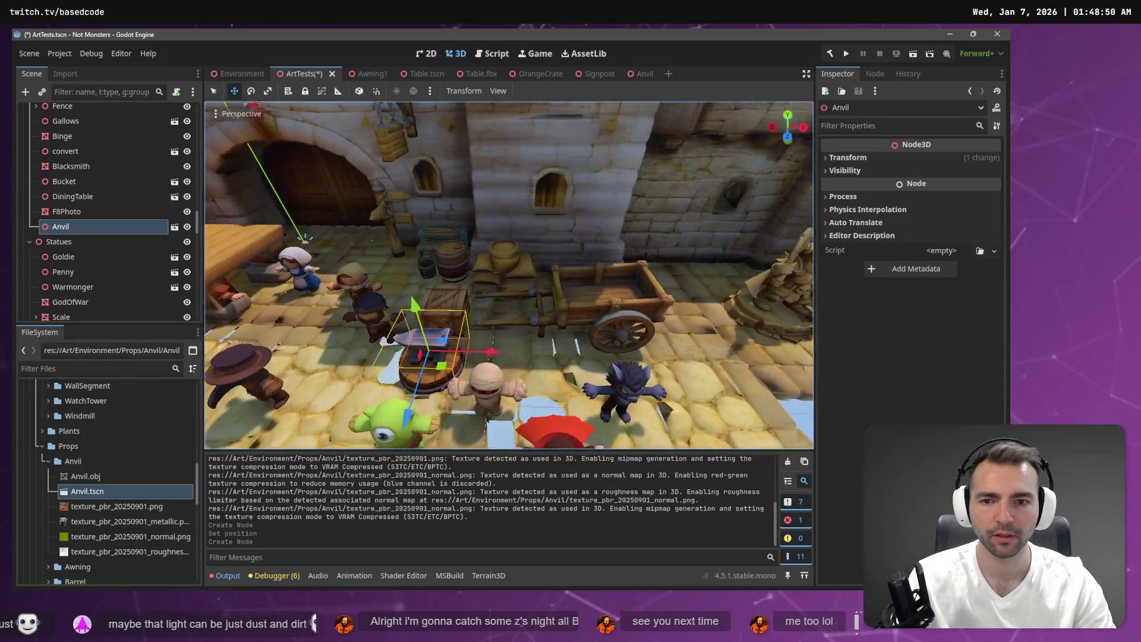
key("s")
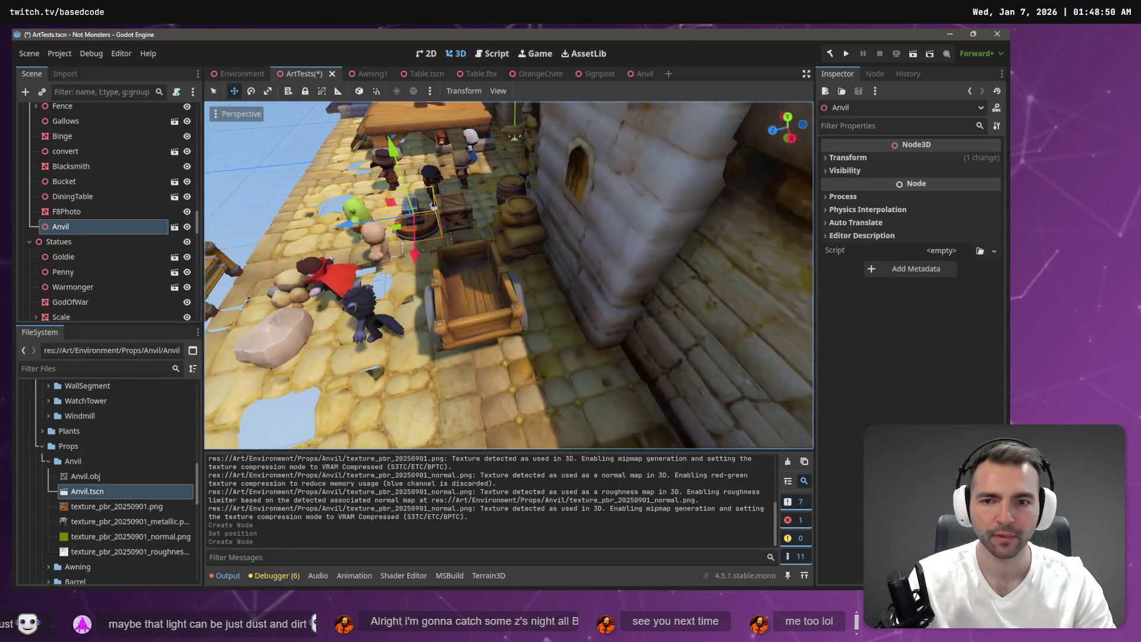
key("s")
key("w")
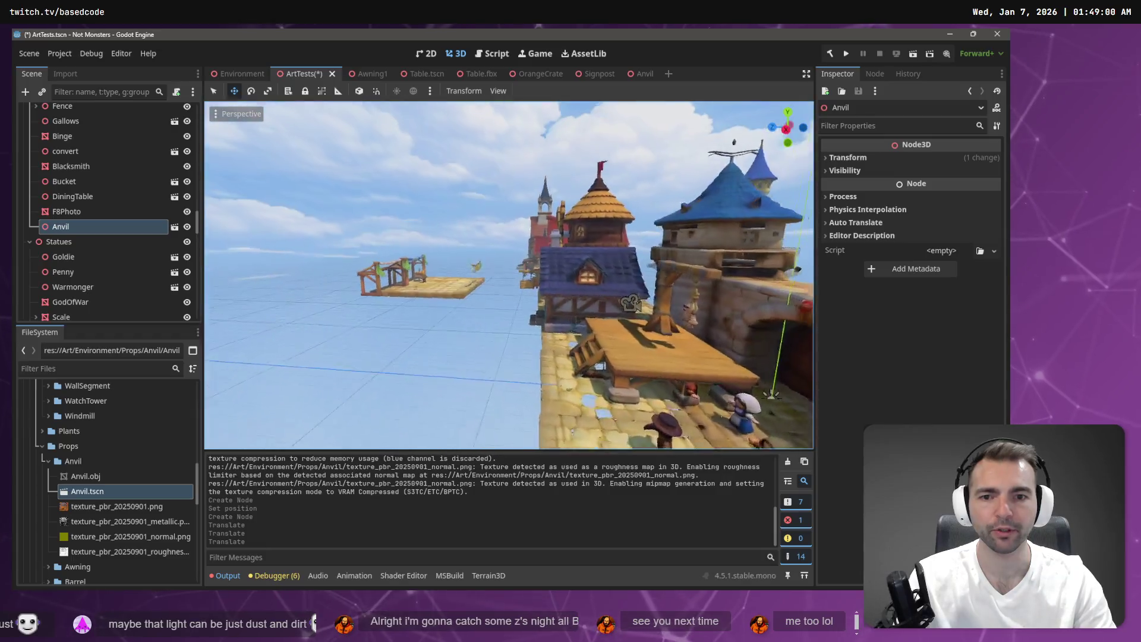
key("s")
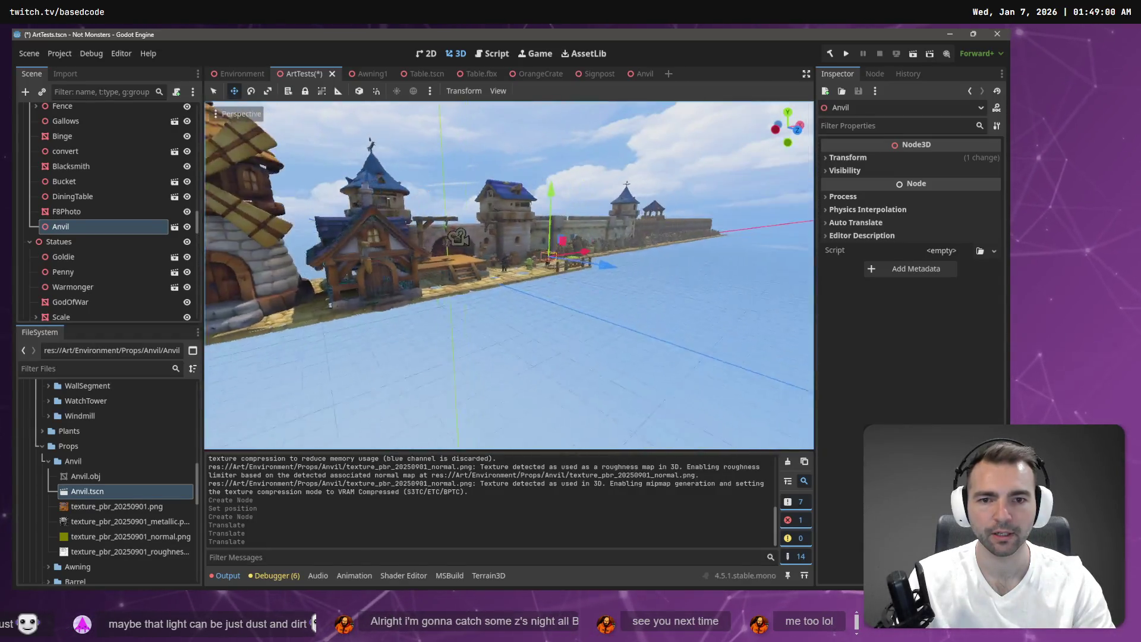
key("s")
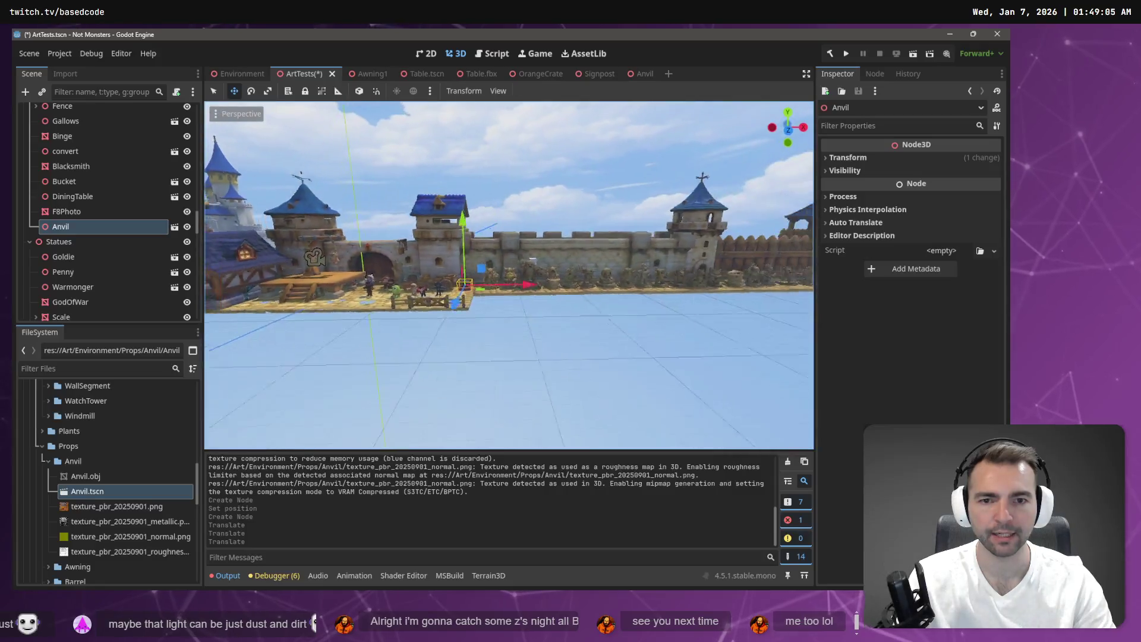
Step: Box-select castle wall pieces, then reposition the view toward the anvil
mouse_move(729, 170)
left_mouse_down()
mouse_move(427, 393)
mouse_move(359, 423)
left_mouse_up()
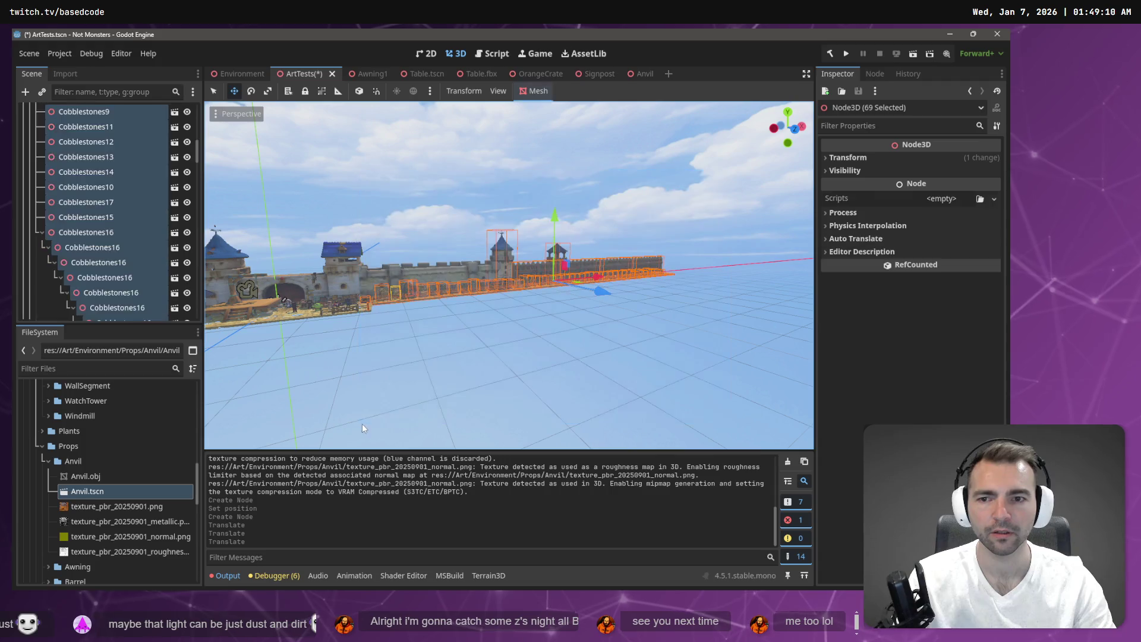
left_click(429, 269, "shift")
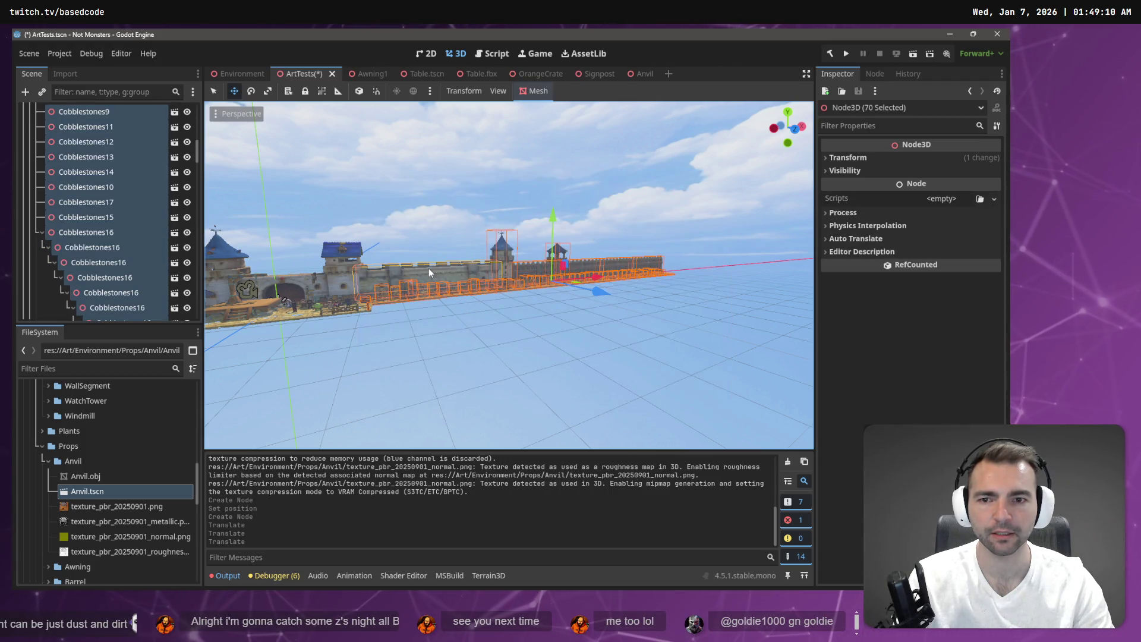
left_click_drag(444, 300, 530, 360)
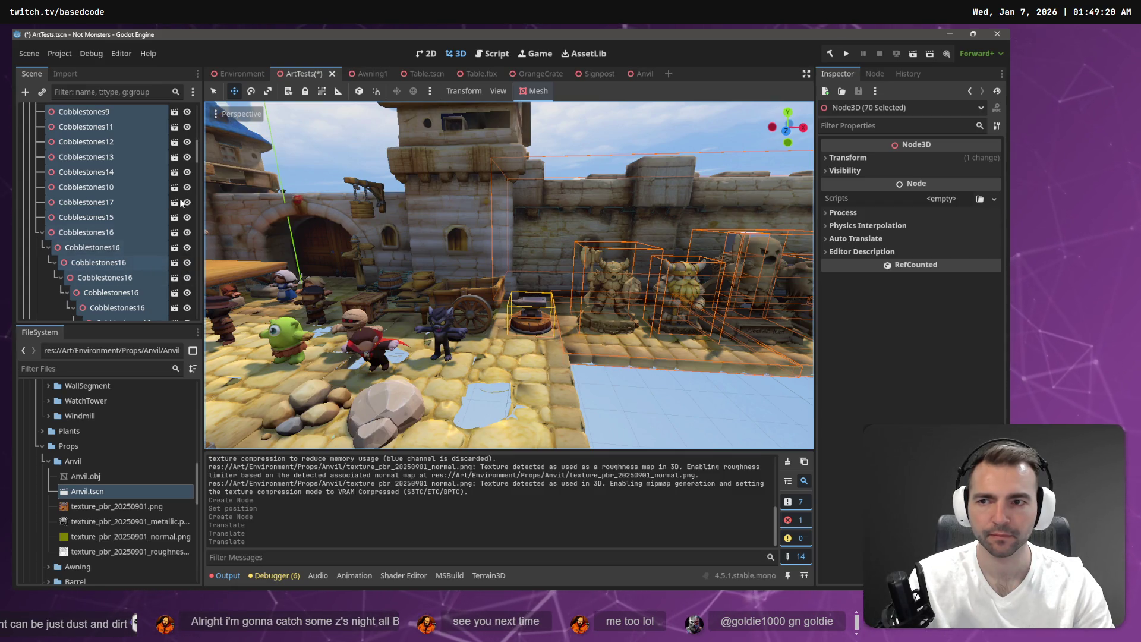
left_click_drag(197, 149, 193, 290)
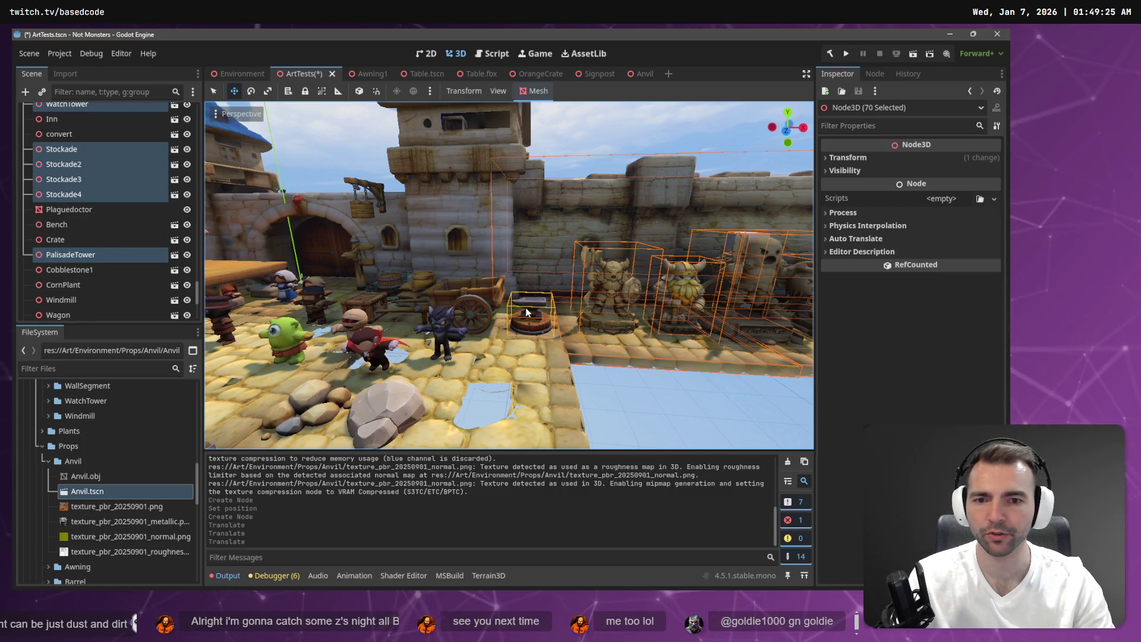
scroll(90, 205, "up", 5)
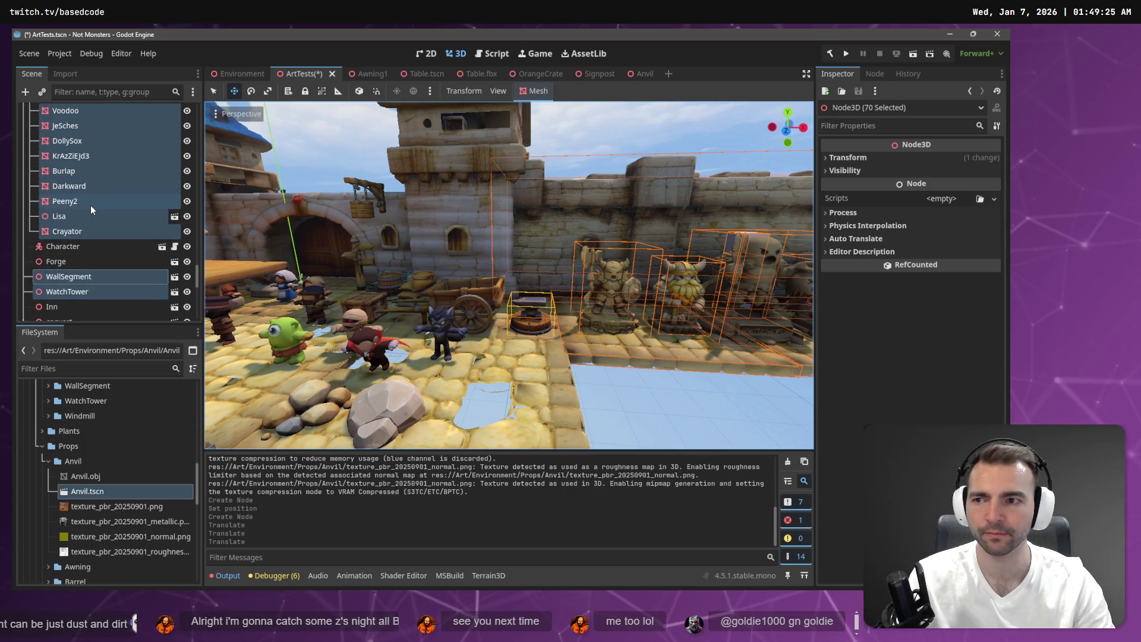
scroll(105, 247, "up", 6)
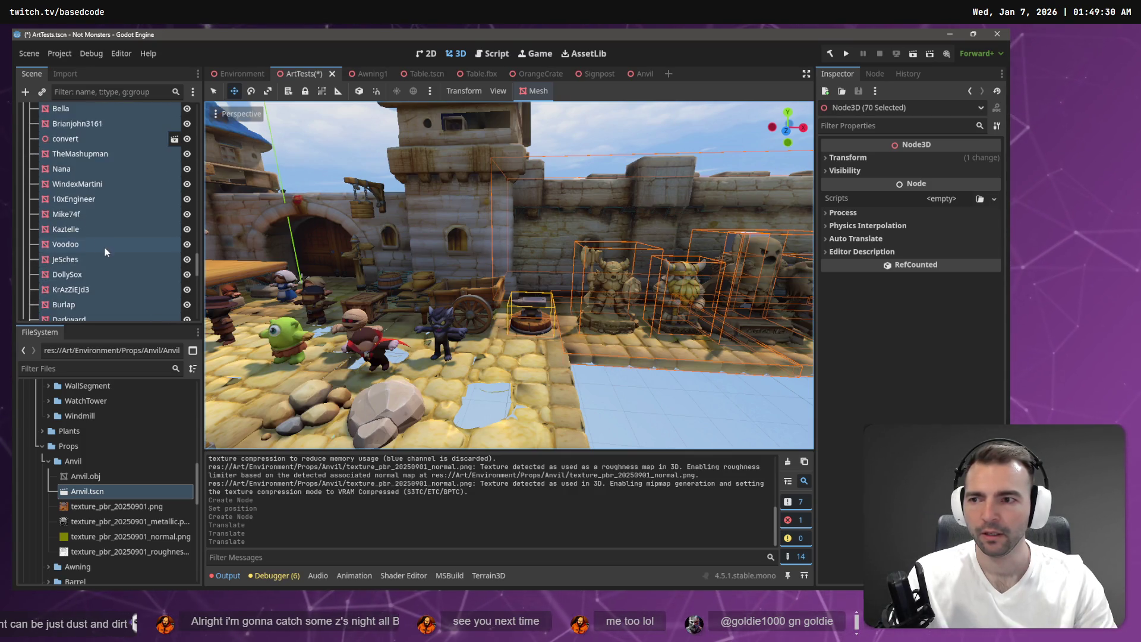
scroll(124, 231, "up", 5)
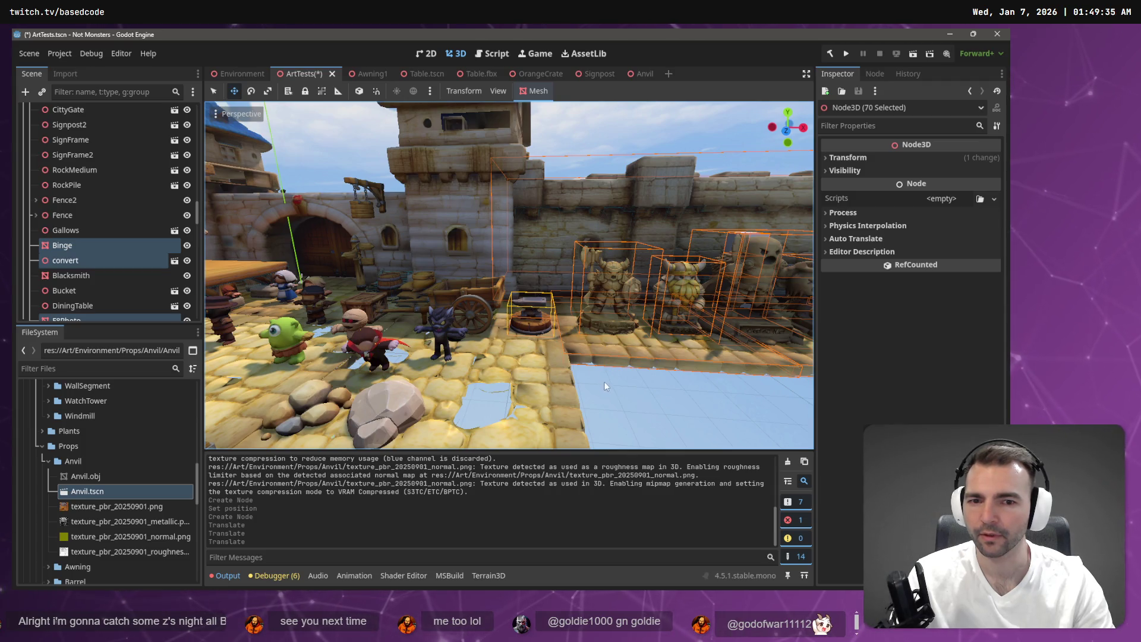
Step: Reselect the cobblestone platforms plus the statue wall, 67 nodes in total
left_click(623, 397)
scroll(624, 397, "down", 5)
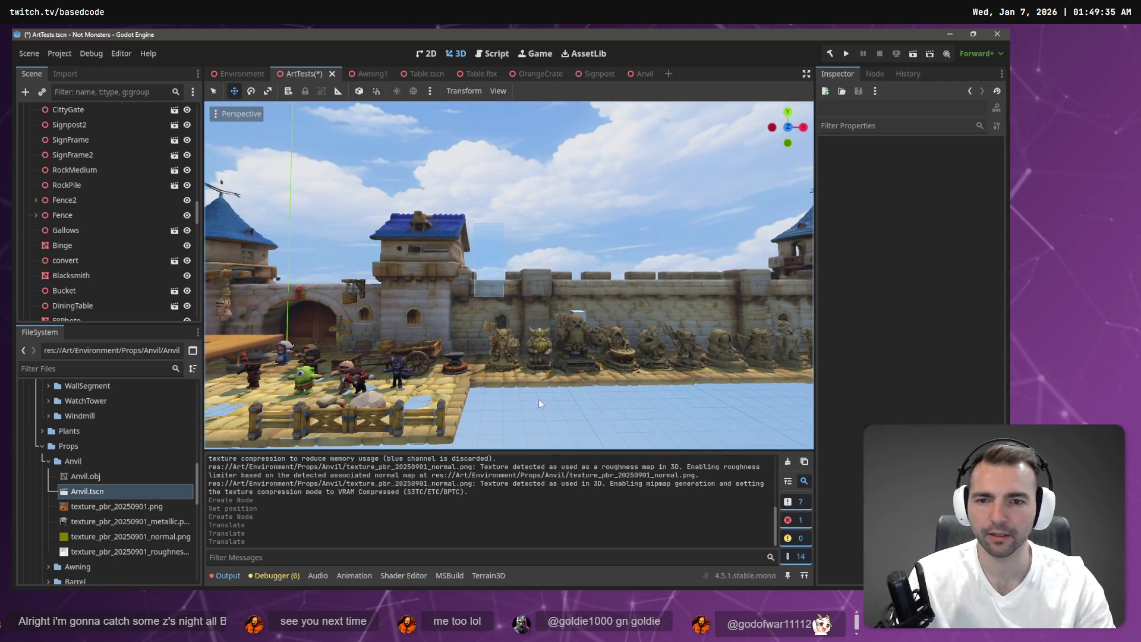
left_click_drag(538, 398, 774, 374)
key("a")
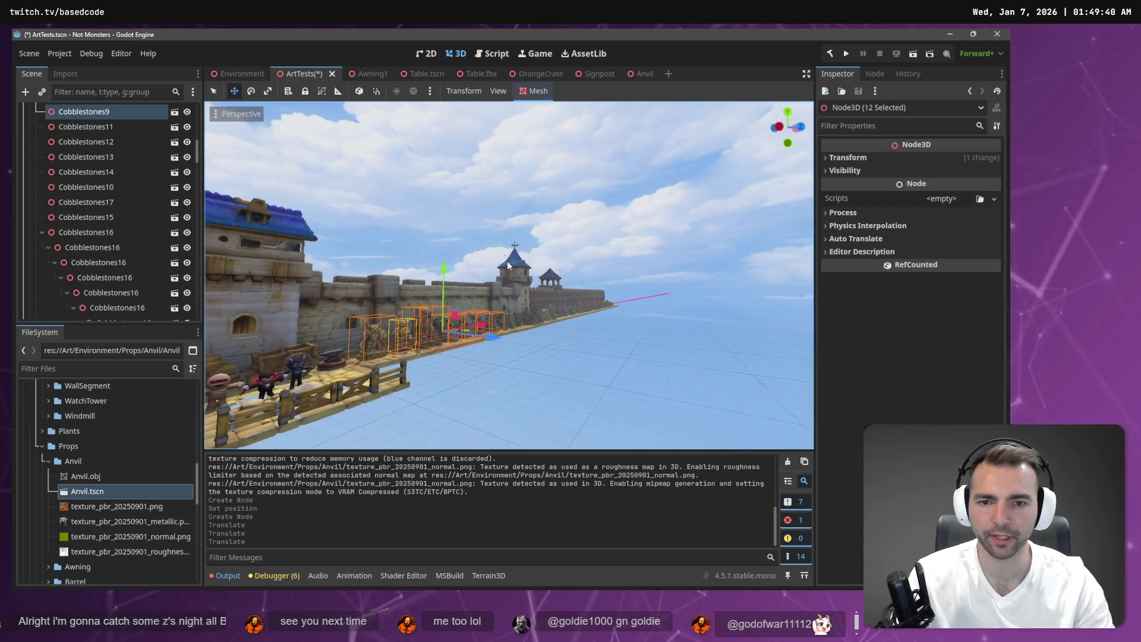
left_click_drag(686, 224, 416, 398)
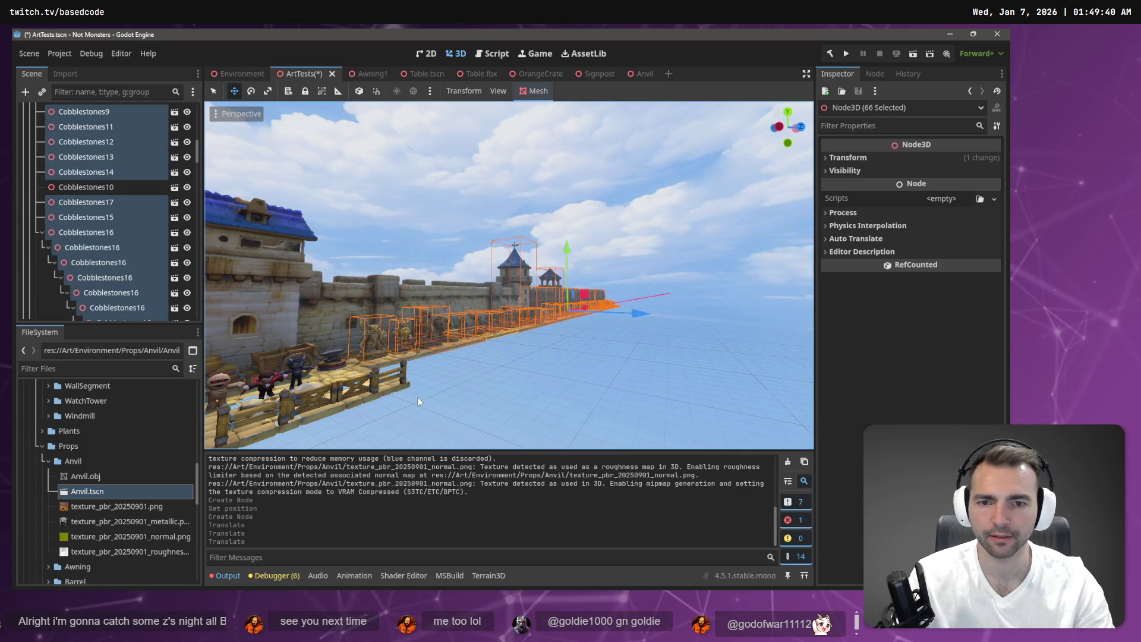
left_click(462, 290, "shift")
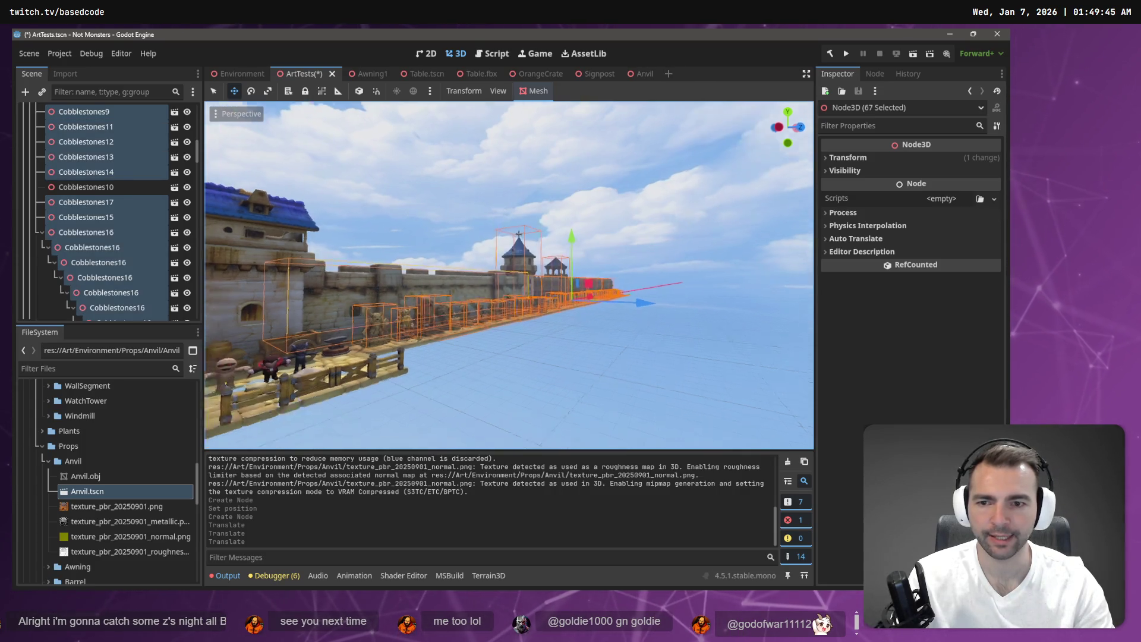
Step: Try reparenting the selected statue nodes under an existing parent, then cancel
key("s")
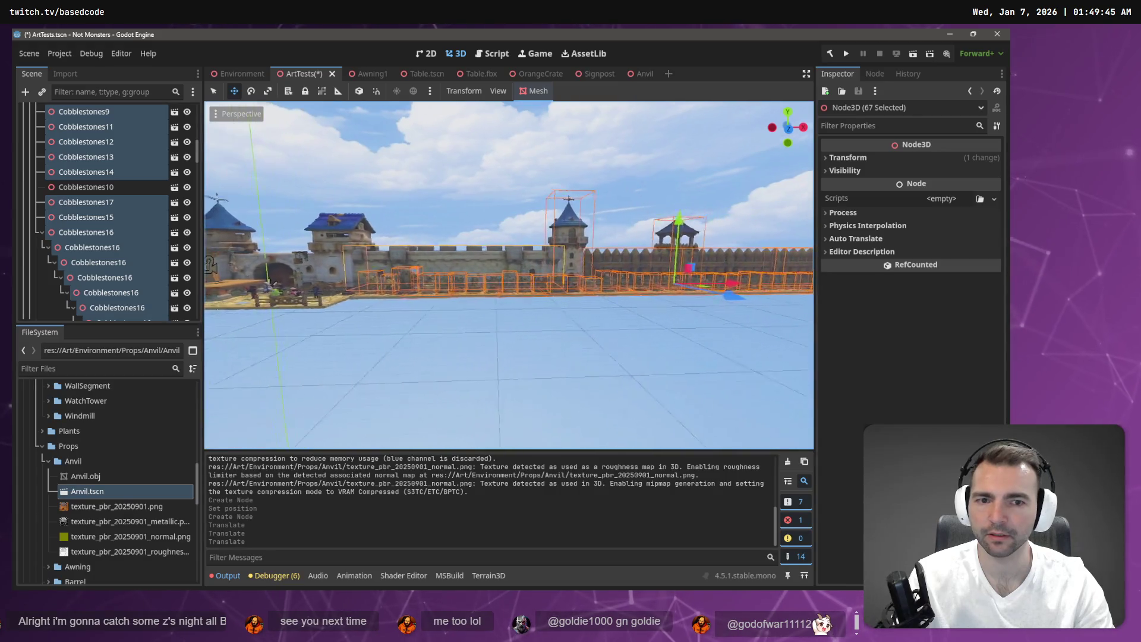
right_click(106, 171)
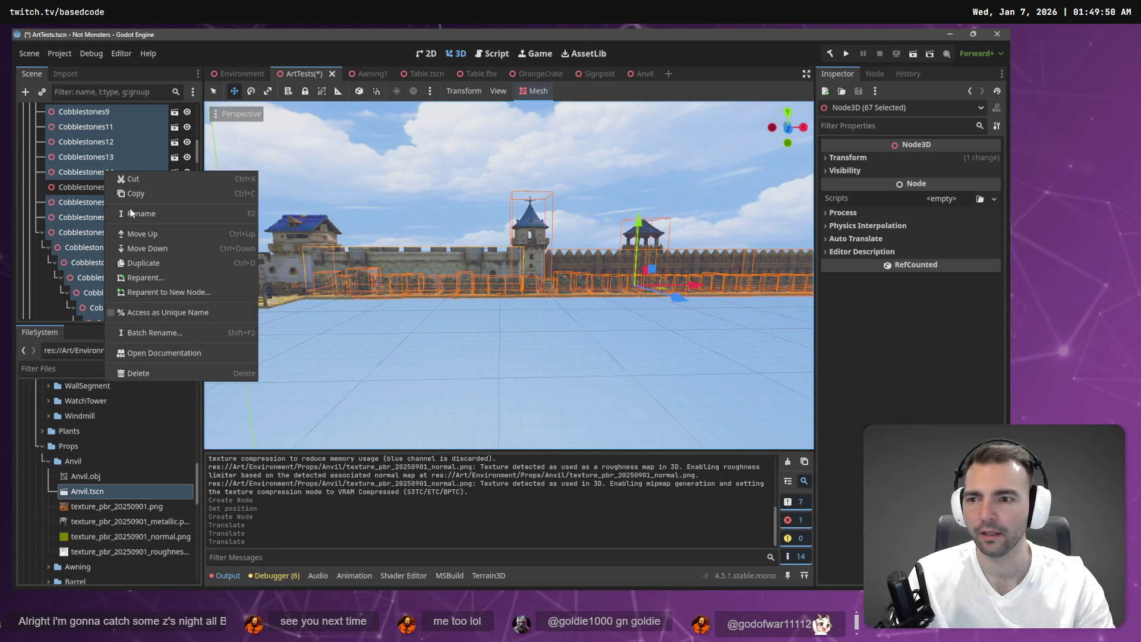
left_click(163, 277)
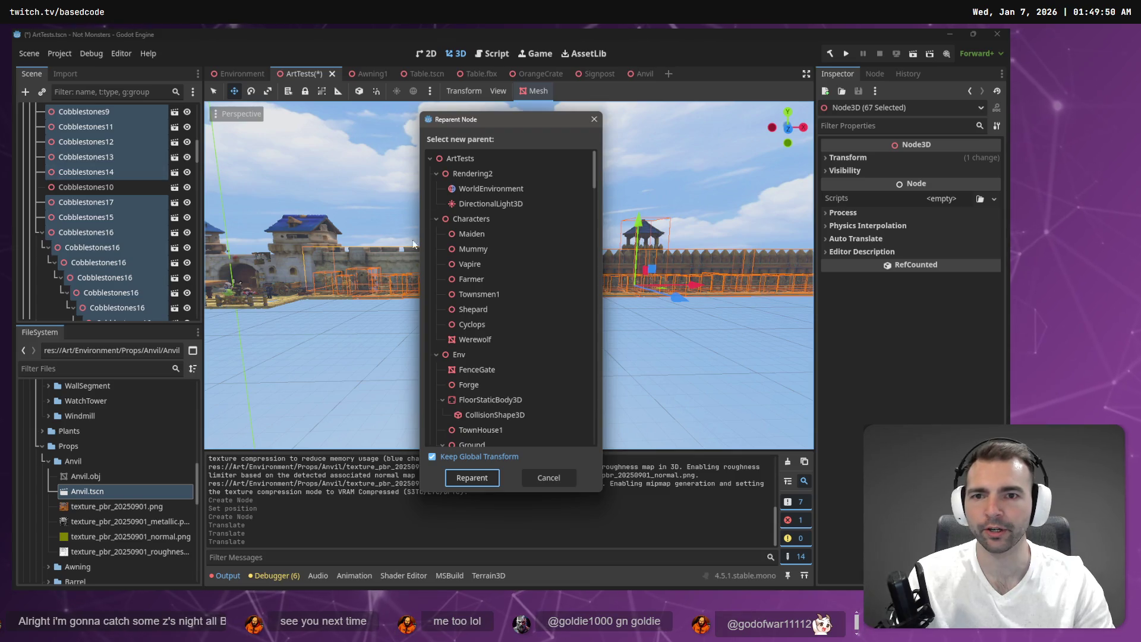
scroll(471, 376, "down", 5)
scroll(471, 357, "up", 2)
left_click(445, 298)
scroll(468, 293, "up", 4)
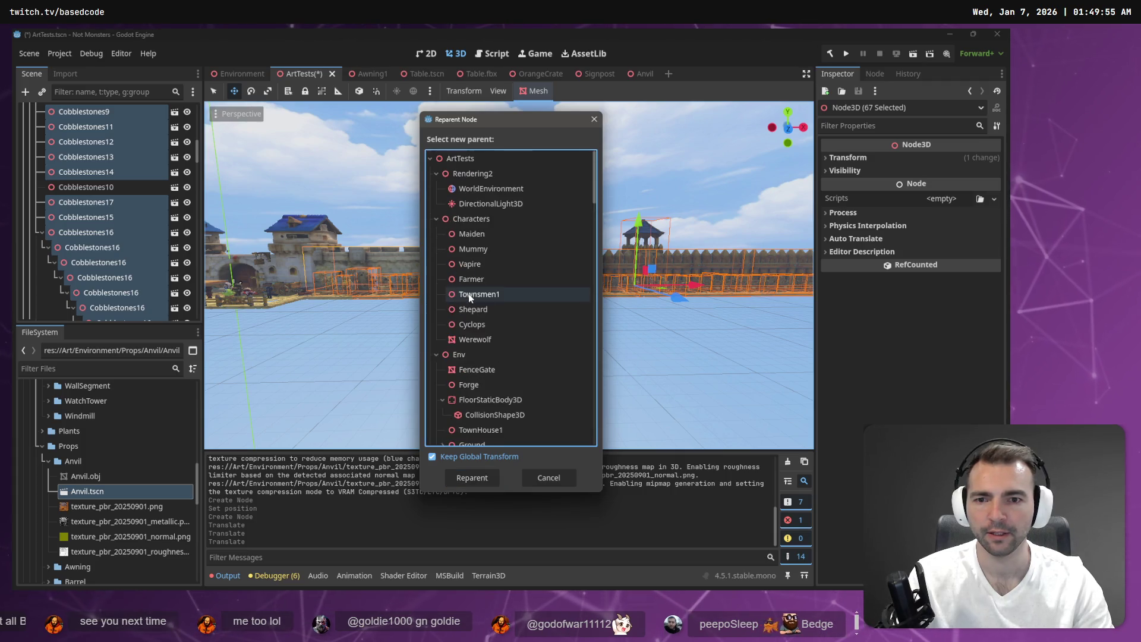
left_click(437, 220)
left_click(438, 234)
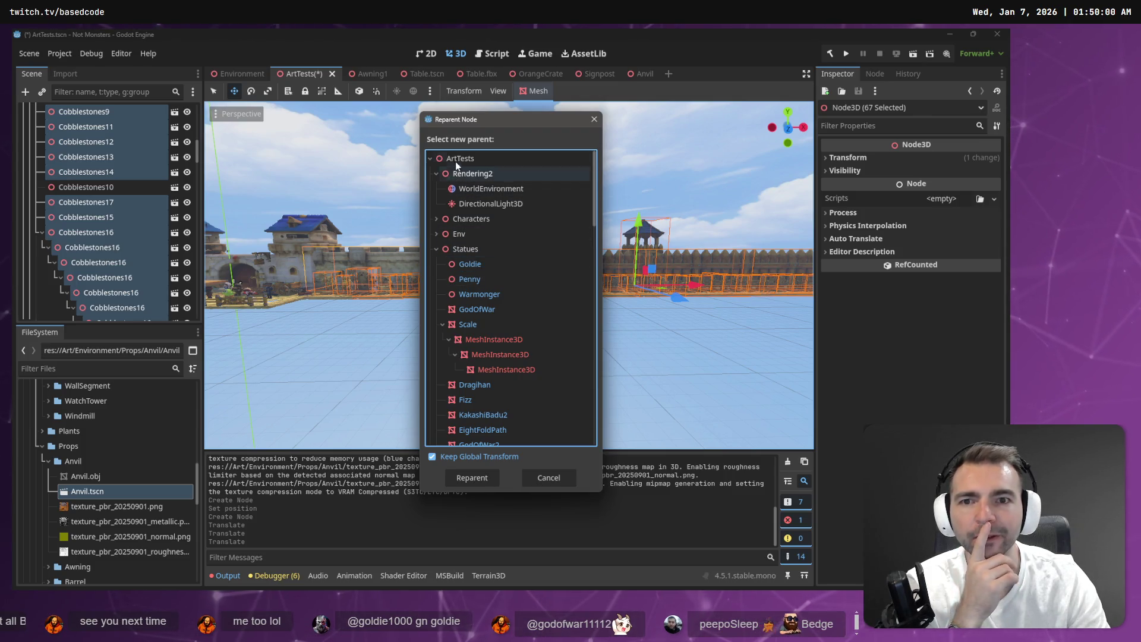
left_click(550, 480)
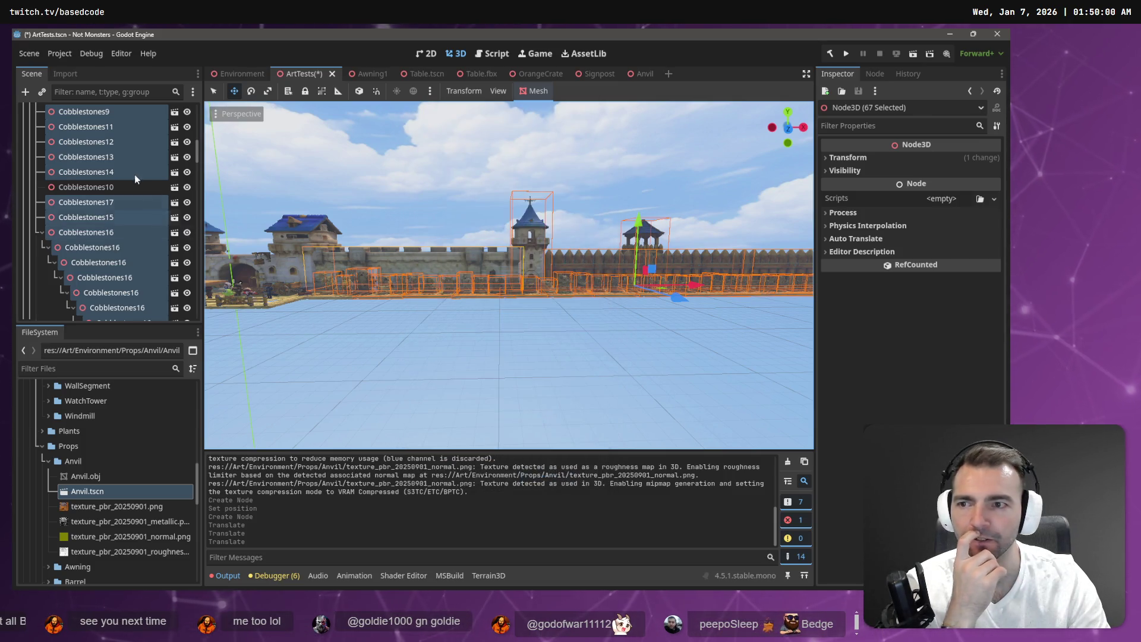
Step: Reparent the selection to a new Node3D and rename it Statues2
right_click(134, 173)
left_click(212, 295)
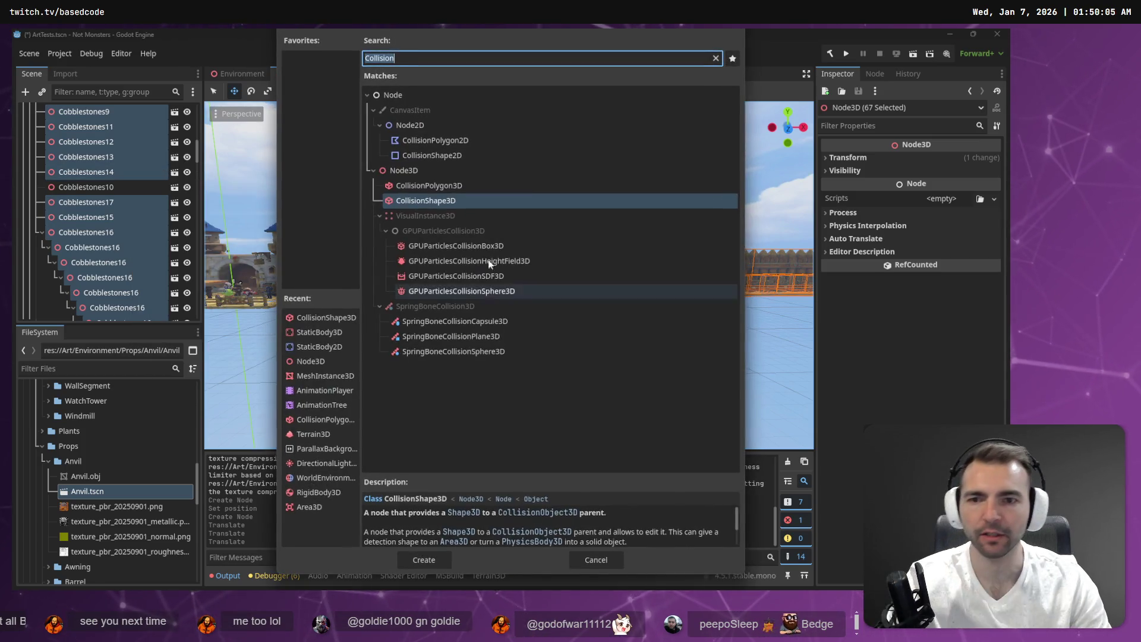
double_click(405, 172)
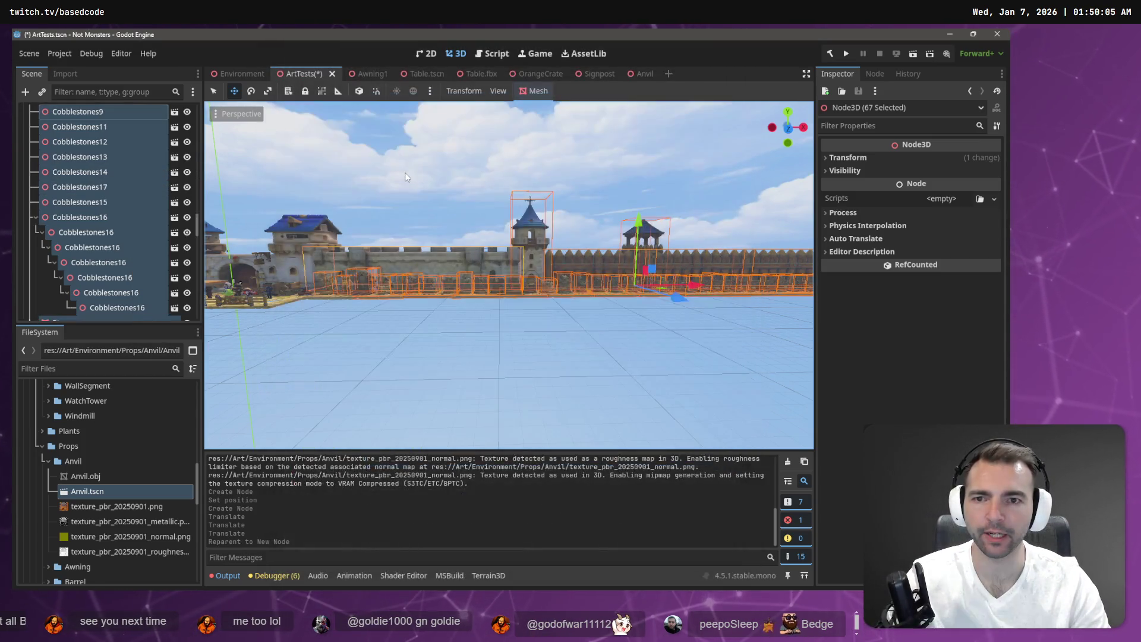
scroll(119, 158, "up", 5)
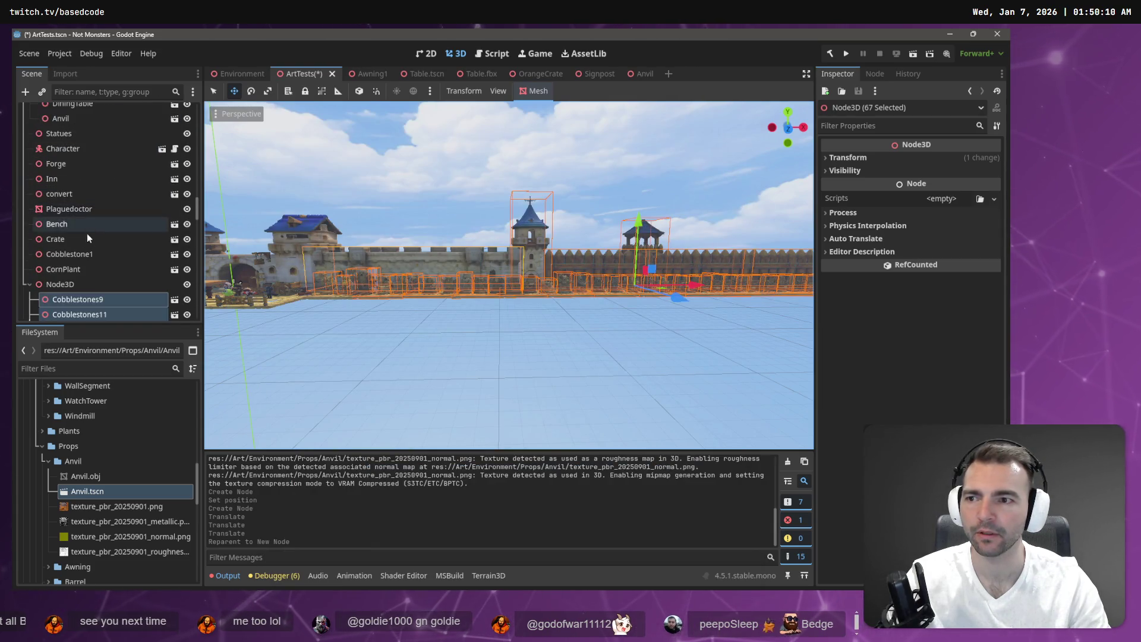
double_click(73, 286)
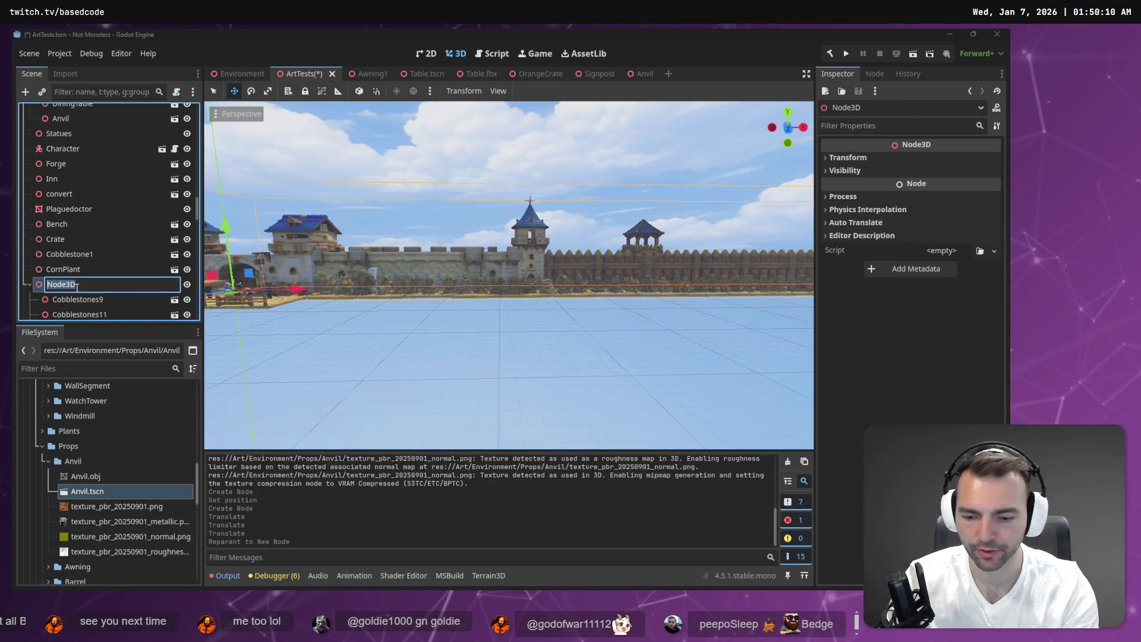
type("Statues")
key("Return")
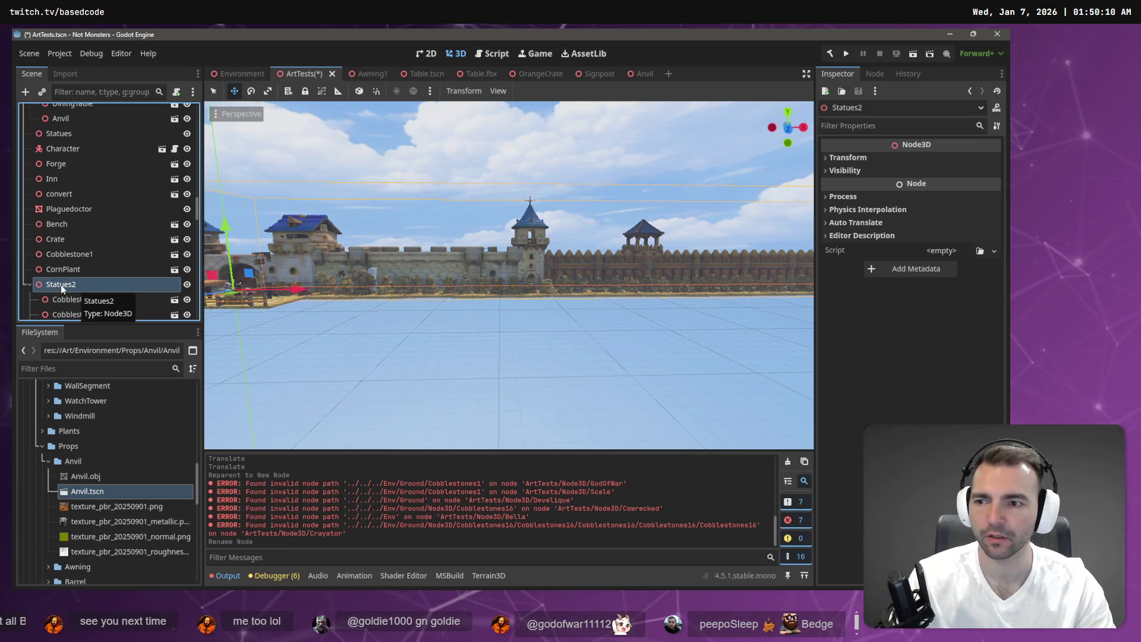
left_click(462, 320)
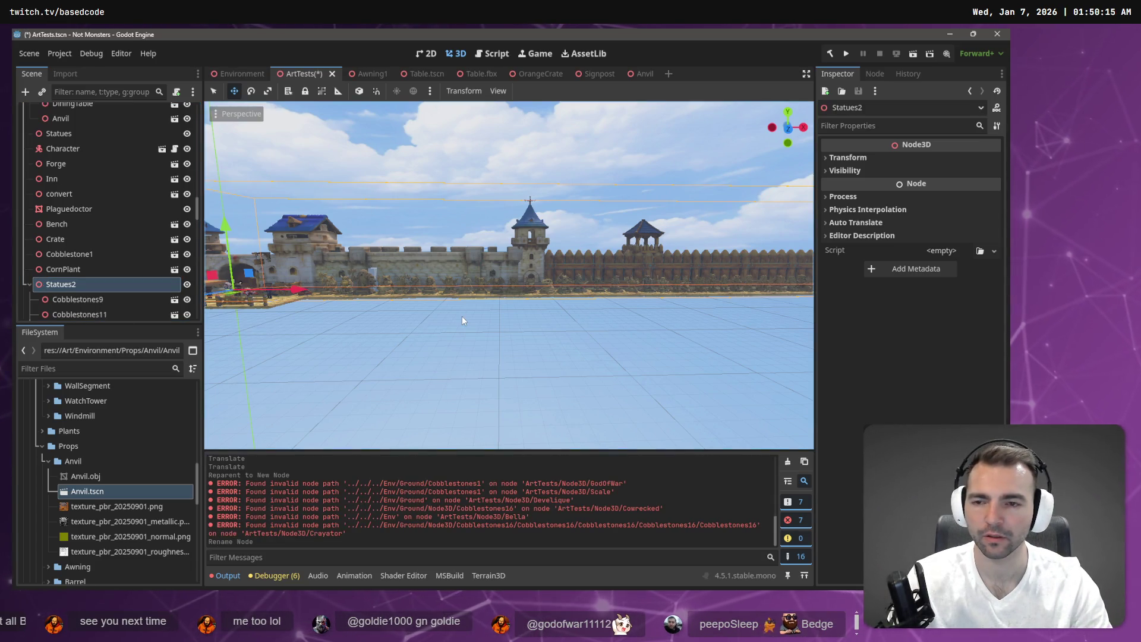
Step: Move the Statues2 wall toward the camera along Z and left along X
left_click_drag(295, 291, 591, 315)
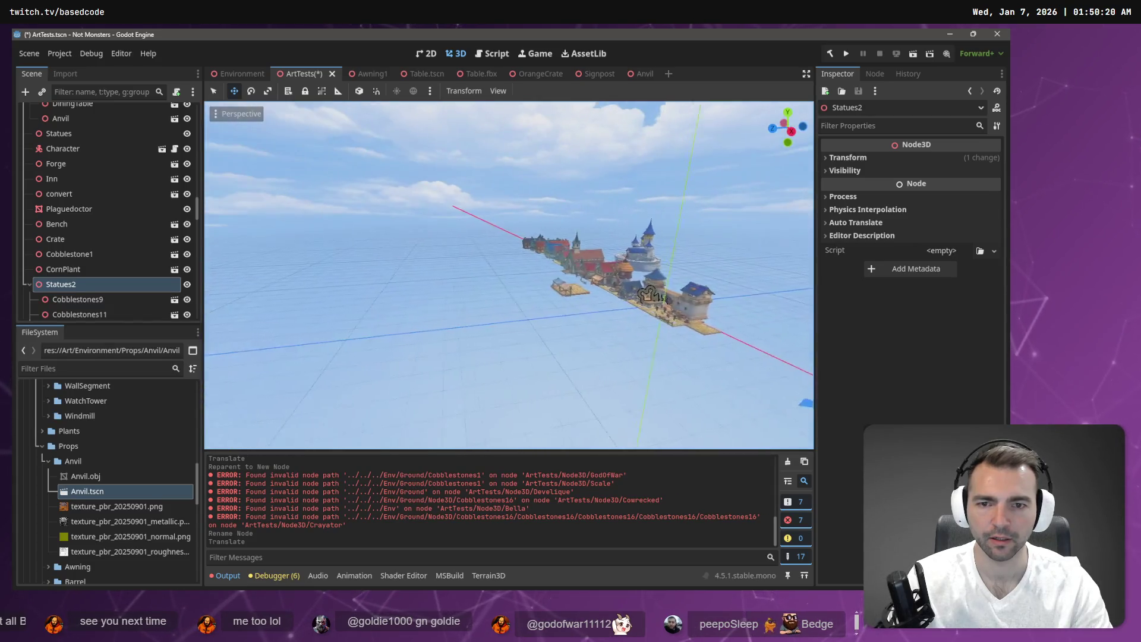
mouse_move(475, 329)
left_mouse_down()
mouse_move(383, 411)
mouse_move(391, 394)
left_mouse_up()
mouse_move(508, 364)
left_mouse_down()
mouse_move(309, 304)
mouse_move(234, 312)
mouse_move(264, 316)
mouse_move(245, 309)
left_mouse_up()
scroll(512, 273, "up", 5)
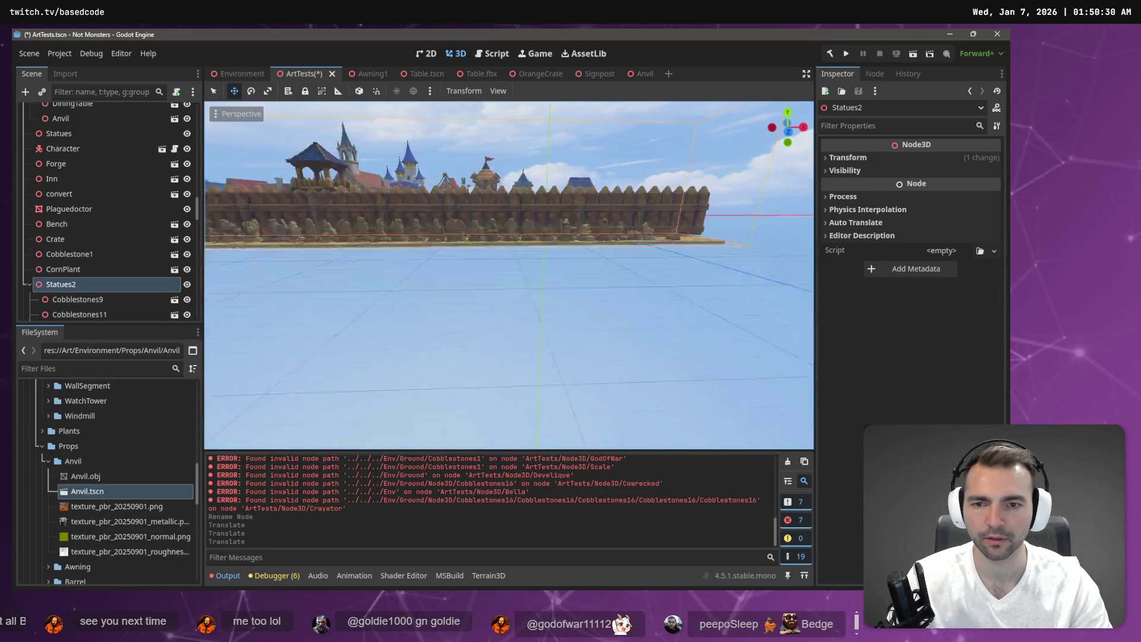
key("w")
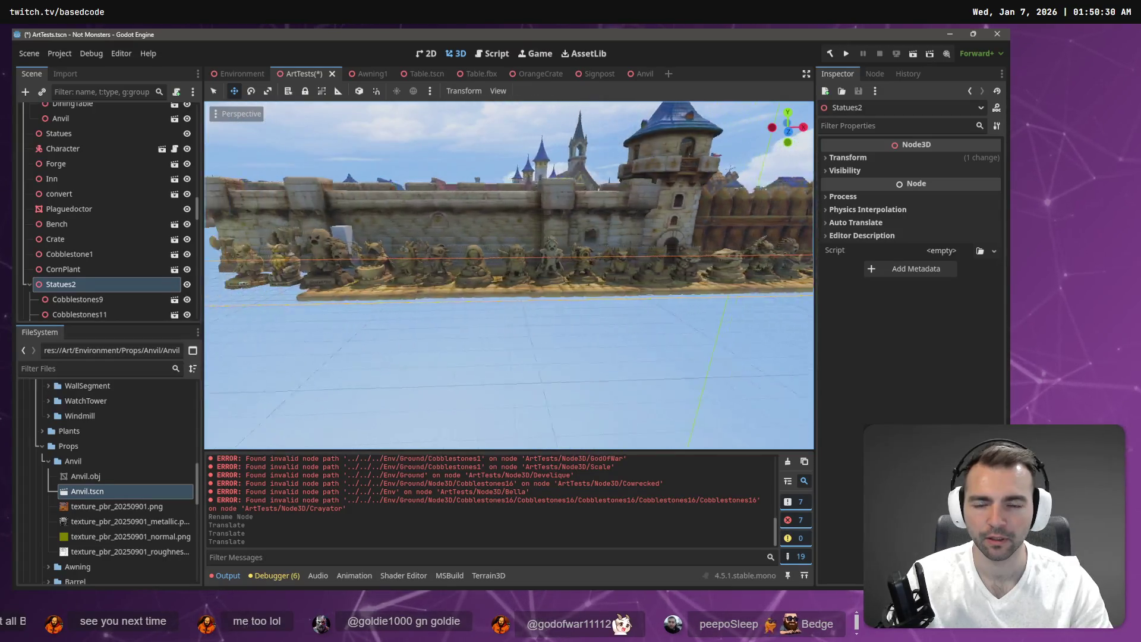
key("s")
Step: Paste a Cobblestones9 platform copy under Statues2, slide it left, and save the scene
left_click(656, 298)
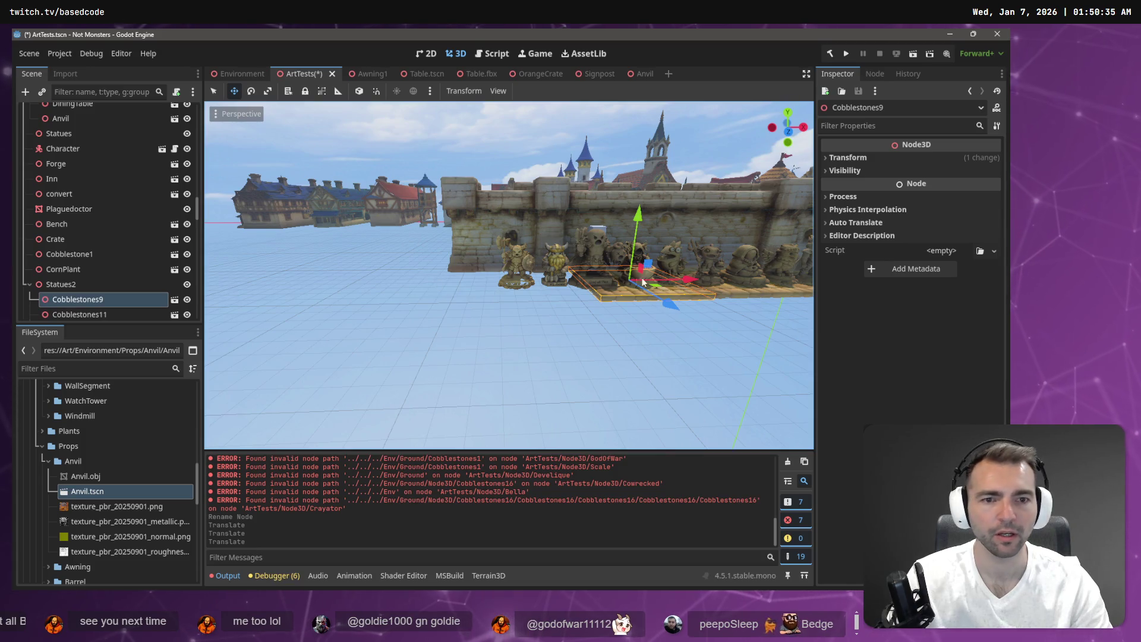
key("ctrl+v")
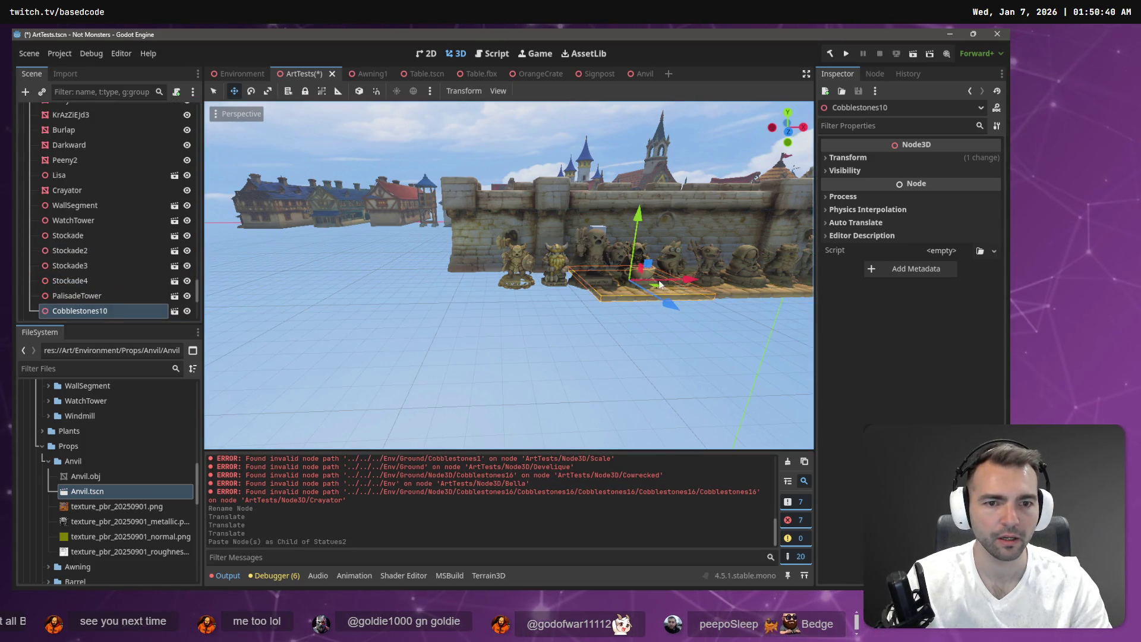
left_click_drag(647, 283, 587, 287)
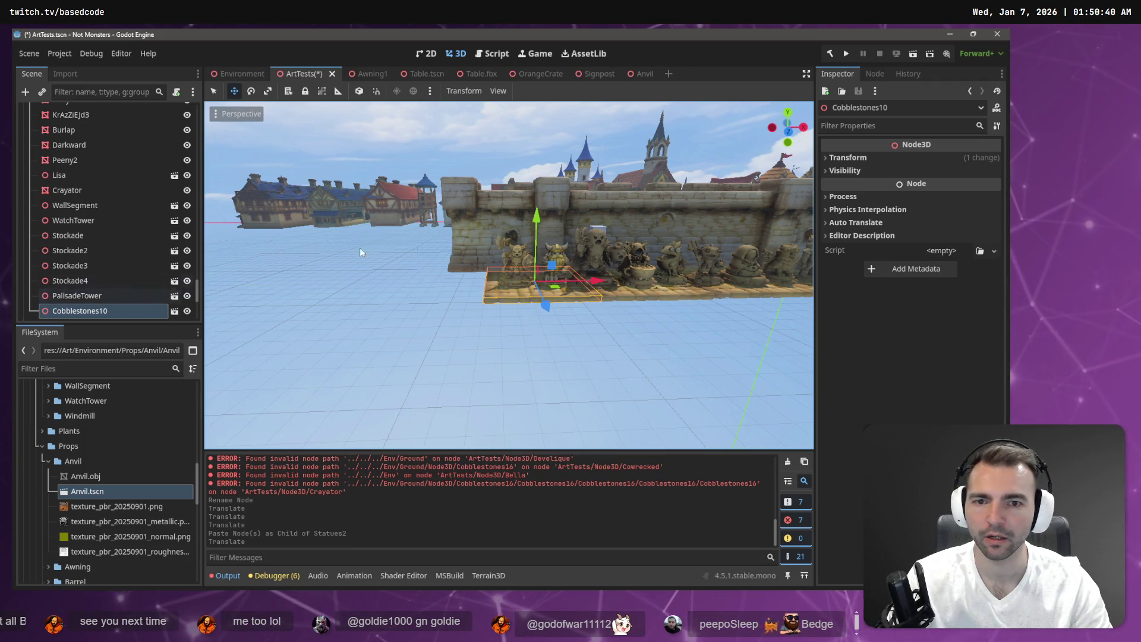
left_click(505, 147)
key("ctrl+s")
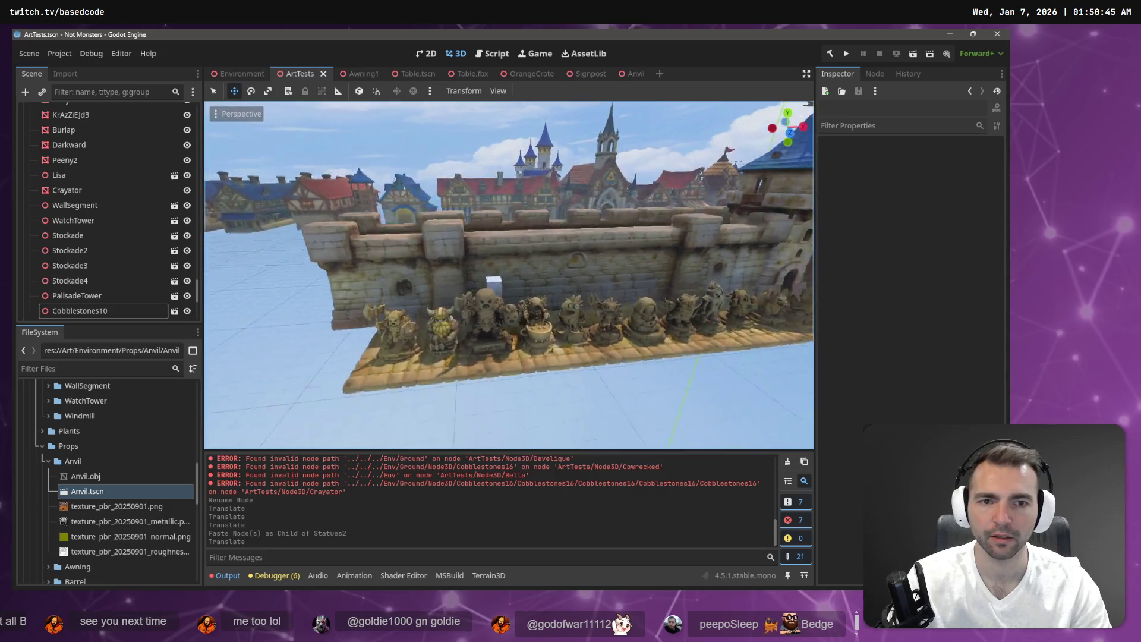
Step: Survey the town from above and box-select the striped awning stall pieces
key("s")
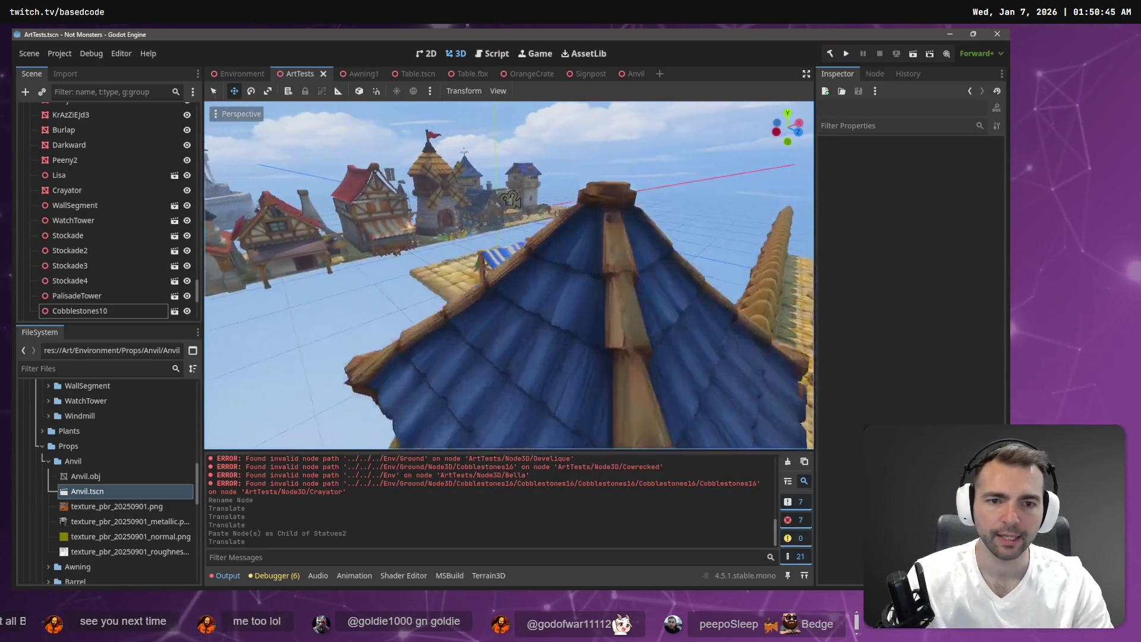
key("s")
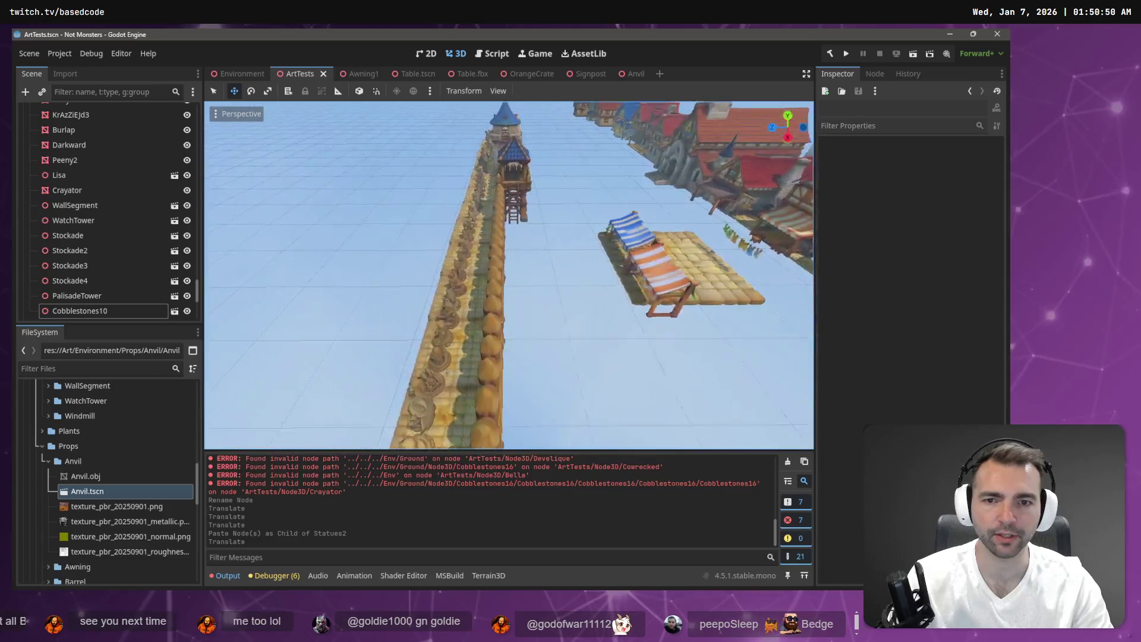
key("w")
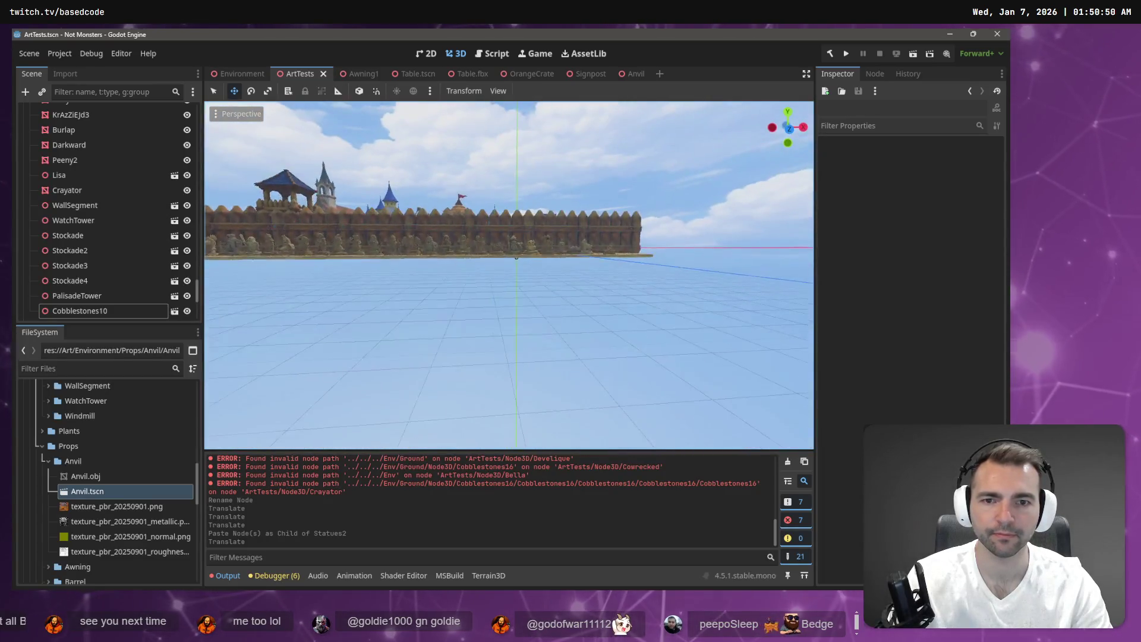
key("w")
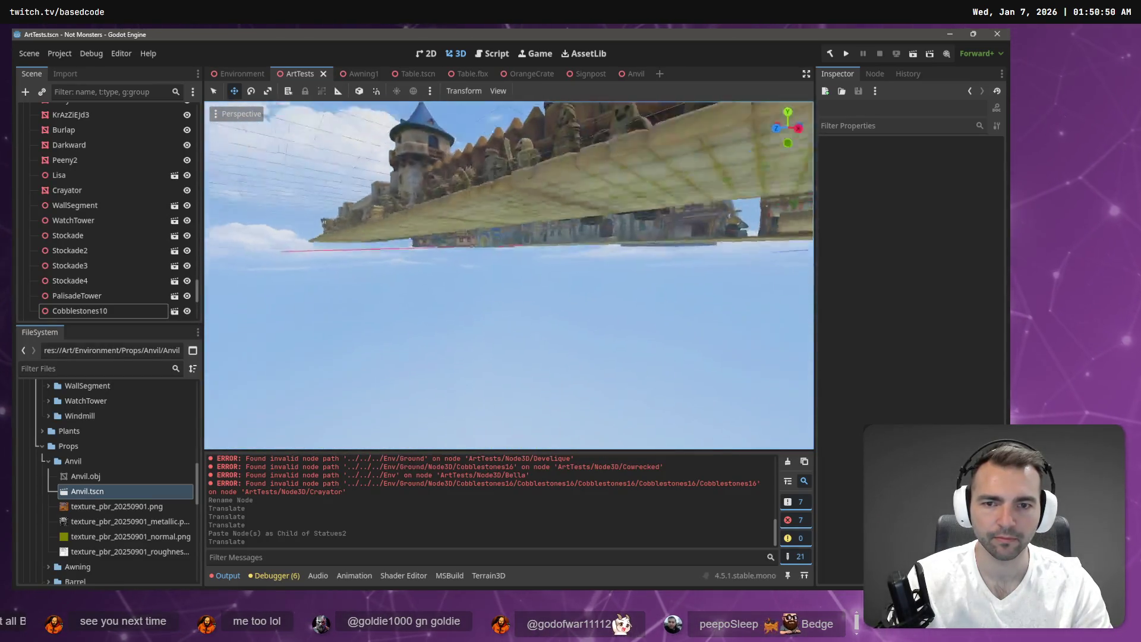
key("s")
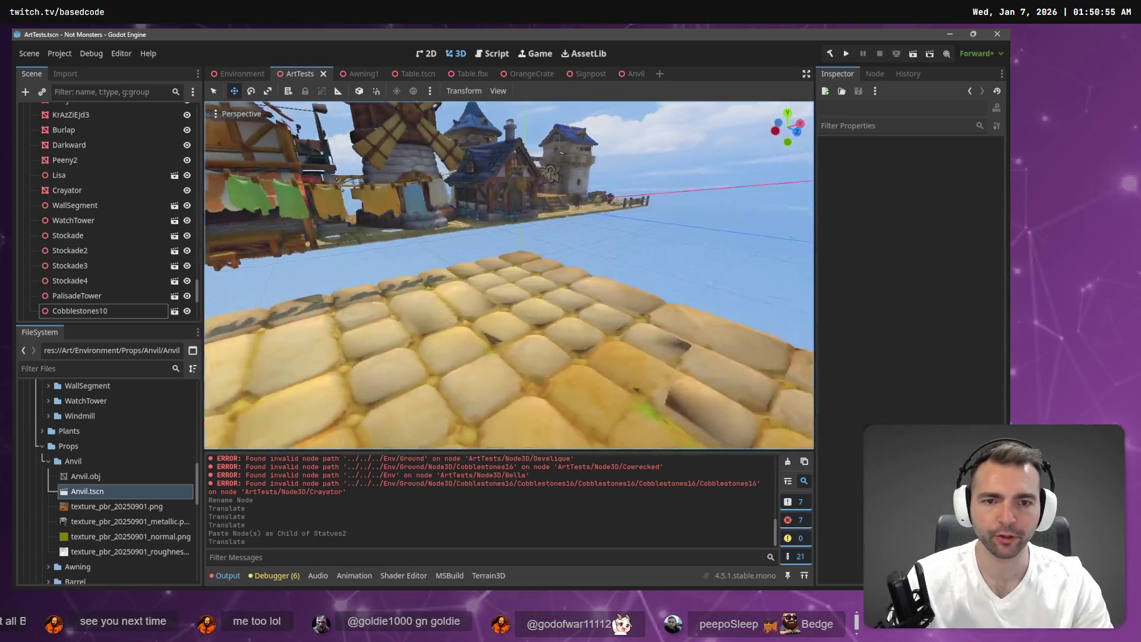
key("s")
left_click_drag(563, 333, 605, 274)
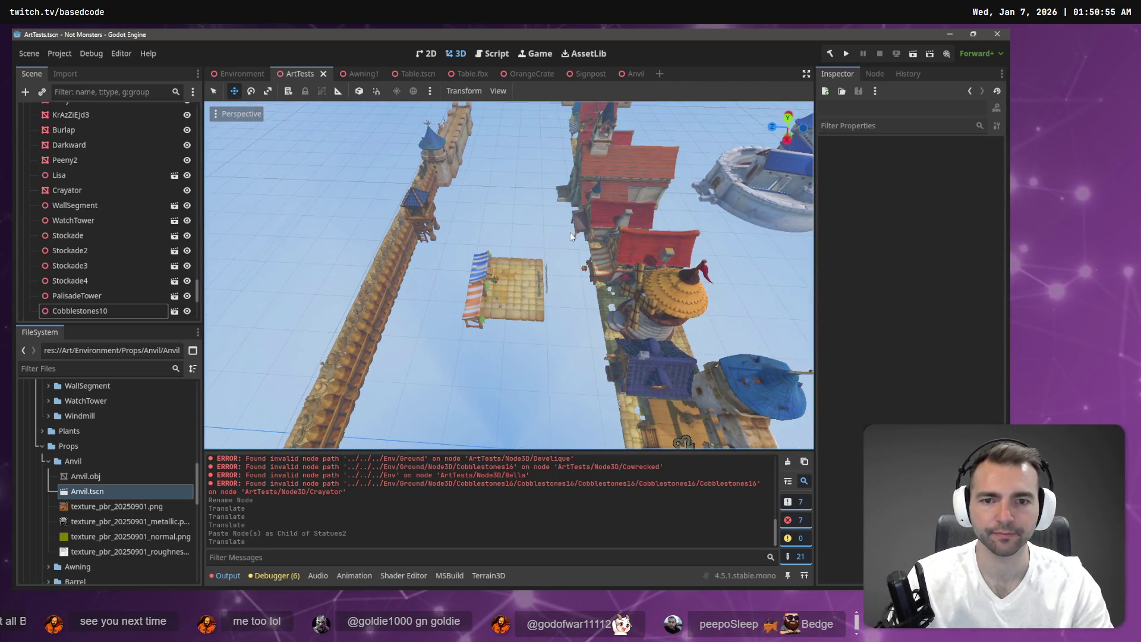
mouse_move(440, 352)
left_mouse_down()
mouse_move(487, 429)
mouse_move(611, 401)
mouse_move(762, 402)
left_mouse_up()
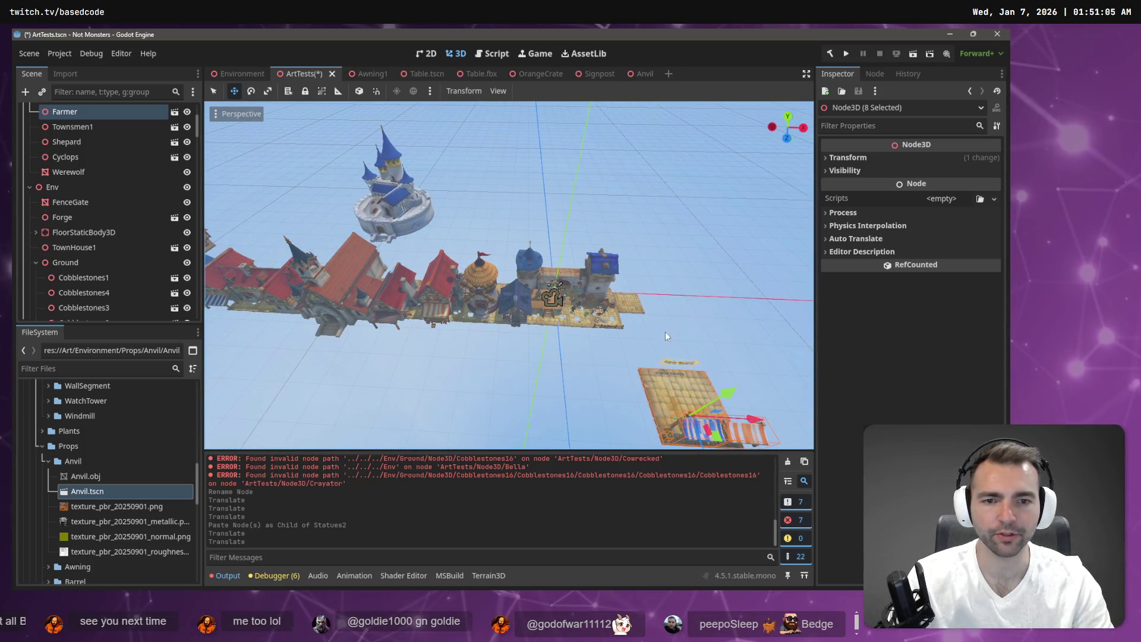
Step: Delete the Cobblestones10 node
left_click(634, 309)
key("Delete")
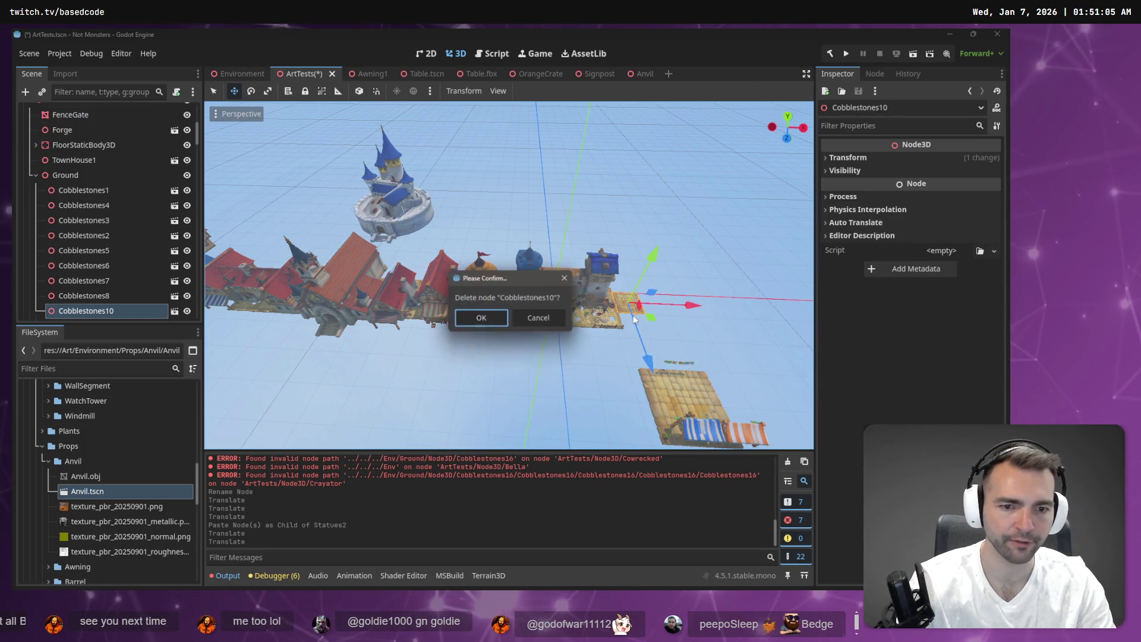
left_click(465, 319)
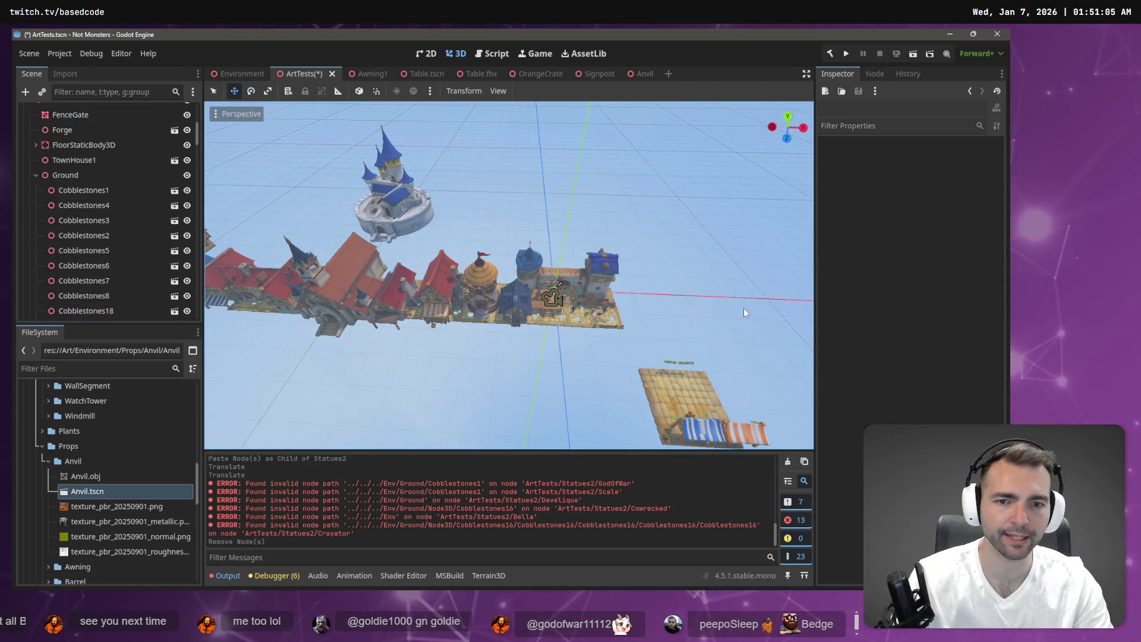
scroll(754, 319, "down", 2)
Step: Box-select the eight market-stall nodes and move them back along Z and slightly along X
left_click_drag(754, 319, 624, 339)
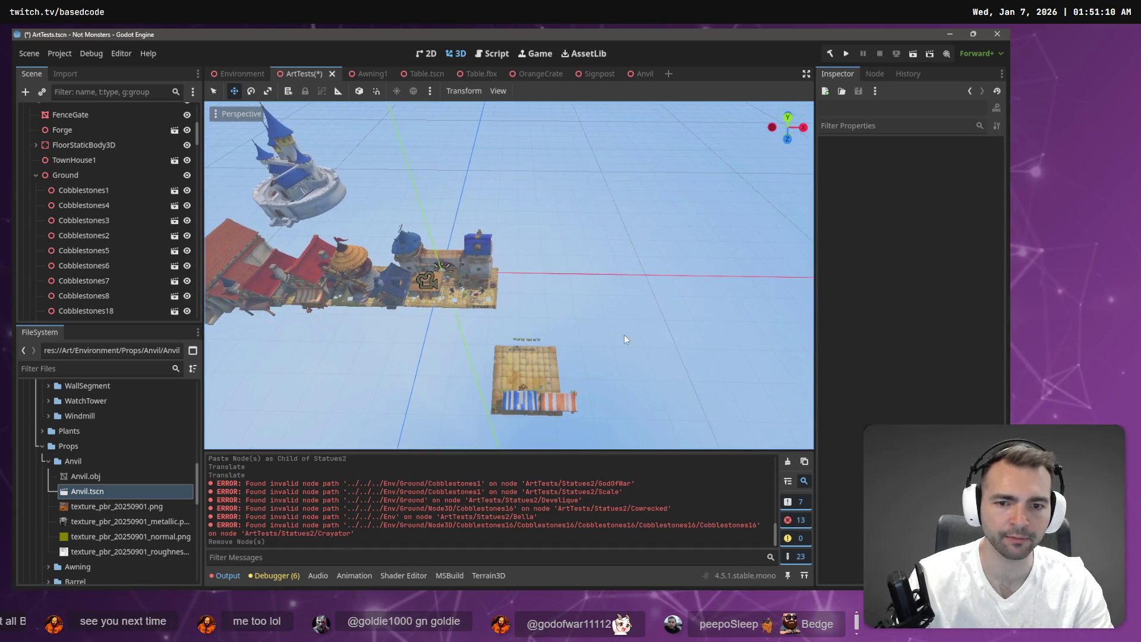
left_click_drag(420, 461, 420, 457)
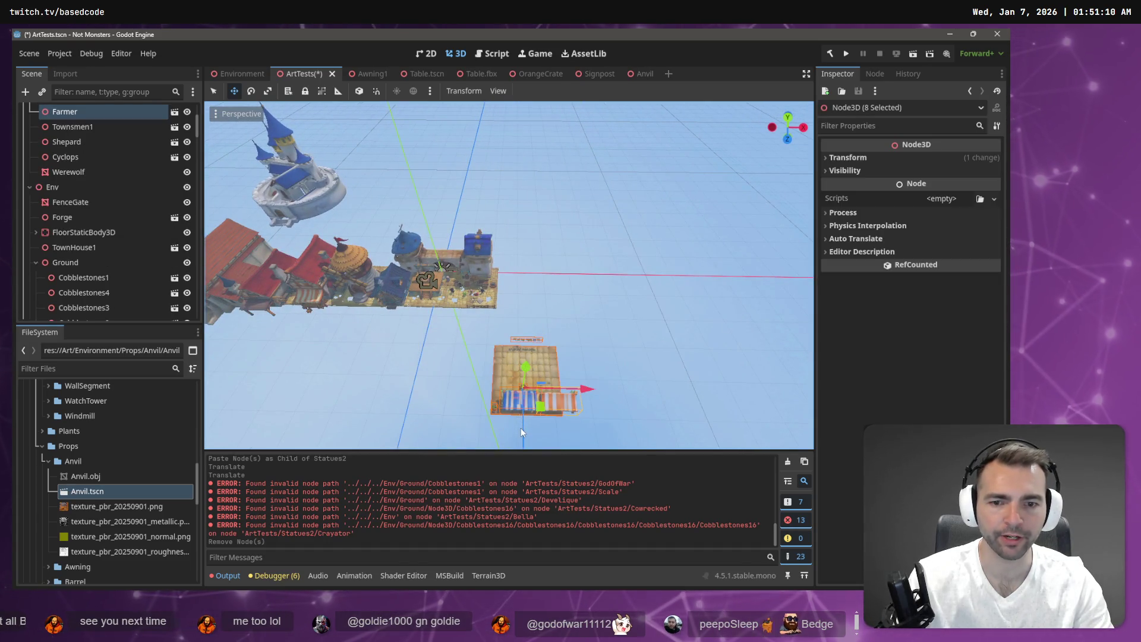
left_click(623, 312)
left_click_drag(623, 313, 476, 413)
mouse_move(697, 316)
left_mouse_down()
mouse_move(594, 293)
mouse_move(600, 337)
left_mouse_up()
left_click_drag(530, 440, 525, 321)
left_click_drag(575, 275, 574, 278)
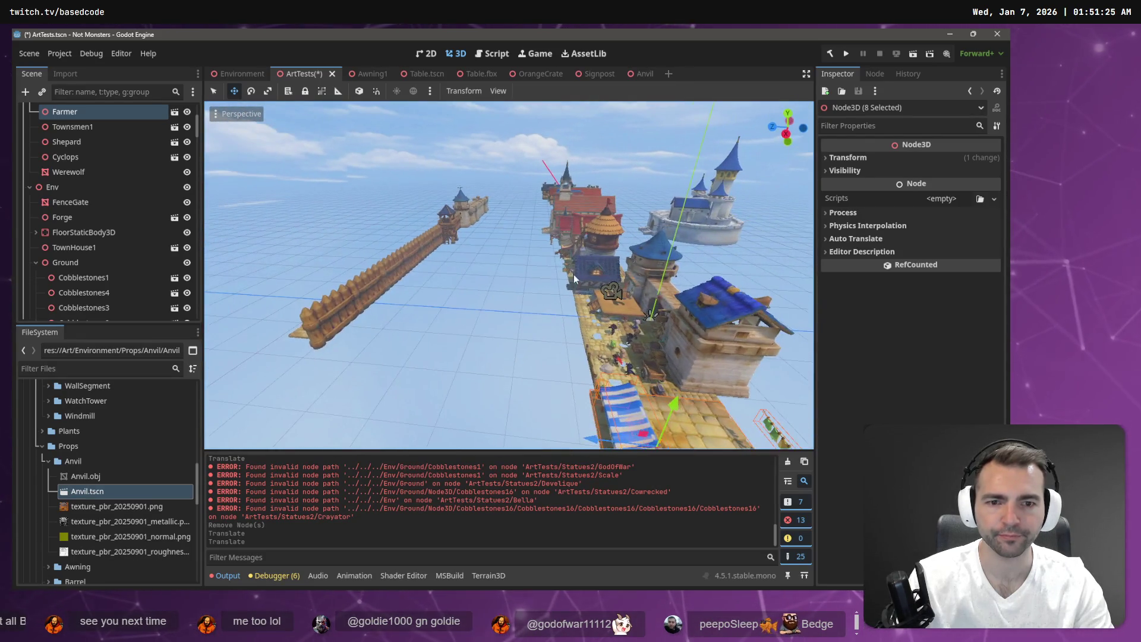
Step: Paste a copy of the WallSegment tower into the scene
left_click(473, 213)
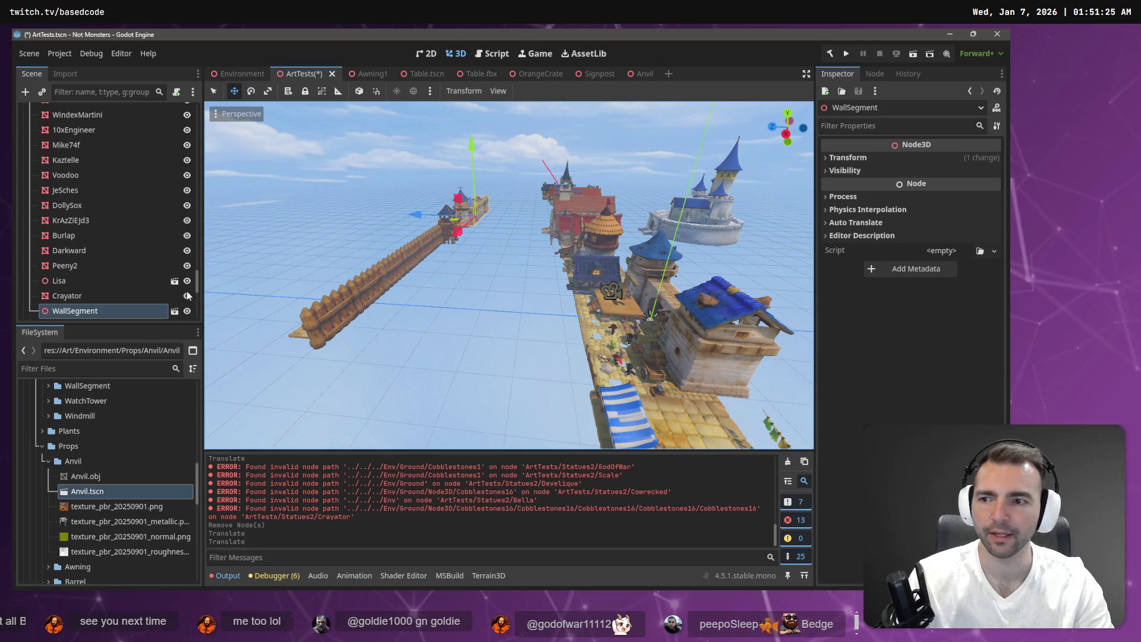
key("ctrl+v")
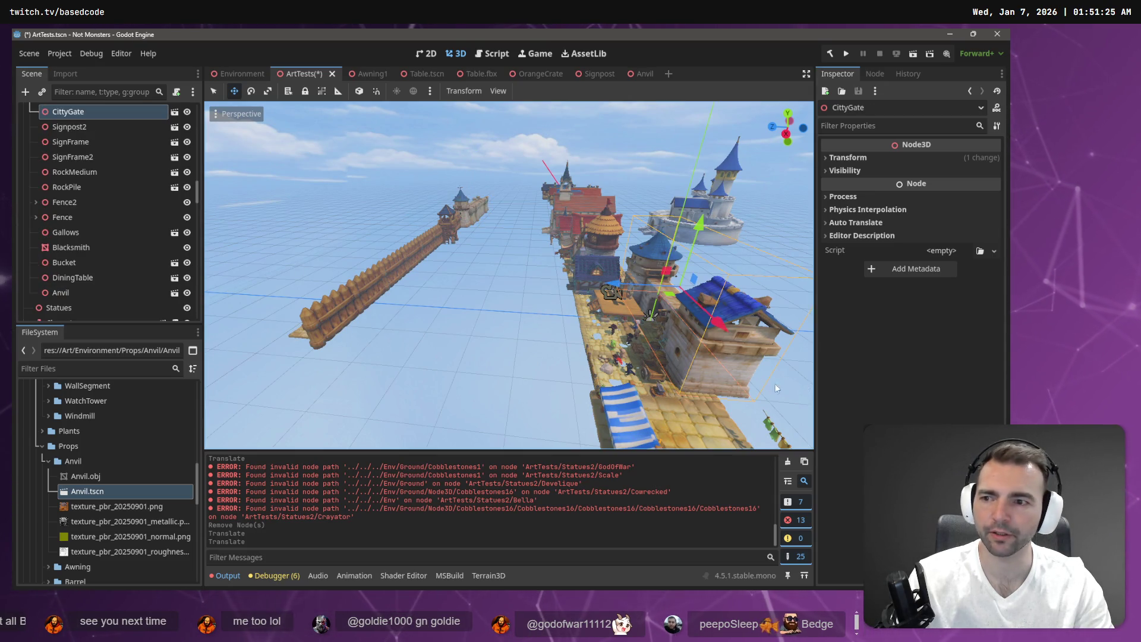
left_click_drag(788, 383, 417, 351)
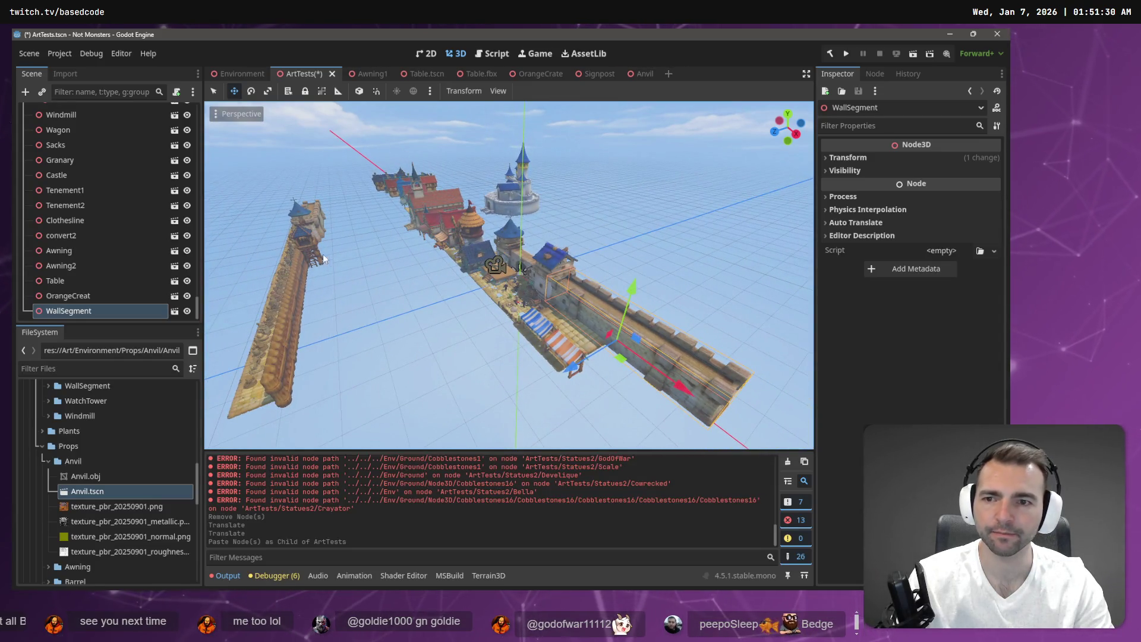
left_click(582, 404)
scroll(582, 404, "up", 5)
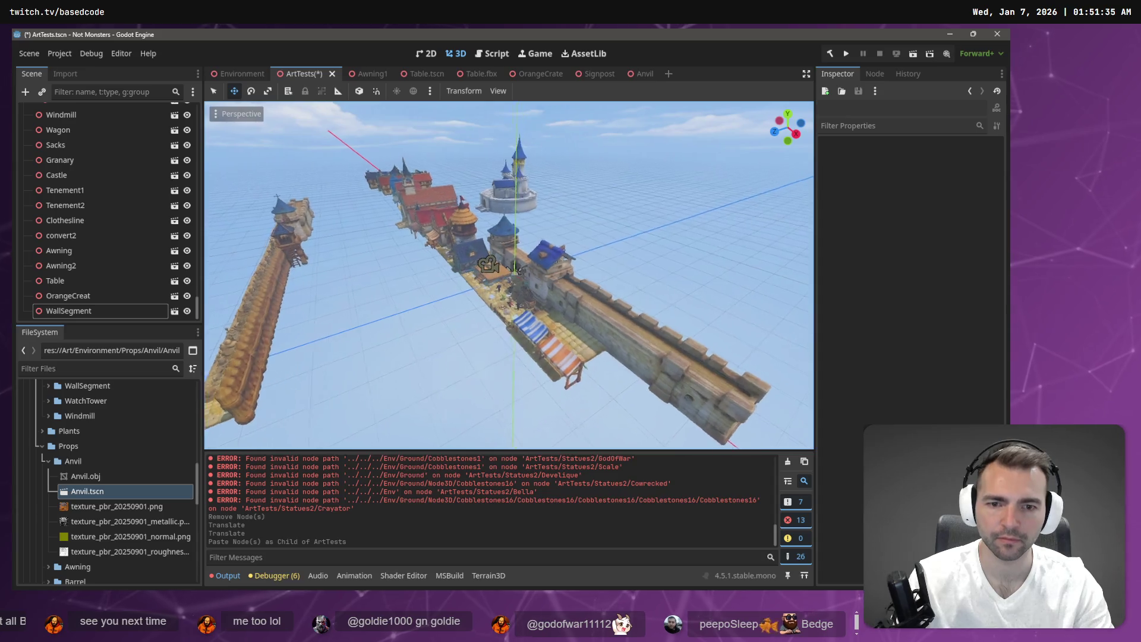
scroll(616, 319, "down", 5)
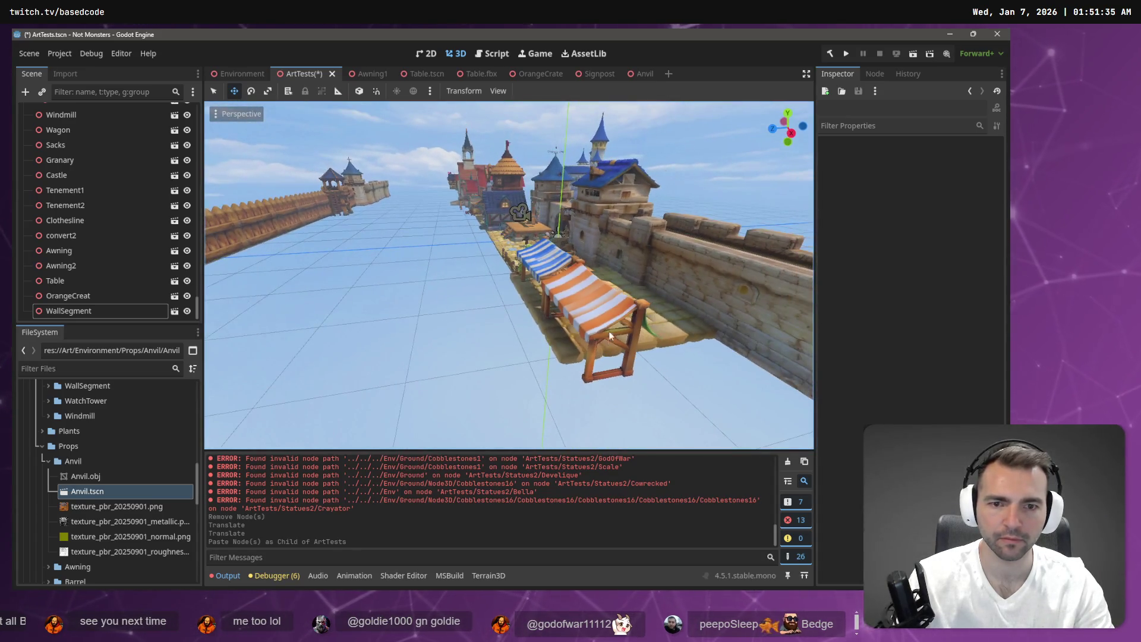
Step: Slide Awning2 and Awning along Z against the town wall
left_click(616, 319)
left_click_drag(549, 319, 650, 306)
left_click(537, 259)
left_click_drag(486, 302, 572, 298)
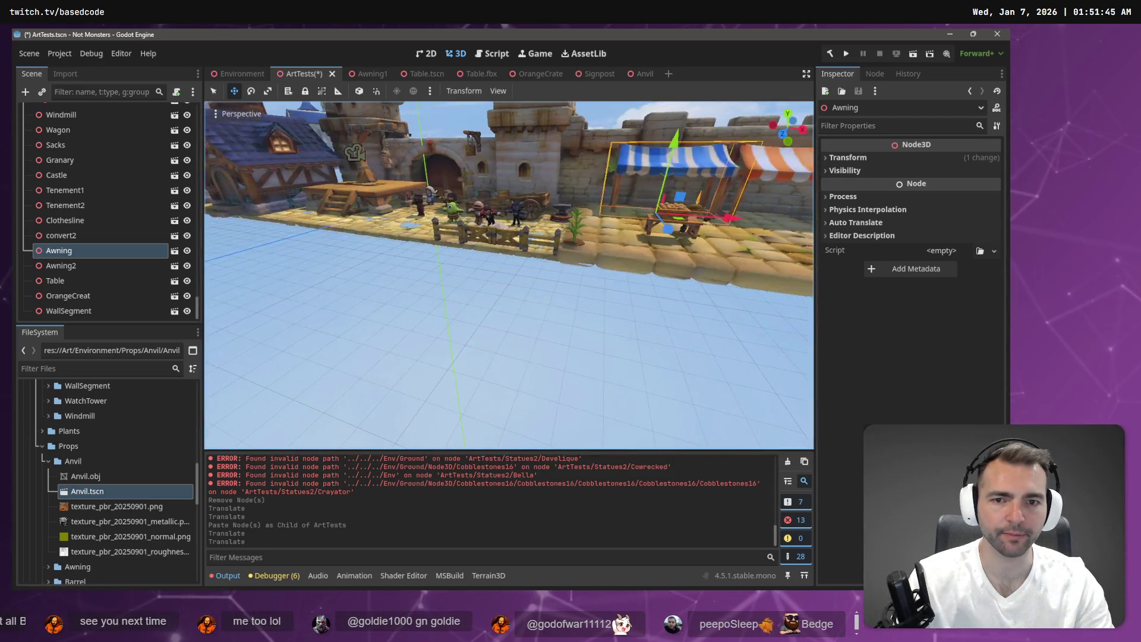
Step: Reposition the anvil along the X axis
key("w")
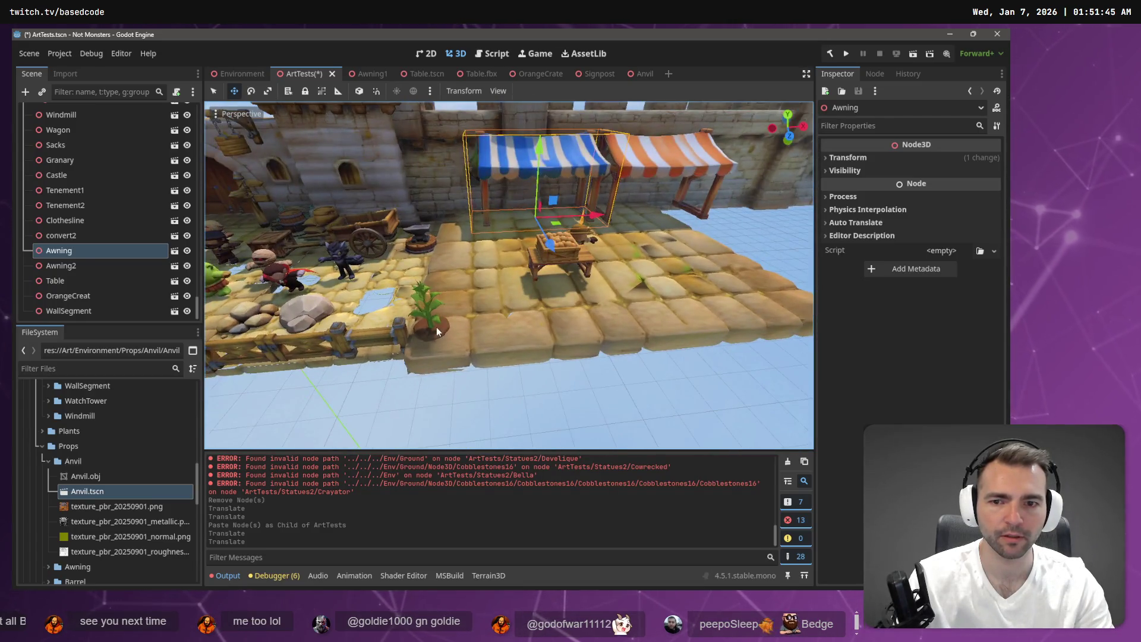
left_click(437, 331)
left_click(420, 243)
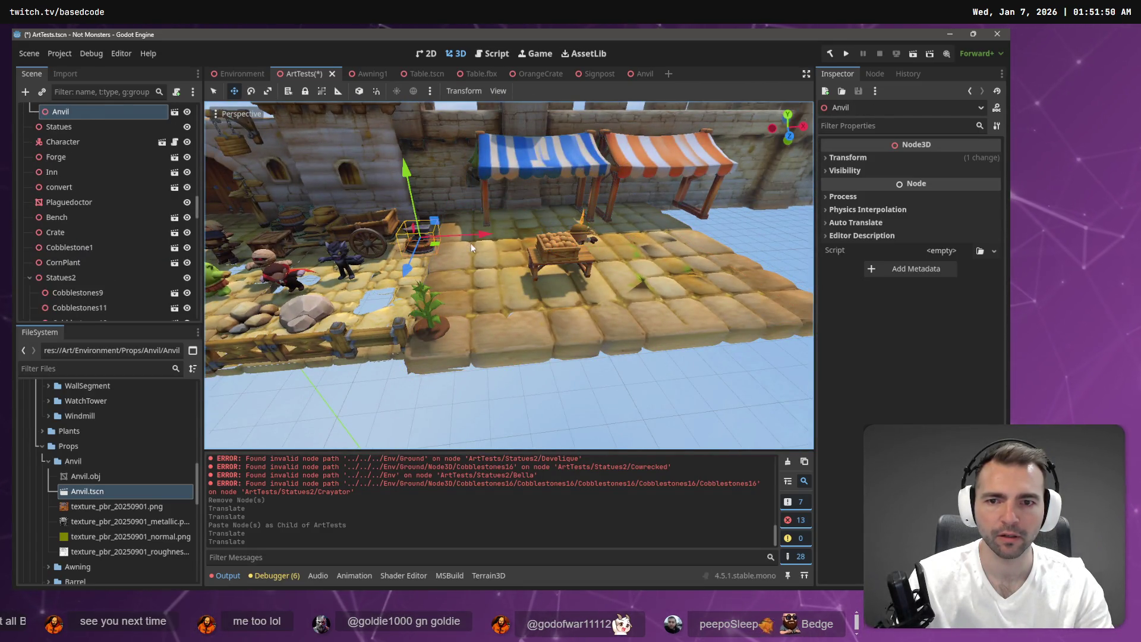
left_click_drag(493, 240, 593, 242)
left_click_drag(712, 246, 689, 254)
Step: Lower the table and orange crate onto the ground and shift them left
left_click(615, 287)
mouse_move(615, 287)
left_mouse_down()
mouse_move(558, 255)
mouse_move(607, 289)
mouse_move(646, 279)
mouse_move(648, 291)
left_mouse_up()
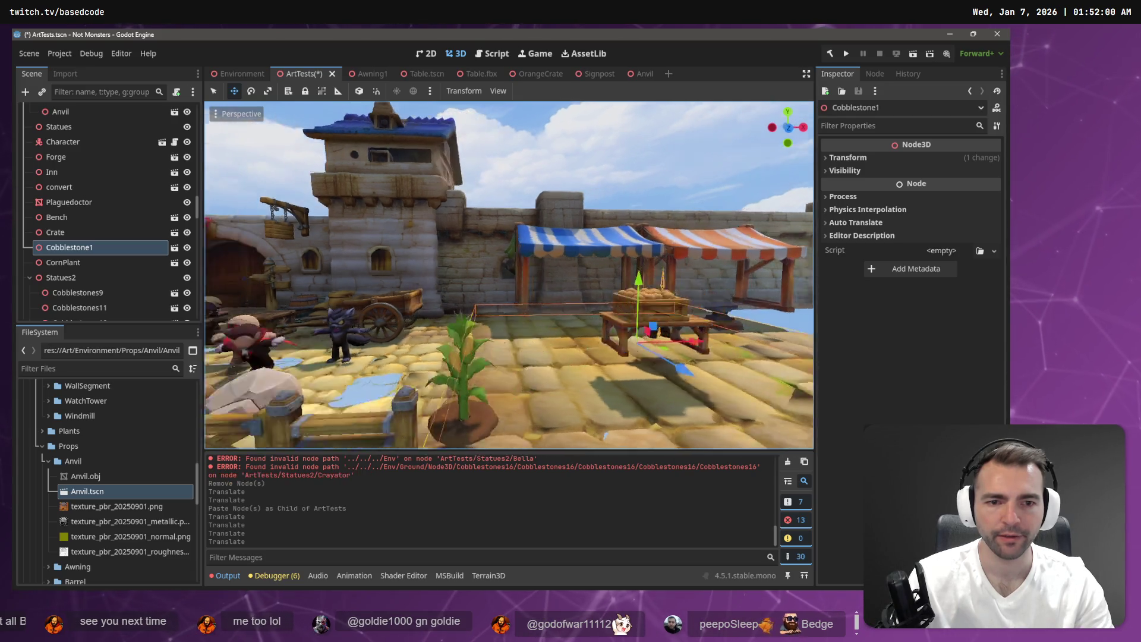
left_click(534, 302)
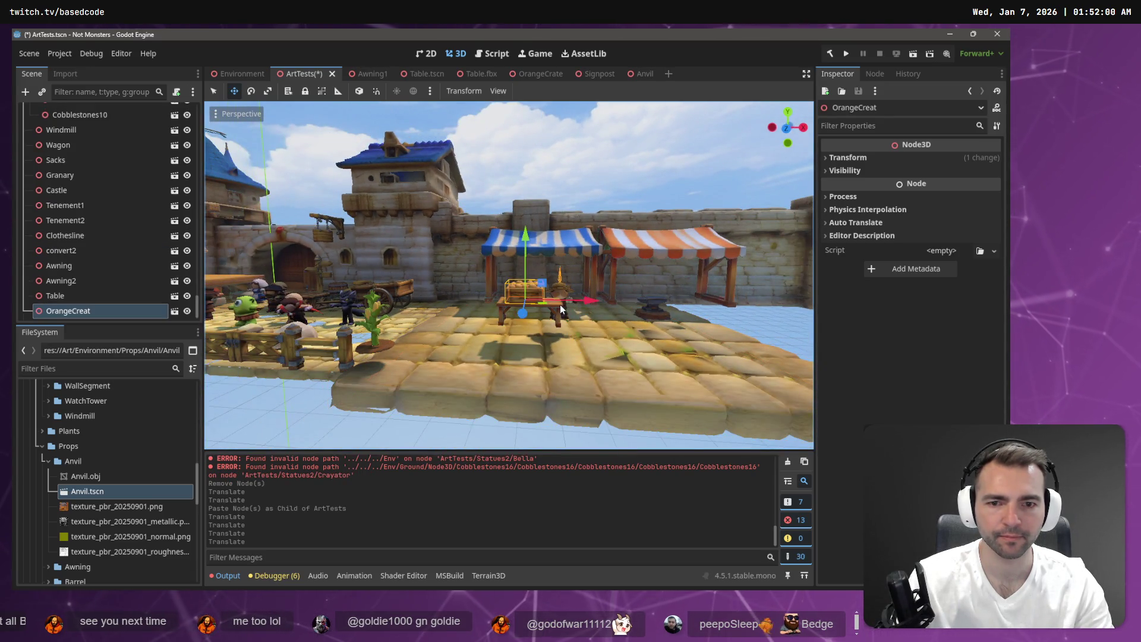
left_click(560, 307, "shift")
left_click_drag(529, 255, 533, 278)
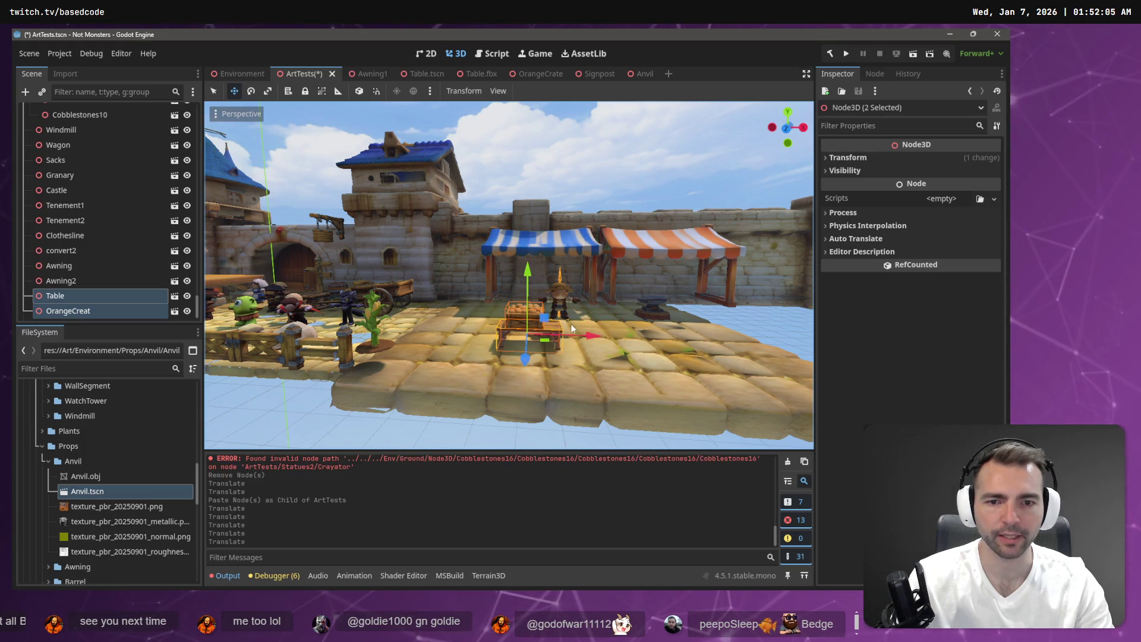
mouse_move(598, 337)
left_mouse_down()
mouse_move(444, 329)
mouse_move(499, 337)
mouse_move(519, 307)
left_mouse_up()
Step: Select the cart, crate and bucket together and move them beside the awning
left_click(534, 301)
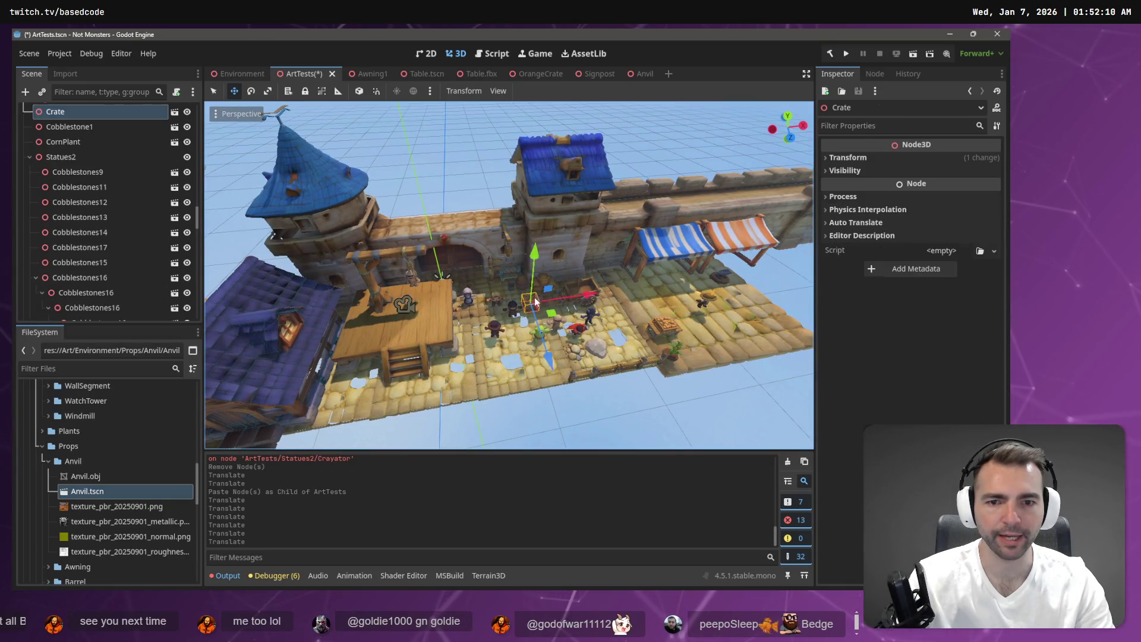
scroll(587, 295, "up", 5)
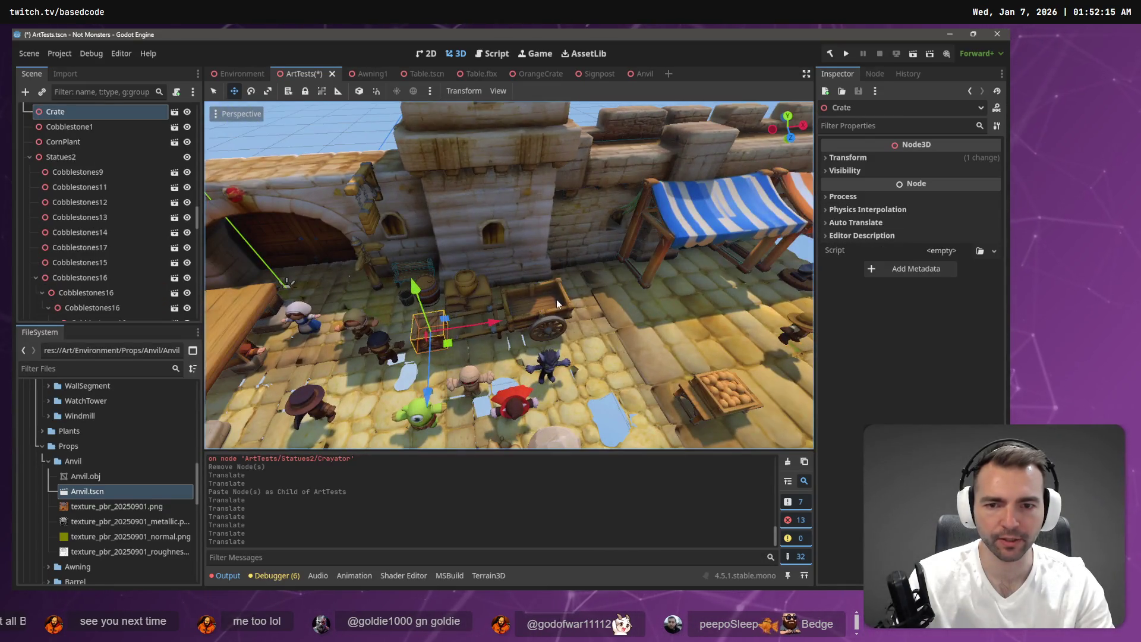
left_click(448, 287, "shift")
left_click(475, 288, "shift")
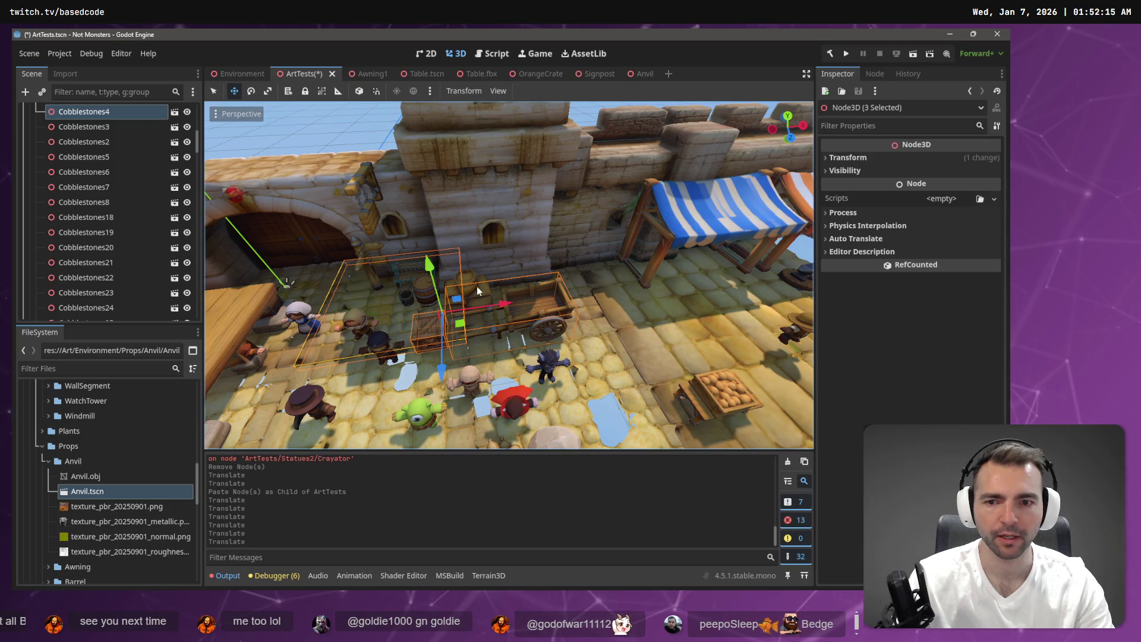
left_click(408, 297, "shift")
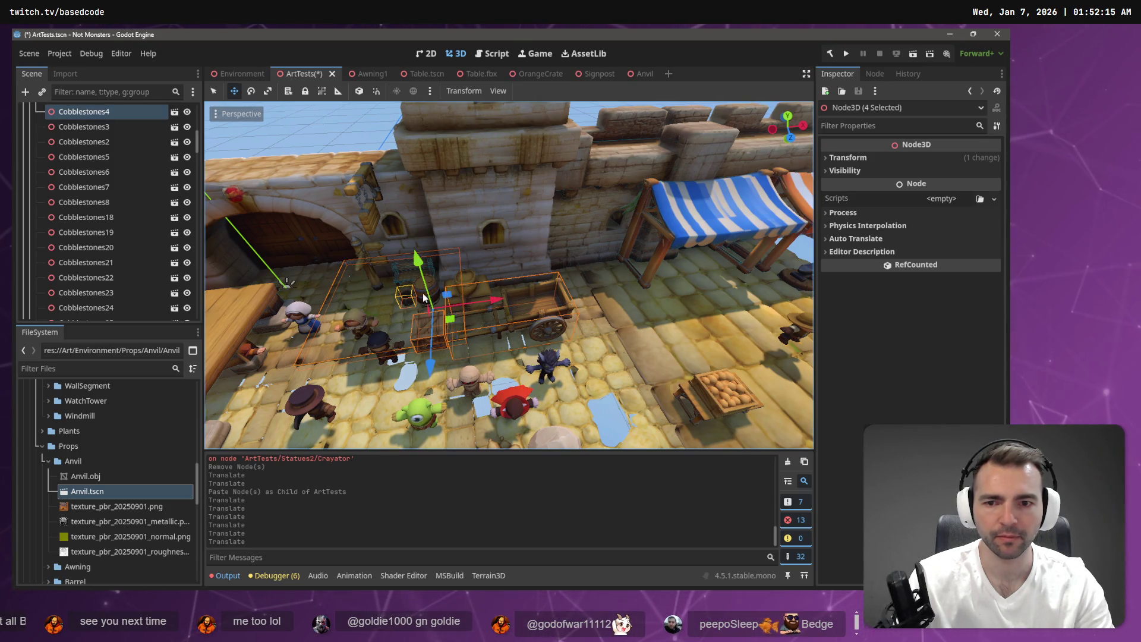
left_click(363, 269, "shift")
left_click(371, 265, "shift")
left_click(369, 260, "shift")
left_click(364, 252, "shift")
left_click(358, 244, "shift")
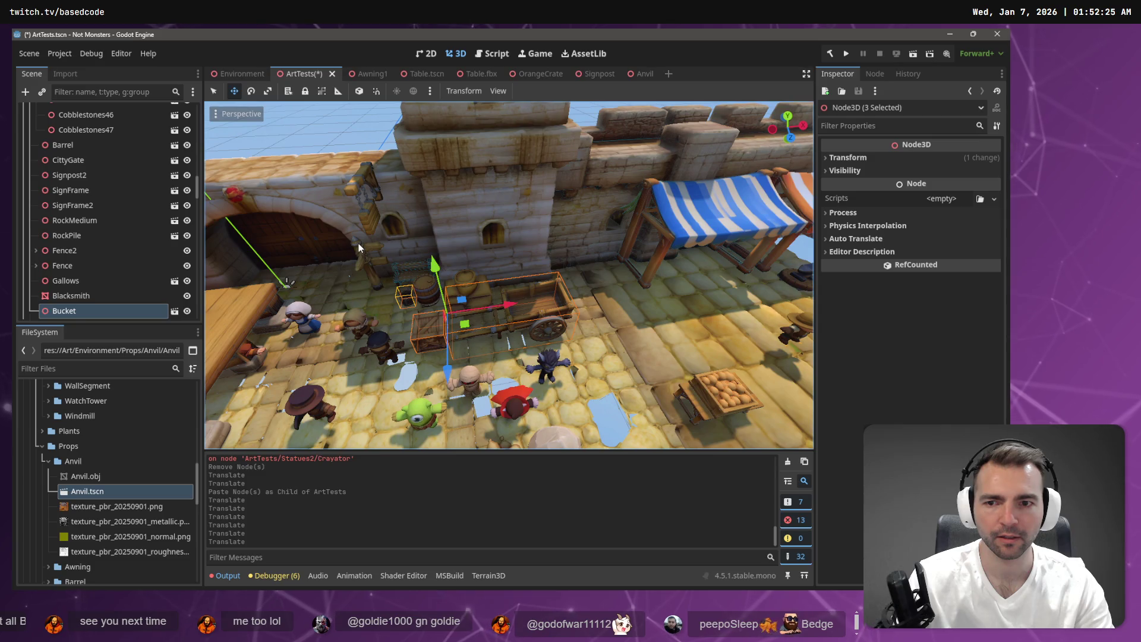
left_click(476, 294, "shift")
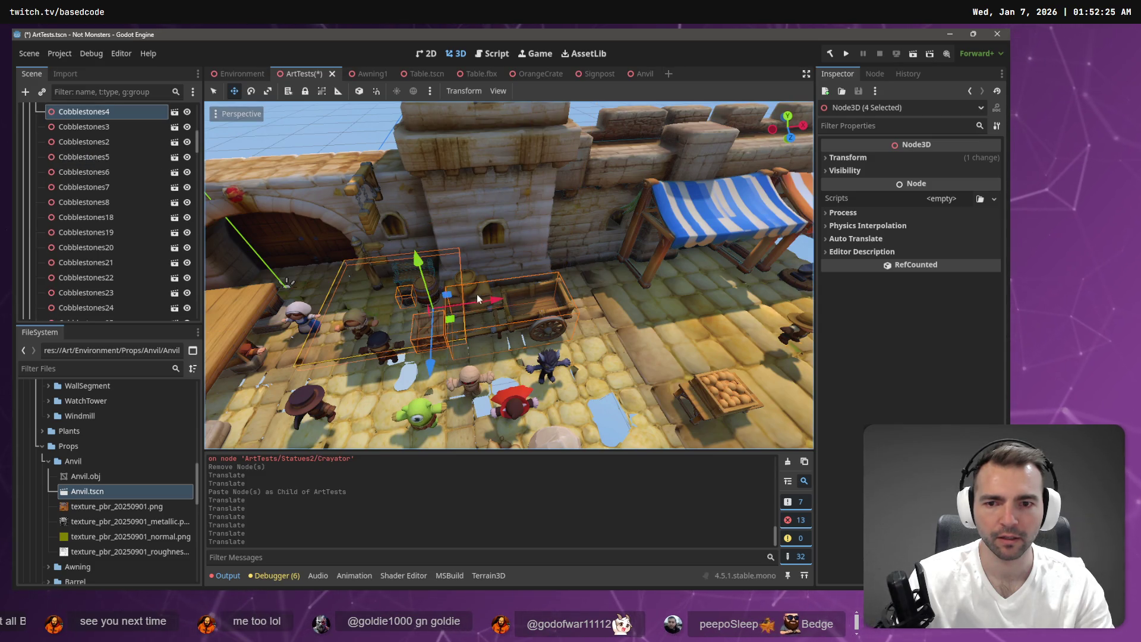
left_click(494, 319, "shift")
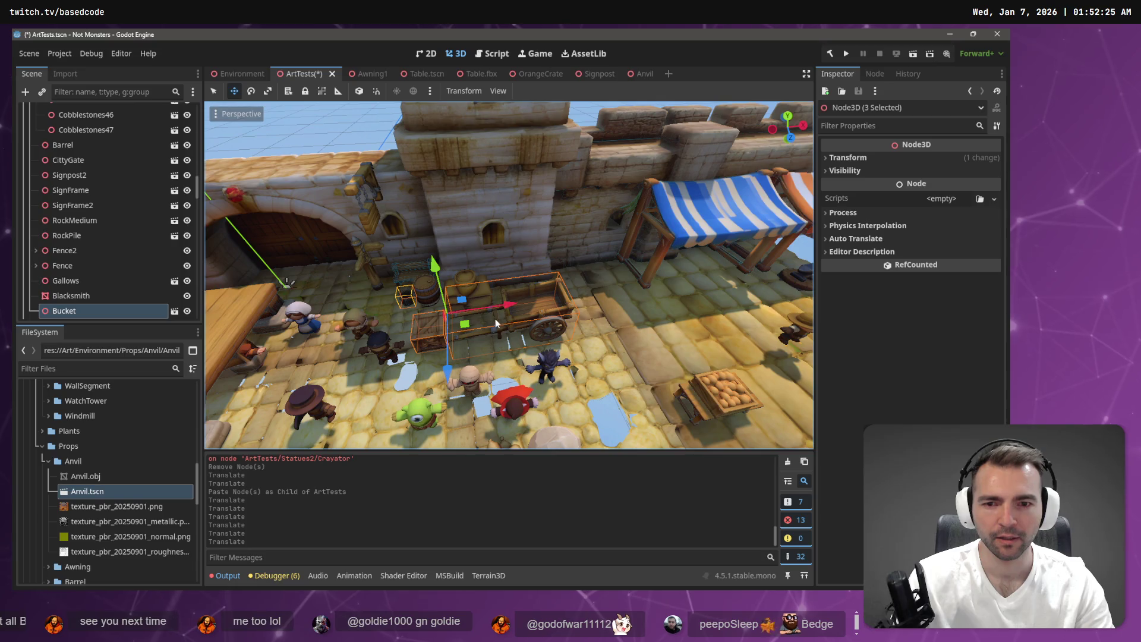
mouse_move(522, 306)
left_mouse_down()
mouse_move(702, 301)
mouse_move(629, 326)
mouse_move(557, 320)
left_mouse_up()
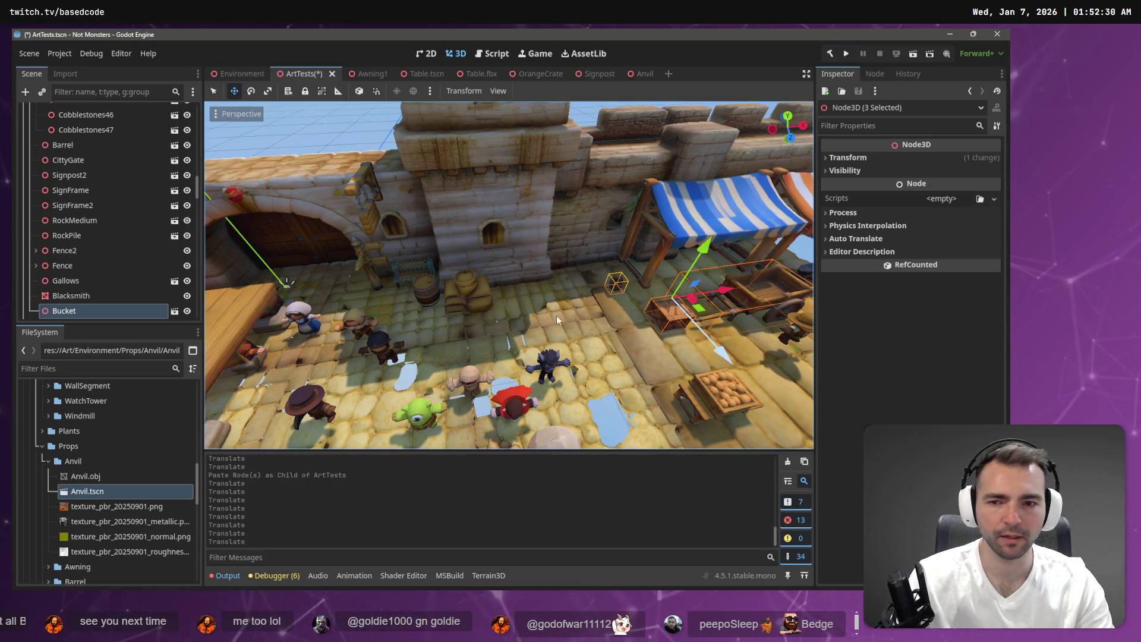
Step: Move the barrel and the sacks over onto the market stalls
left_click(433, 300)
scroll(416, 297, "down", 5)
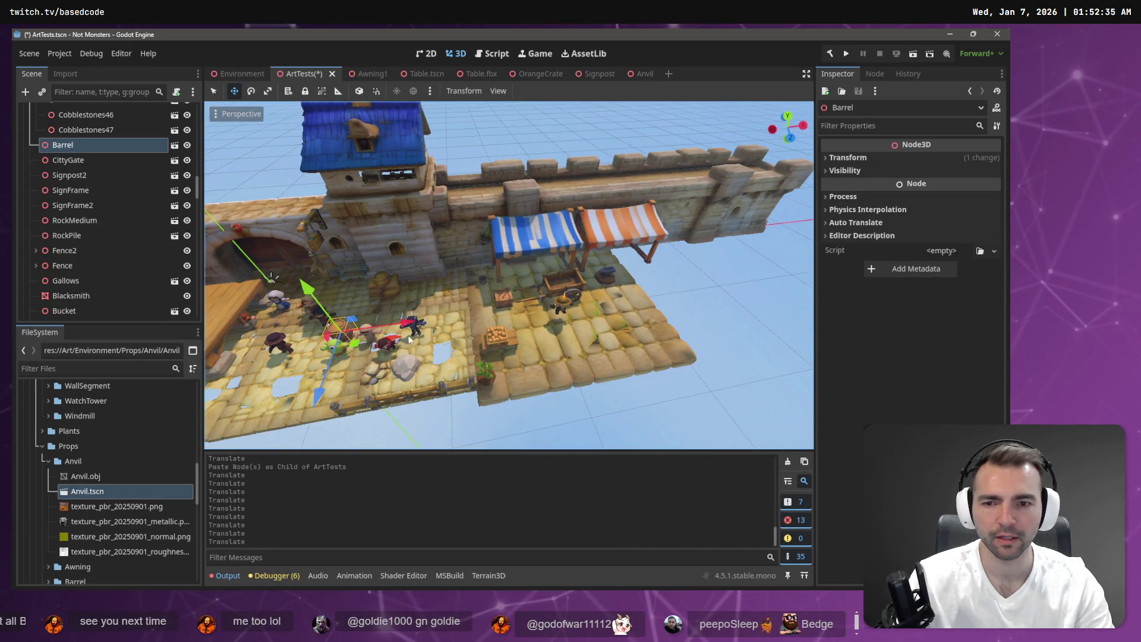
mouse_move(433, 322)
left_mouse_down()
mouse_move(578, 323)
mouse_move(676, 306)
mouse_move(664, 312)
left_mouse_up()
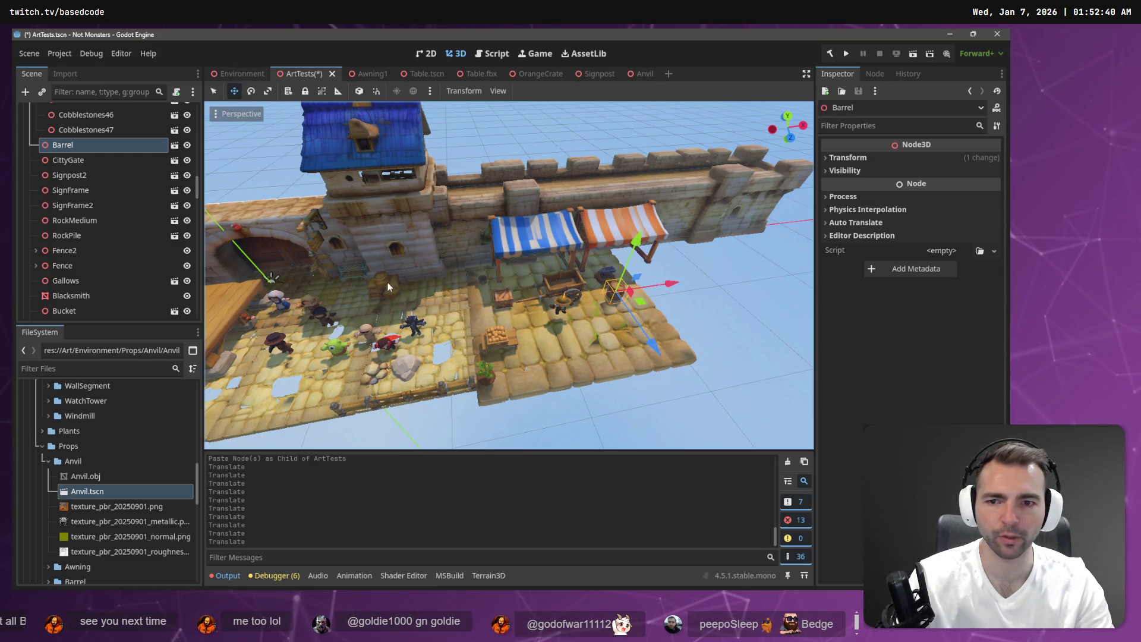
left_click(388, 288)
mouse_move(439, 308)
left_mouse_down()
mouse_move(536, 328)
mouse_move(518, 337)
left_mouse_up()
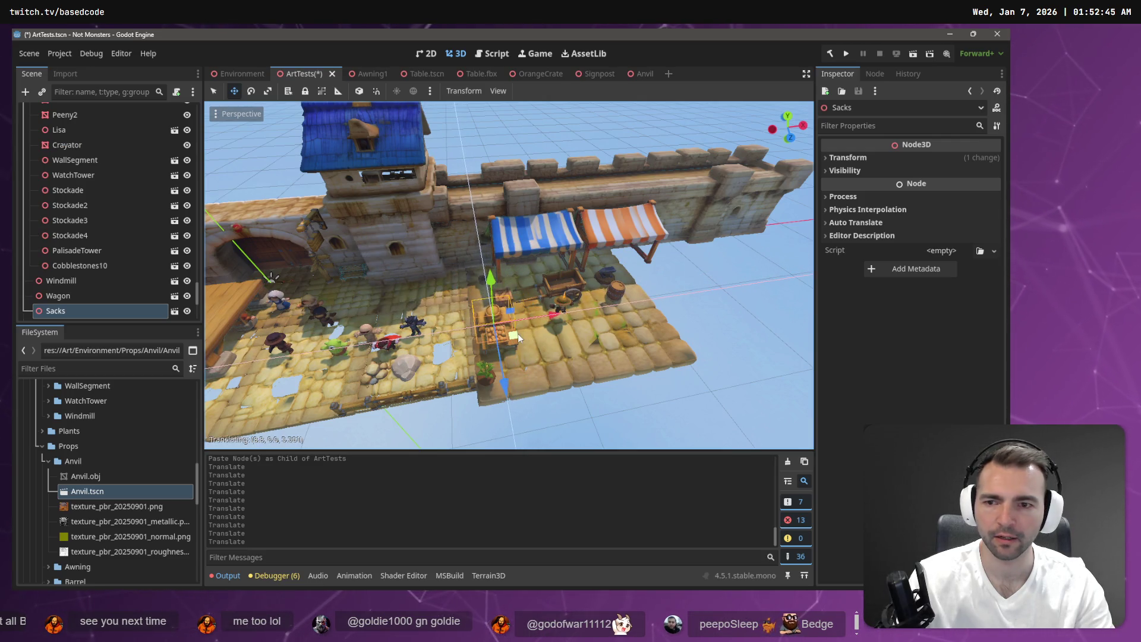
Step: Frame the gate area and drag the Bench beside the market stall
left_click(319, 270)
left_click(321, 272)
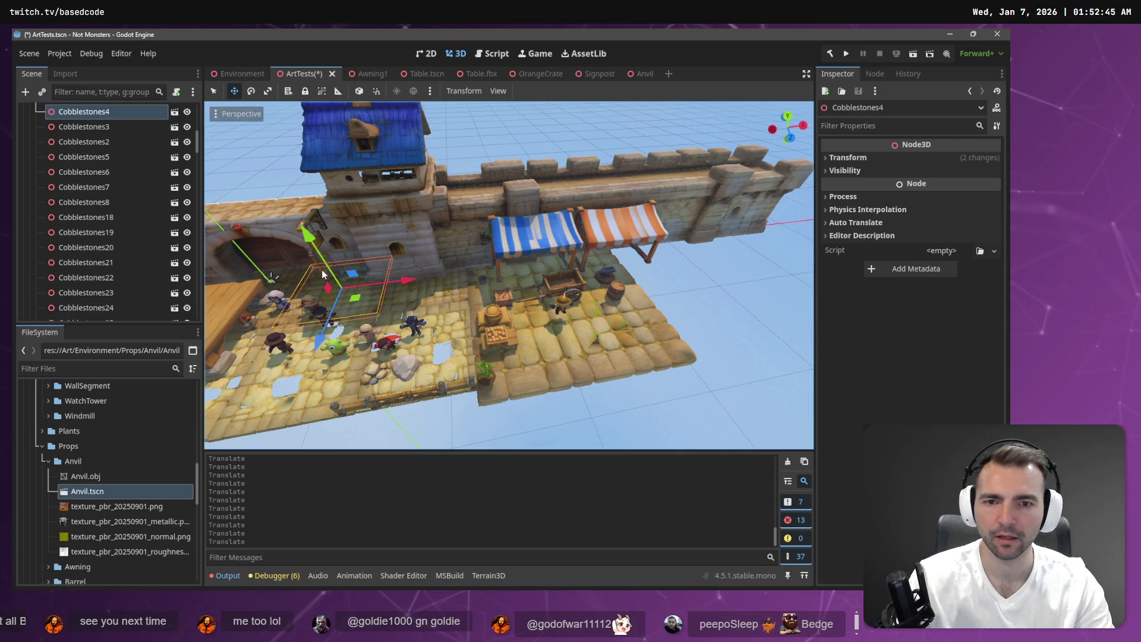
key("f")
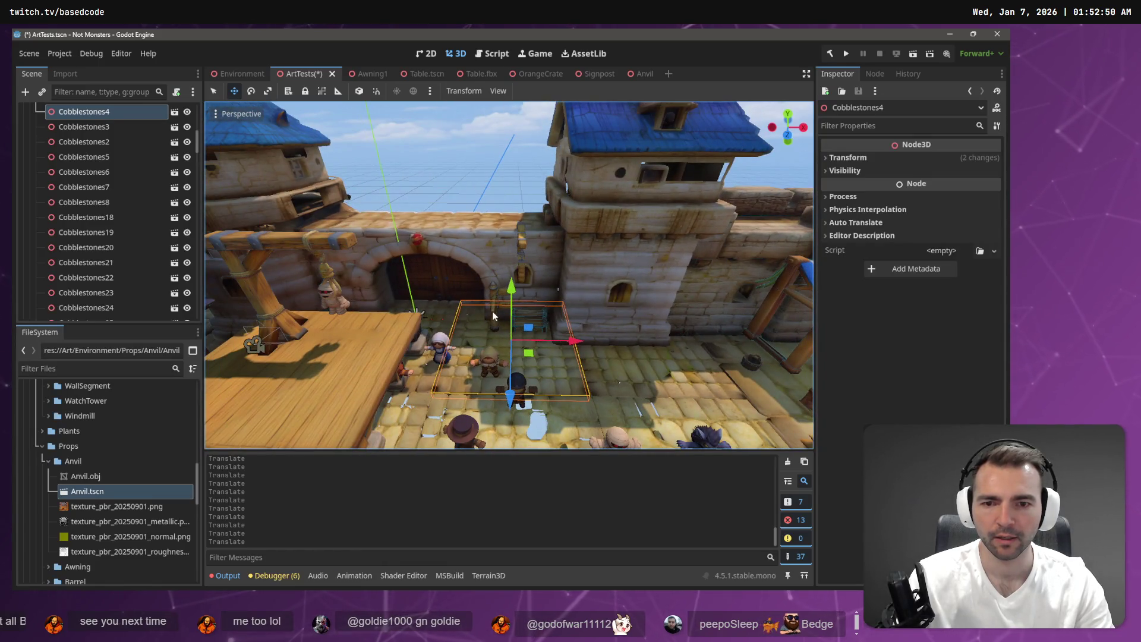
left_click(495, 300)
key("f")
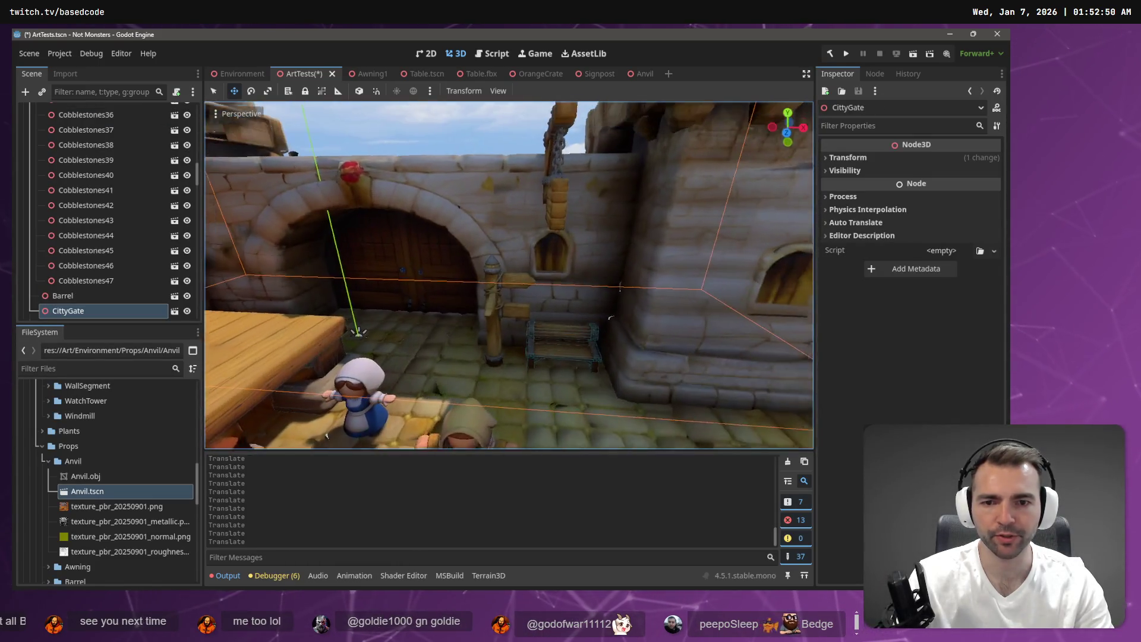
scroll(496, 297, "up", 4)
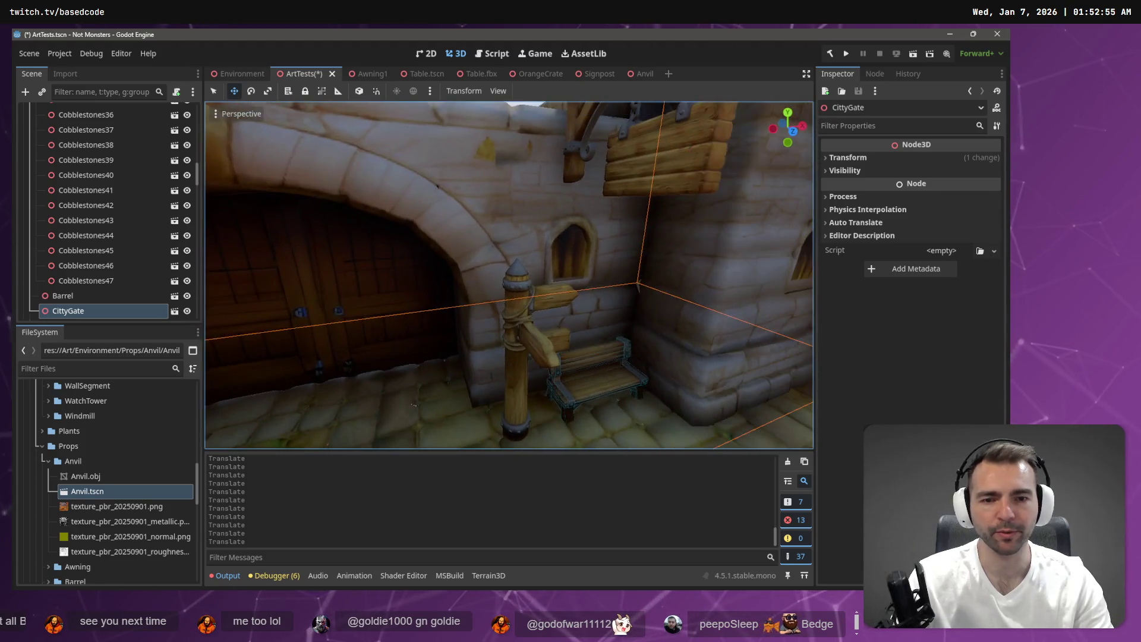
left_click(586, 386)
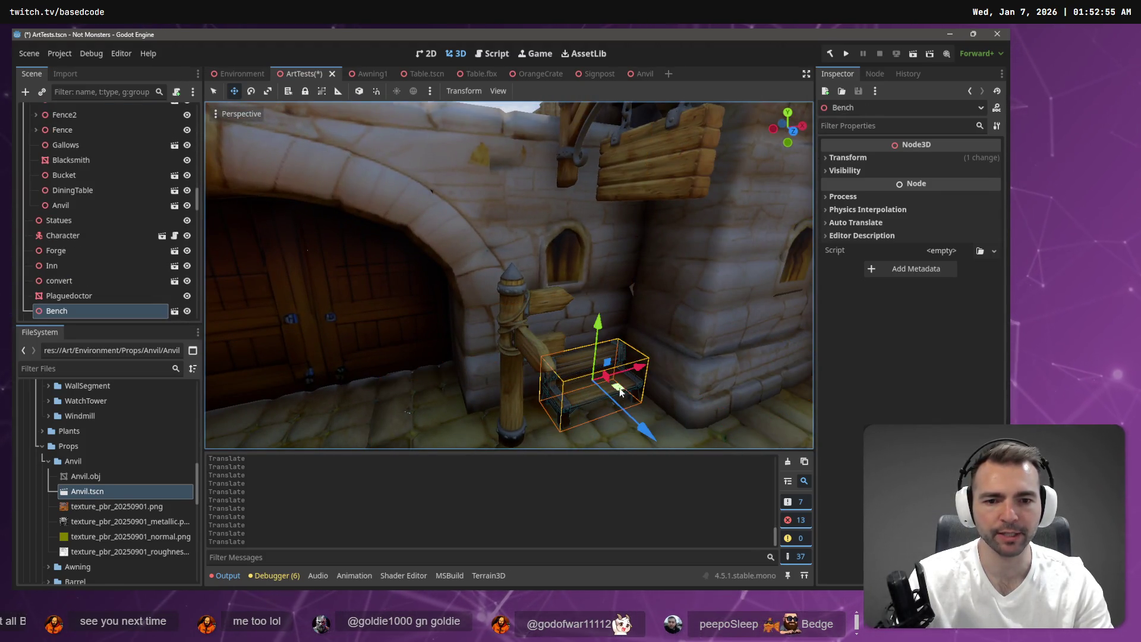
scroll(510, 379, "down", 6)
mouse_move(427, 336)
left_mouse_down()
mouse_move(502, 333)
mouse_move(566, 309)
mouse_move(696, 290)
mouse_move(589, 292)
left_mouse_up()
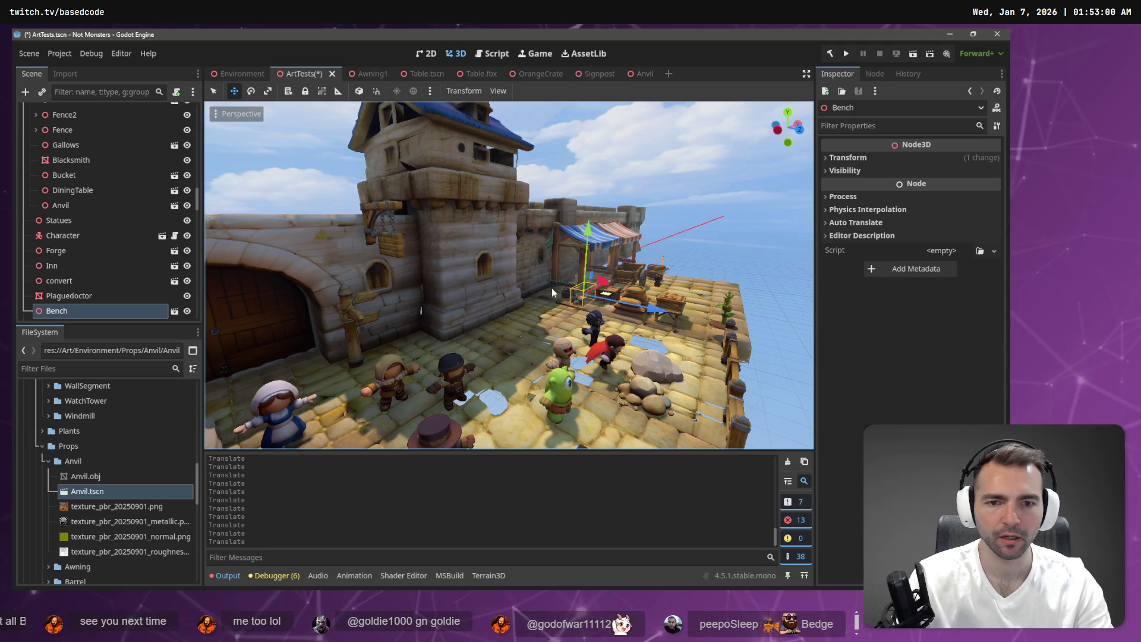
left_click(563, 296)
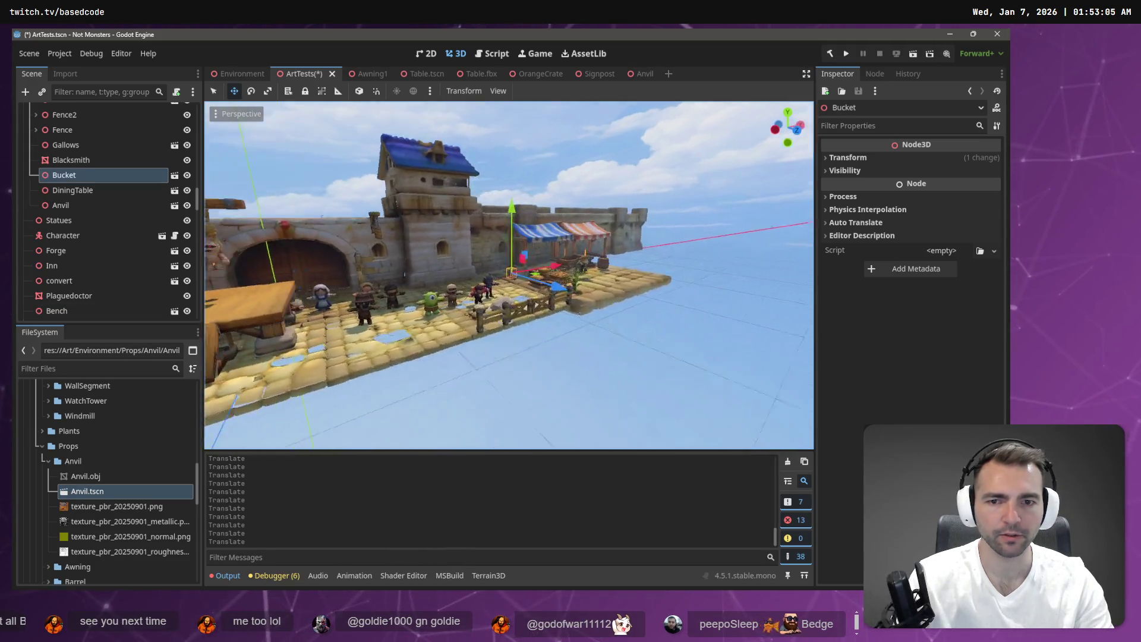
Step: Push the bucket along Z until it sits against the sacks
key("w")
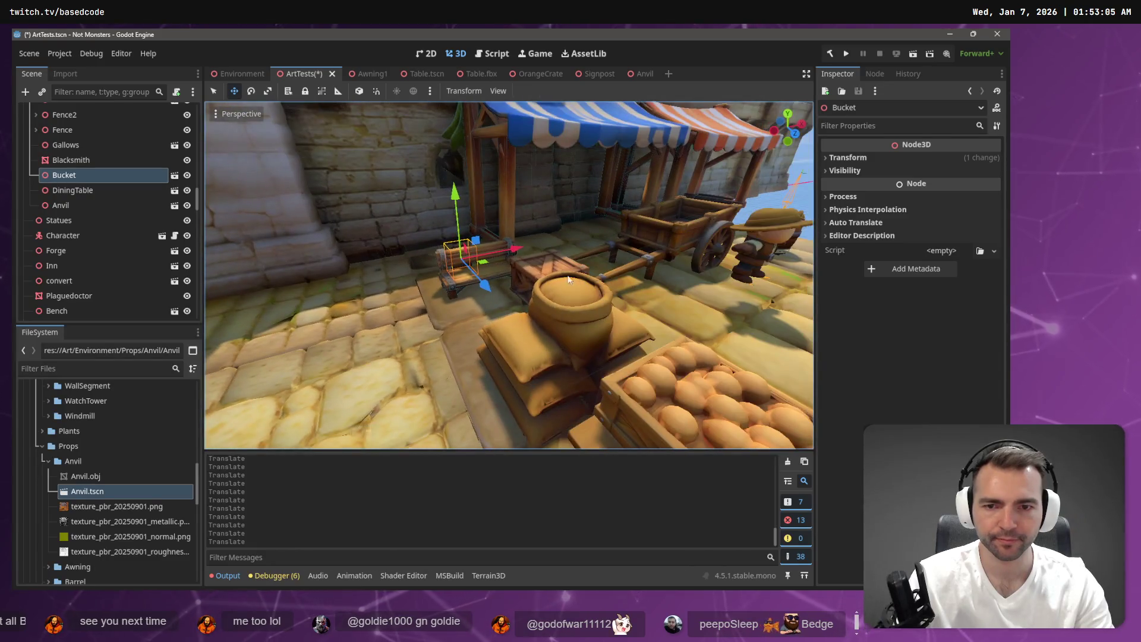
left_click_drag(486, 283, 535, 366)
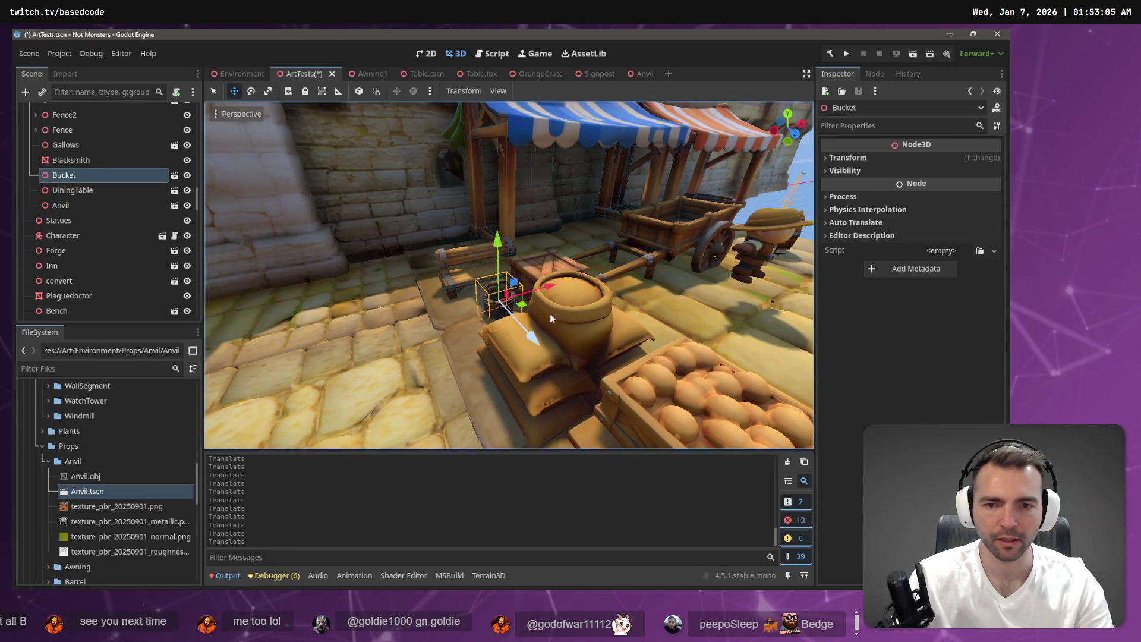
left_click_drag(546, 284, 536, 287)
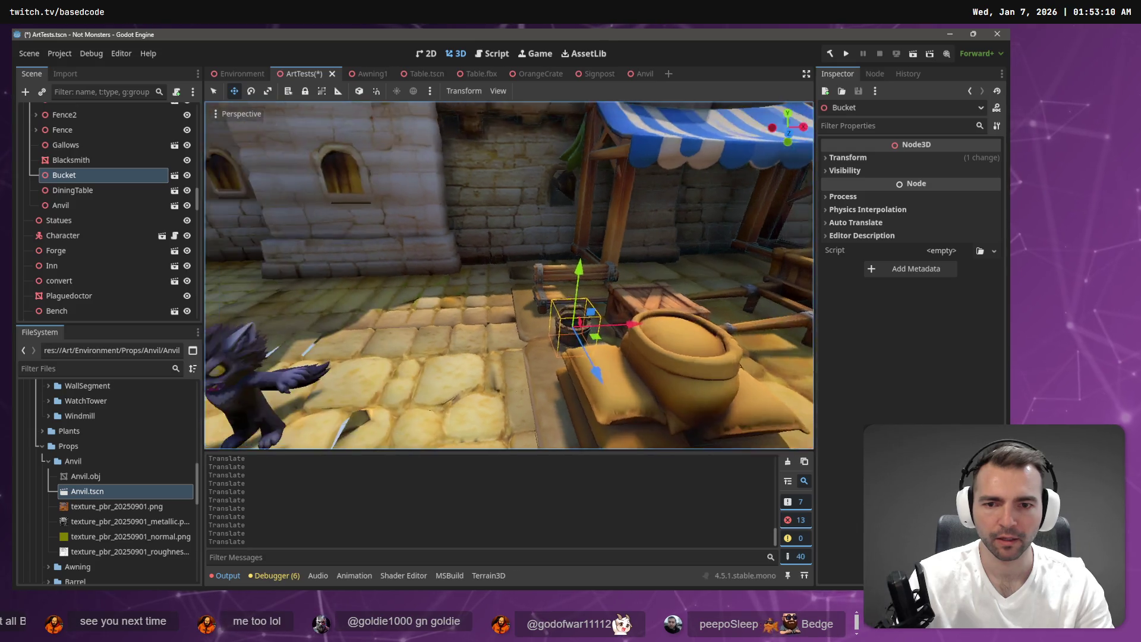
Step: Move the Farmer into the left villager group near the gate and lower it to the ground
key("w")
left_click(433, 234)
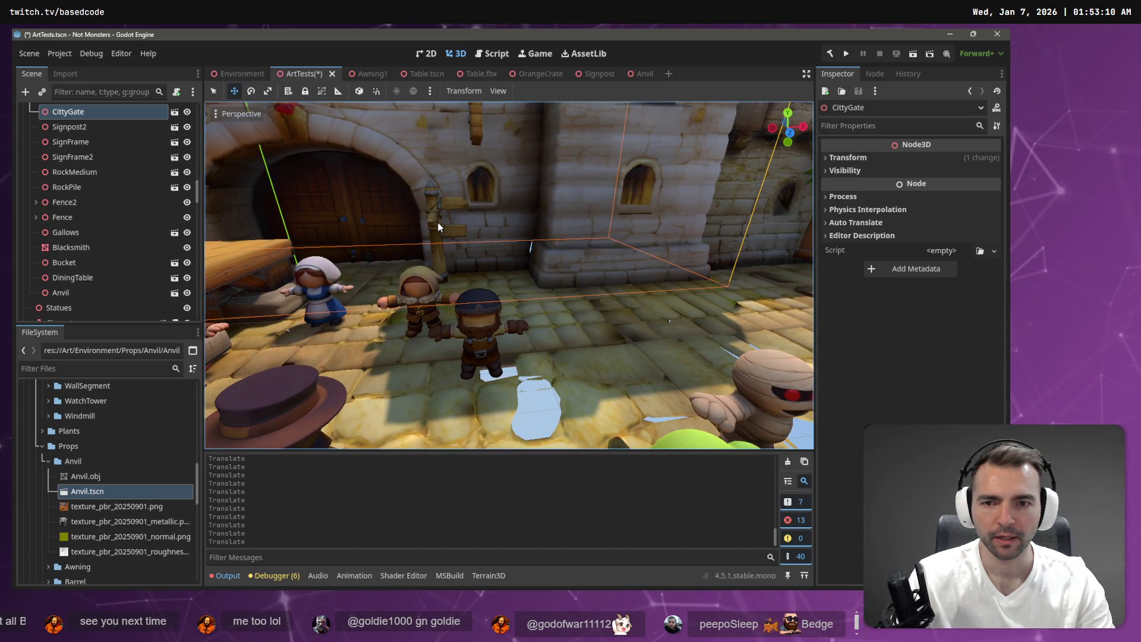
key("w")
scroll(429, 280, "down", 5)
left_click(429, 280)
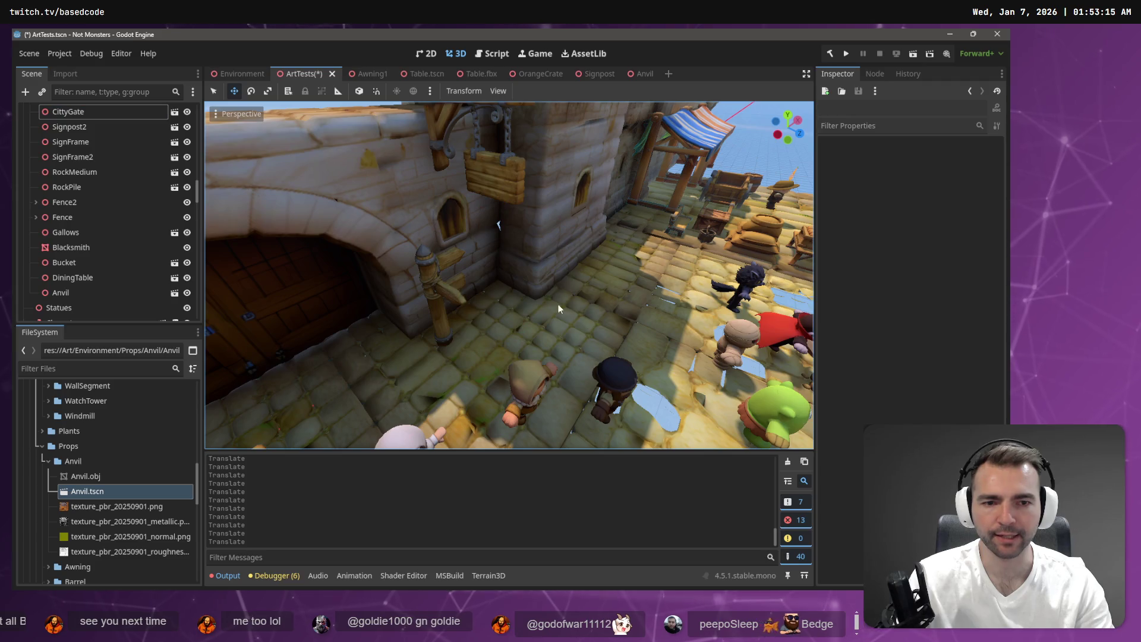
key("w")
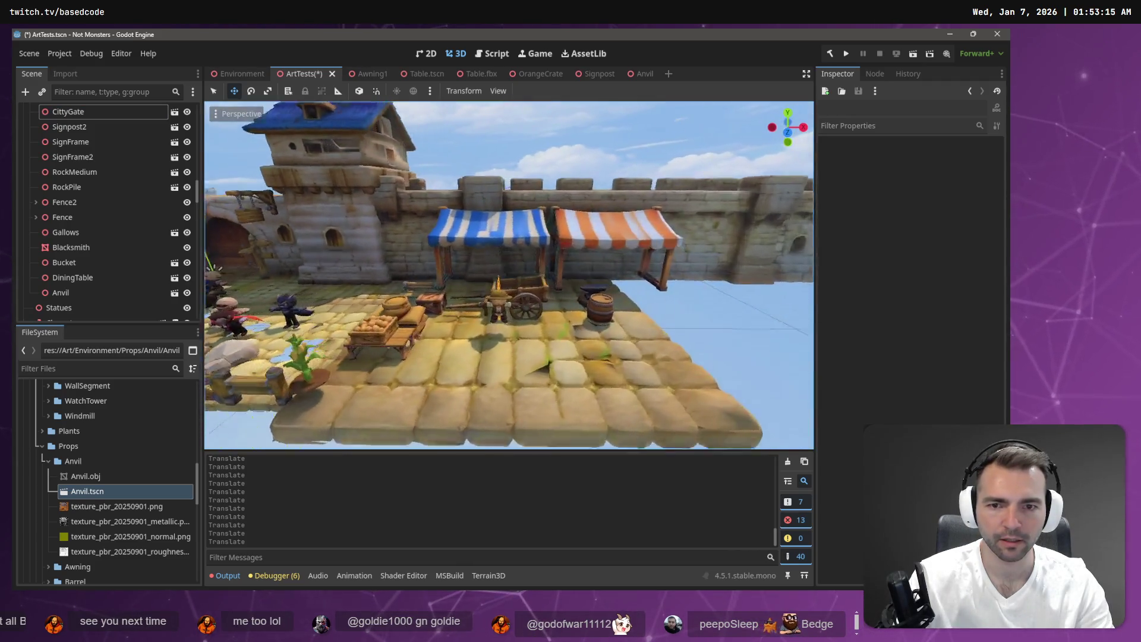
left_click(506, 333)
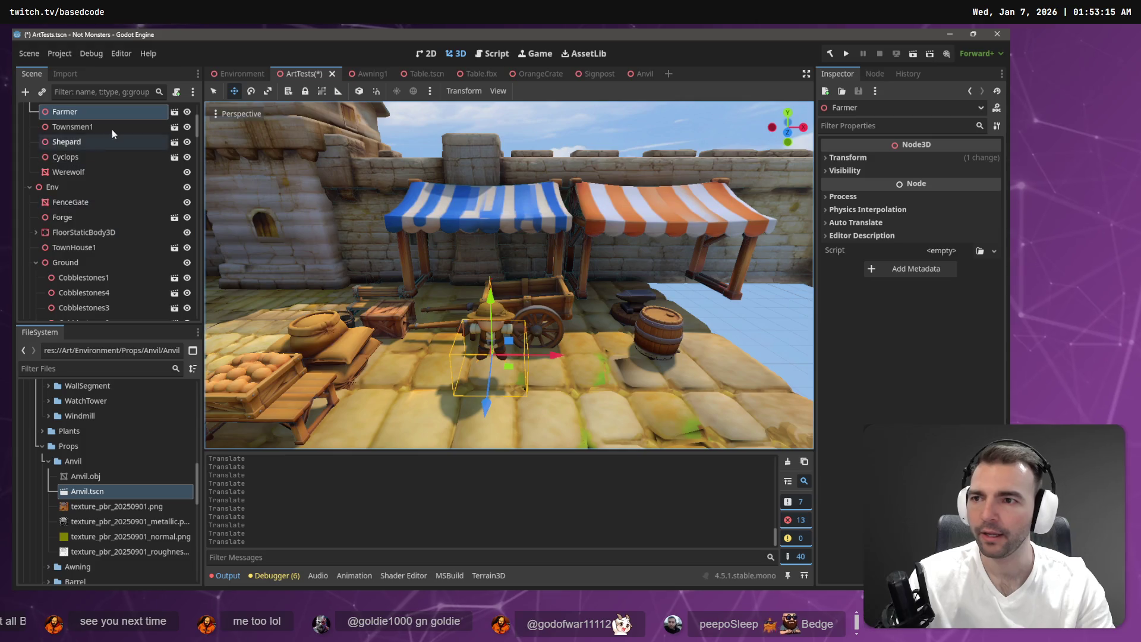
scroll(106, 130, "up", 2)
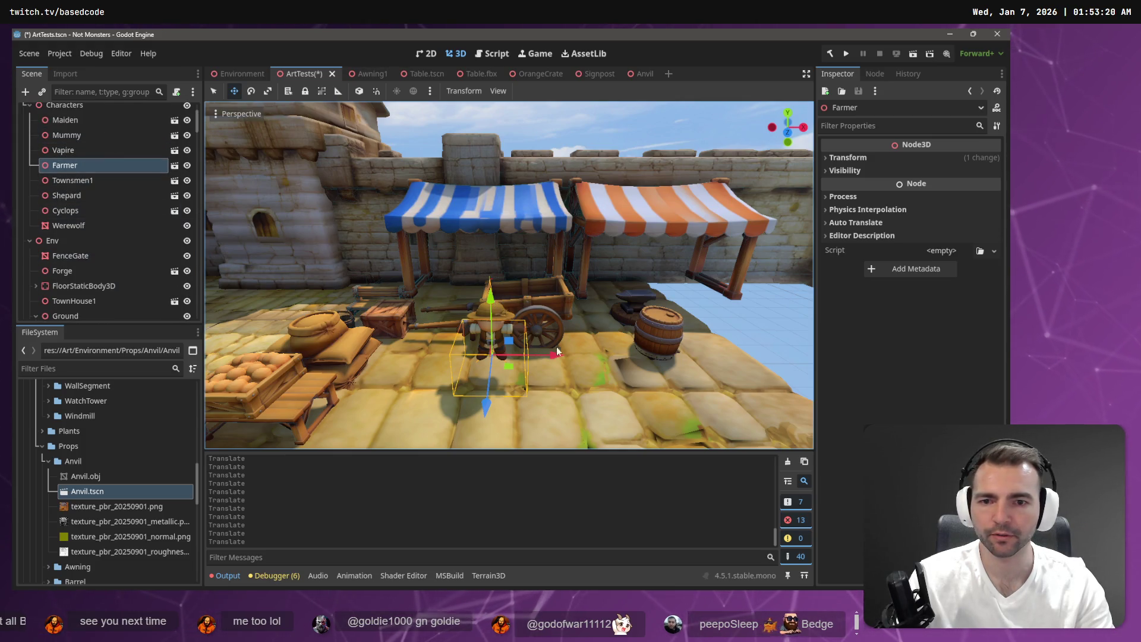
scroll(557, 351, "down", 5)
mouse_move(559, 305)
left_mouse_down()
mouse_move(429, 295)
mouse_move(285, 309)
left_mouse_up()
scroll(403, 290, "up", 3)
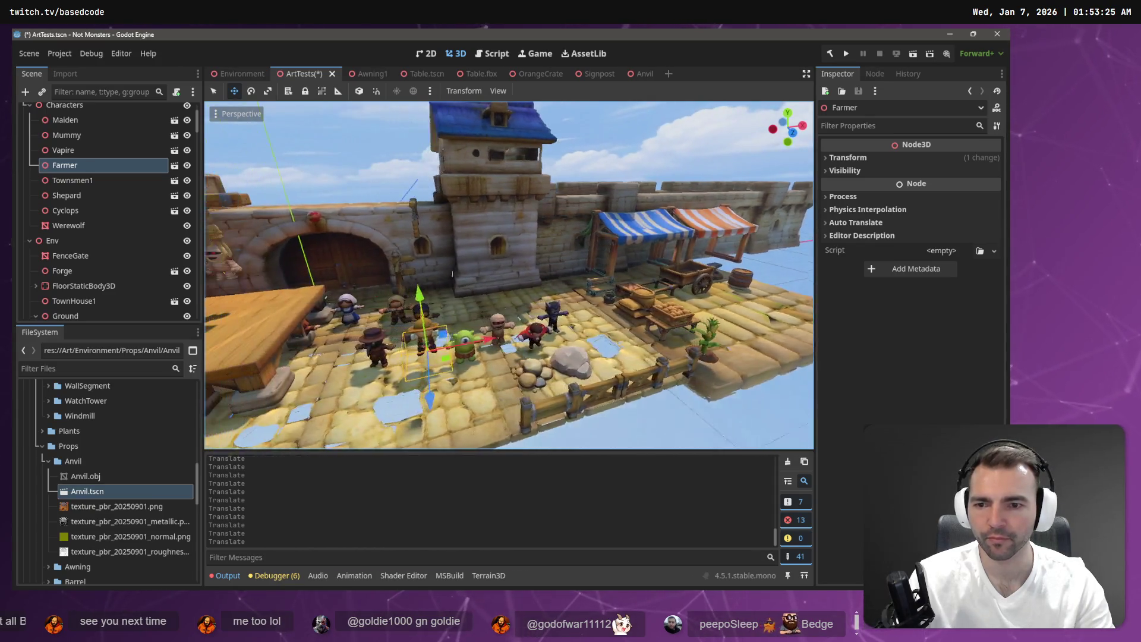
mouse_move(469, 364)
left_mouse_down()
mouse_move(398, 351)
mouse_move(375, 315)
left_mouse_up()
left_click_drag(367, 273, 370, 290)
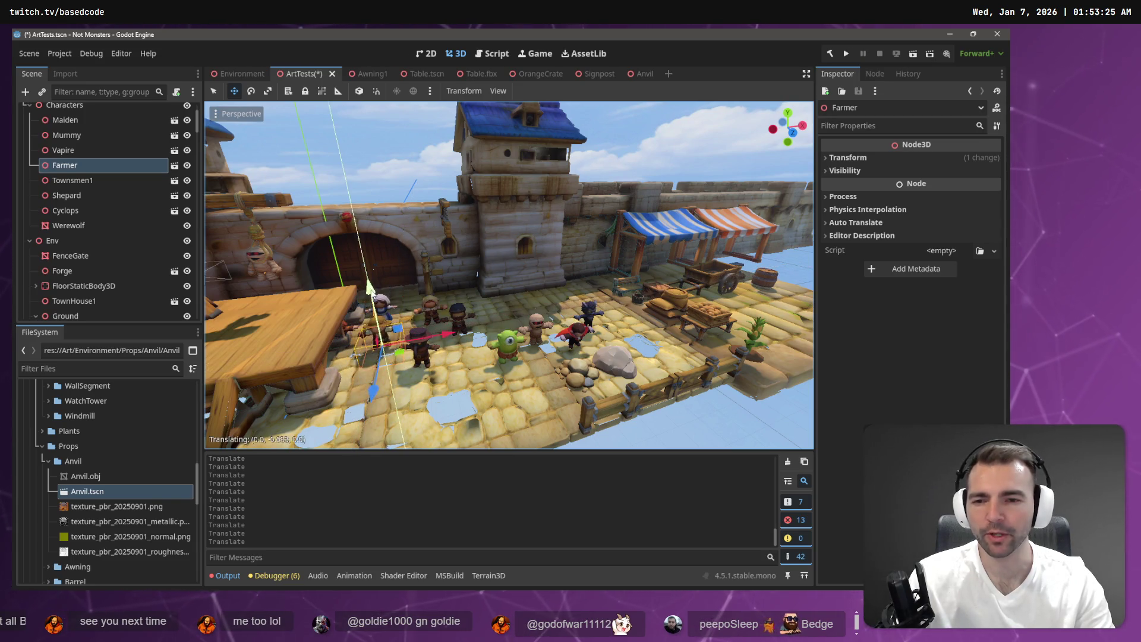
left_click(401, 156)
Step: Save the scene and shift the view left toward the Gallows
key("ctrl+s")
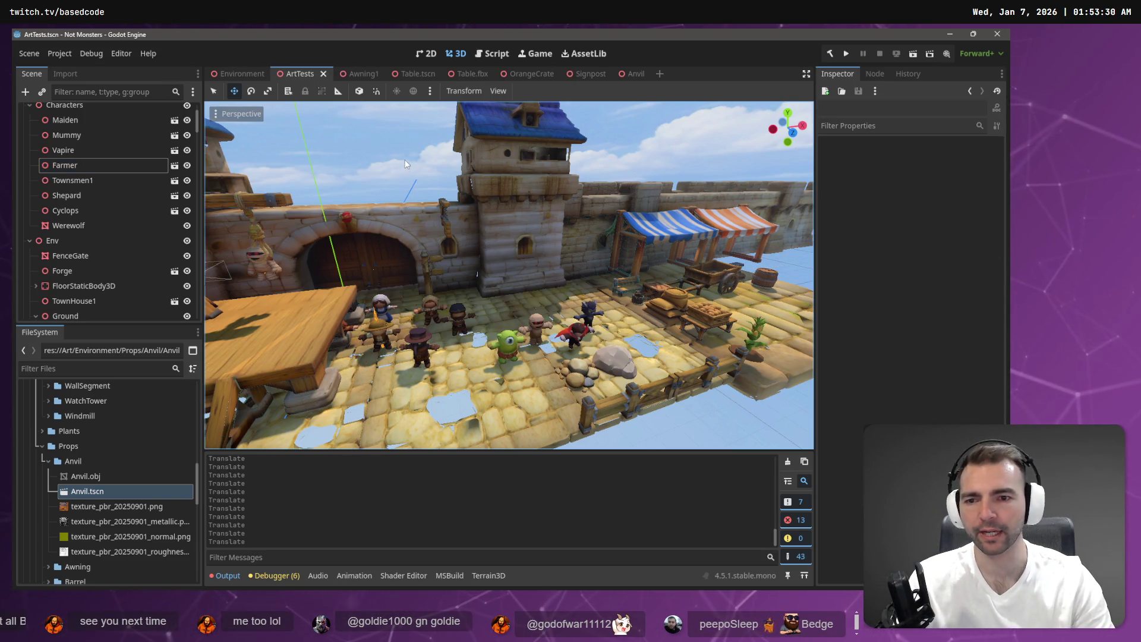
scroll(508, 275, "down", 5)
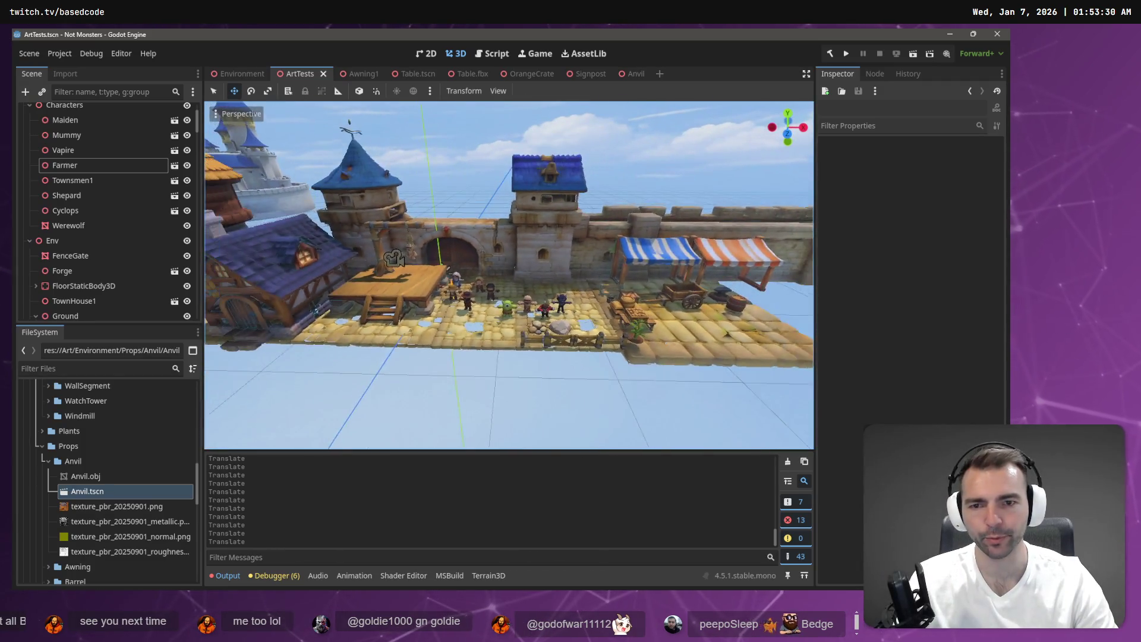
scroll(509, 274, "up", 5)
key("a")
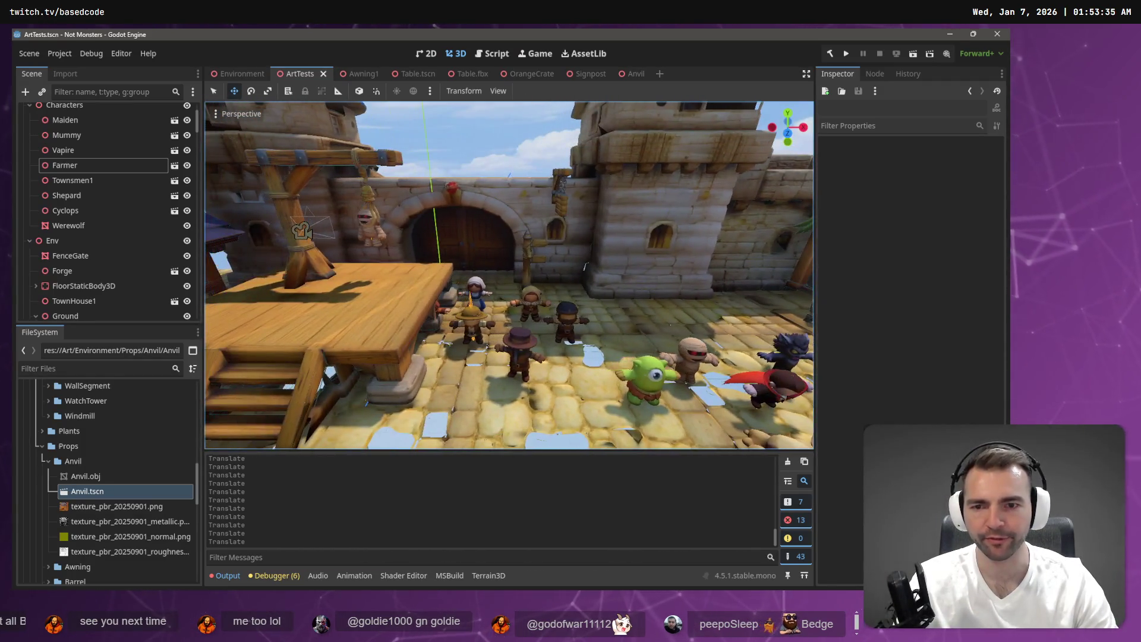
left_click(439, 309)
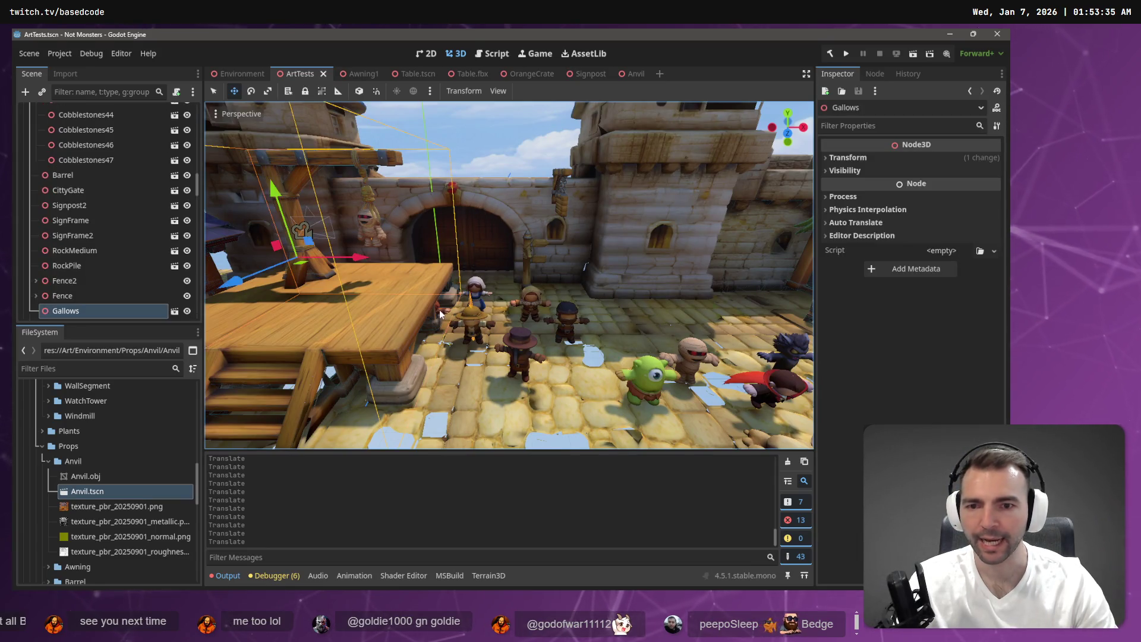
Step: Select Townsmen1 in the Scene tree and frame the view on it
left_click(445, 311)
key("w")
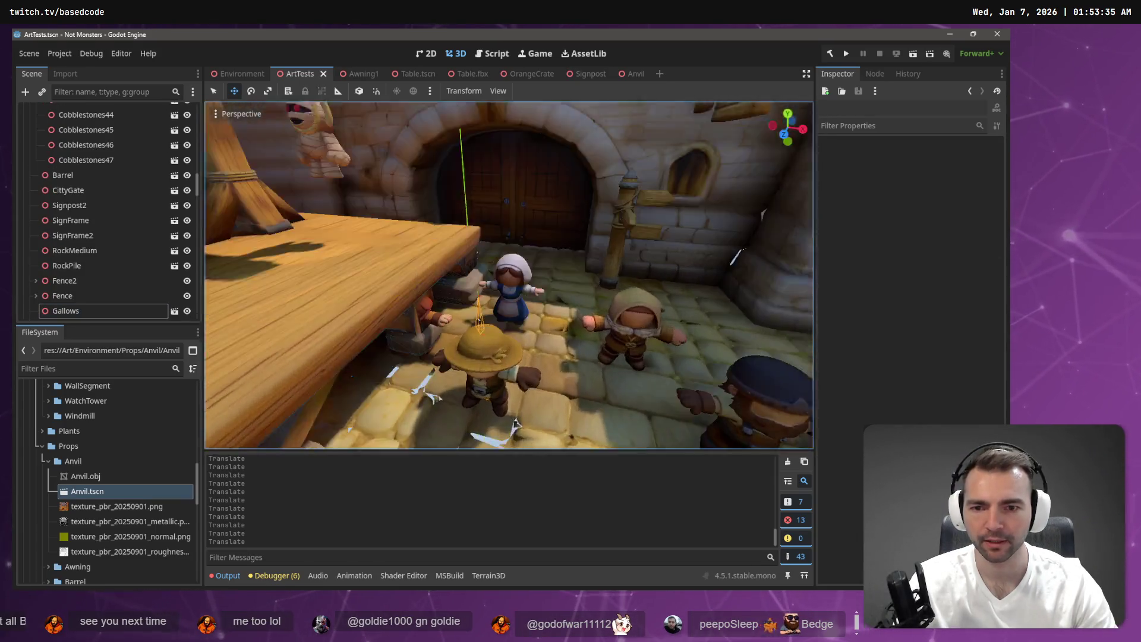
left_click(434, 282)
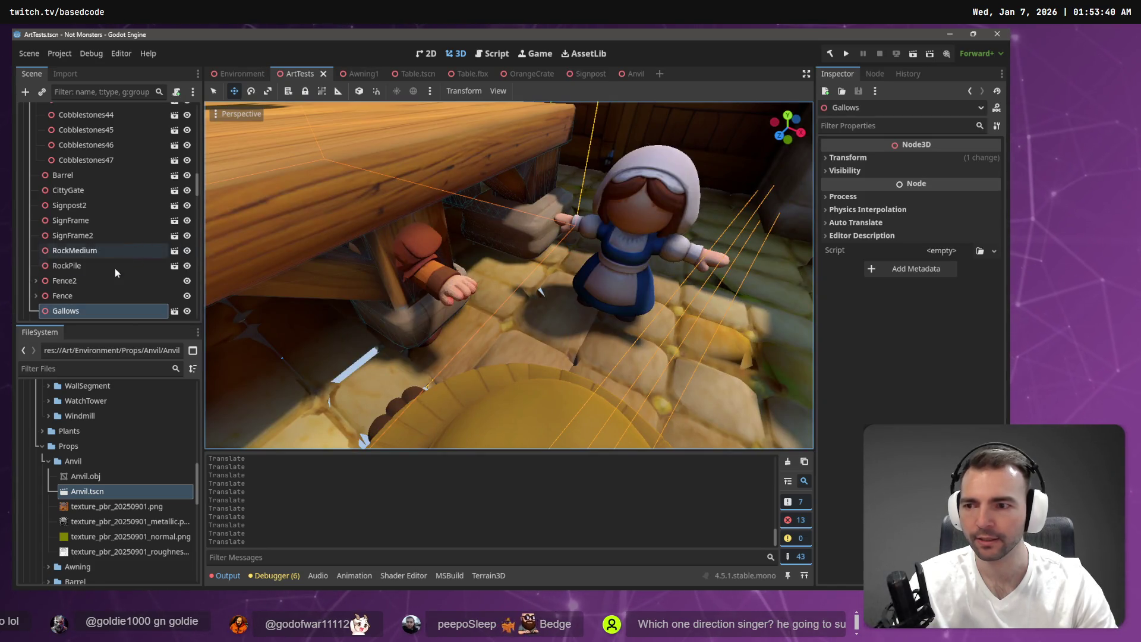
scroll(115, 268, "up", 3)
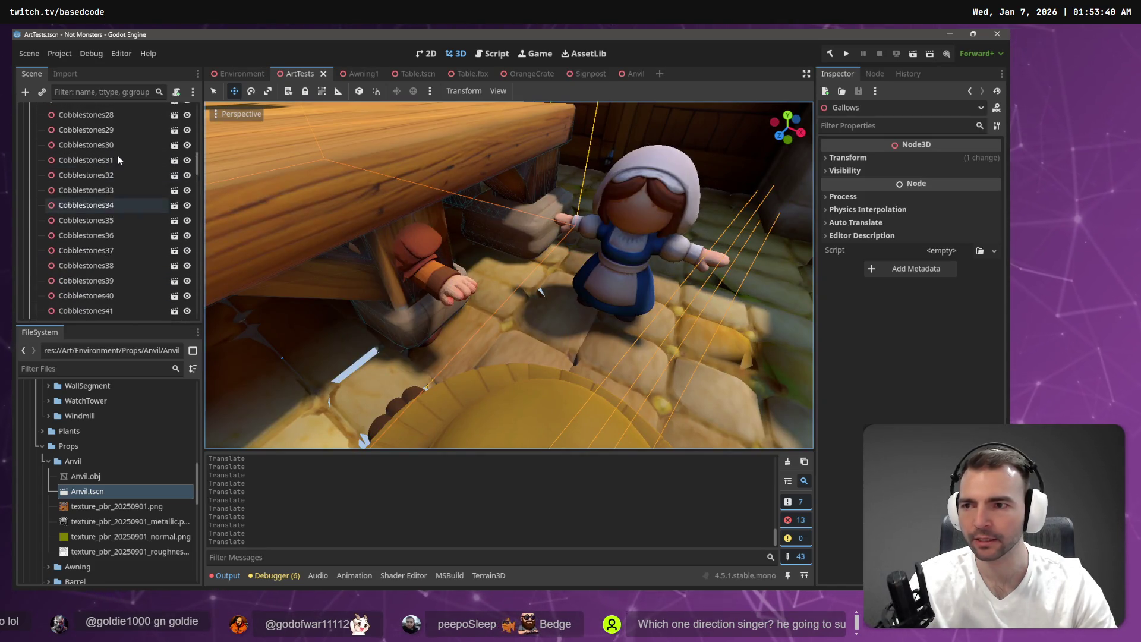
scroll(138, 181, "up", 10)
left_click(71, 247)
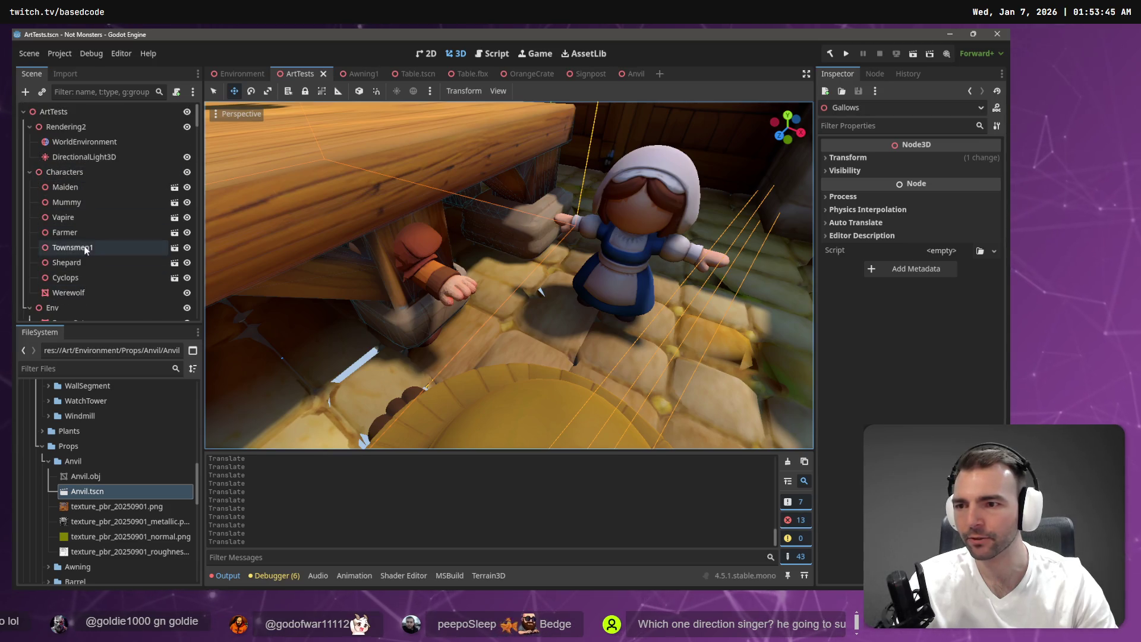
key("f")
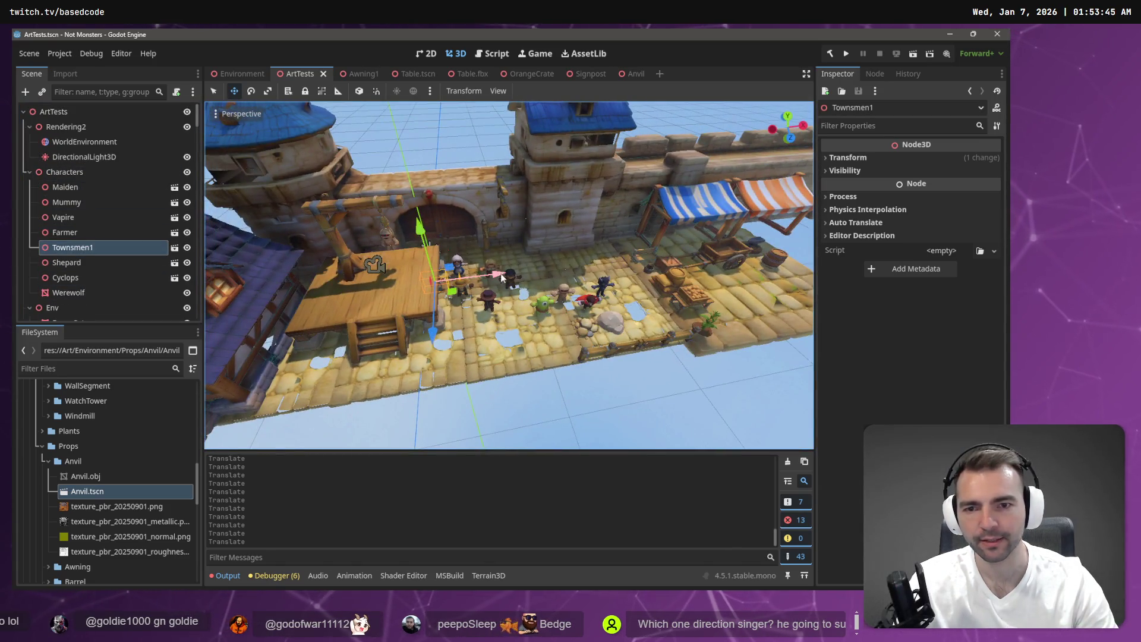
Step: Move Townsmen1 right along X and back along Z, then save the scene
left_click_drag(486, 272, 576, 277)
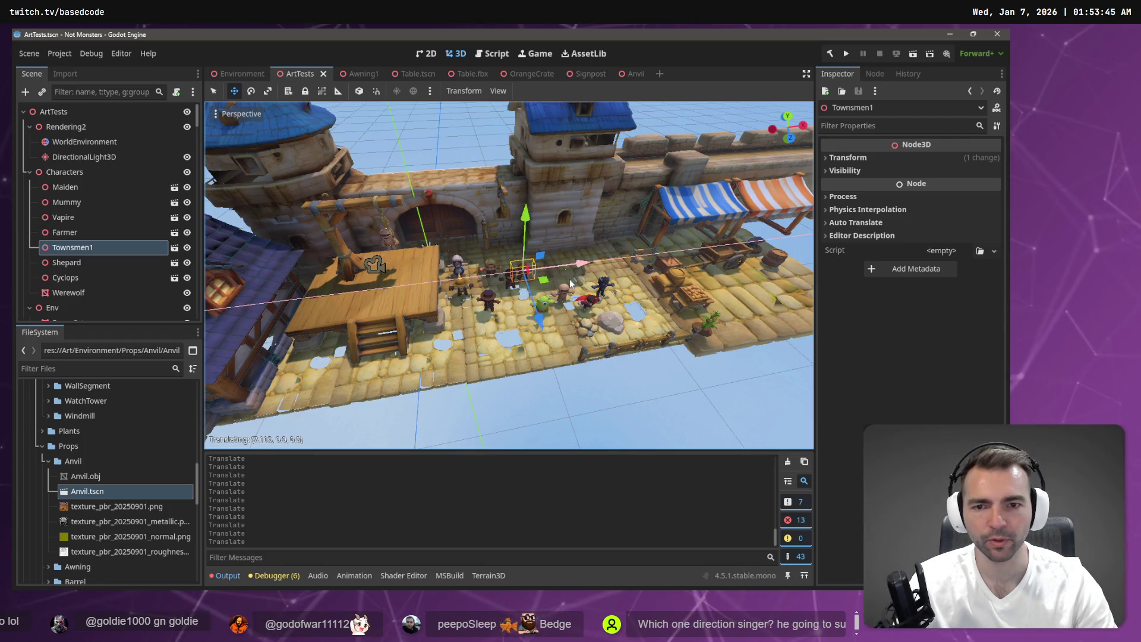
key("g")
key("z")
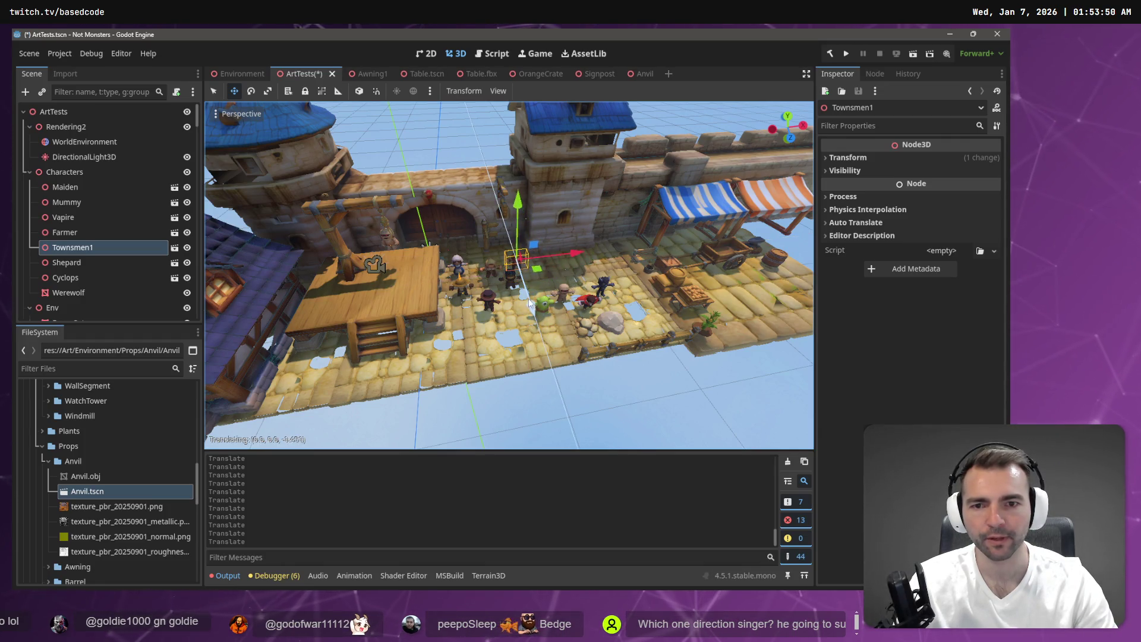
left_click(527, 299)
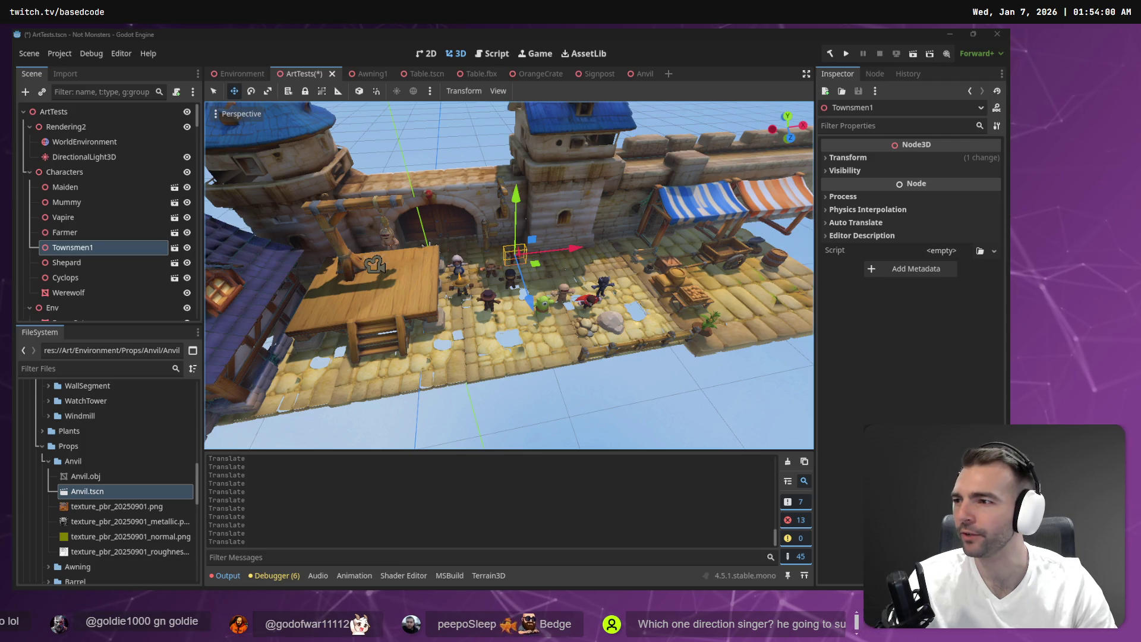
key("ctrl+s")
left_click(458, 138)
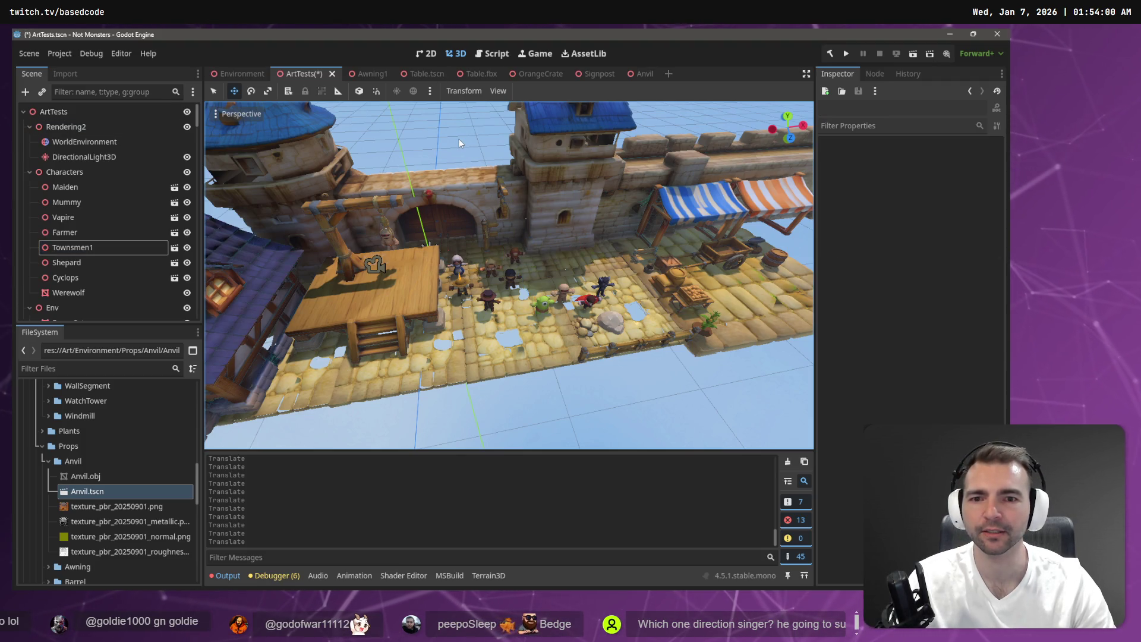
Step: Slide the blue-striped and orange market-stall awnings together to the left
key("w")
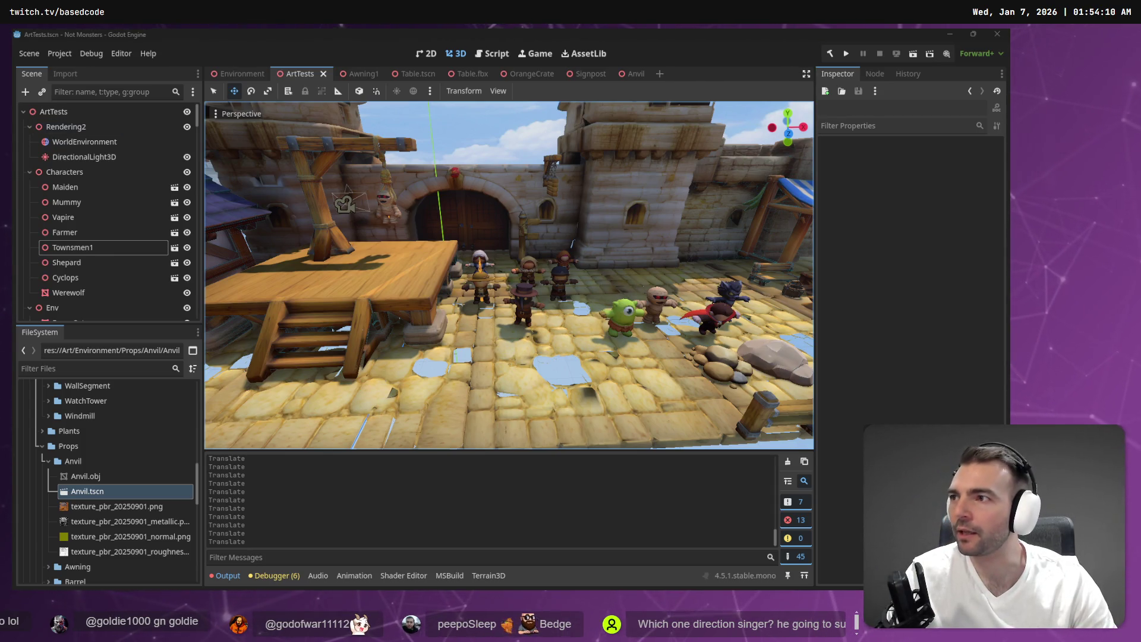
right_click(275, 148)
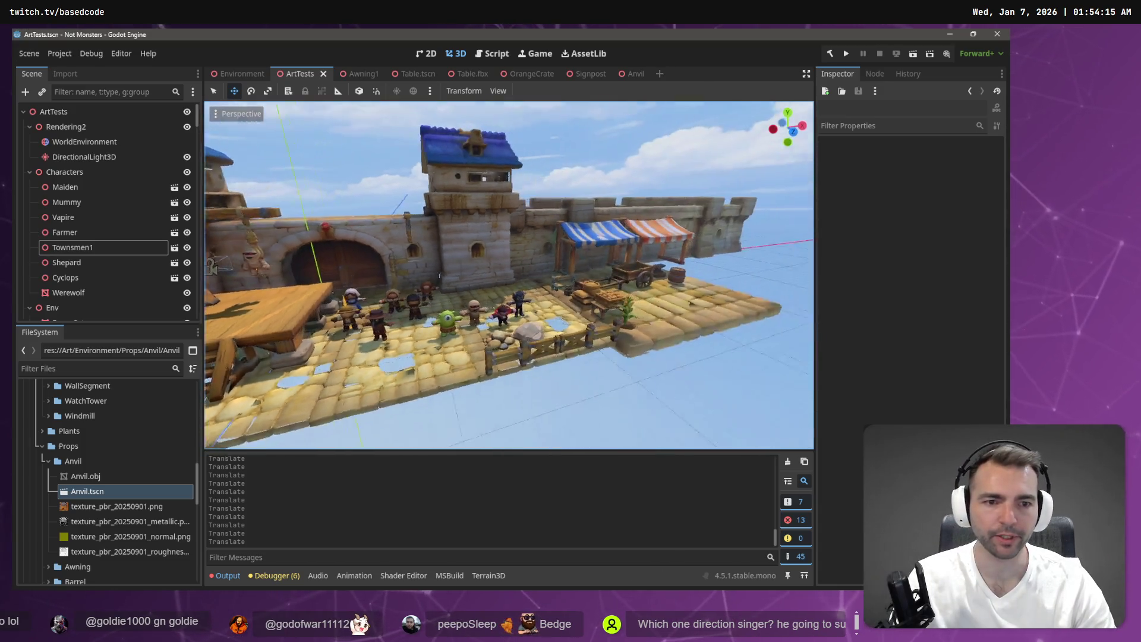
key("s")
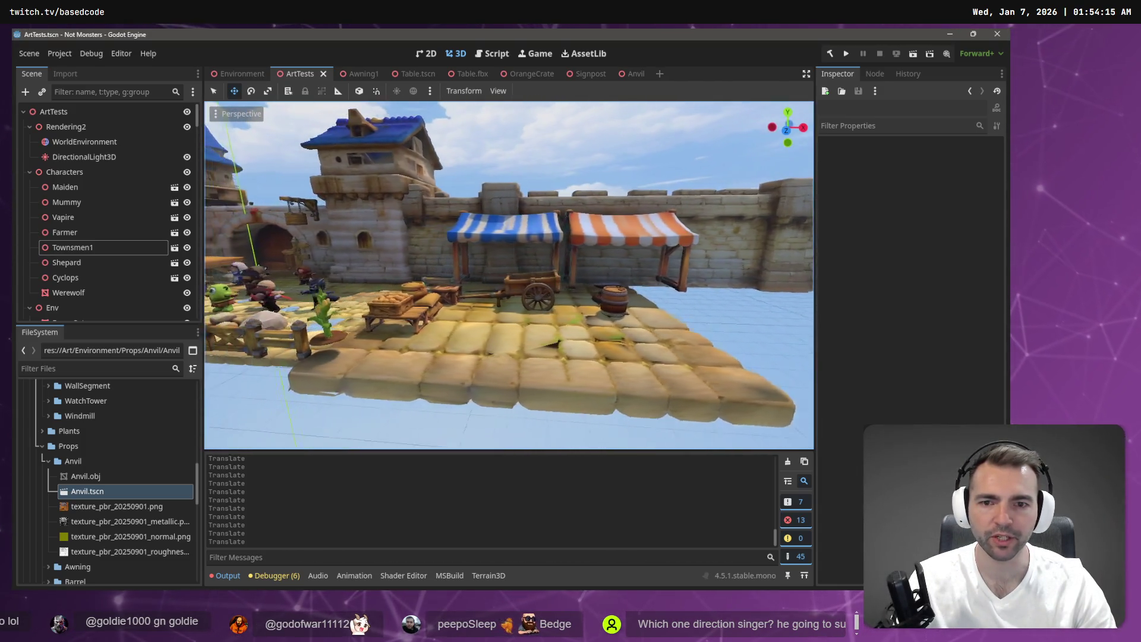
scroll(554, 204, "up", 4)
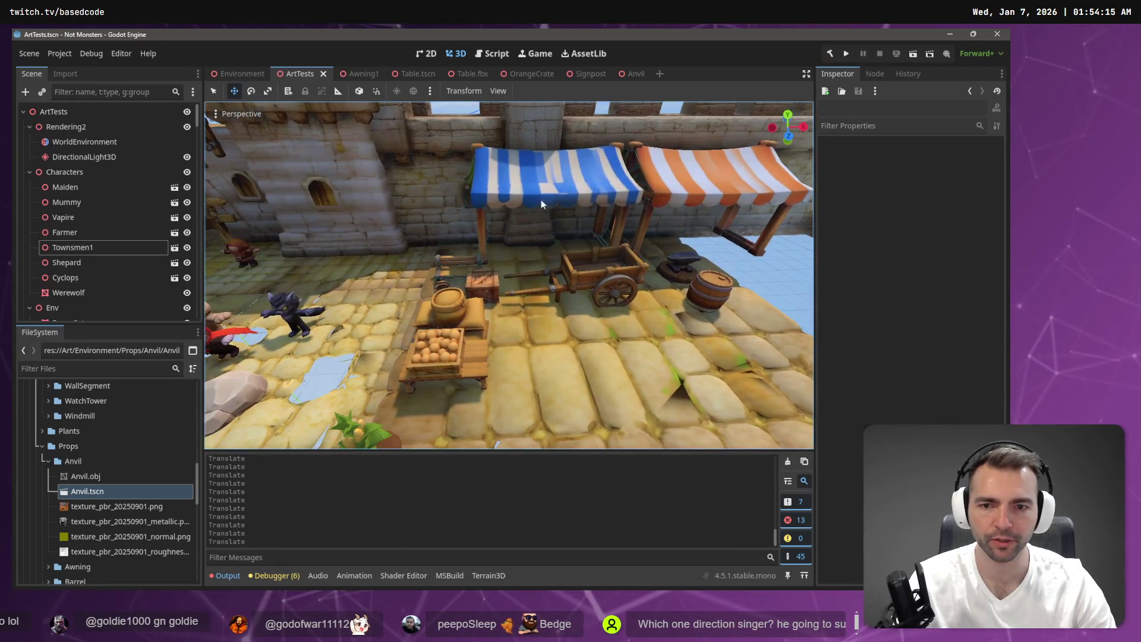
left_click(457, 264)
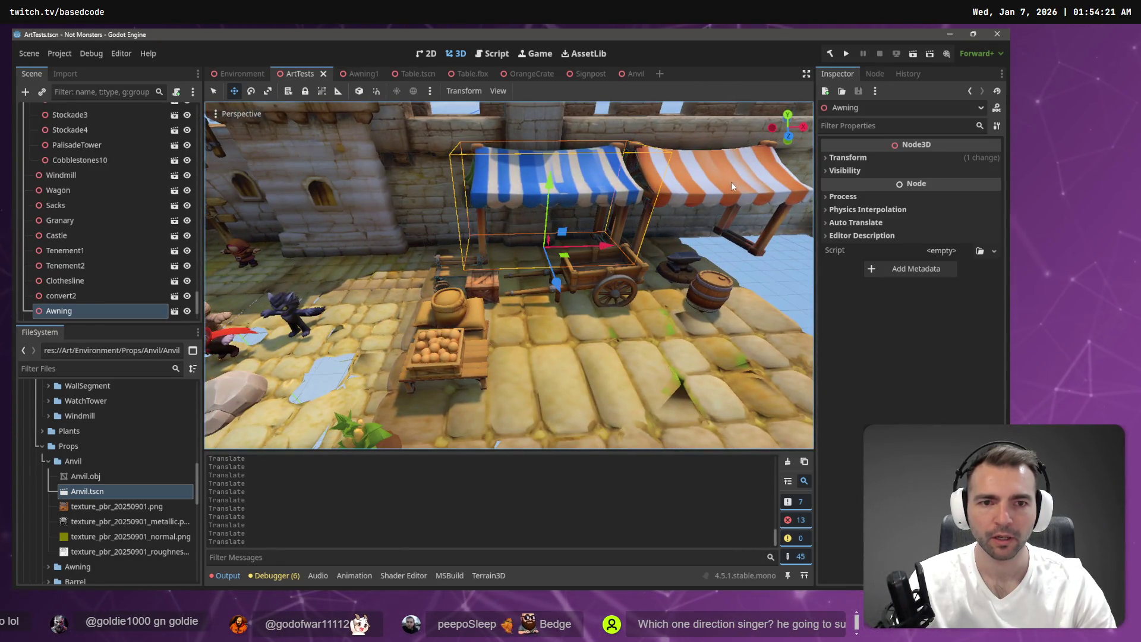
left_click(731, 186, "shift")
left_click_drag(654, 224, 623, 231)
Step: Select the bench under the stall and switch to the Environment scene
left_click(461, 264)
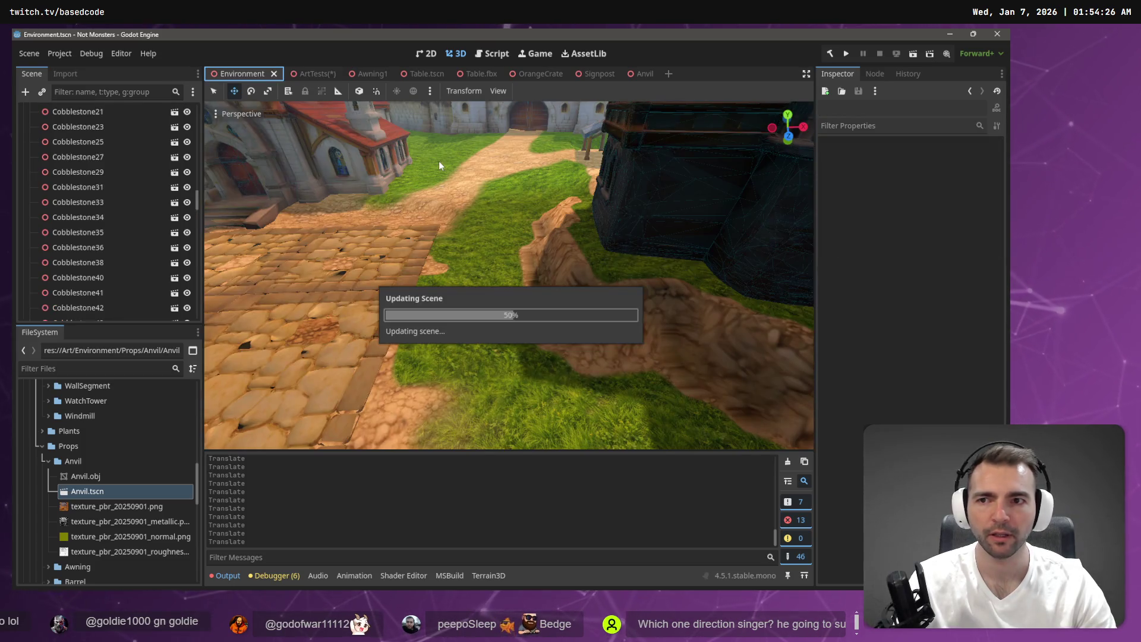
key("ctrl+shift+Tab")
left_click_drag(409, 124, 409, 123)
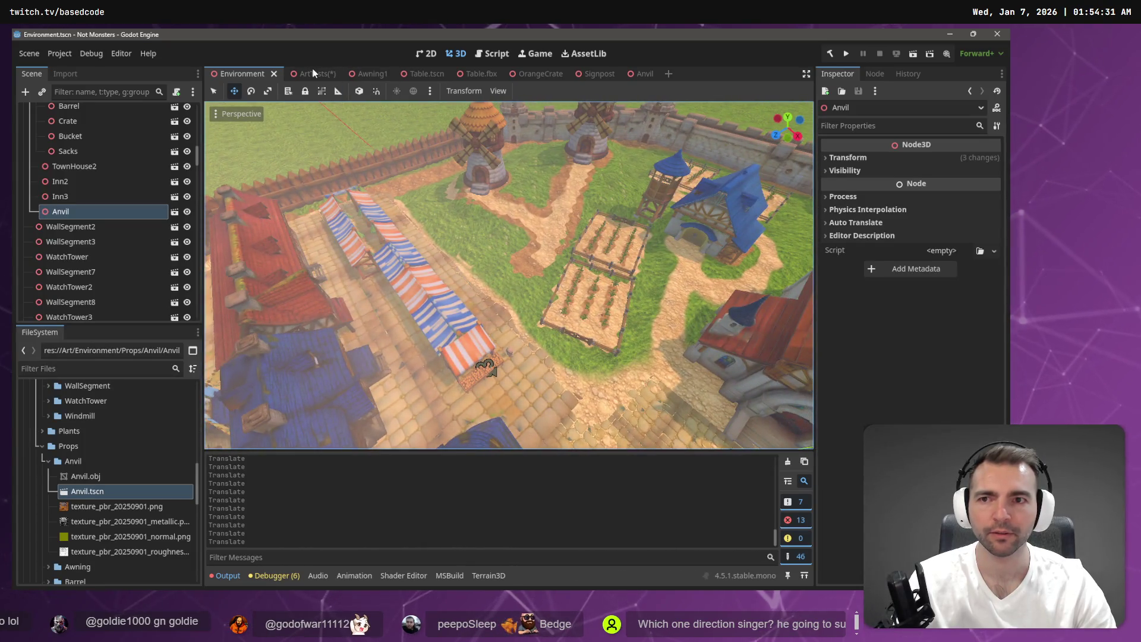
Step: Return to the Environment town scene and undo an accidental Bench paste under Anvil
left_click(312, 71)
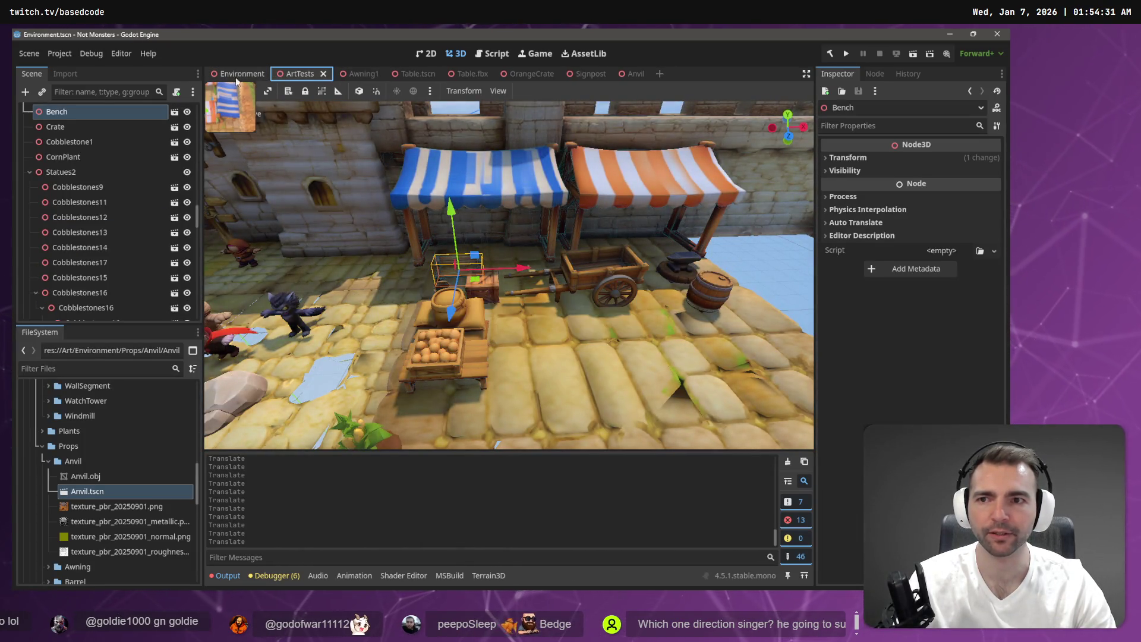
left_click(237, 75)
left_click_drag(492, 372, 492, 371)
left_click_drag(575, 201, 575, 202)
key("ctrl+v")
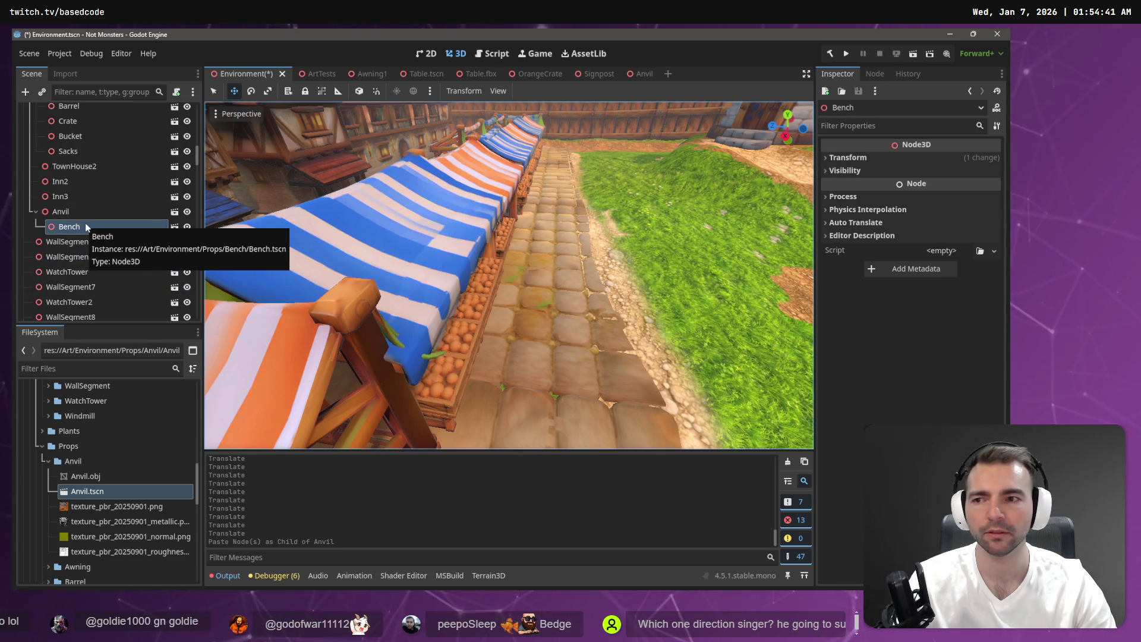
key("ctrl+z")
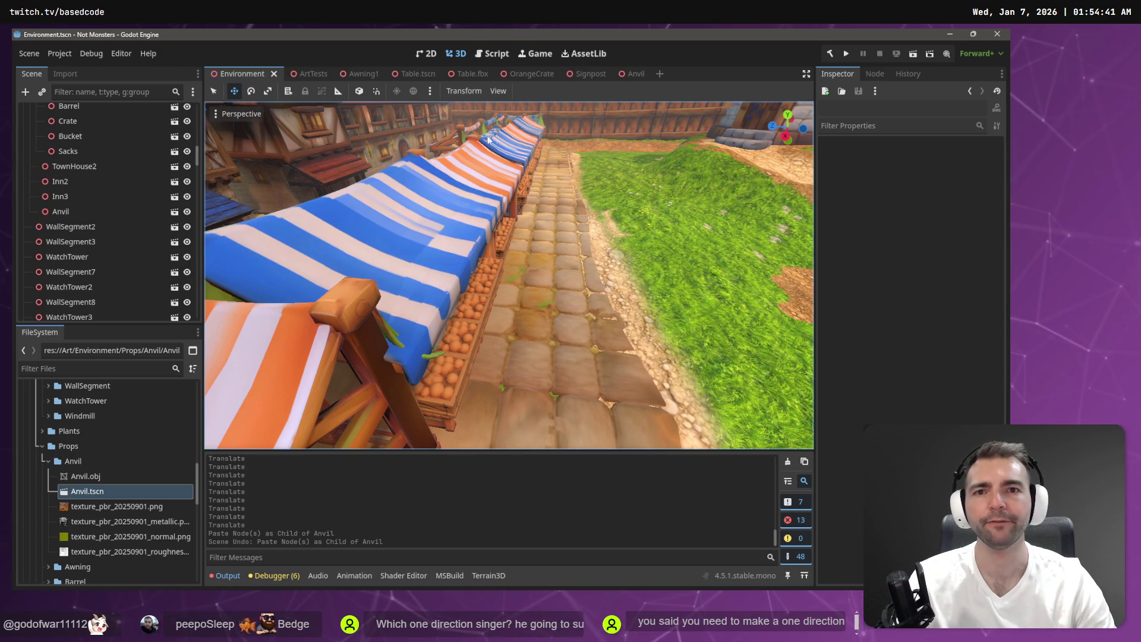
Step: In the Anvil scene, raise the anvil mesh to height 0.539 and save
double_click(87, 492)
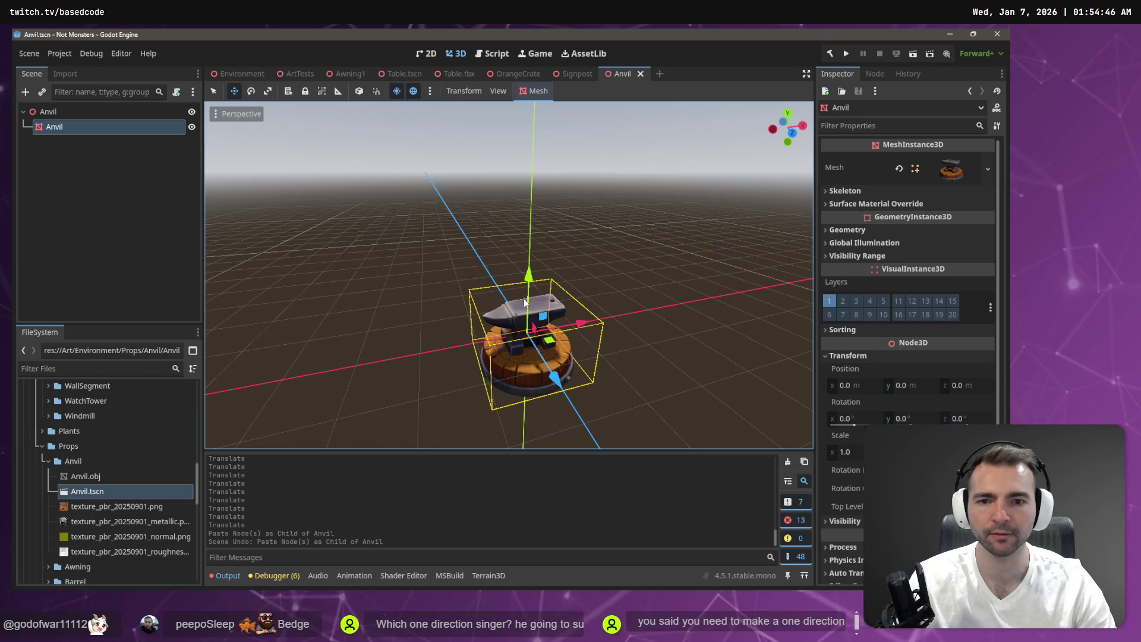
scroll(389, 405, "up", 3)
scroll(509, 275, "down", 4)
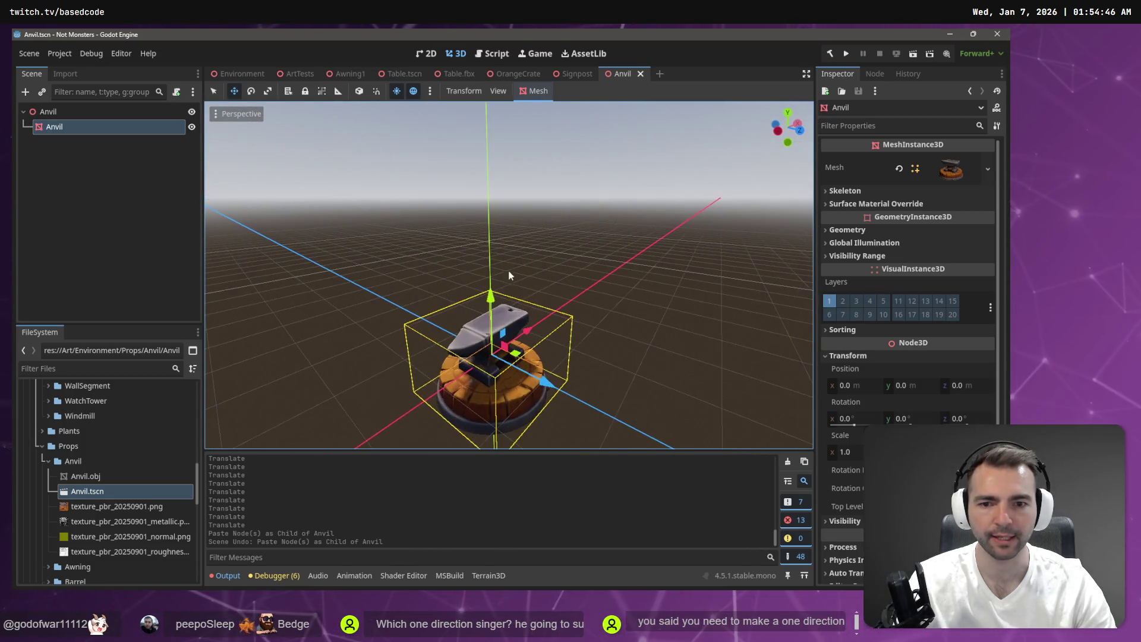
left_click_drag(491, 303, 490, 269)
key("ctrl+s")
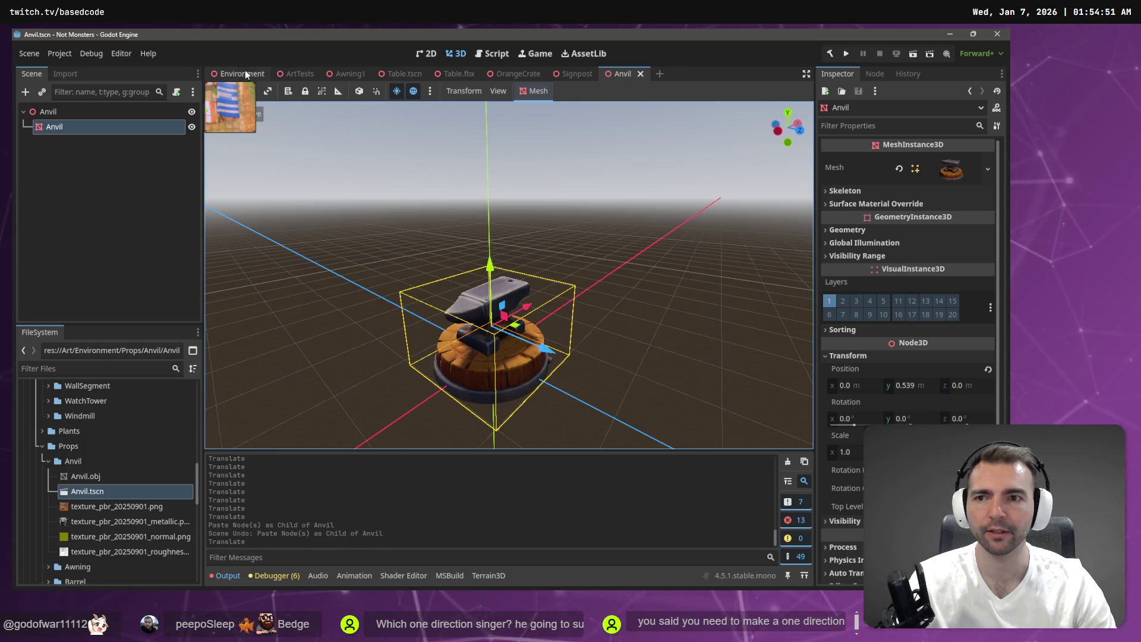
Step: Lower the anvil in the ArtTests market onto the cobblestones
left_click(300, 73)
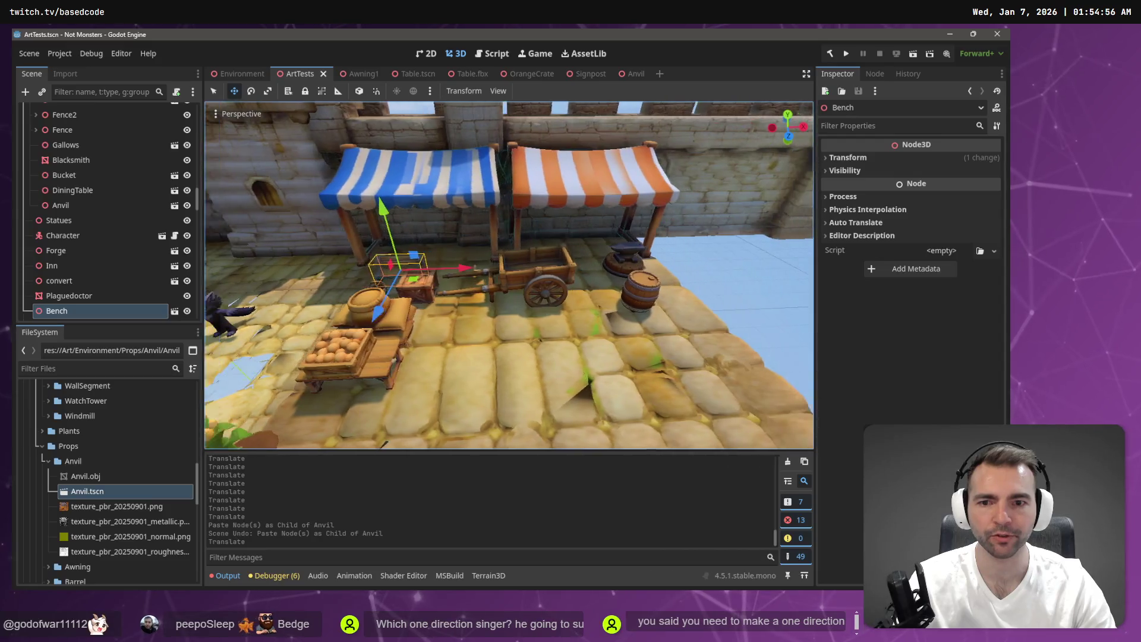
key("w")
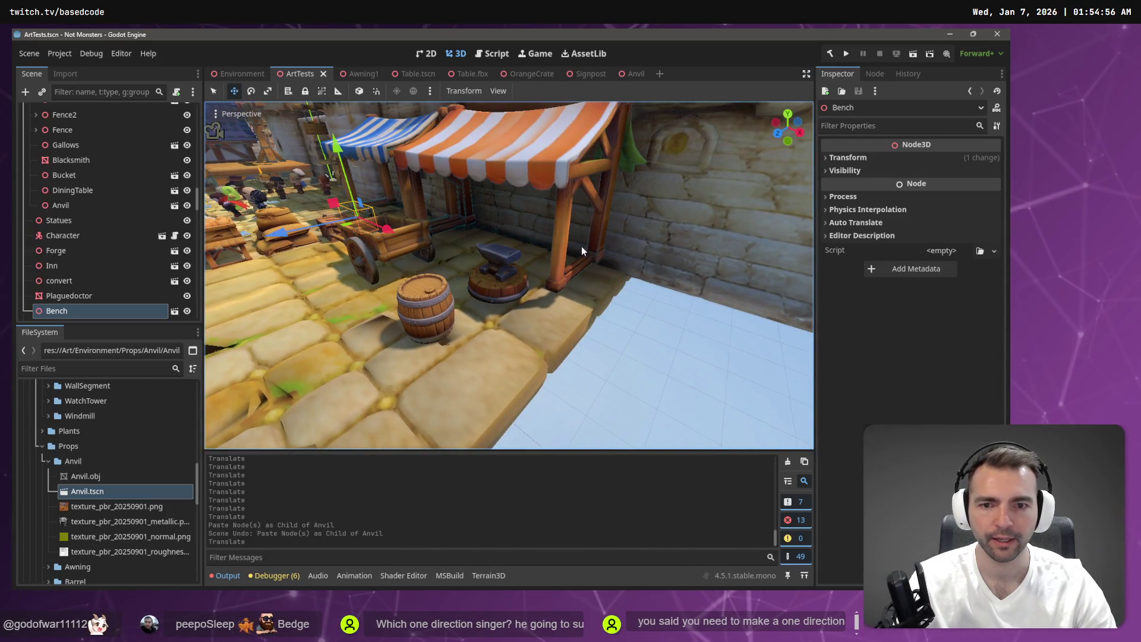
left_click(509, 275)
left_click_drag(498, 221, 499, 228)
left_click(243, 74)
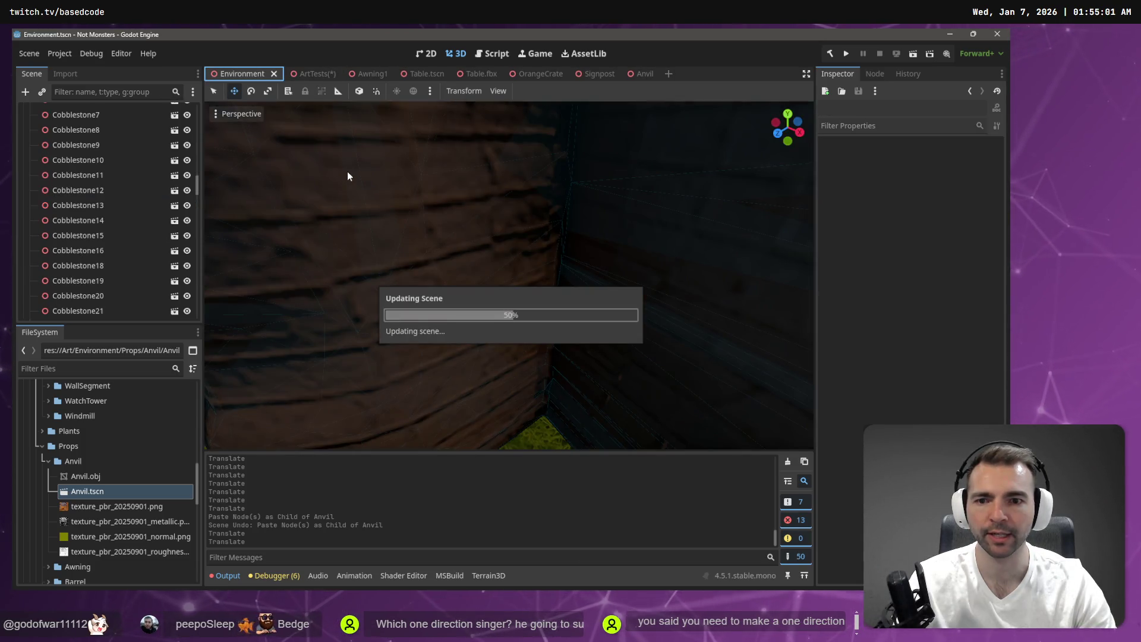
Step: Nudge the anvil beside the forge workbench slightly upward and save the Environment scene
key("s")
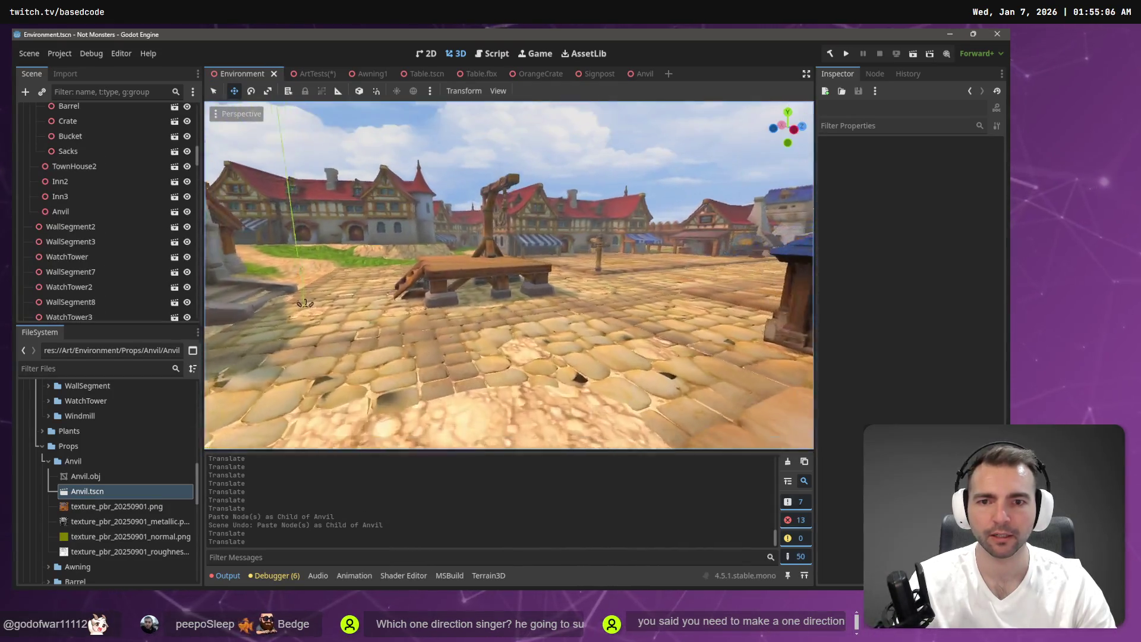
key("w")
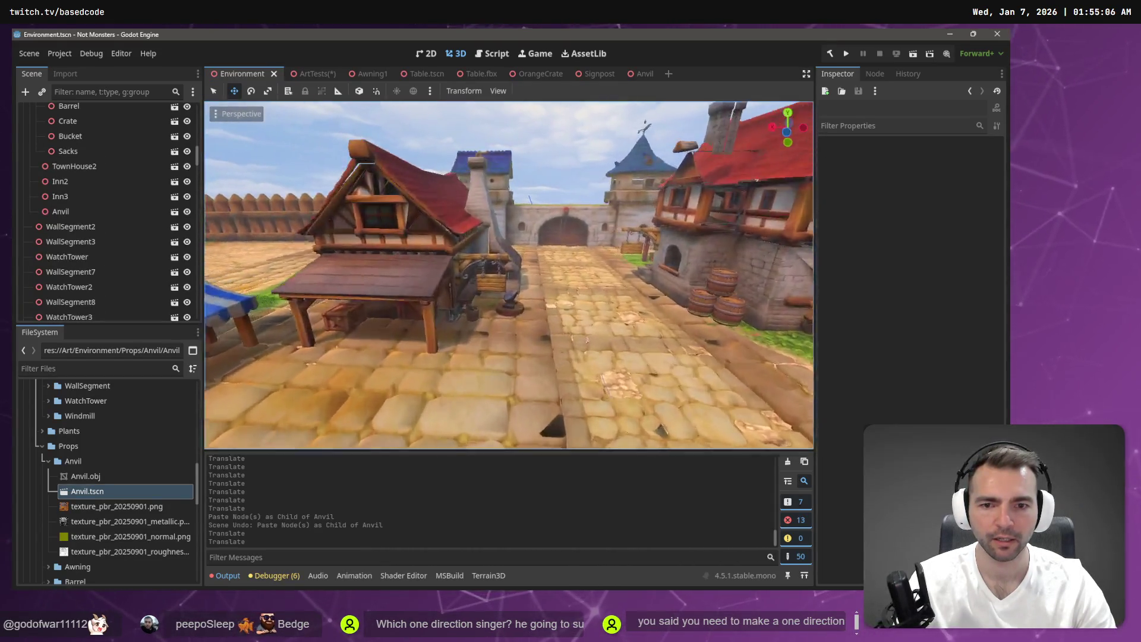
key("s")
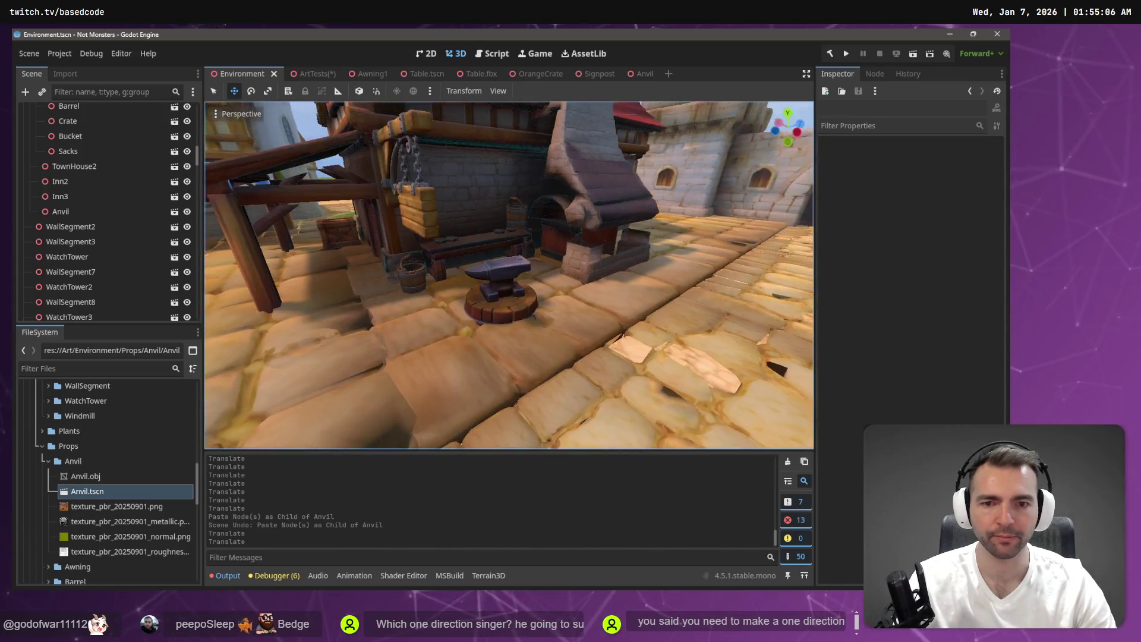
left_click(511, 269)
left_click_drag(498, 251, 498, 243)
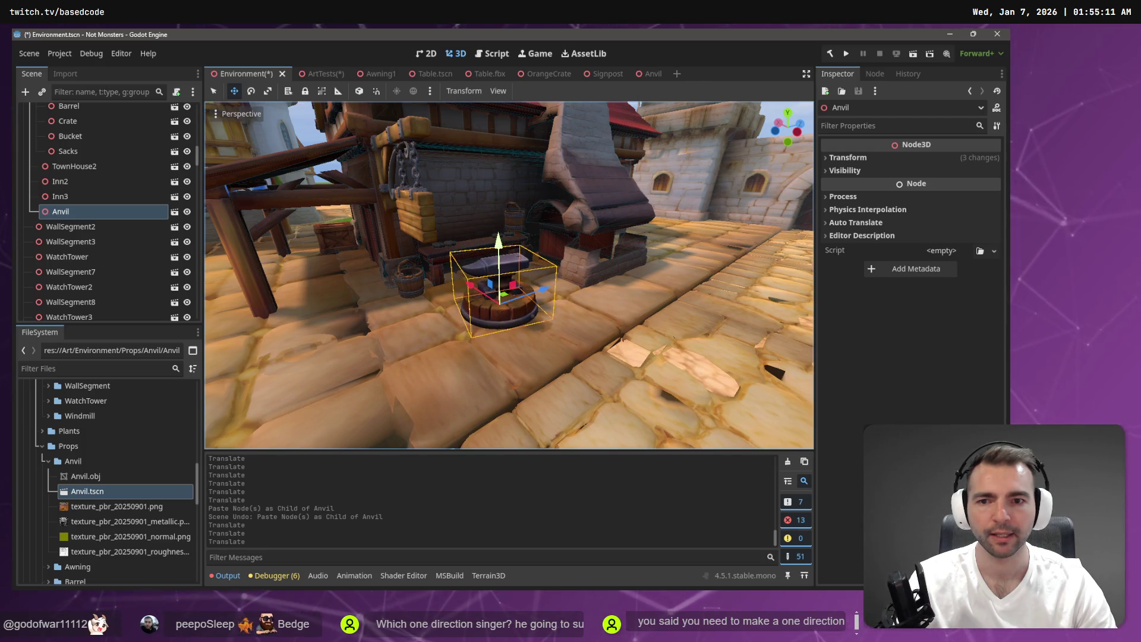
key("s")
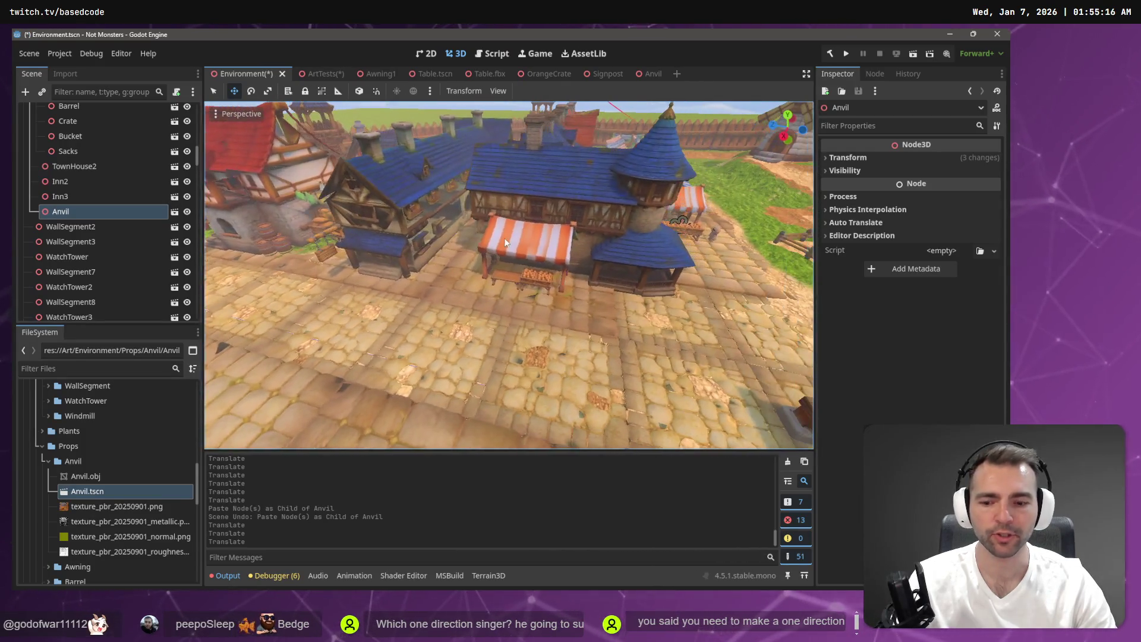
key("ctrl+s")
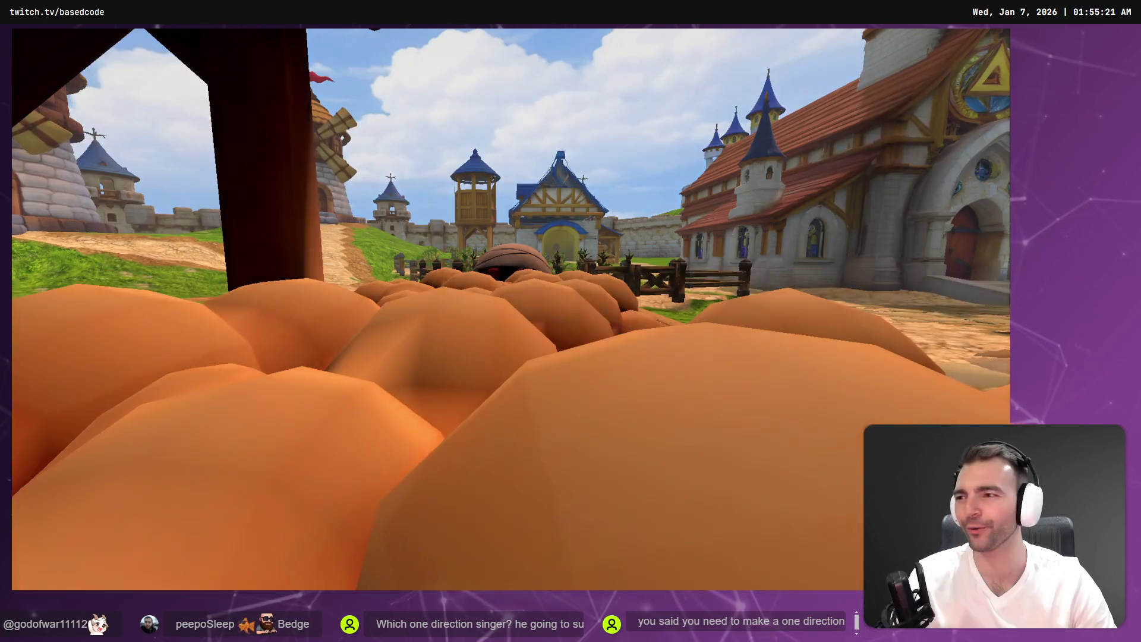
Step: Walk the character forward through the town streets in the running game
key("w")
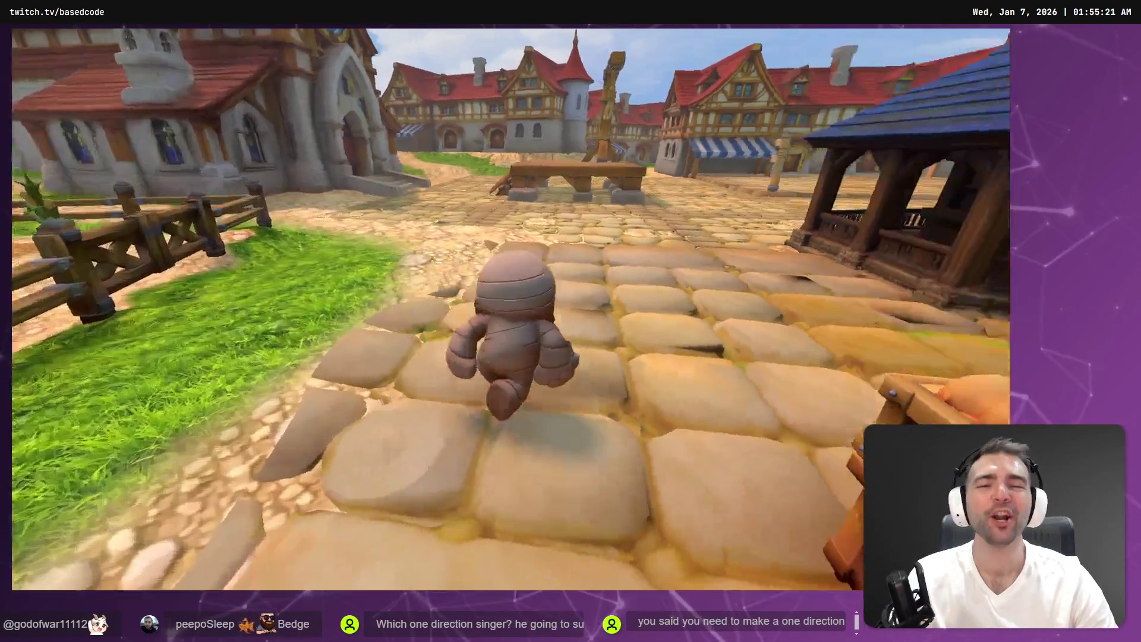
key("w")
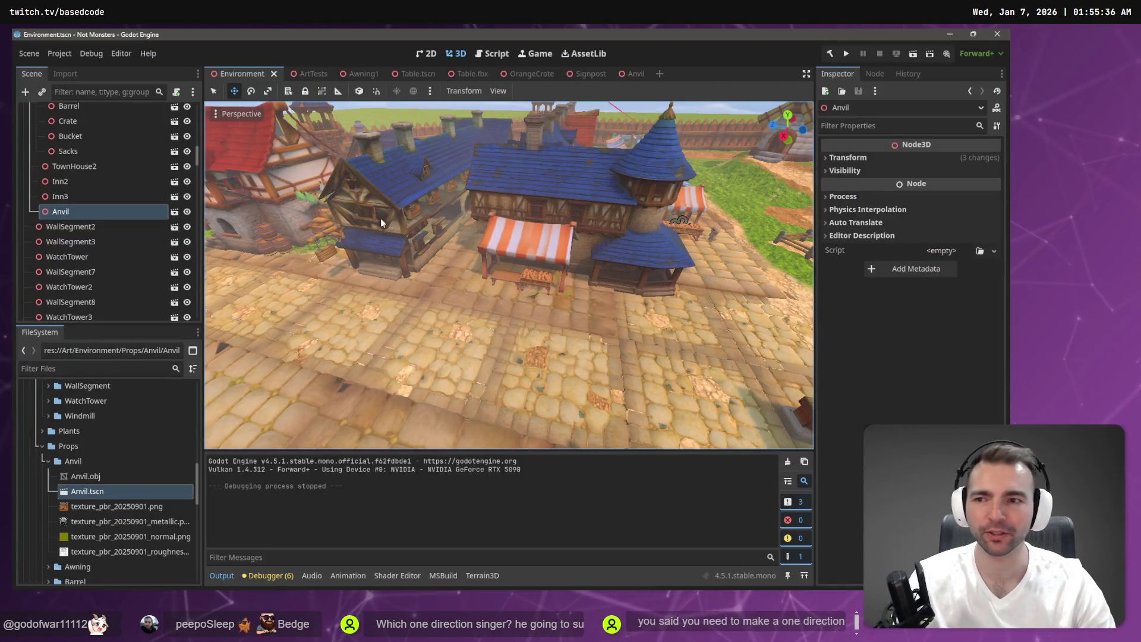
Step: Reimport Anvil.obj with its mesh scale set to 0.8 on x, y and z
left_click(309, 72)
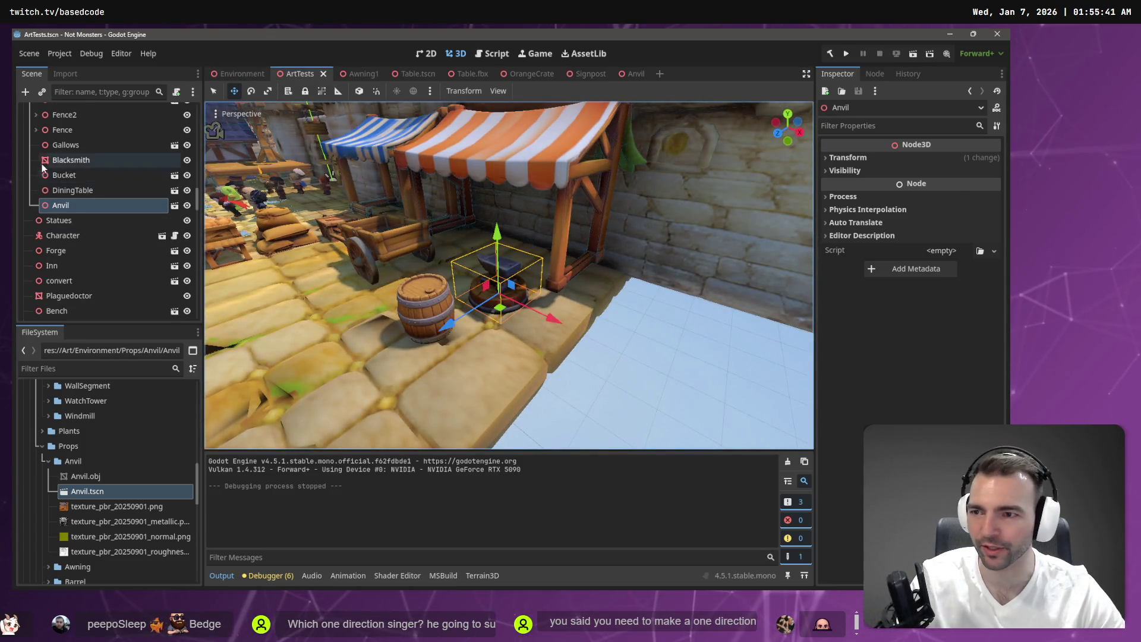
left_click(174, 205)
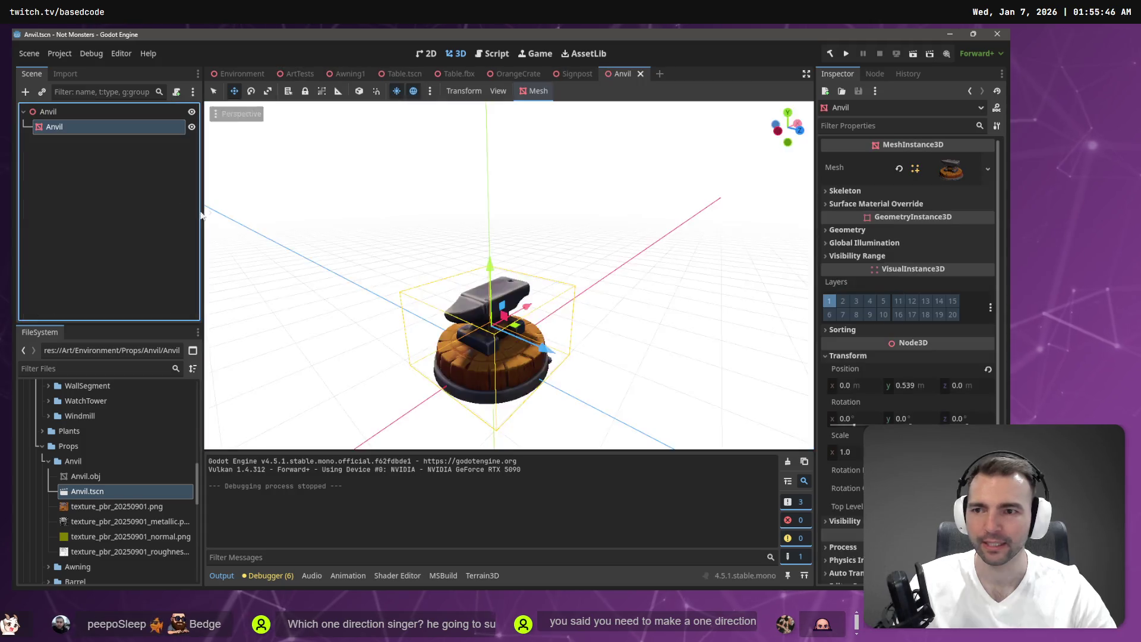
left_click(101, 479)
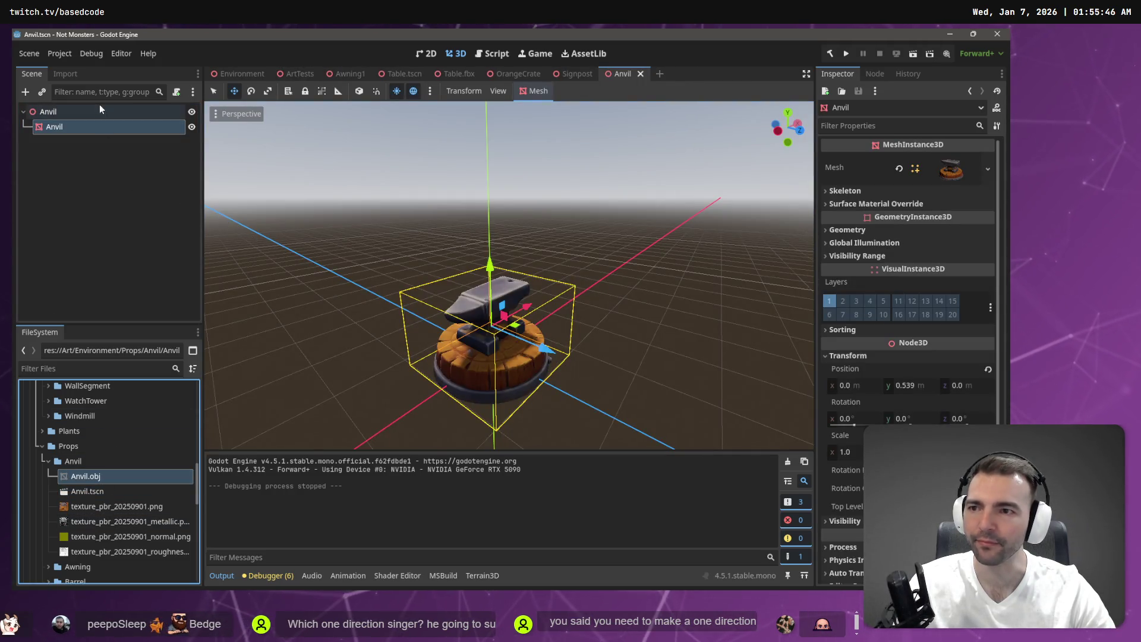
left_click(65, 73)
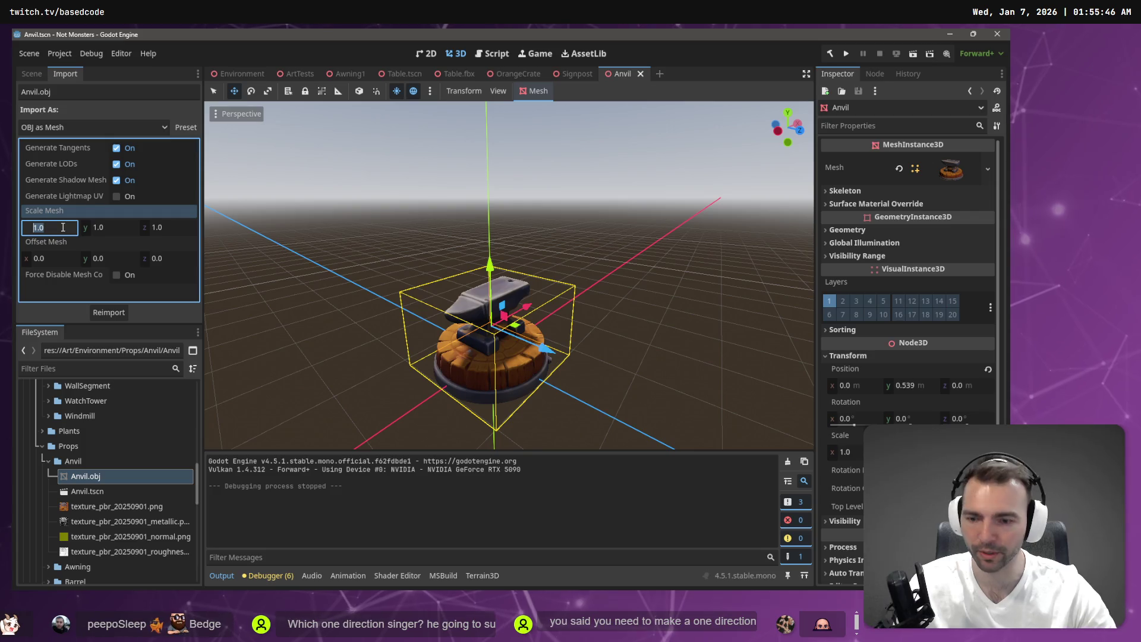
type("8")
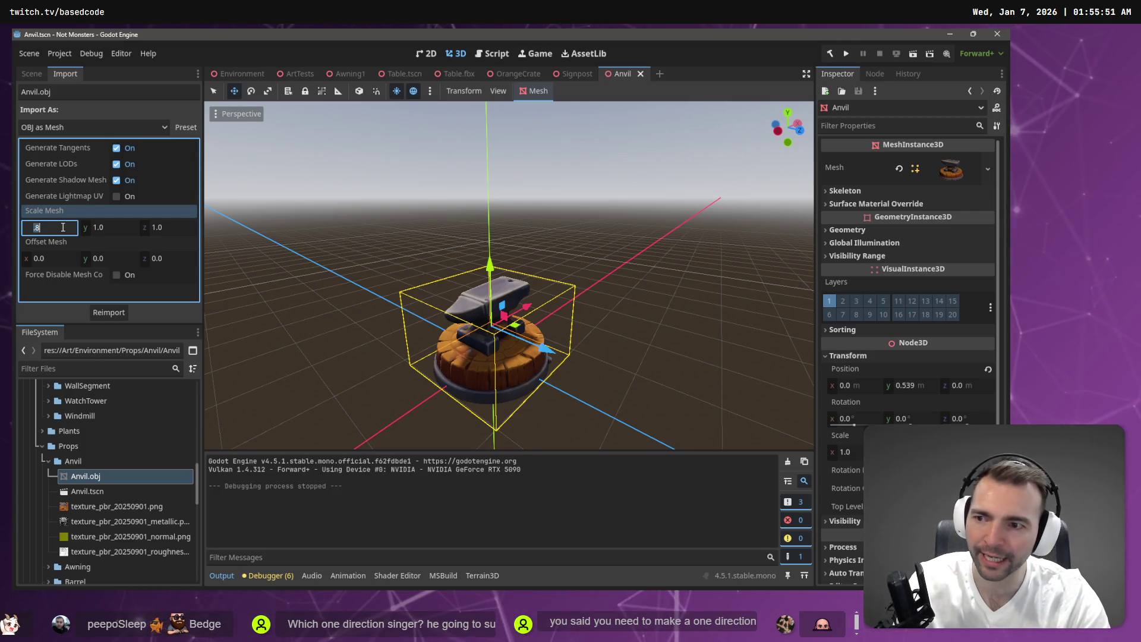
key("Tab")
type(".8")
key("Tab")
type(".8")
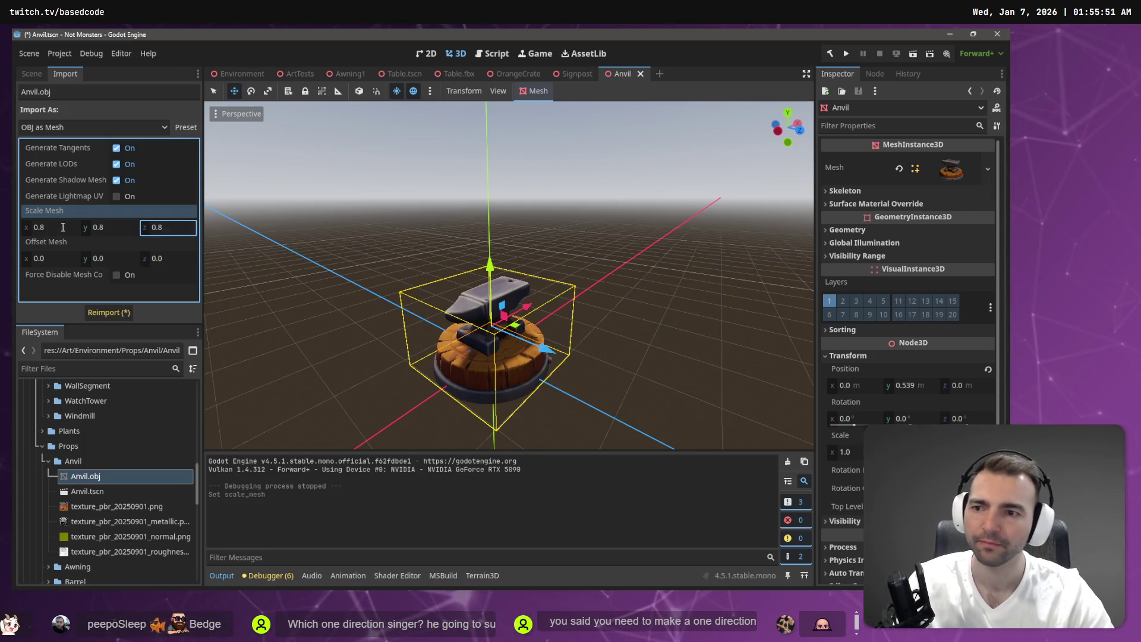
left_click(102, 313)
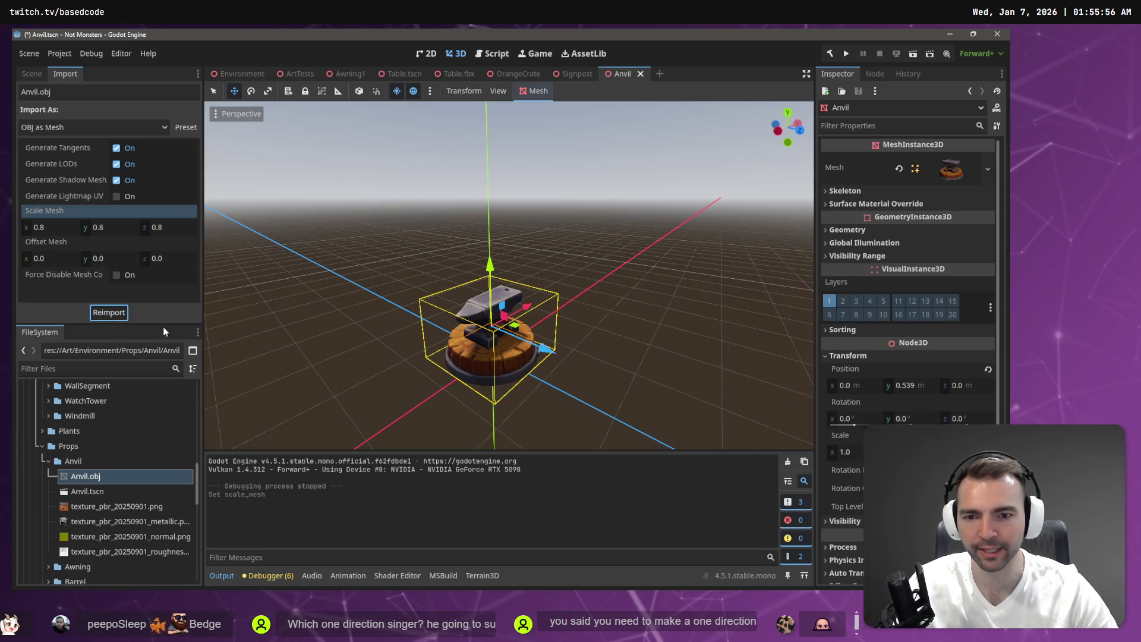
Step: Lower the rescaled anvil mesh to height 0.496
key("f")
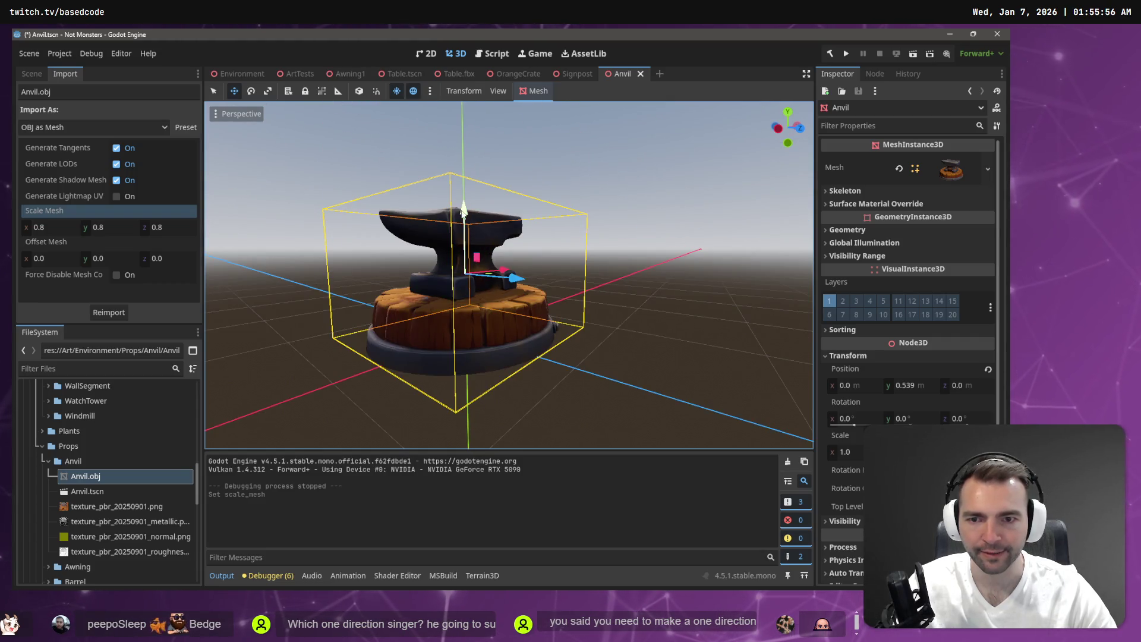
left_click_drag(463, 209, 466, 219)
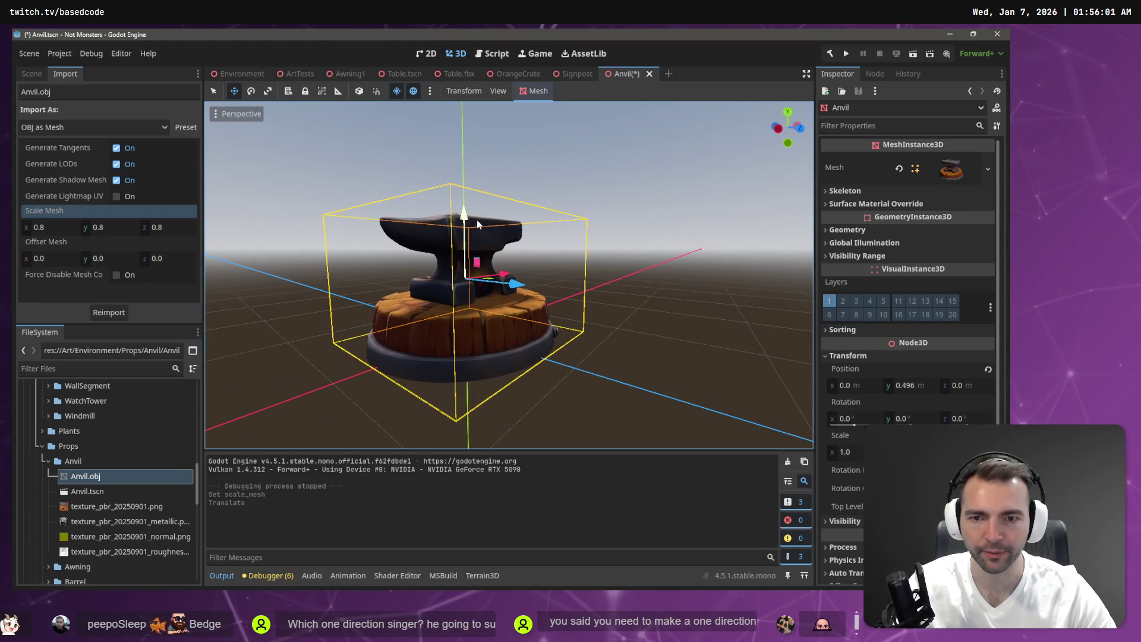
left_click(240, 74)
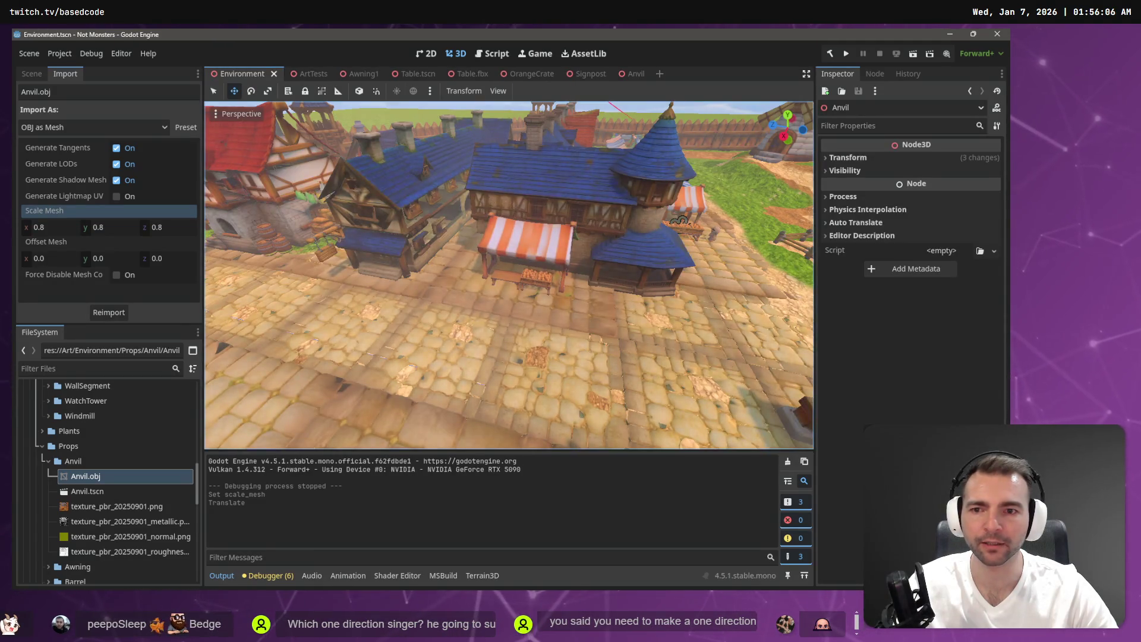
Step: Select Forge2, the Tavern and 29 objects near the hanging sign, undoing an accidental move
key("f")
left_click(529, 194)
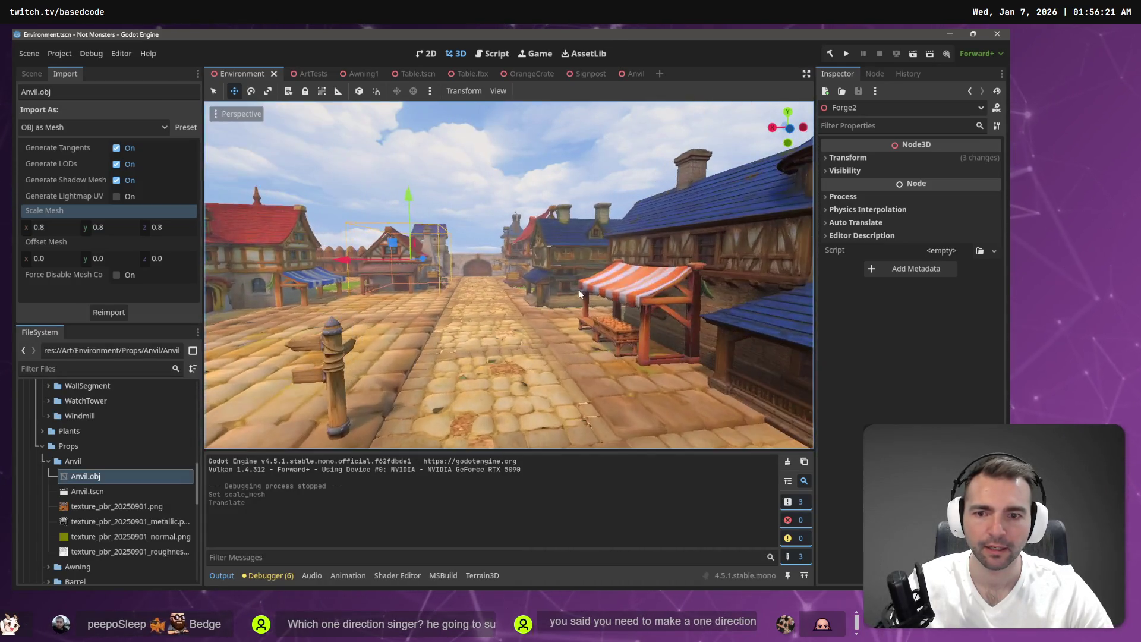
left_click(515, 267)
key("f")
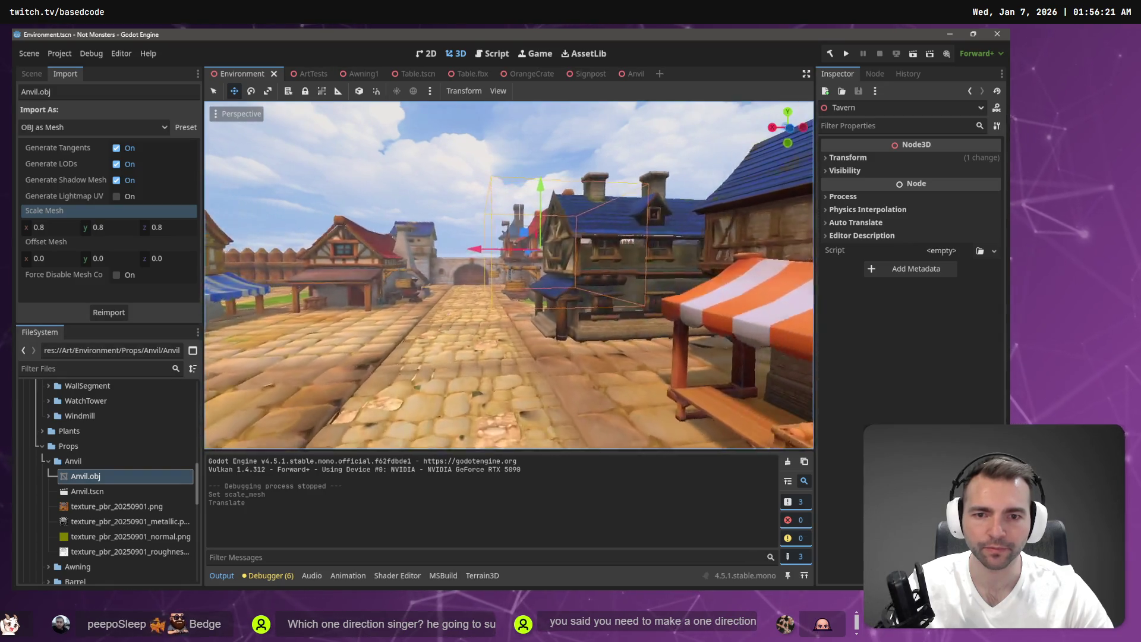
left_click_drag(445, 242, 560, 326)
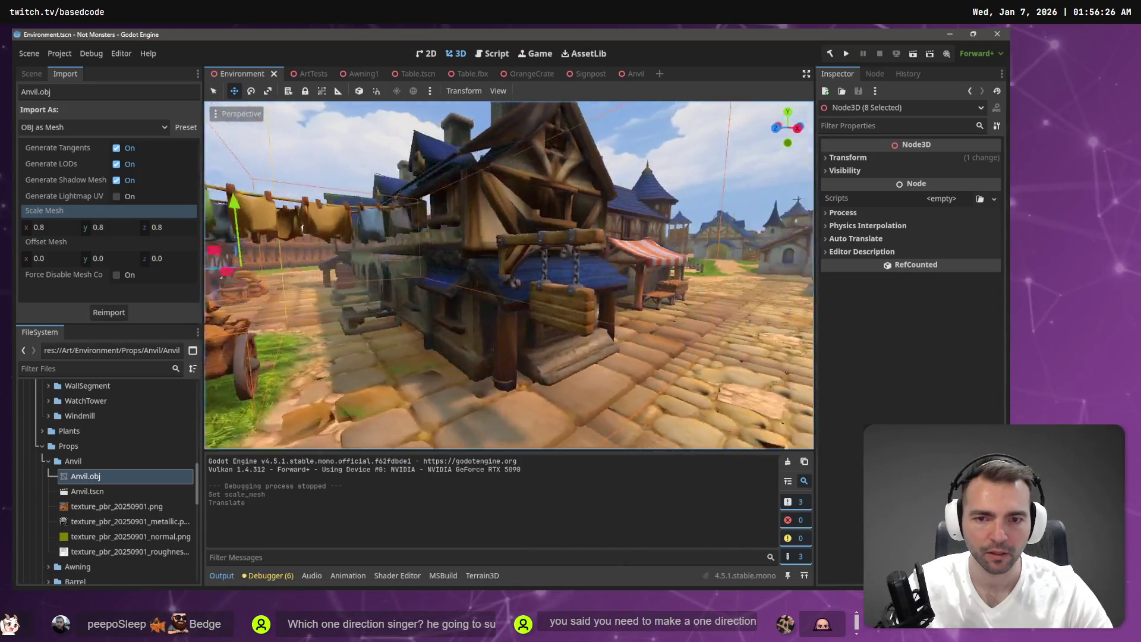
key("w")
left_click_drag(434, 359, 398, 387)
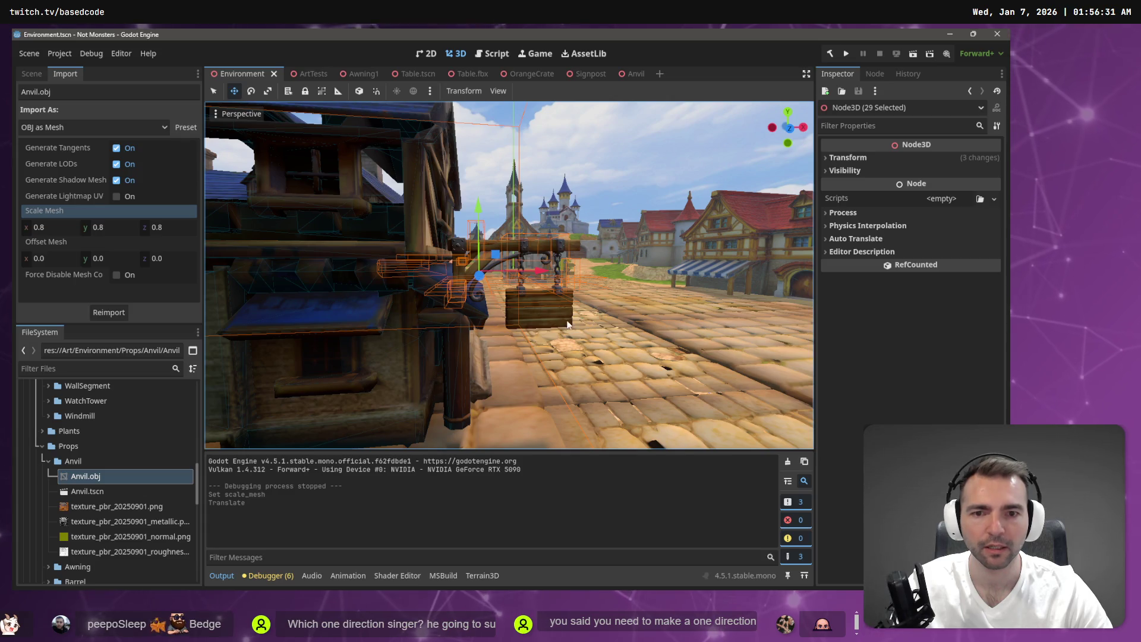
key("w")
key("s")
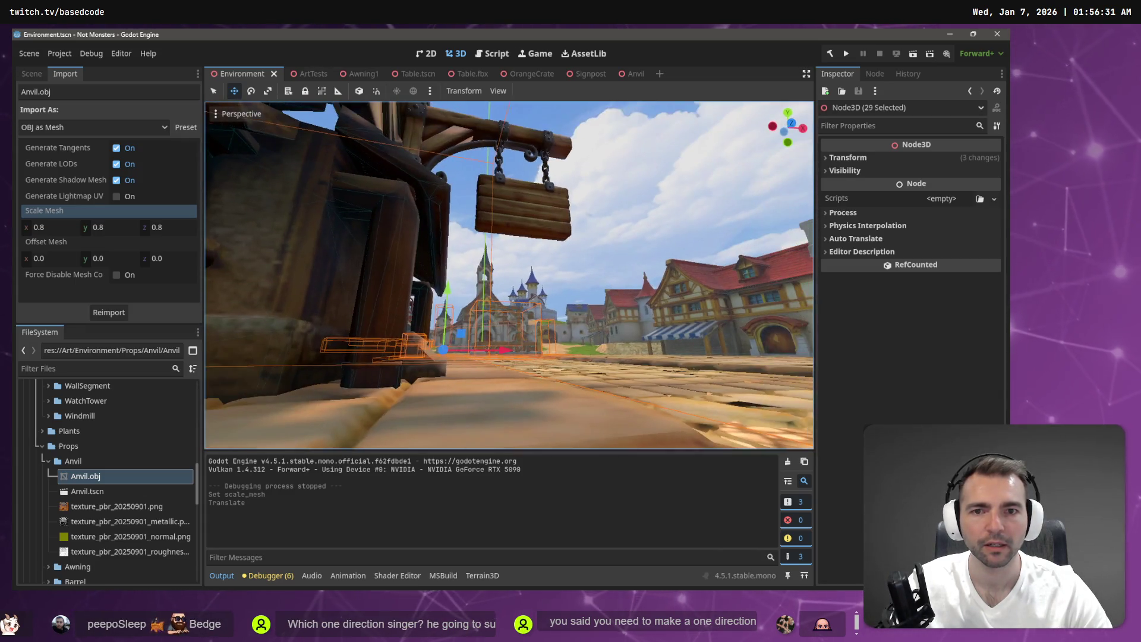
left_click_drag(530, 190, 493, 250)
key("ctrl+z")
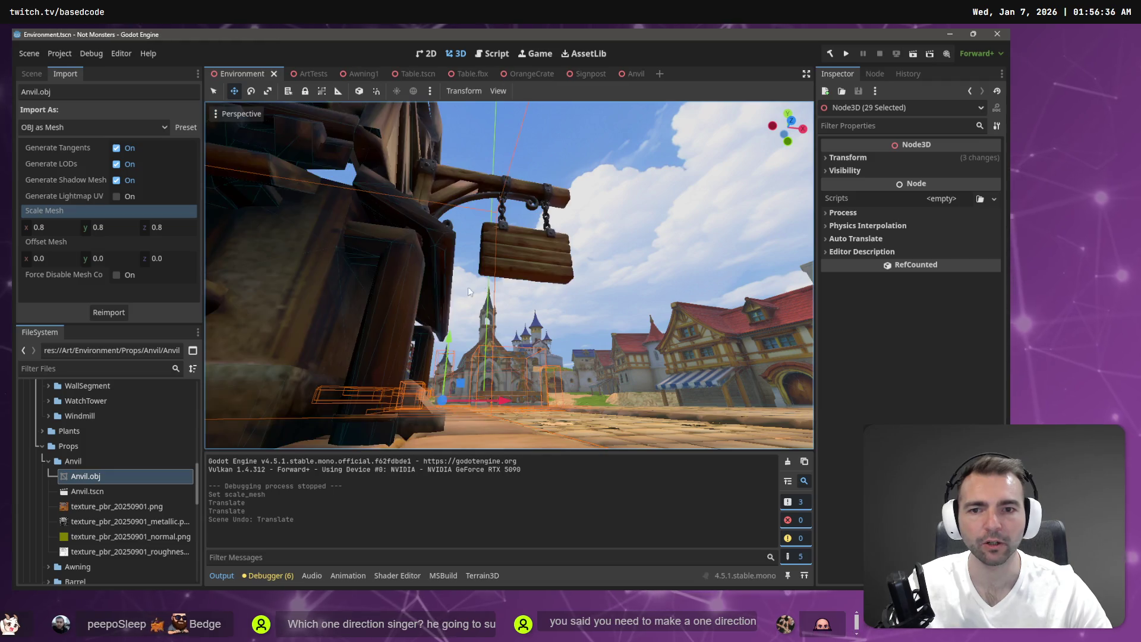
Step: Select the Tavern and fly around the town past the market stalls toward the windmills
mouse_move(628, 147)
left_mouse_down()
mouse_move(374, 309)
mouse_move(369, 338)
left_mouse_up()
left_click(540, 256)
key("s")
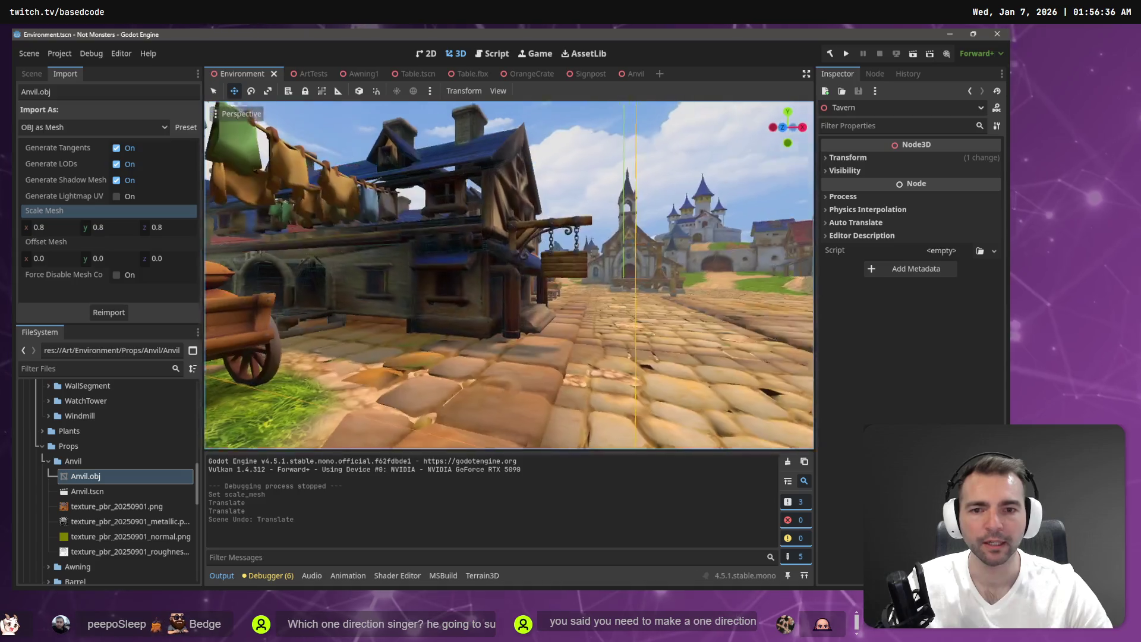
mouse_move(509, 274)
left_mouse_down()
mouse_move(509, 190)
mouse_move(509, 237)
mouse_move(509, 190)
mouse_move(475, 199)
left_mouse_up()
mouse_move(471, 264)
left_mouse_down()
mouse_move(470, 297)
mouse_move(470, 264)
left_mouse_up()
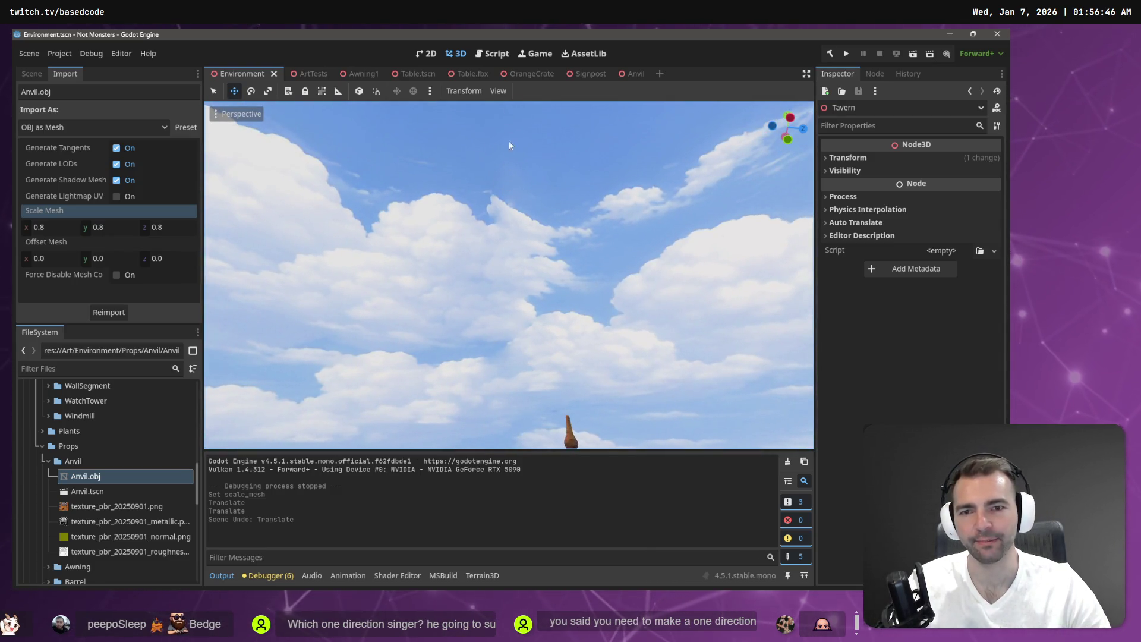
mouse_move(502, 332)
left_mouse_down()
mouse_move(502, 380)
mouse_move(439, 380)
left_mouse_up()
left_click_drag(709, 309, 677, 310)
key("w")
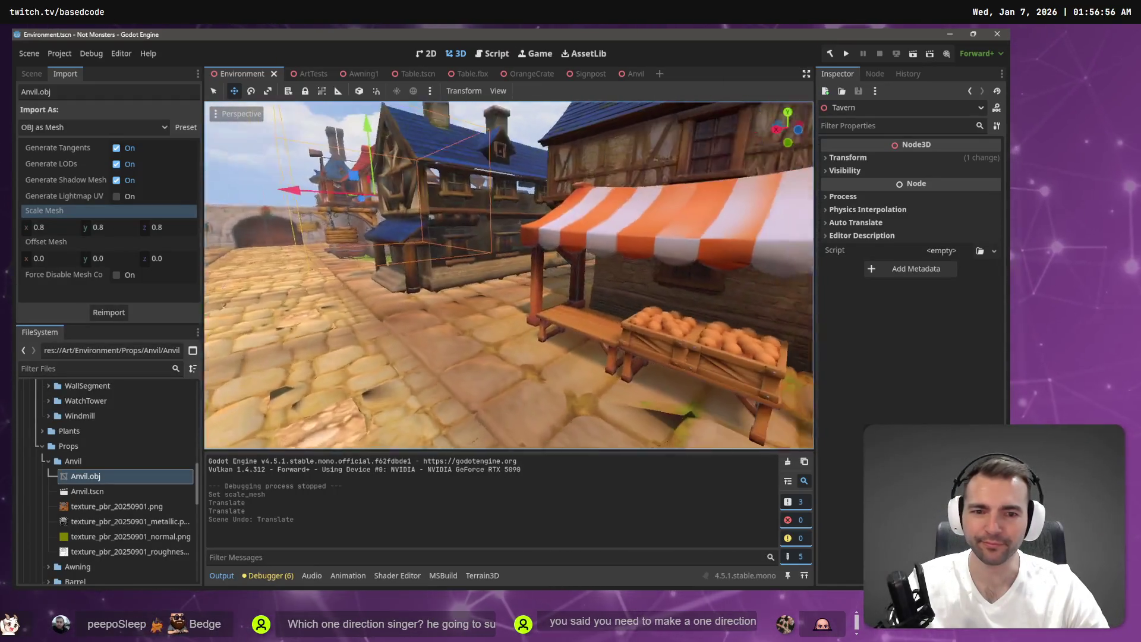
key("w")
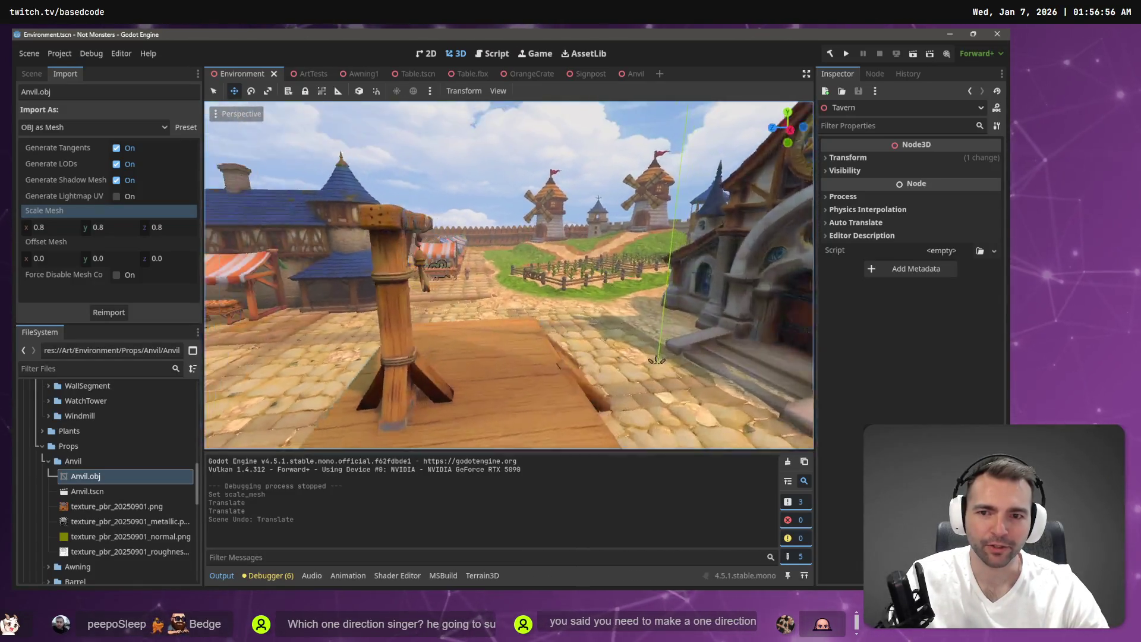
key("w")
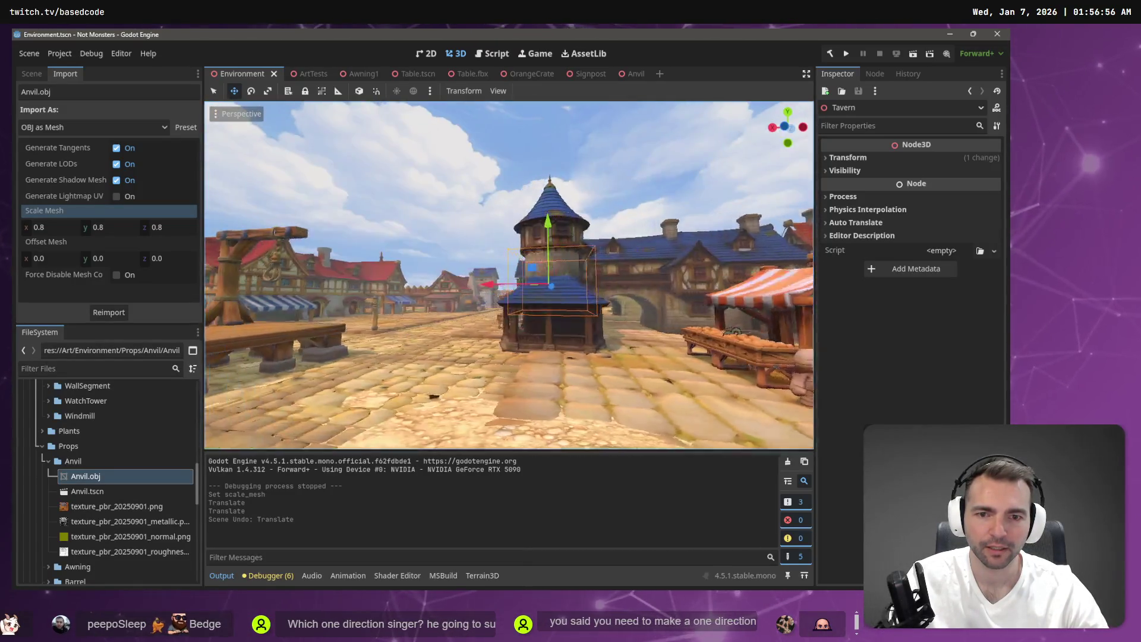
key("w")
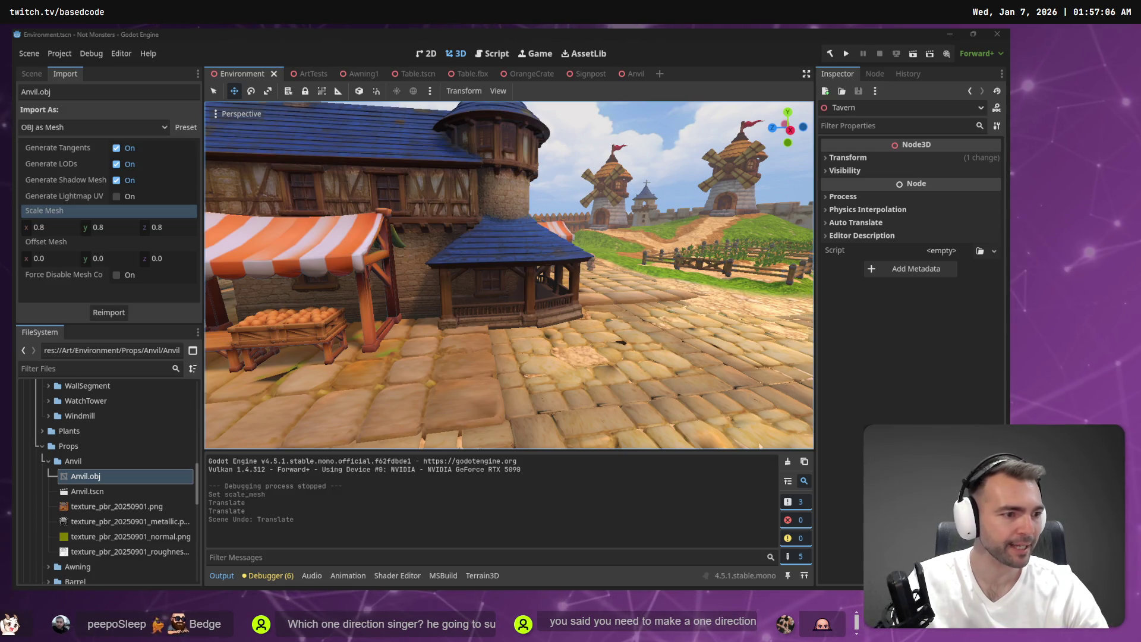
Step: Switch over to the Not Monster planning whiteboard
key("alt+Tab")
right_click(771, 189)
left_click(725, 81)
Step: Find the Anvil card and delete the crossed-out box beside it
scroll(667, 166, "up", 5)
scroll(667, 166, "up", 5)
scroll(285, 262, "right", 8)
scroll(365, 314, "up", 3)
scroll(366, 314, "down", 3)
scroll(366, 314, "down", 2)
scroll(365, 314, "up", 5)
scroll(536, 329, "down", 8)
scroll(536, 329, "down", 3)
scroll(543, 403, "left", 5)
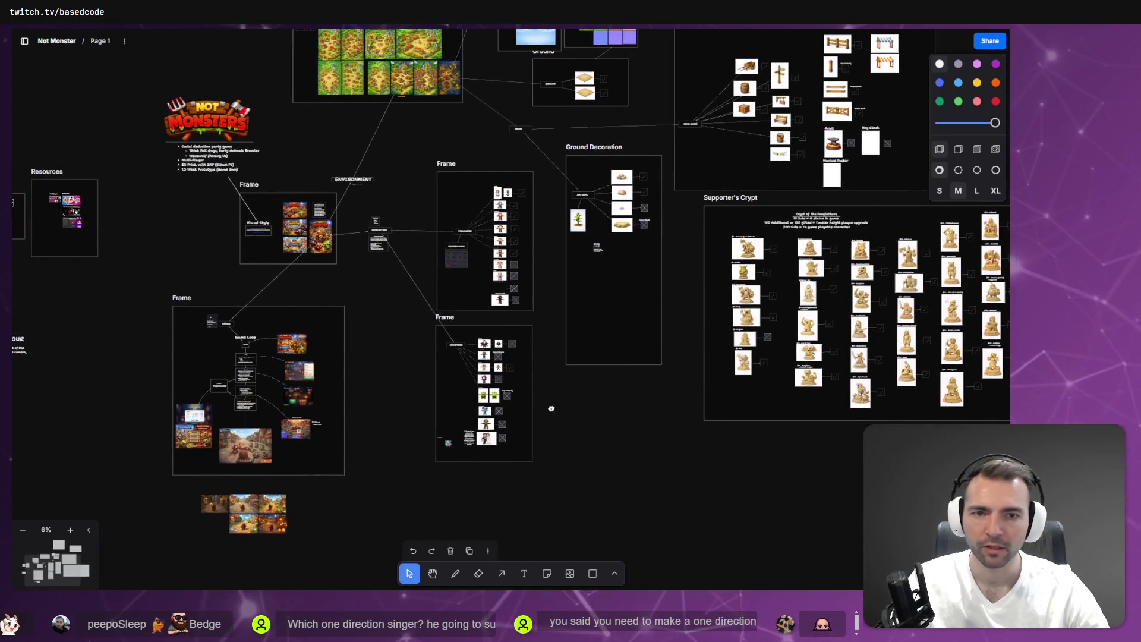
scroll(552, 408, "up", 8)
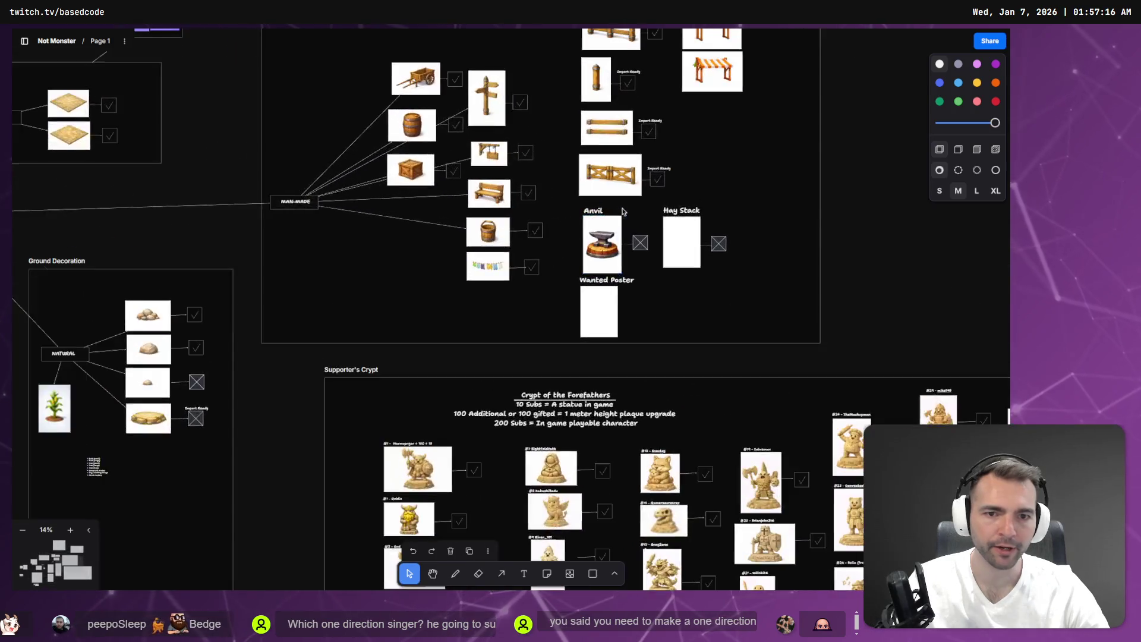
scroll(622, 211, "up", 8)
left_click(660, 284)
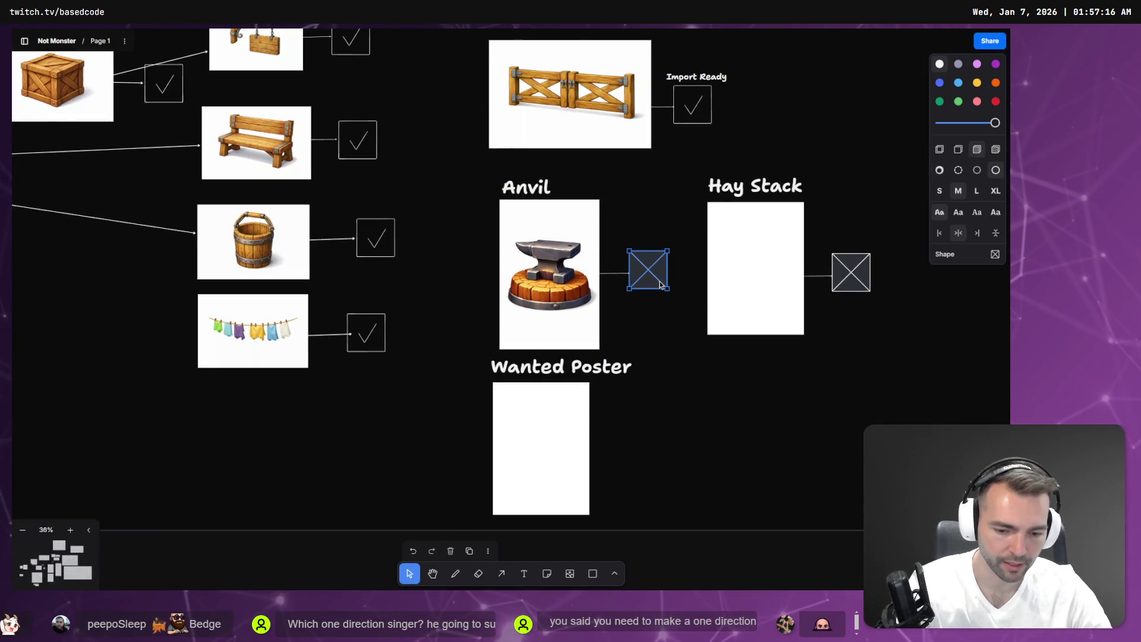
key("Delete")
Step: Place a copy of the Import Ready checkmark box beside Anvil
left_click(689, 106)
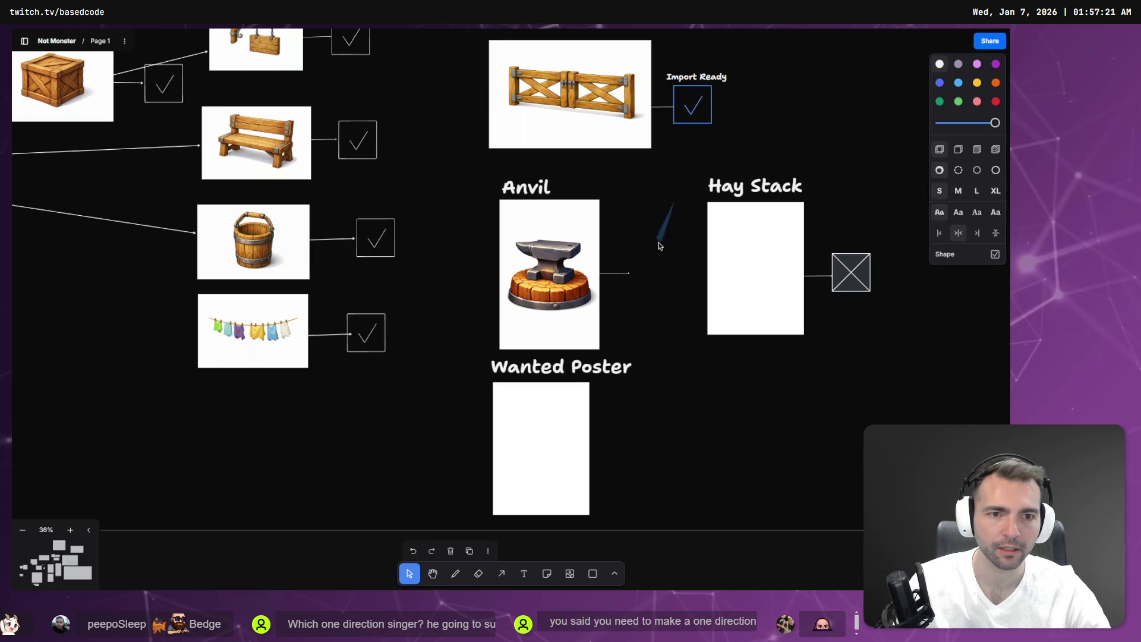
left_click_drag(689, 106, 661, 222)
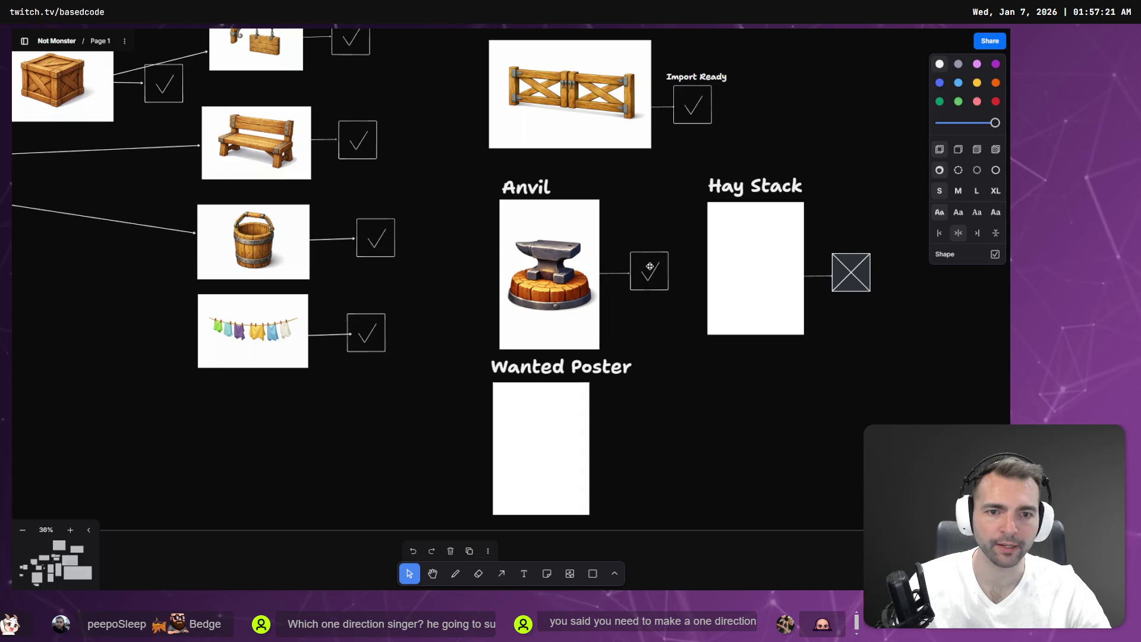
left_click(681, 362)
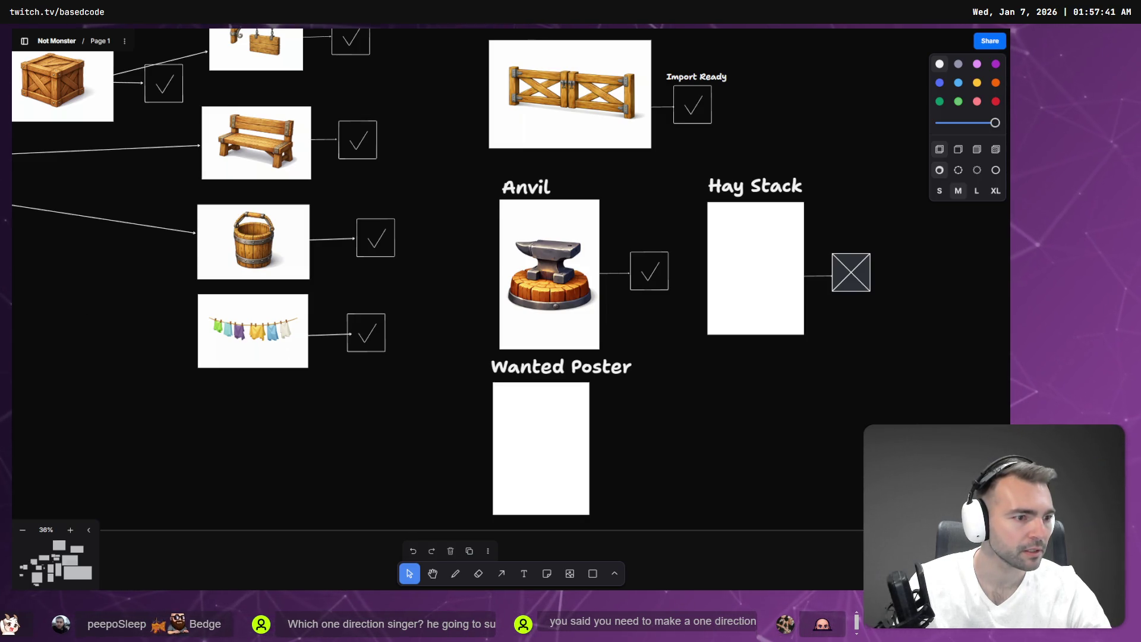
key("alt+Tab")
Step: In the 3D Model Request chat, request a low-poly 3D version of the haystack image
left_click(480, 37)
left_click(350, 38)
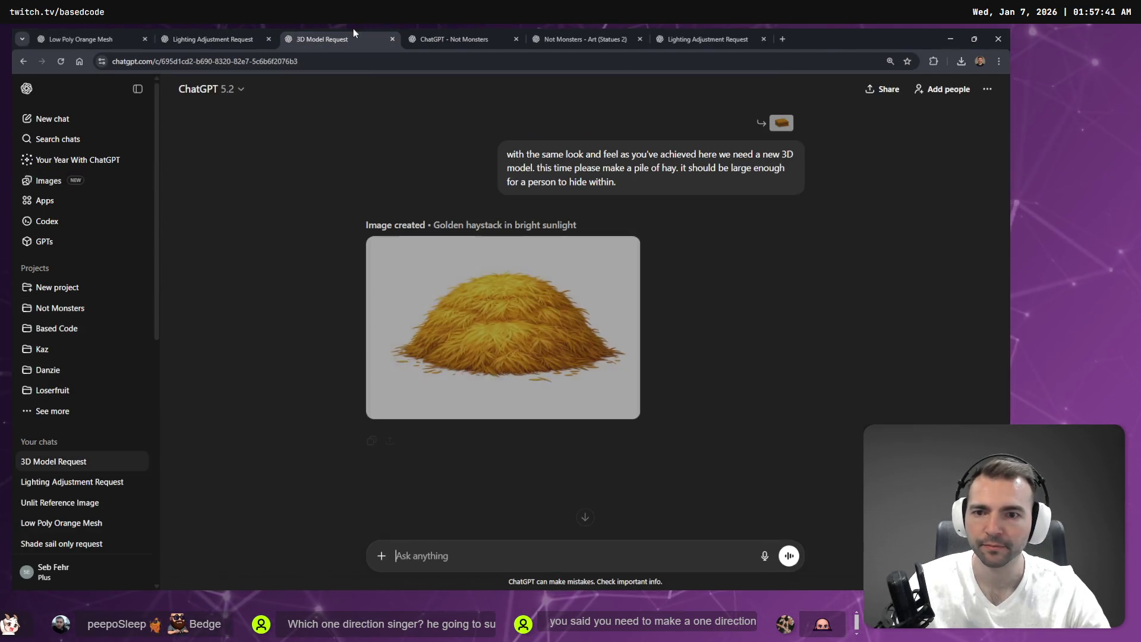
left_click(583, 415)
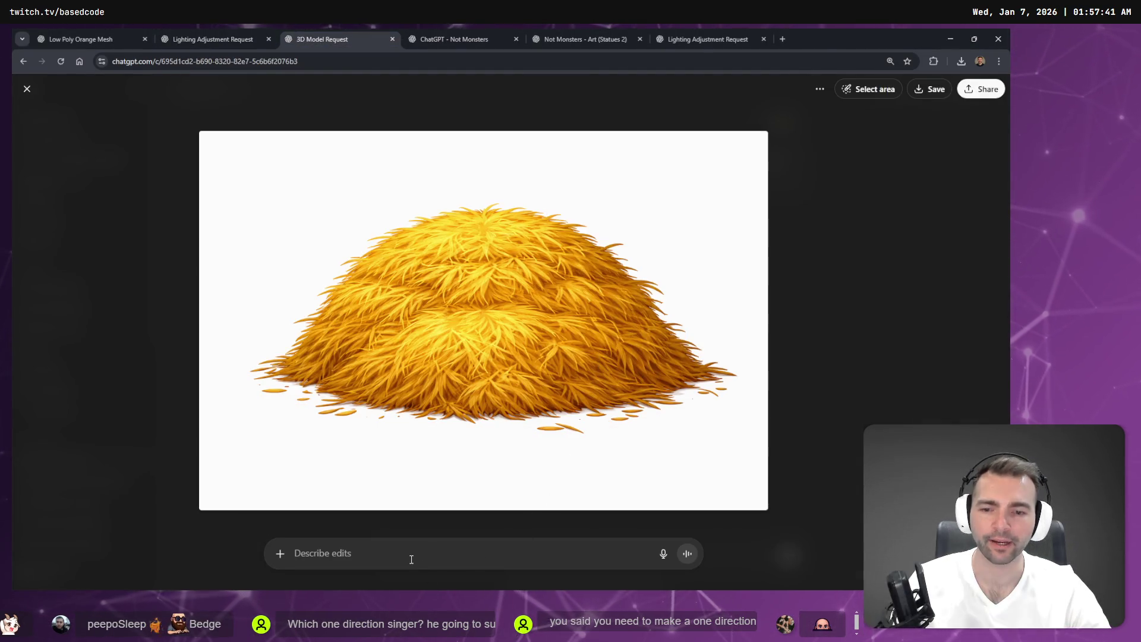
key("super+h")
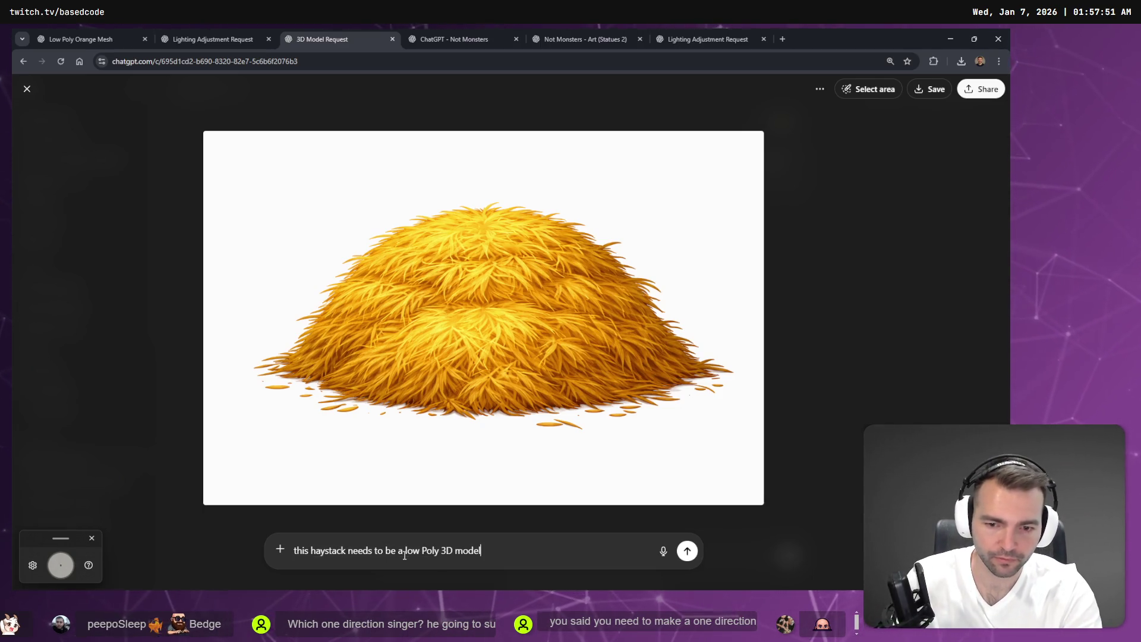
key("Return")
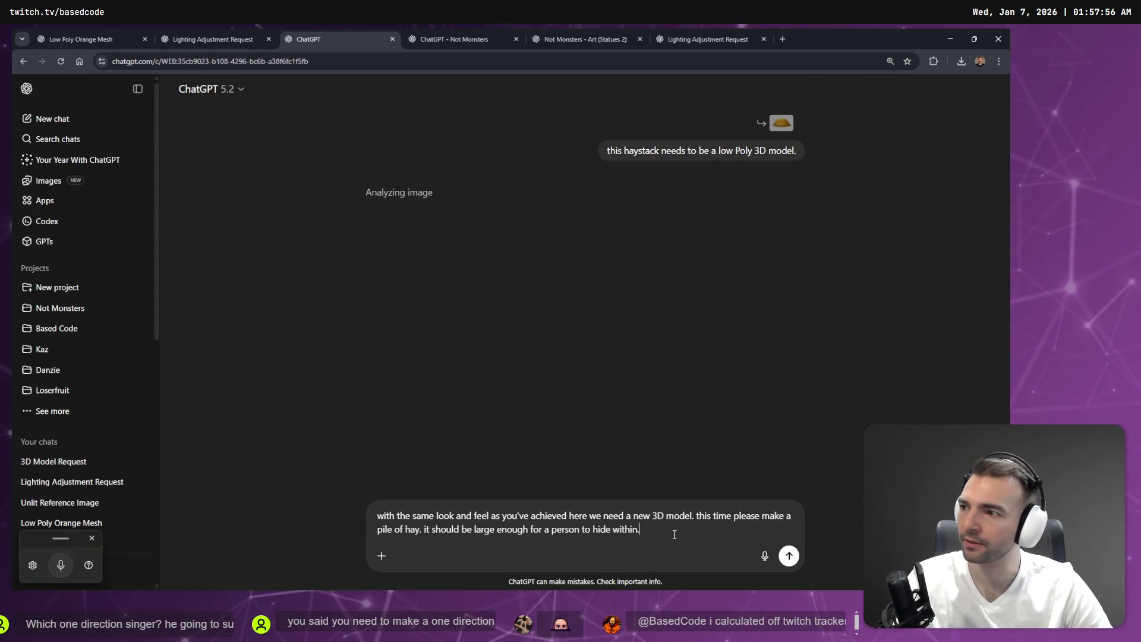
key("Return")
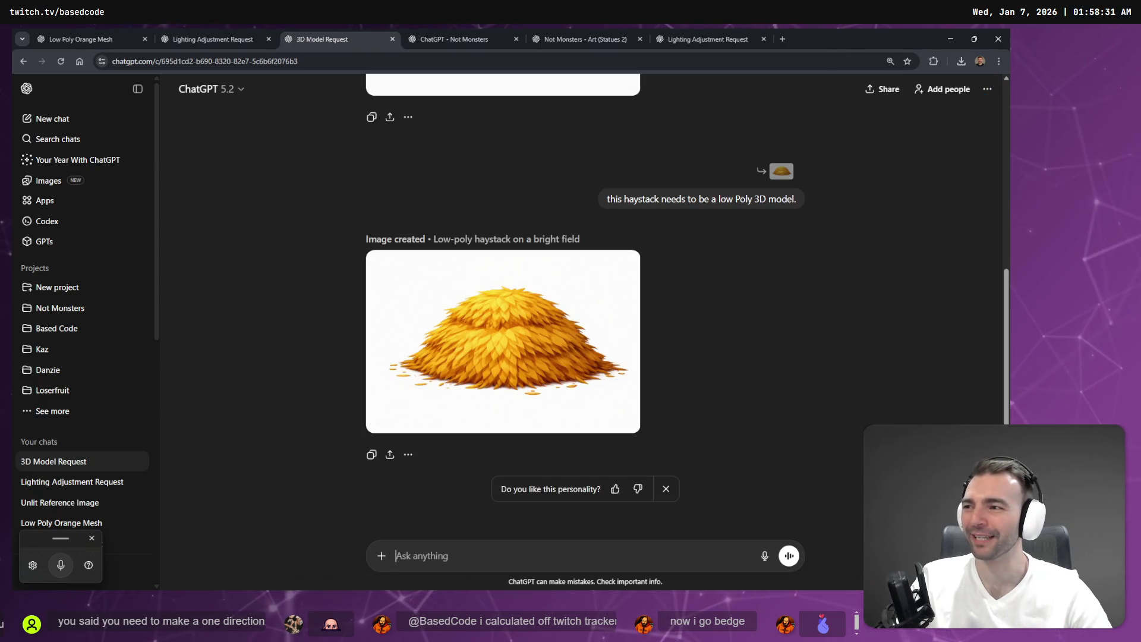
Step: Ask for the new low-poly haystack's silhouette to become one large shape
left_click(468, 338)
left_click(364, 547)
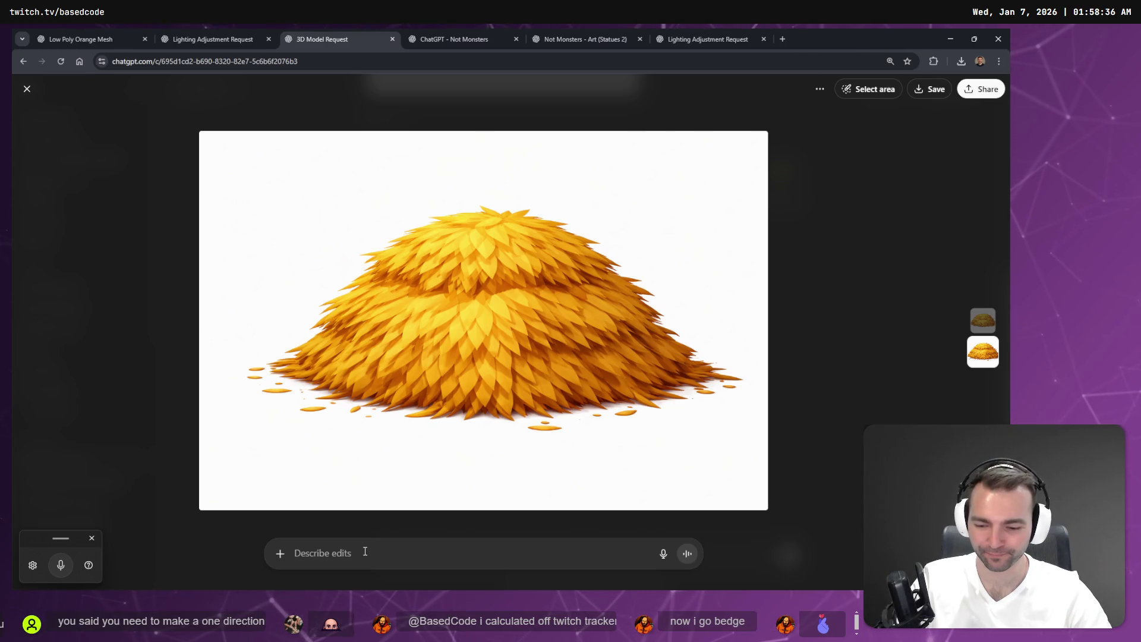
key("super+h")
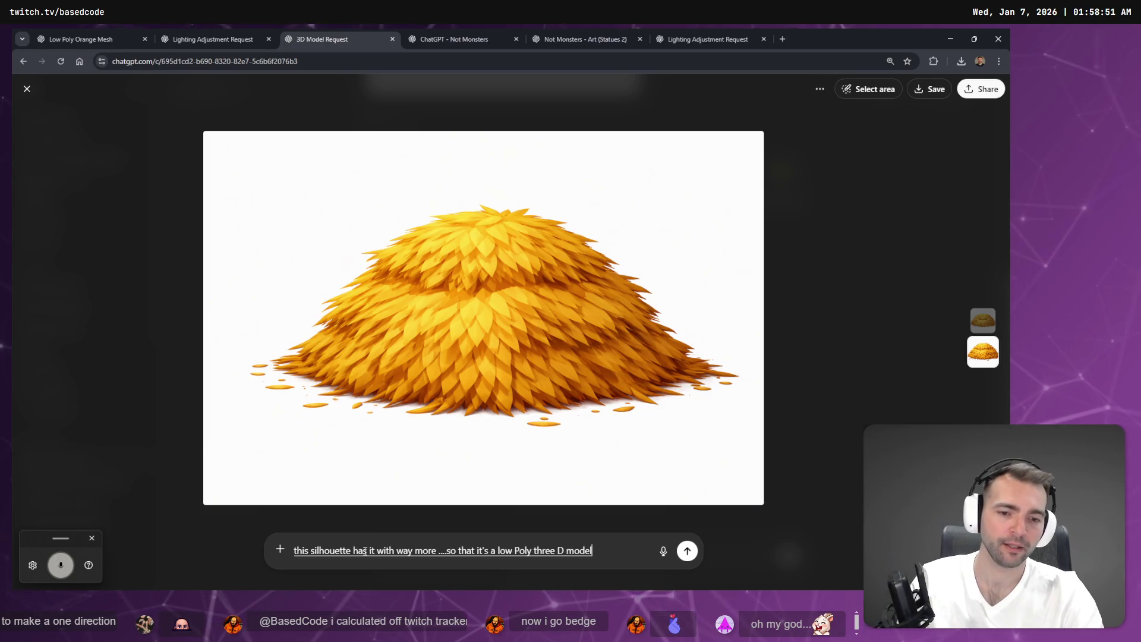
key("Return")
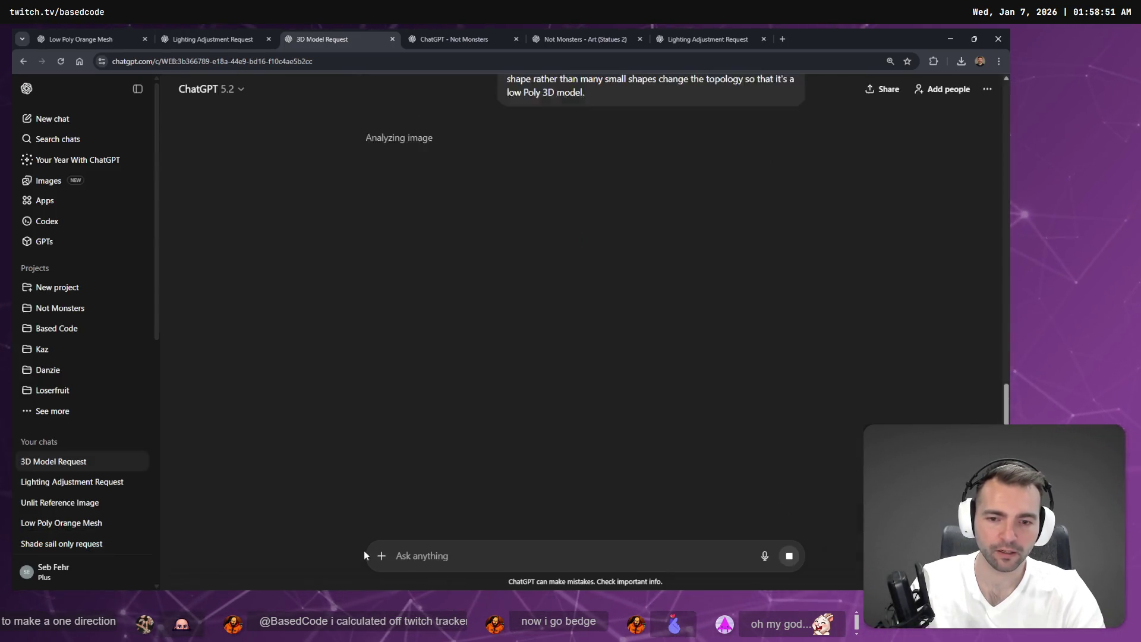
Step: Scroll through the My images gallery of haystack, anvil and Grim Reaper images, then return to the chat
left_click(463, 39)
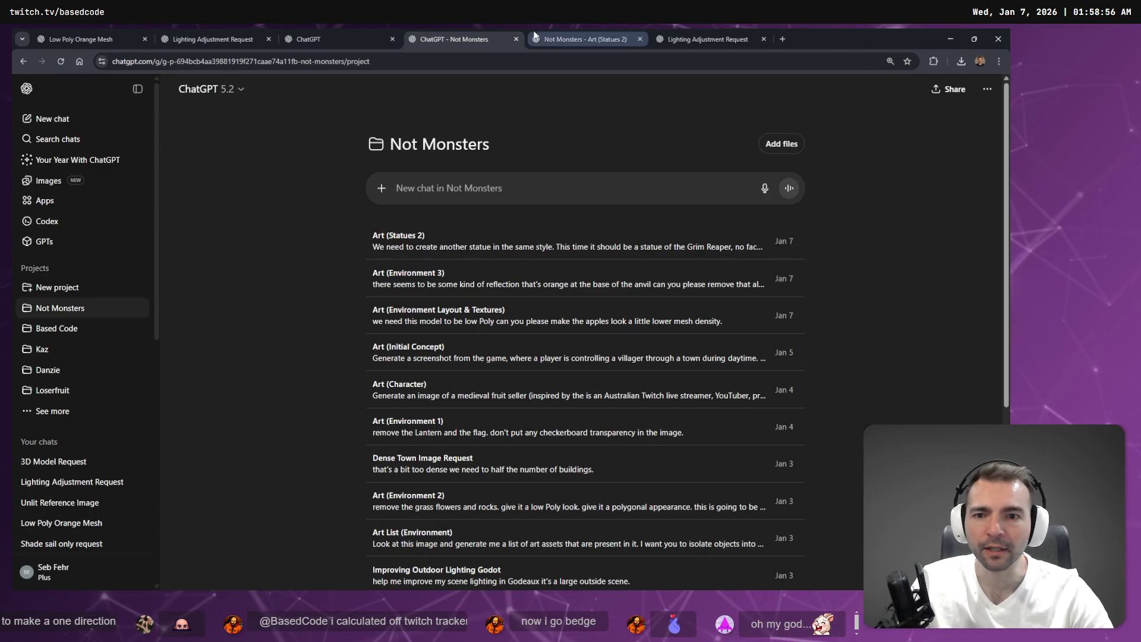
left_click(80, 189)
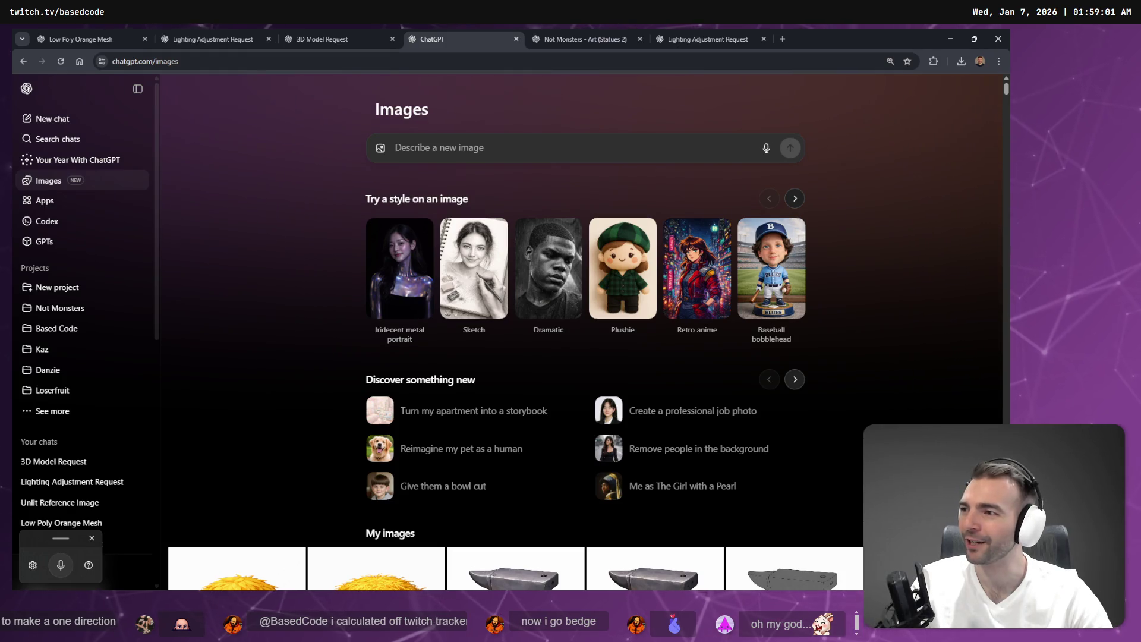
scroll(366, 243, "down", 5)
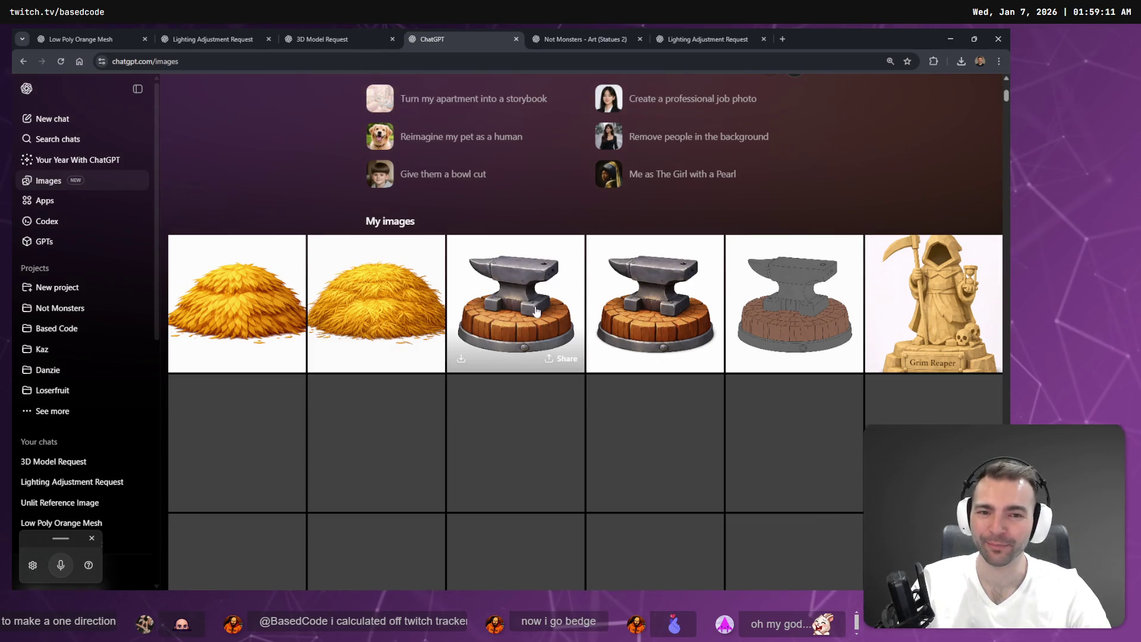
scroll(534, 313, "down", 4)
scroll(534, 313, "up", 5)
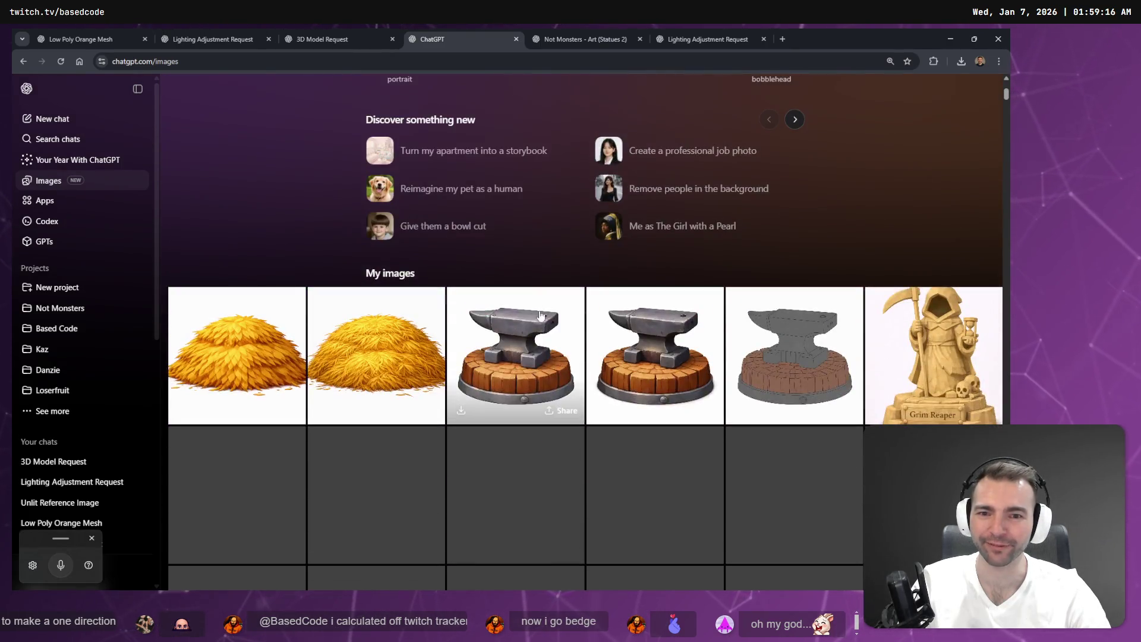
scroll(500, 321, "down", 5)
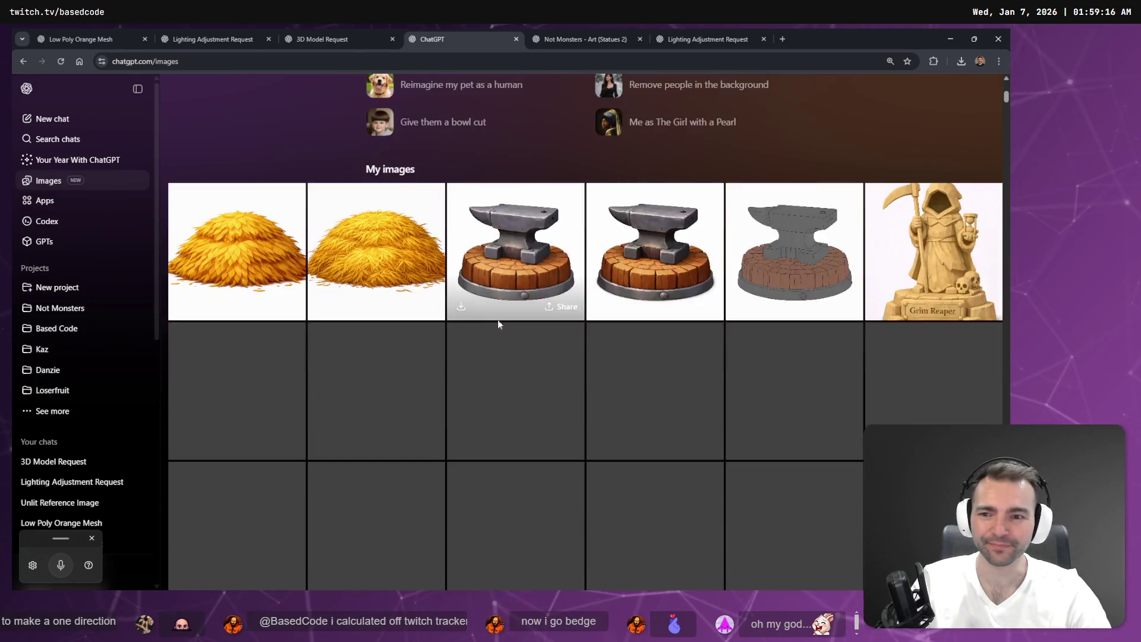
scroll(327, 391, "up", 4)
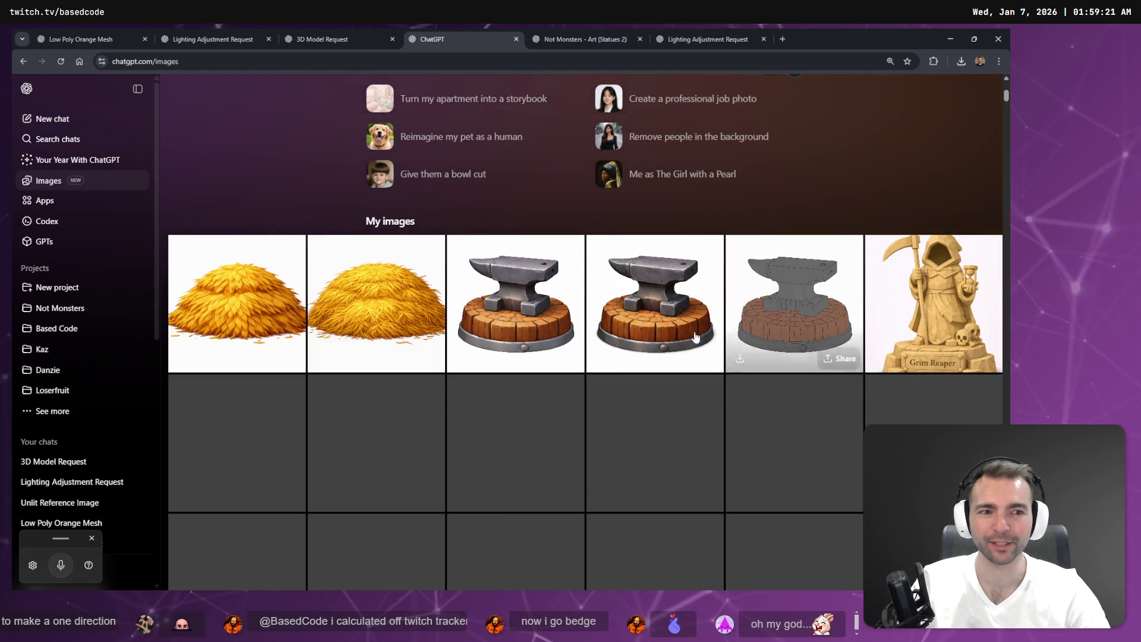
left_click(334, 37)
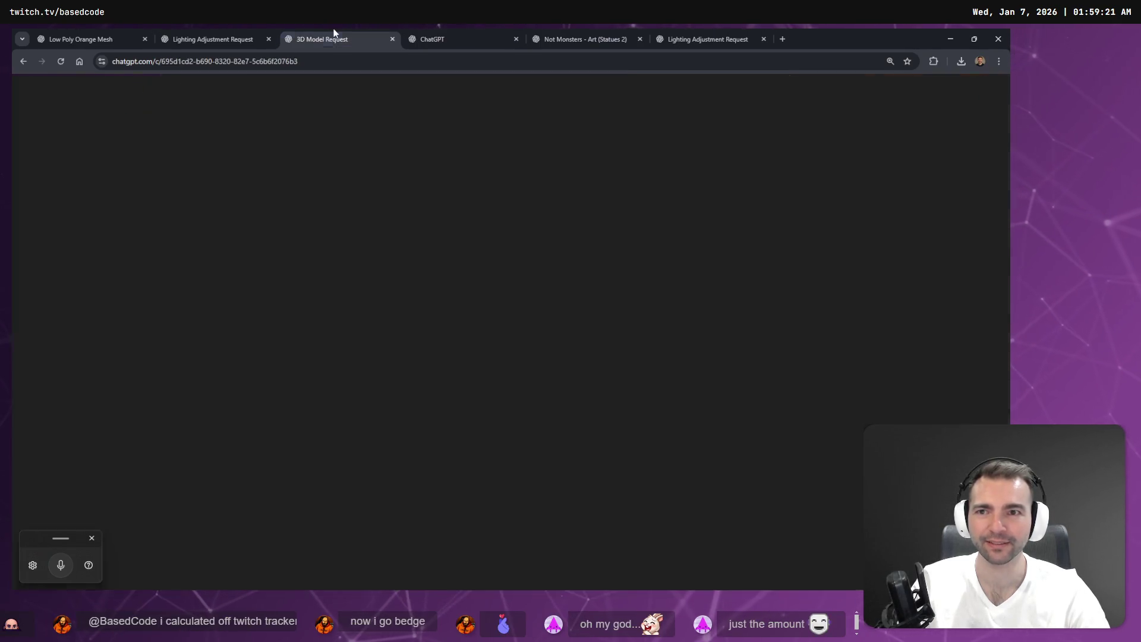
Step: Look through the open chats and open the latest haystack image full size
left_click(248, 37)
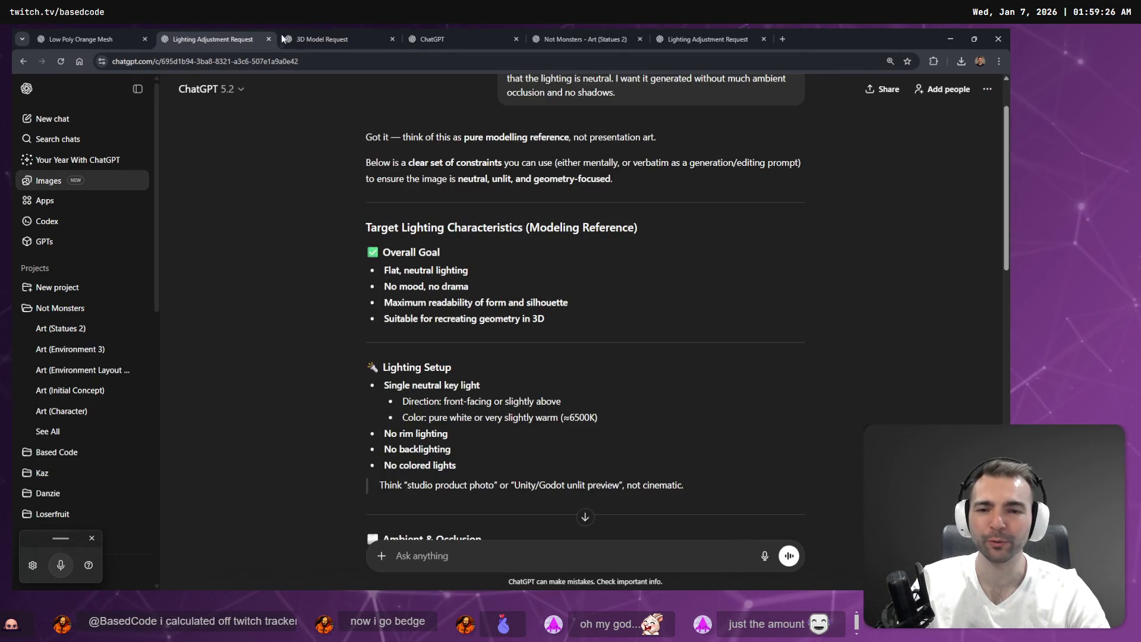
left_click(283, 37)
left_click(704, 39)
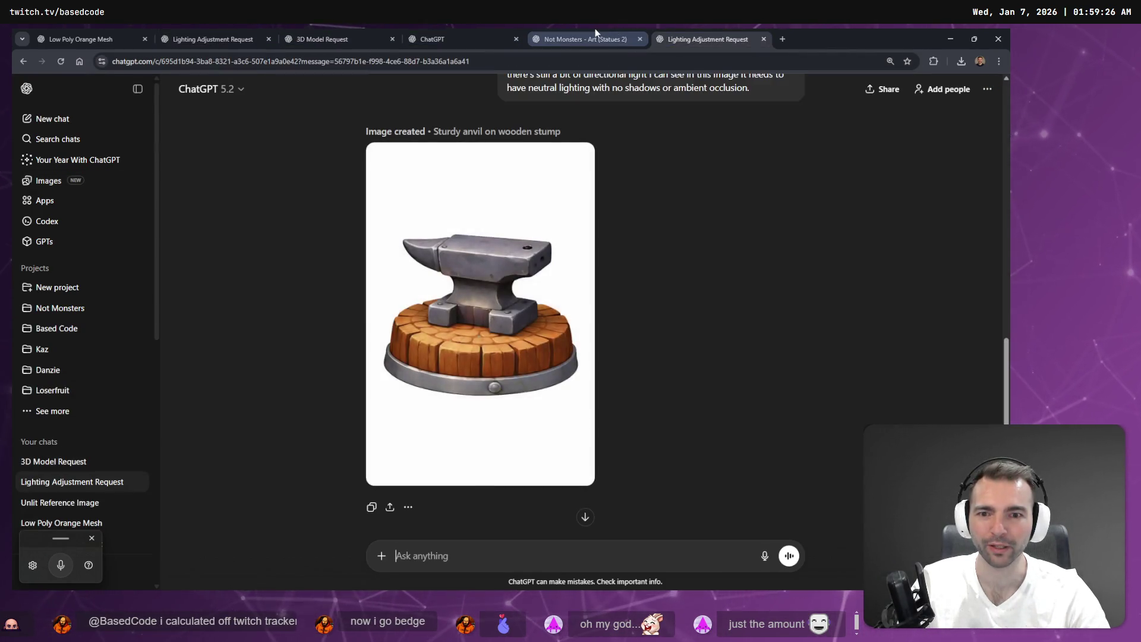
left_click(596, 37)
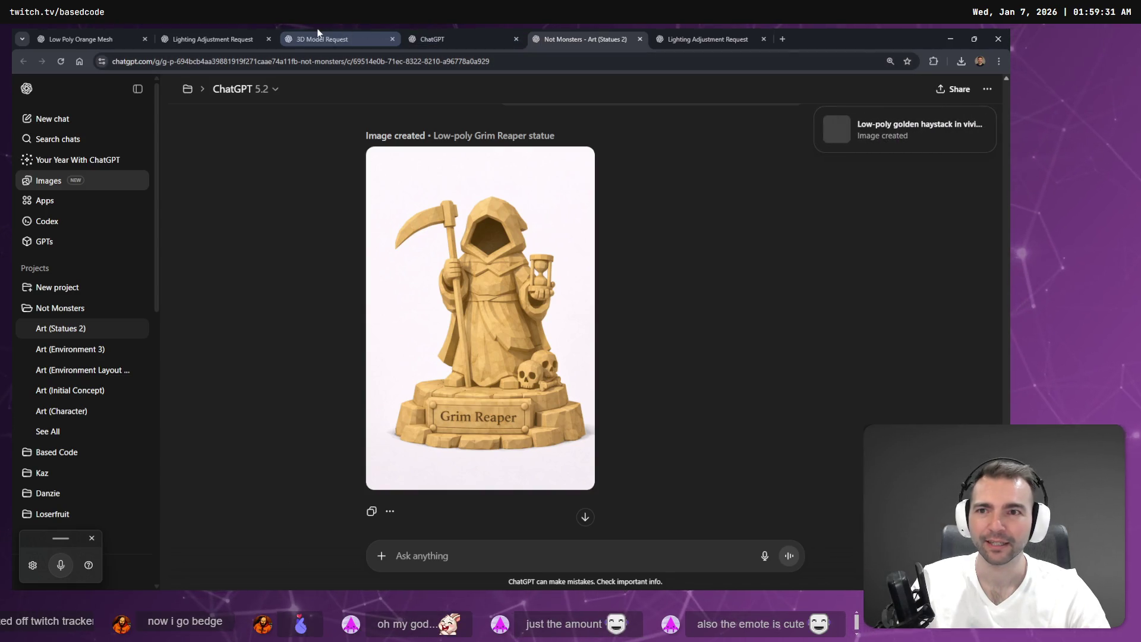
left_click(214, 38)
left_click(321, 38)
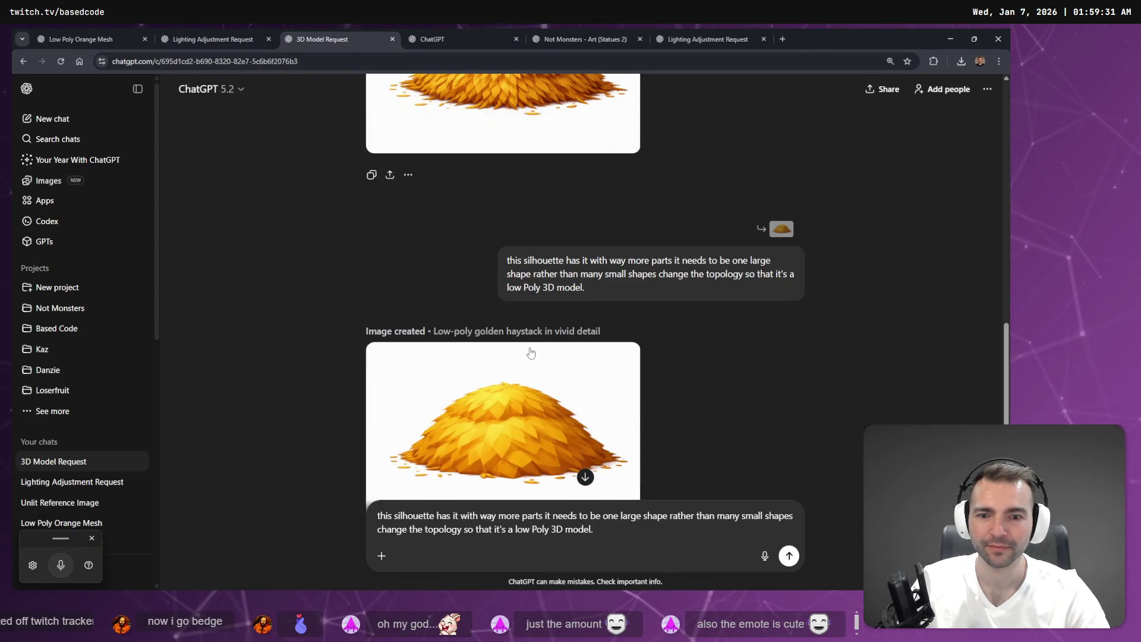
scroll(530, 353, "down", 2)
left_click(532, 321)
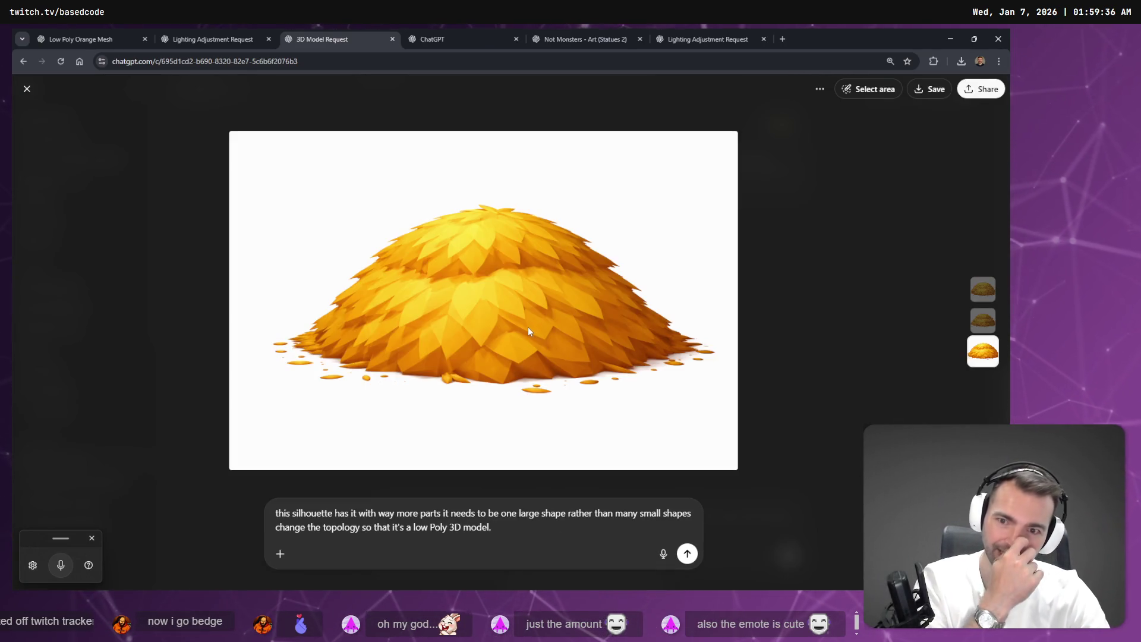
Step: Replace the old prompt with a dictated request to remove stray hay bits, and send it
left_click(517, 530)
key("ctrl+a")
key("ctrl+x")
key("super+h")
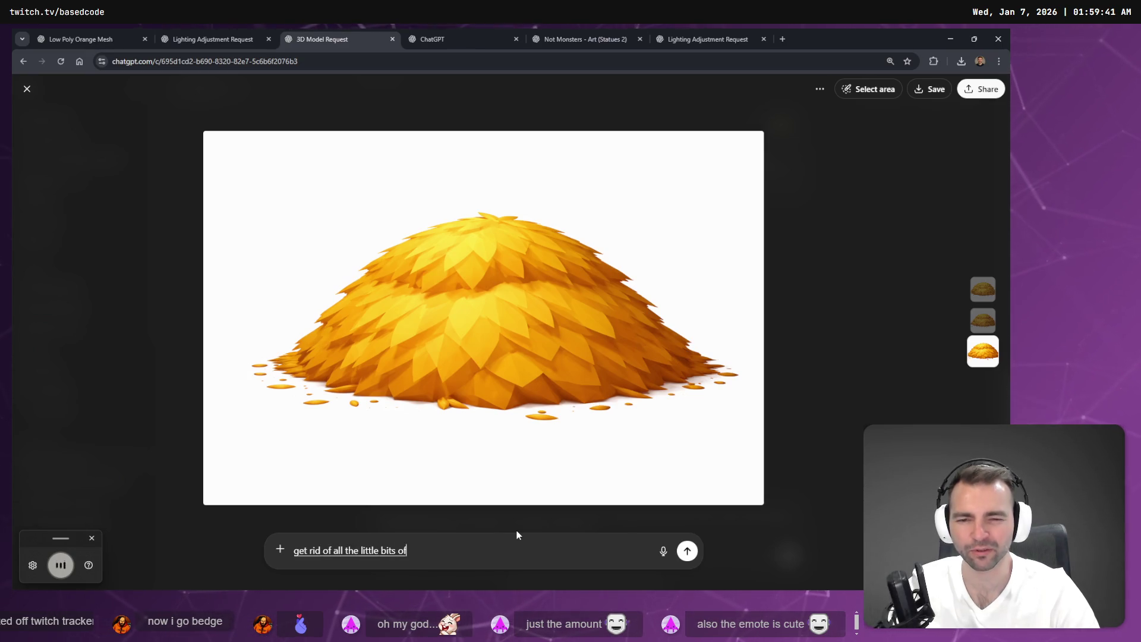
key("Escape")
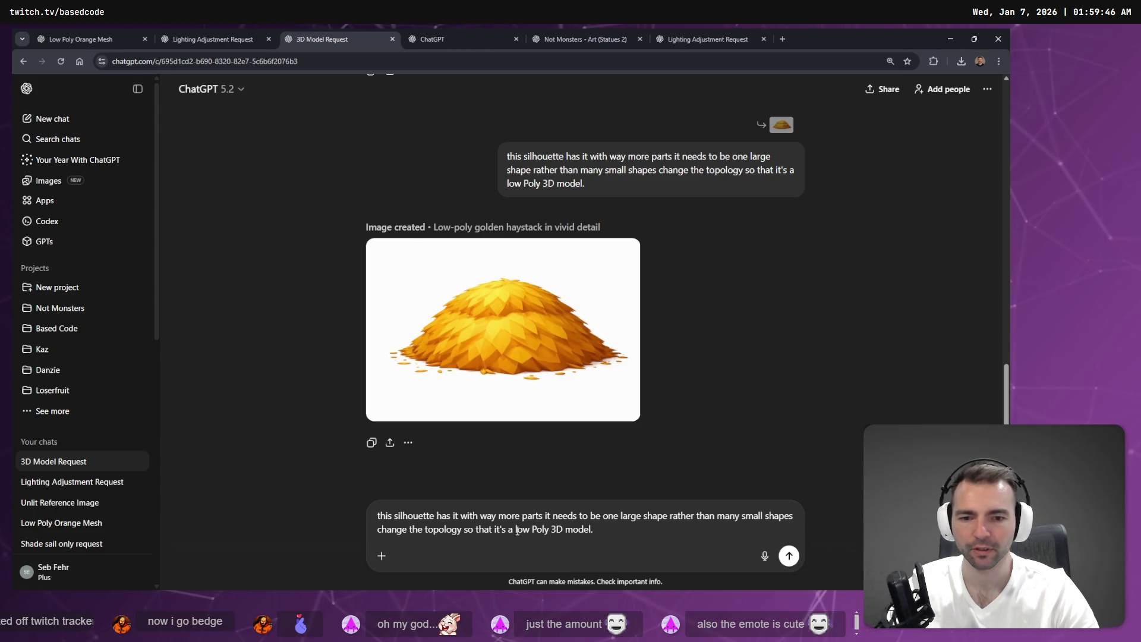
key("ctrl+a")
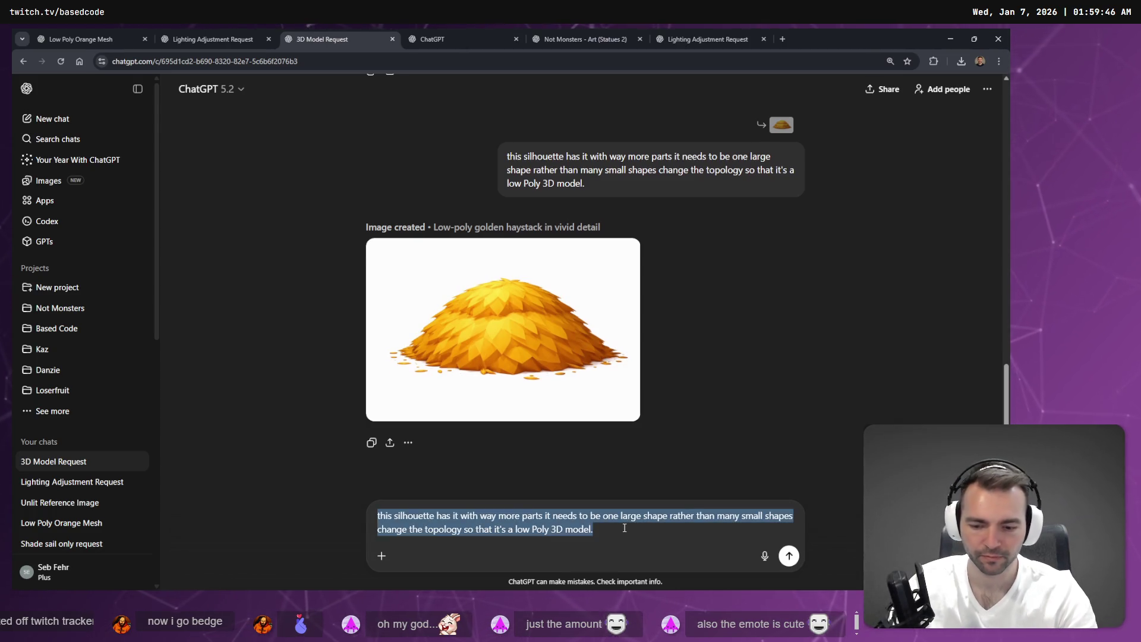
key("BackSpace")
key("super+h")
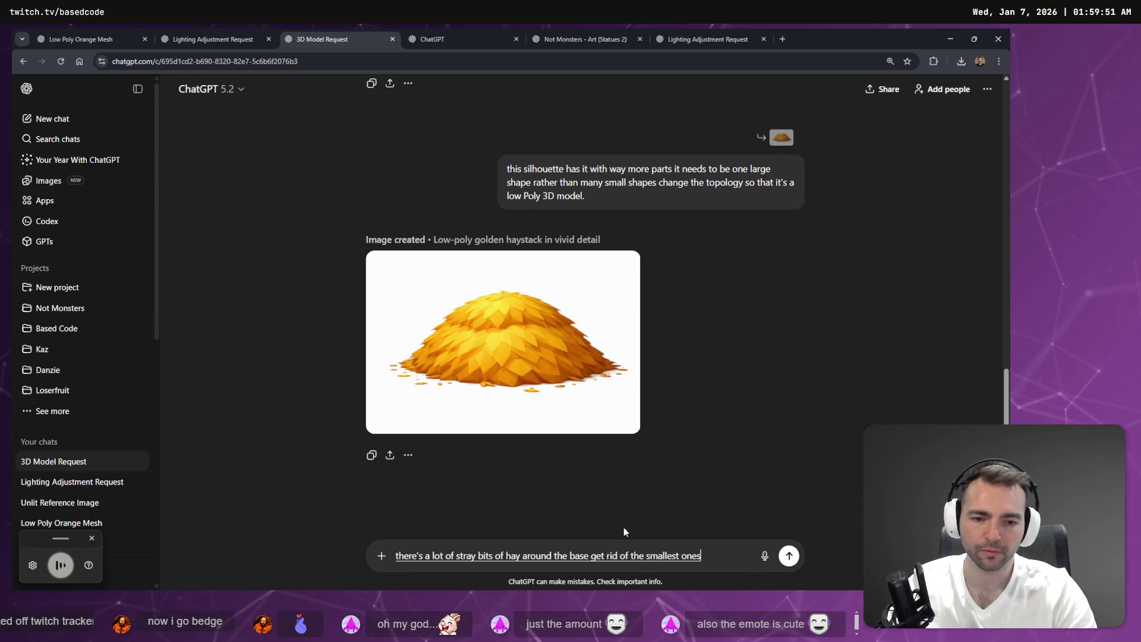
key("Return")
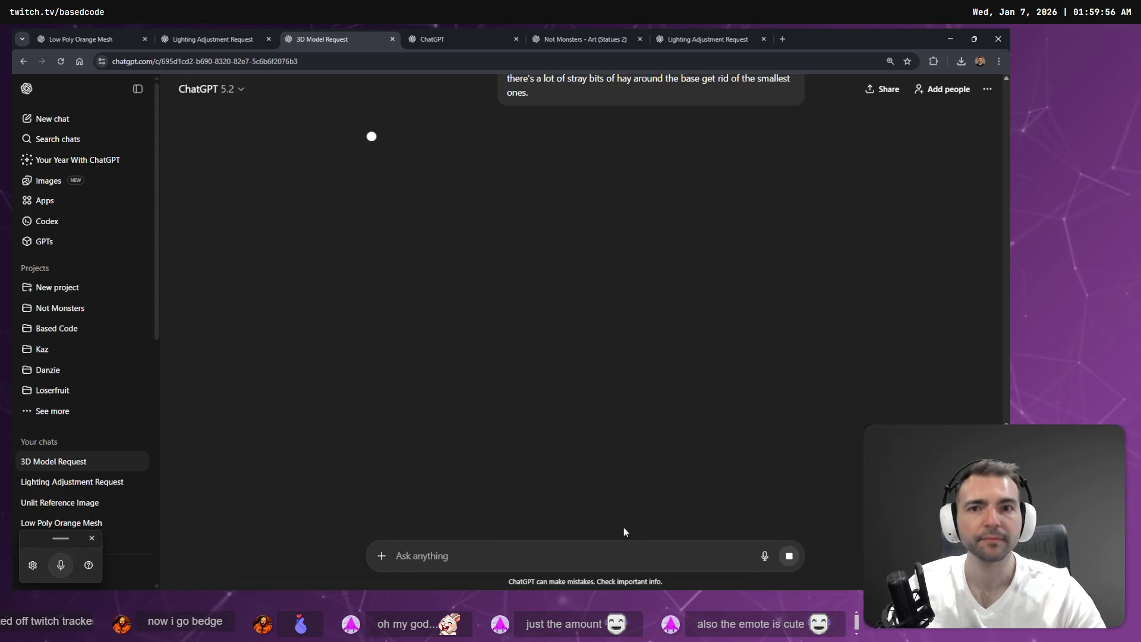
Step: Preview the first haystack on the generated images page, then return to Godot
left_click(437, 39)
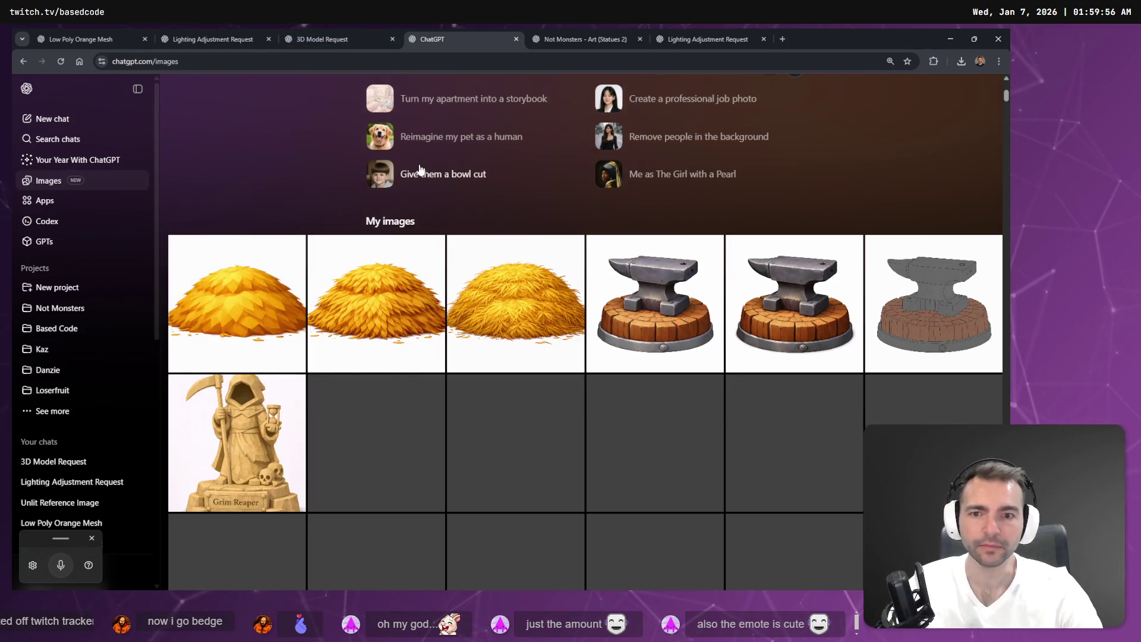
left_click(292, 282)
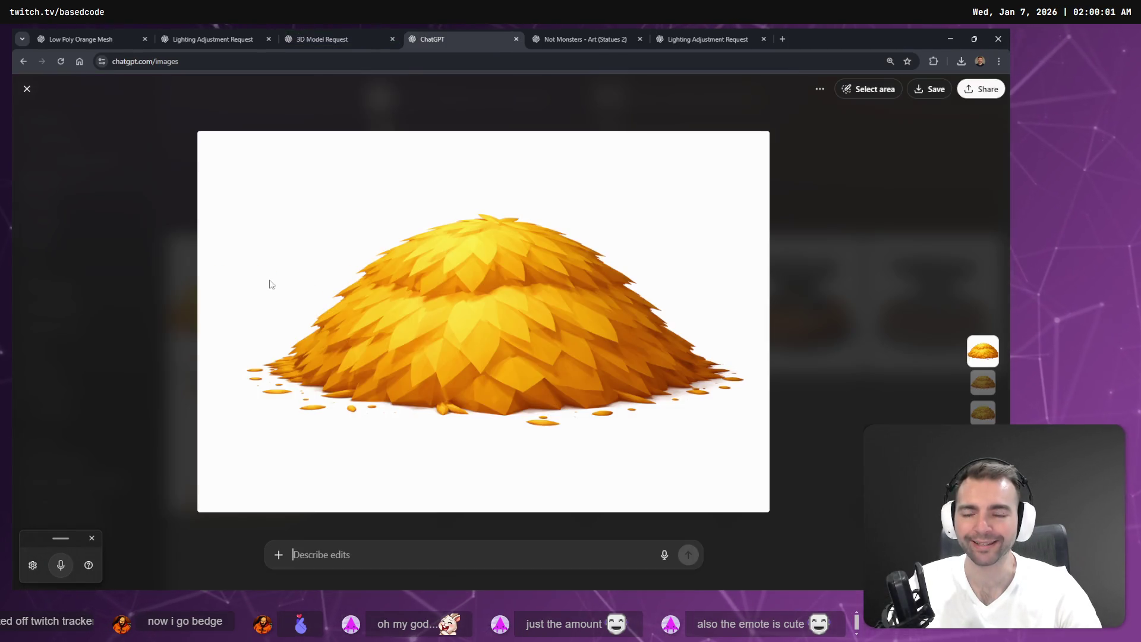
key("Escape")
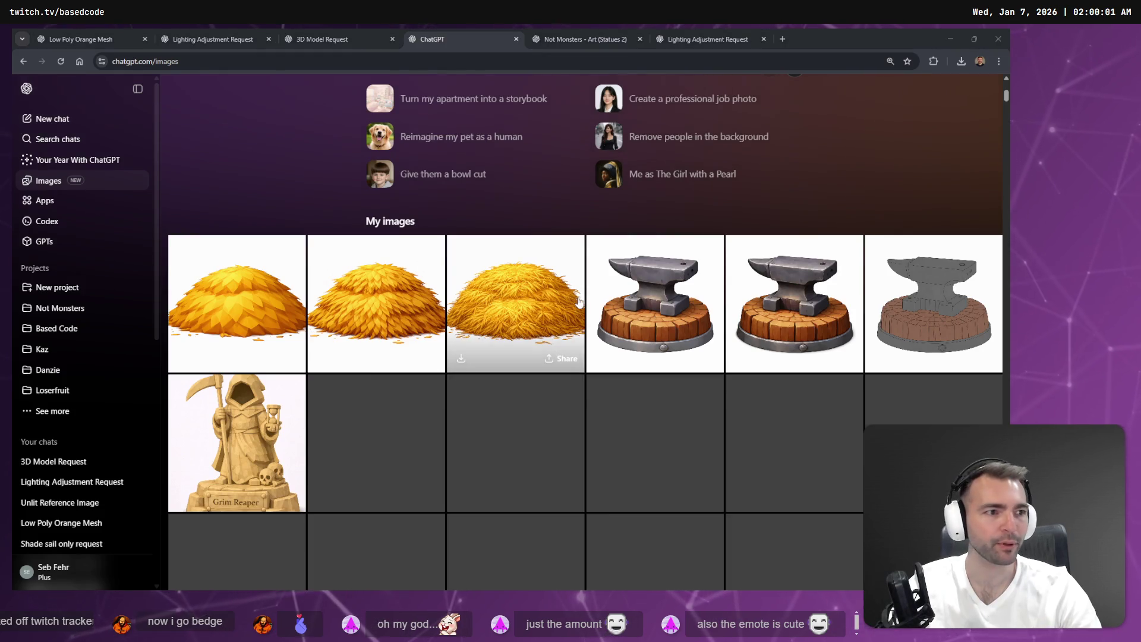
key("alt+Tab")
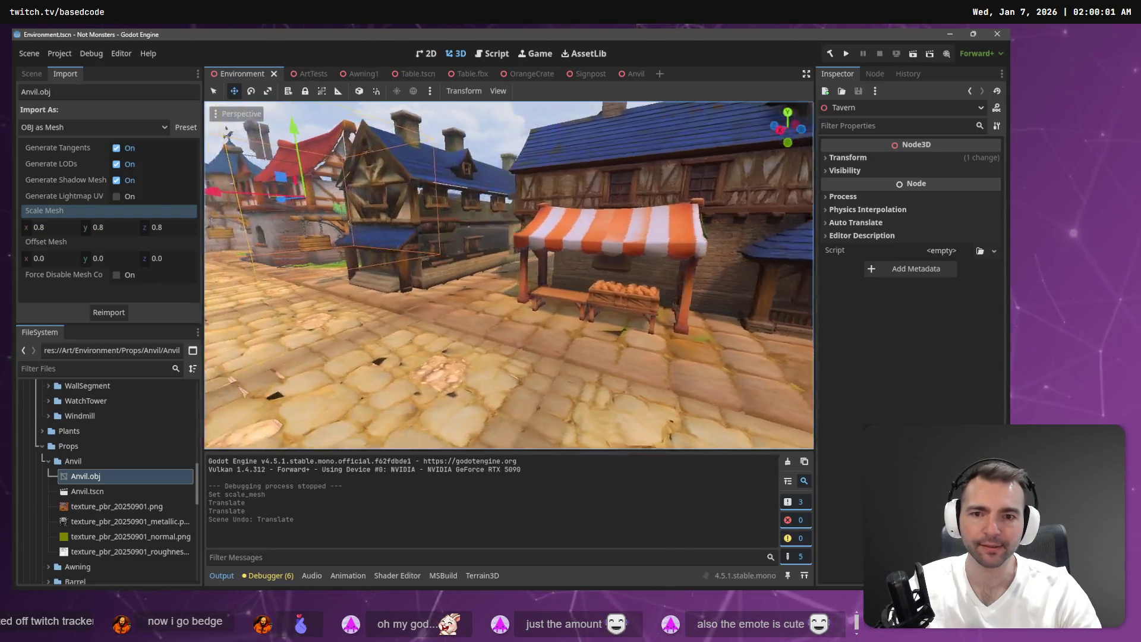
Step: Fly the viewport camera over the town rooftops until it faces the windmill door
key("w")
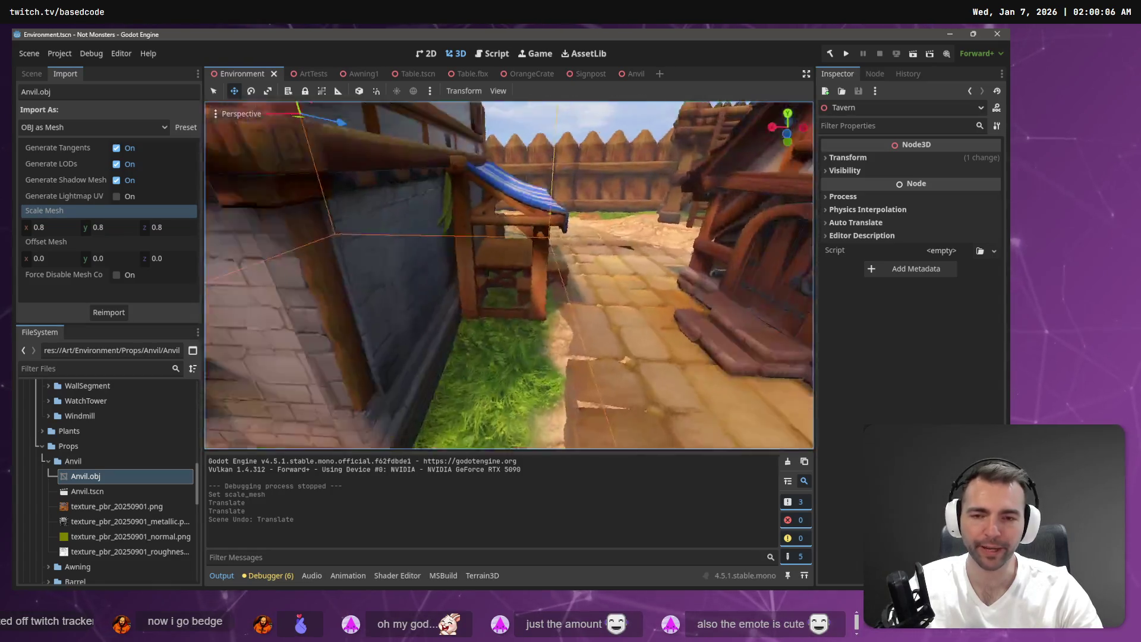
key("s")
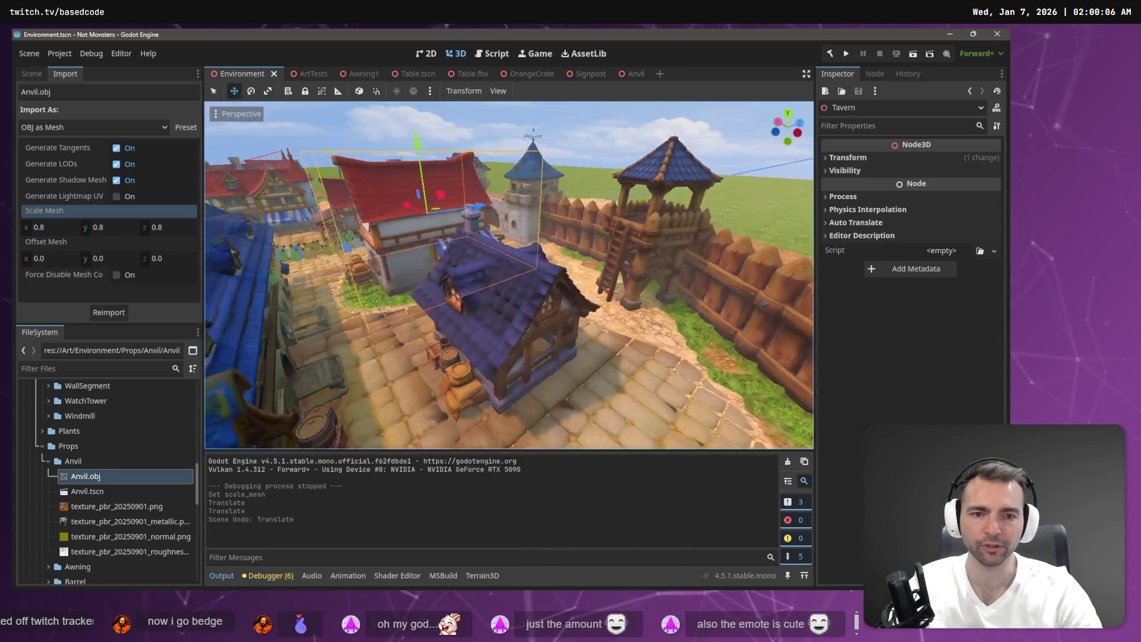
key("w")
key("w")
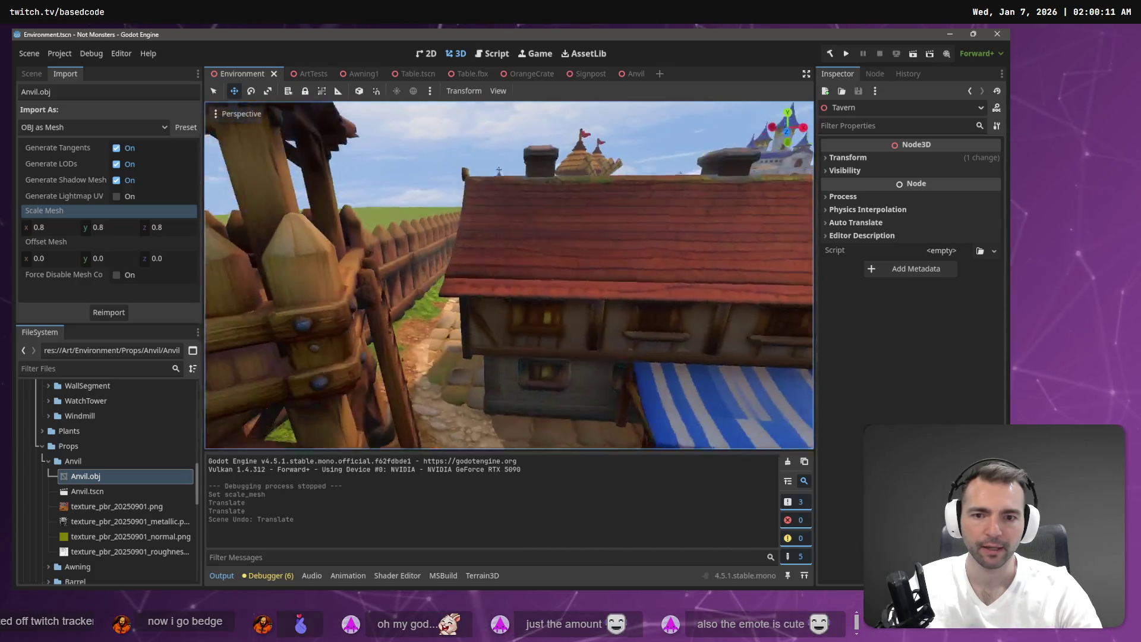
key("s")
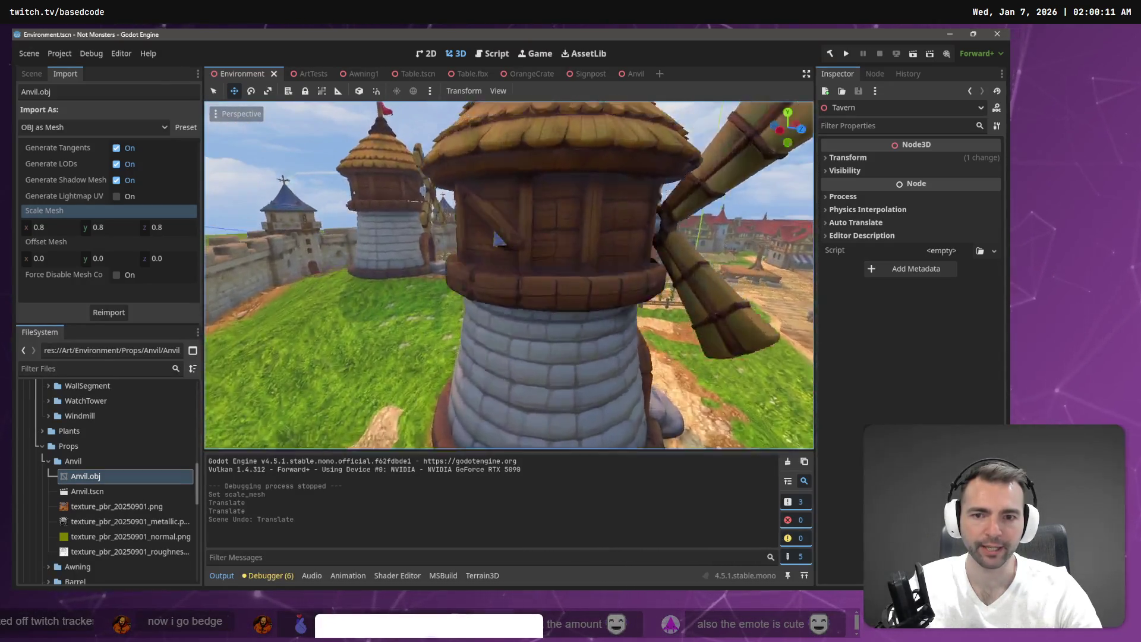
key("w")
key("s")
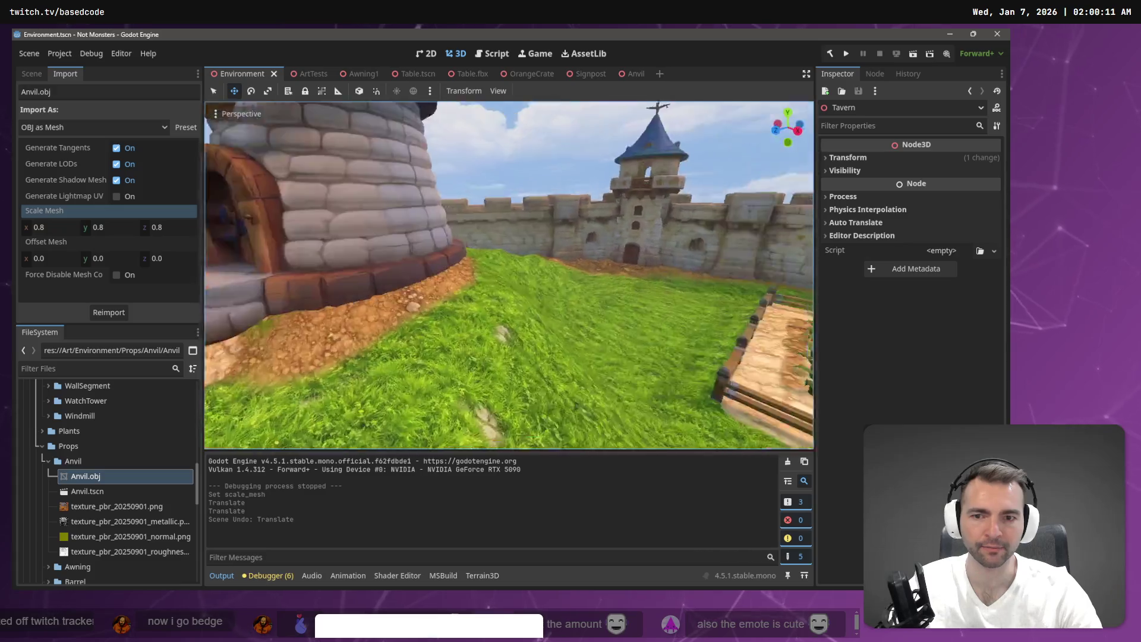
key("w")
key("s")
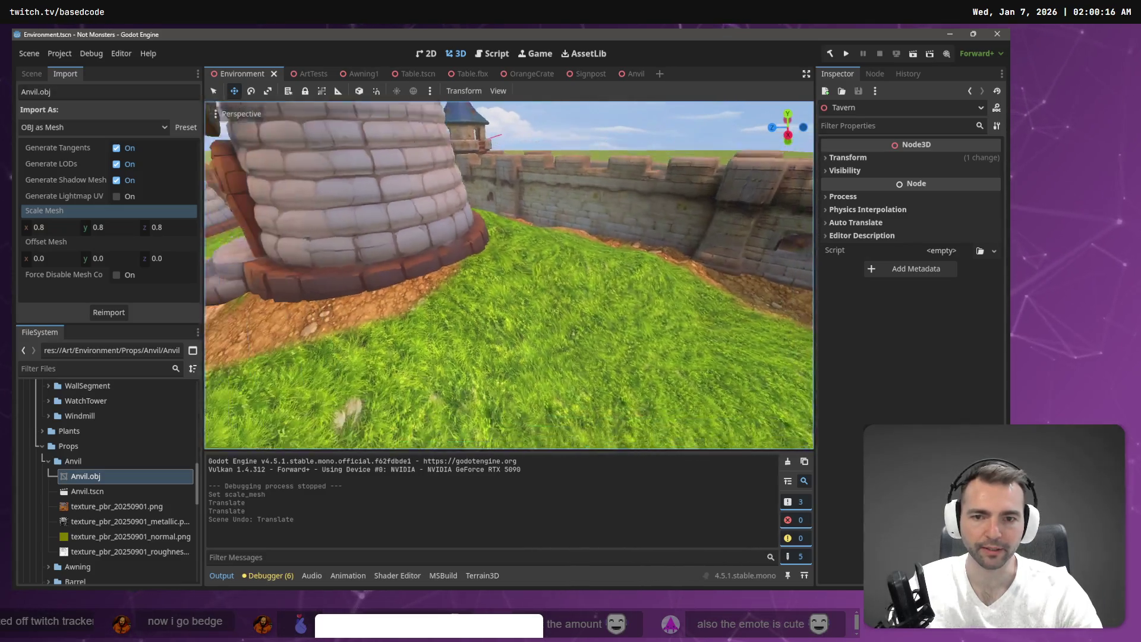
key("a")
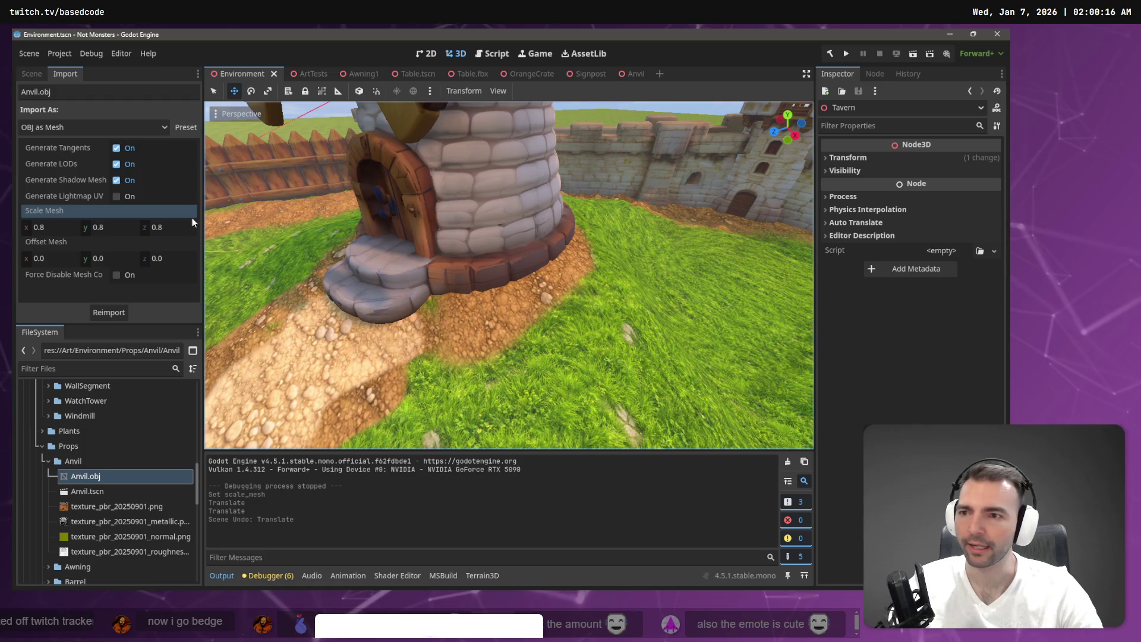
Step: Select the Terrain3D node in the Scene tree and activate a terrain brush tool
left_click(31, 74)
scroll(104, 184, "up", 3)
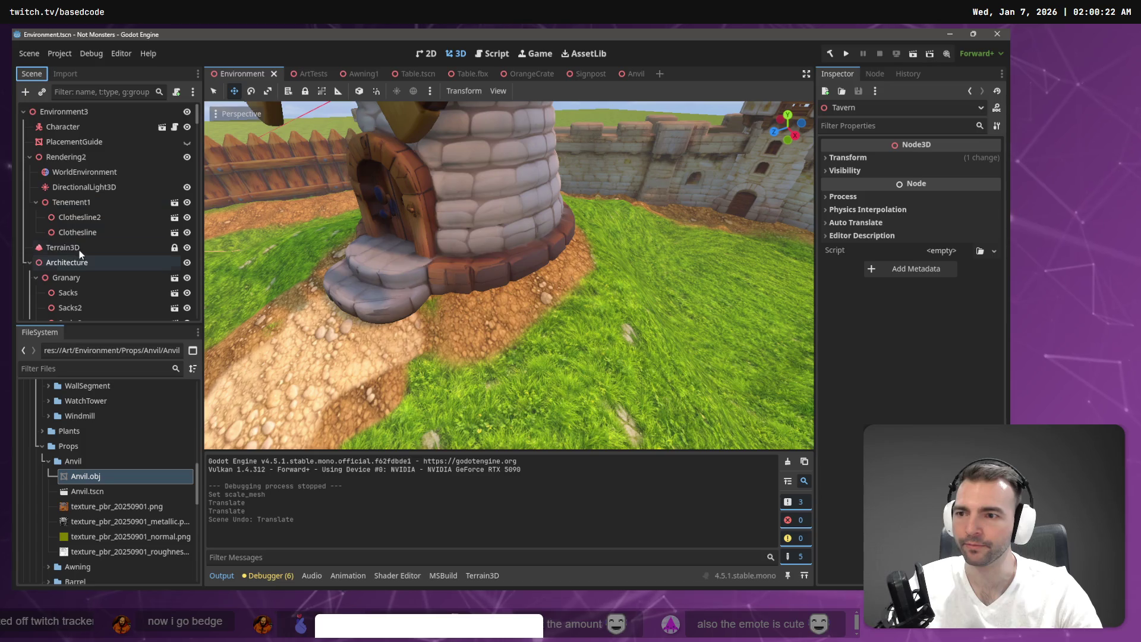
left_click(63, 248)
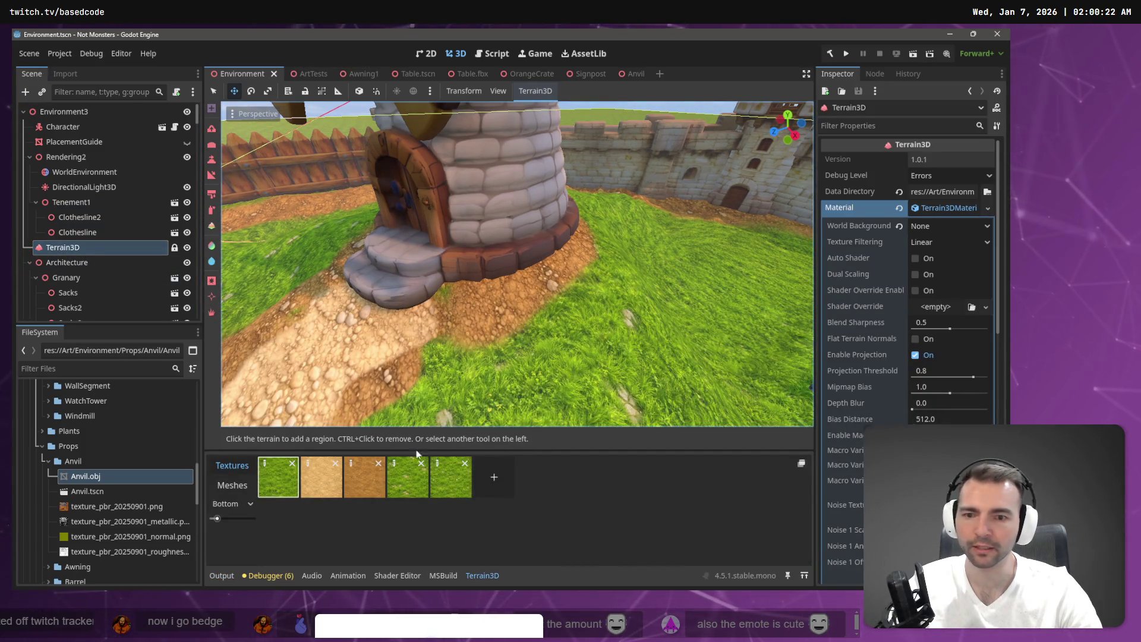
left_click(212, 161)
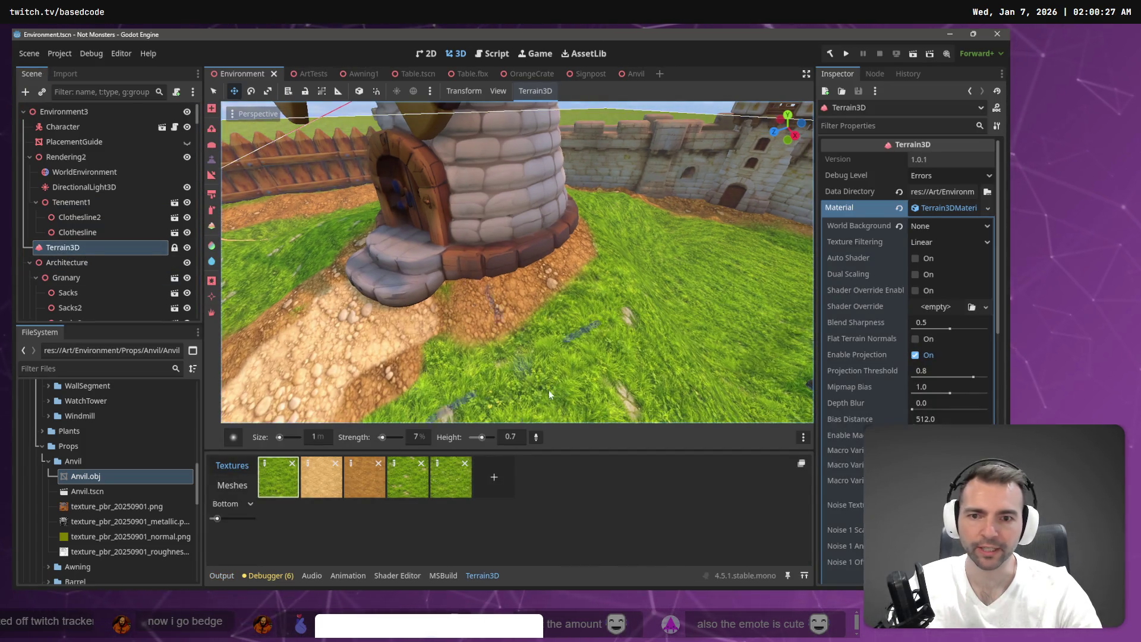
Step: Set the brush to height 6.6 and size 5 m, then paint grass beside the windmill base
left_click(450, 283, "ctrl")
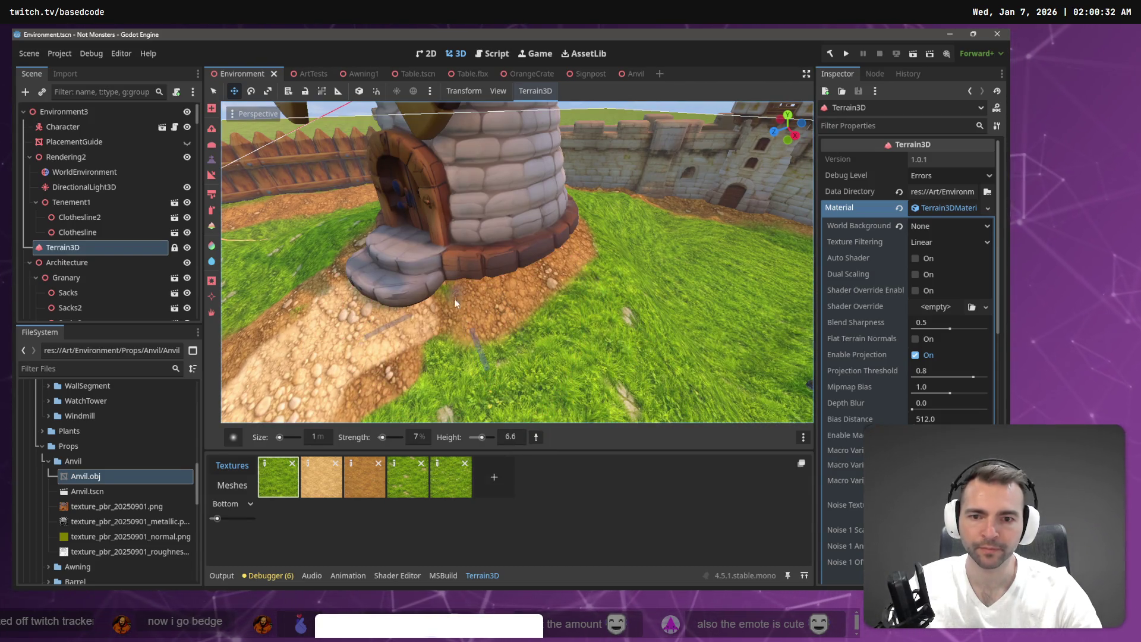
left_click(279, 438)
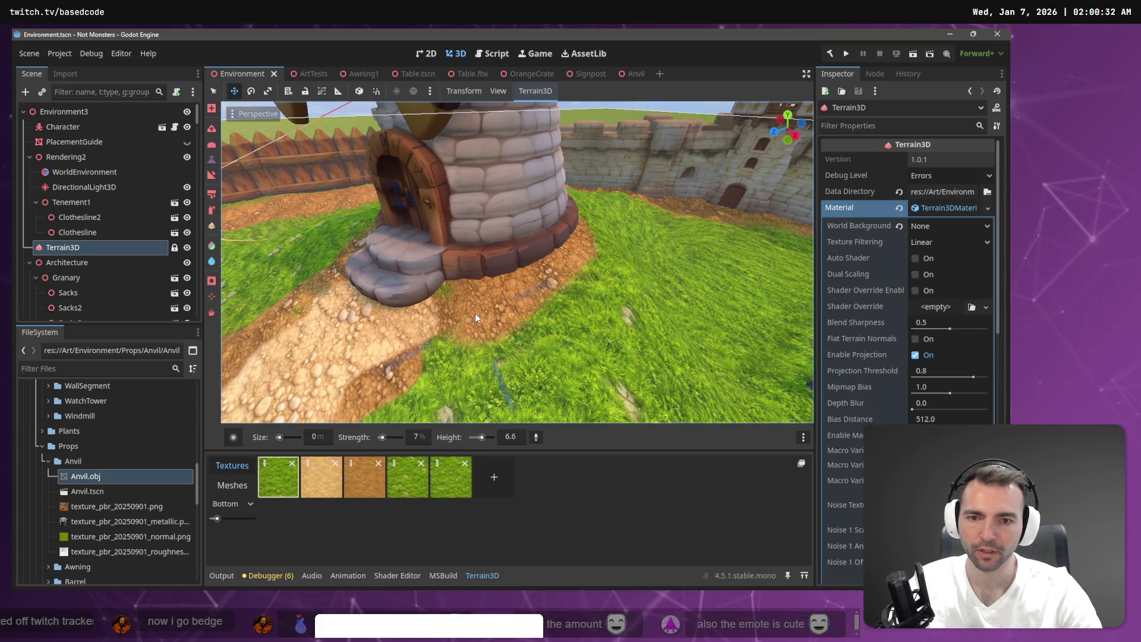
left_click(313, 437)
type("5")
key("Return")
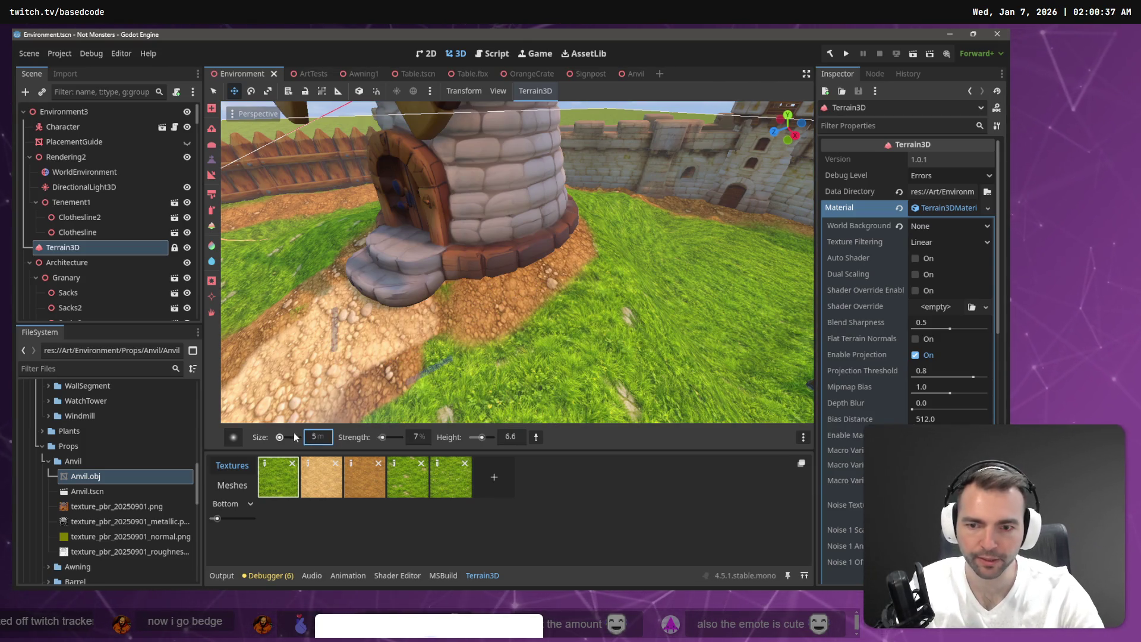
mouse_move(409, 312)
left_mouse_down()
mouse_move(435, 288)
mouse_move(546, 259)
left_mouse_up()
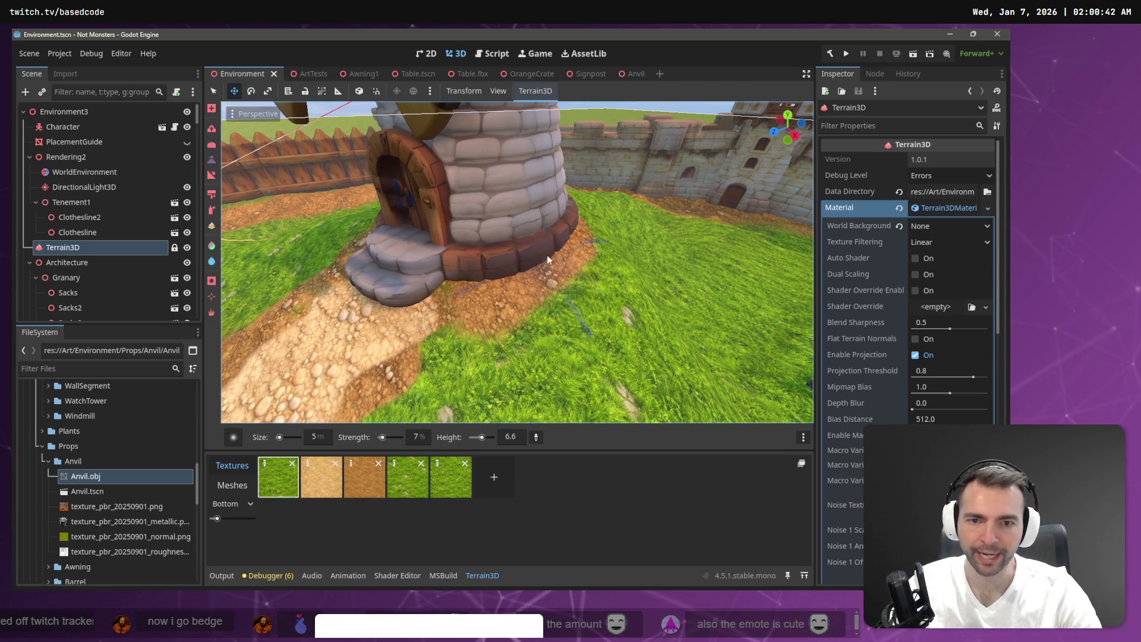
Step: Orbit the view around the tower base to look over the painted terrain
right_click(575, 215)
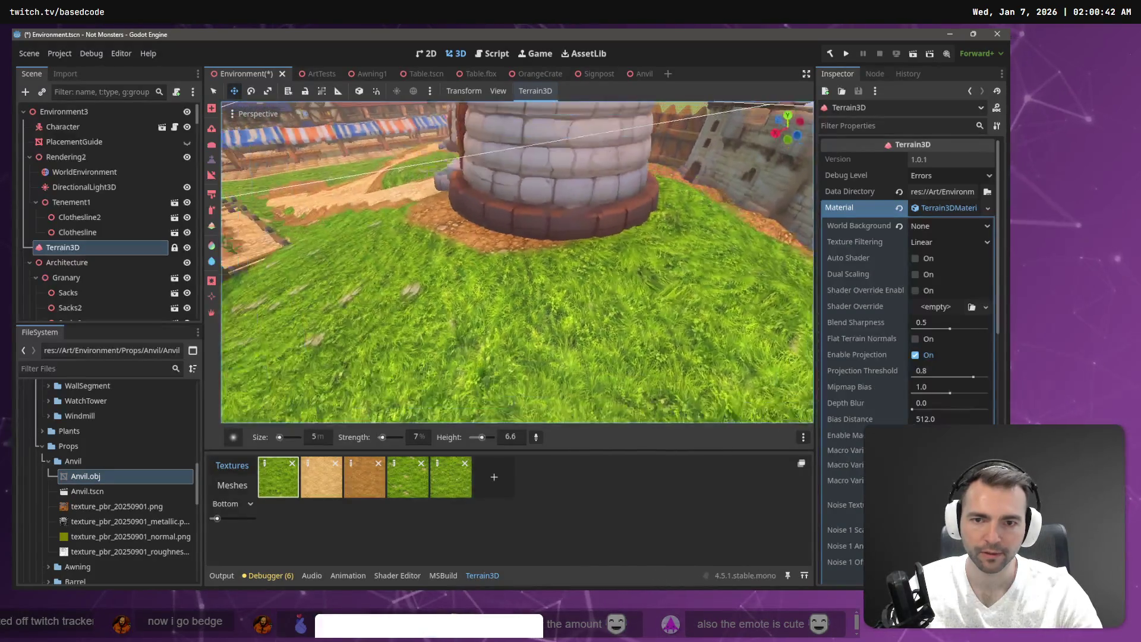
key("s")
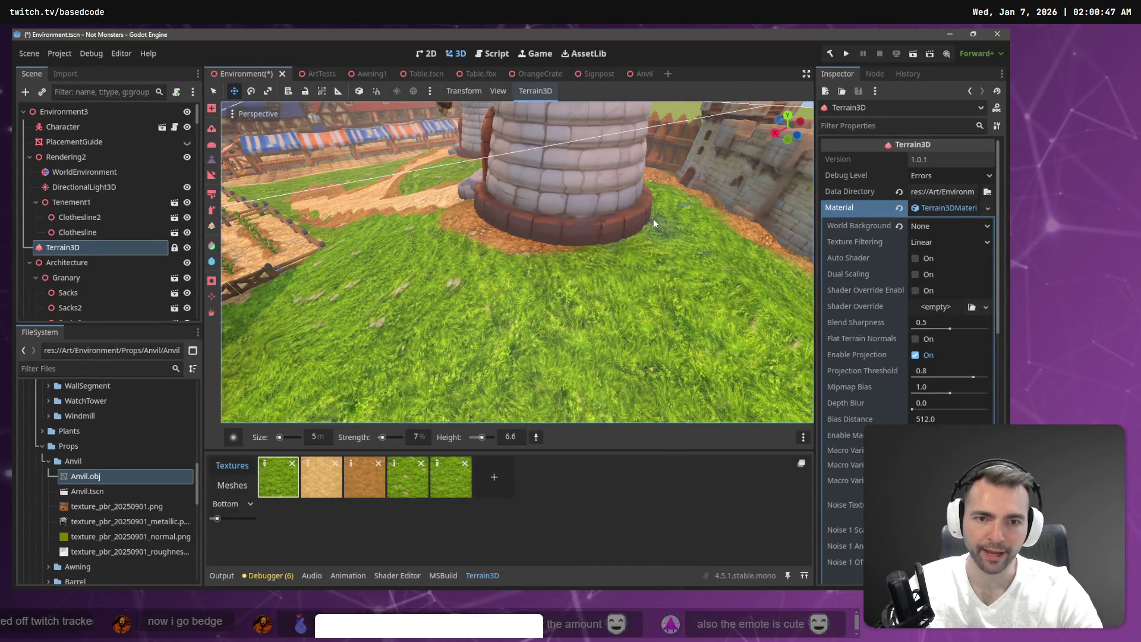
right_click(654, 223)
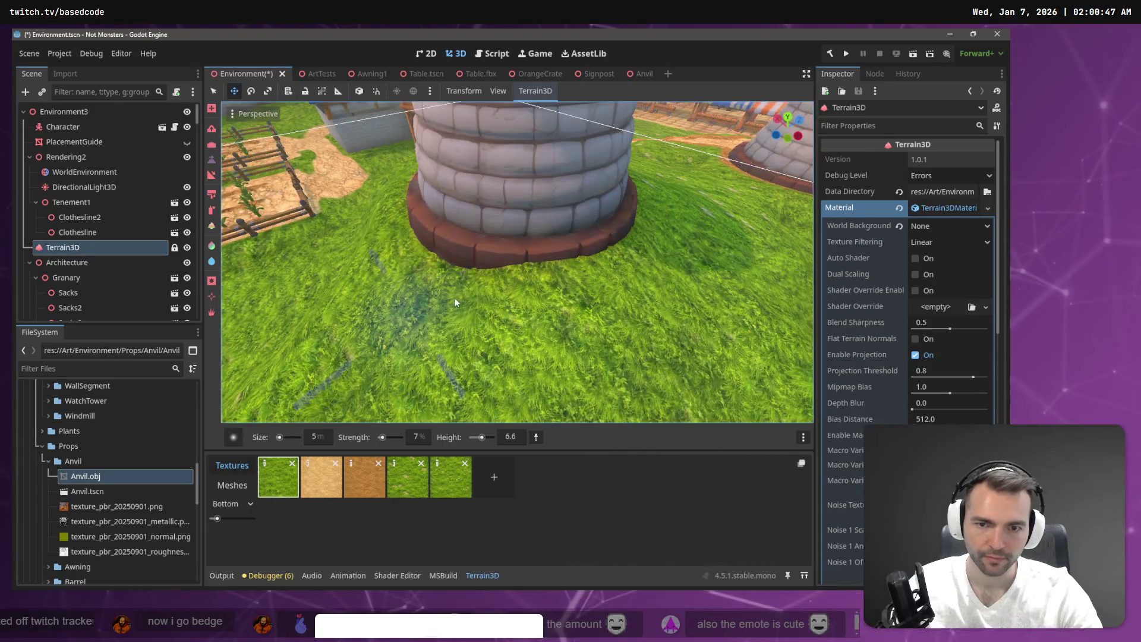
right_click(635, 229)
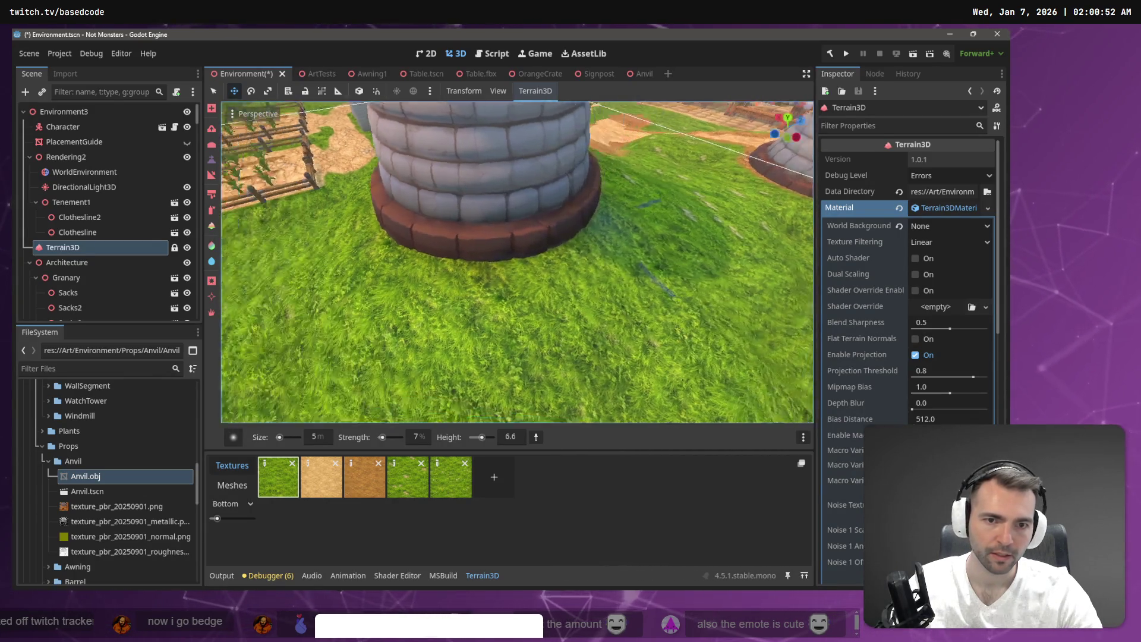
right_click(510, 232)
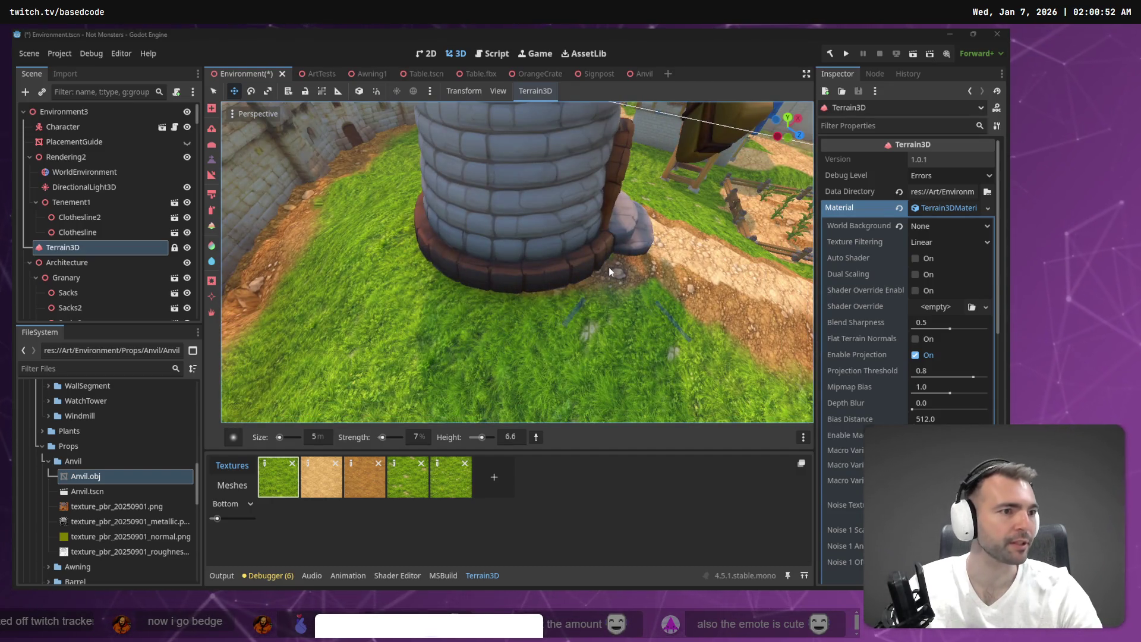
Step: Scroll through the ChatGPT image gallery, then return to the Godot editor
key("alt+Tab")
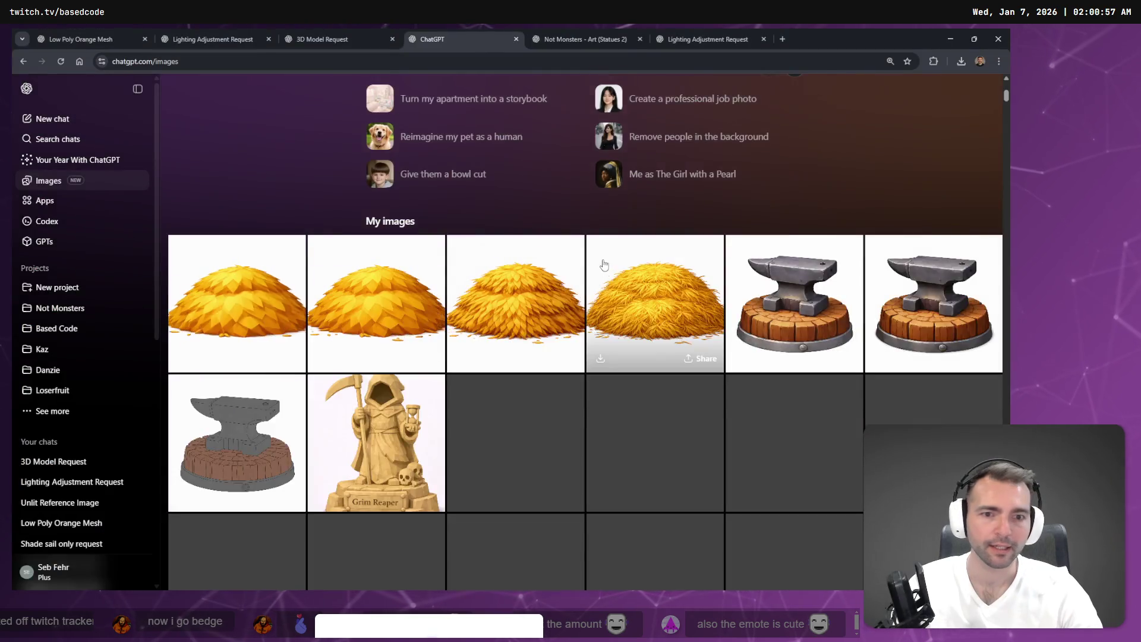
scroll(601, 260, "down", 6)
scroll(604, 272, "down", 2)
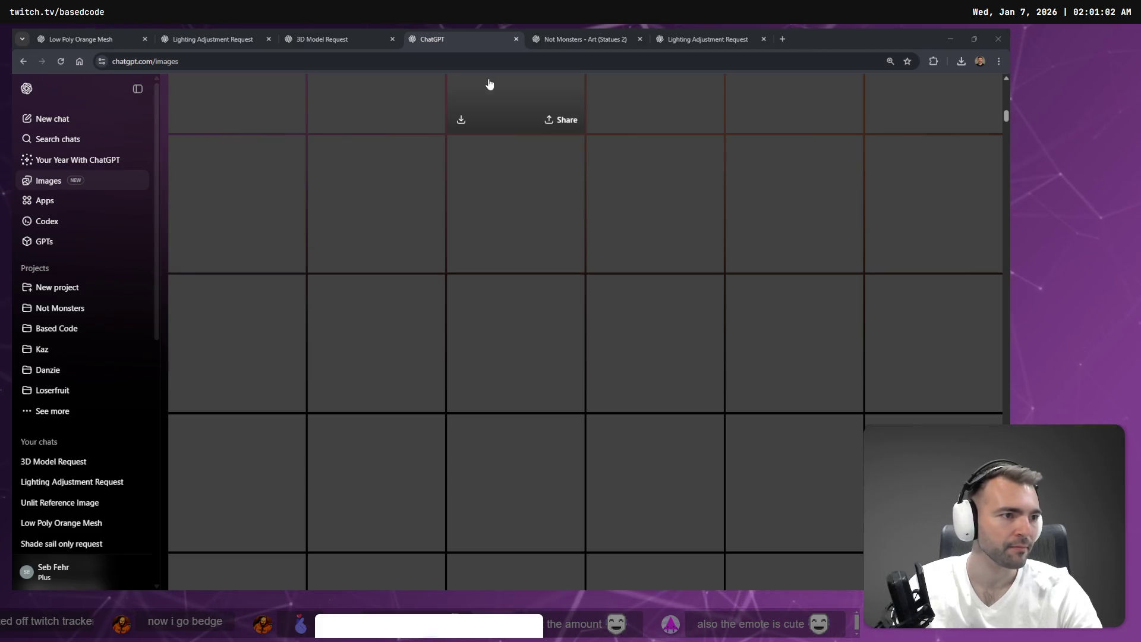
key("alt+Tab")
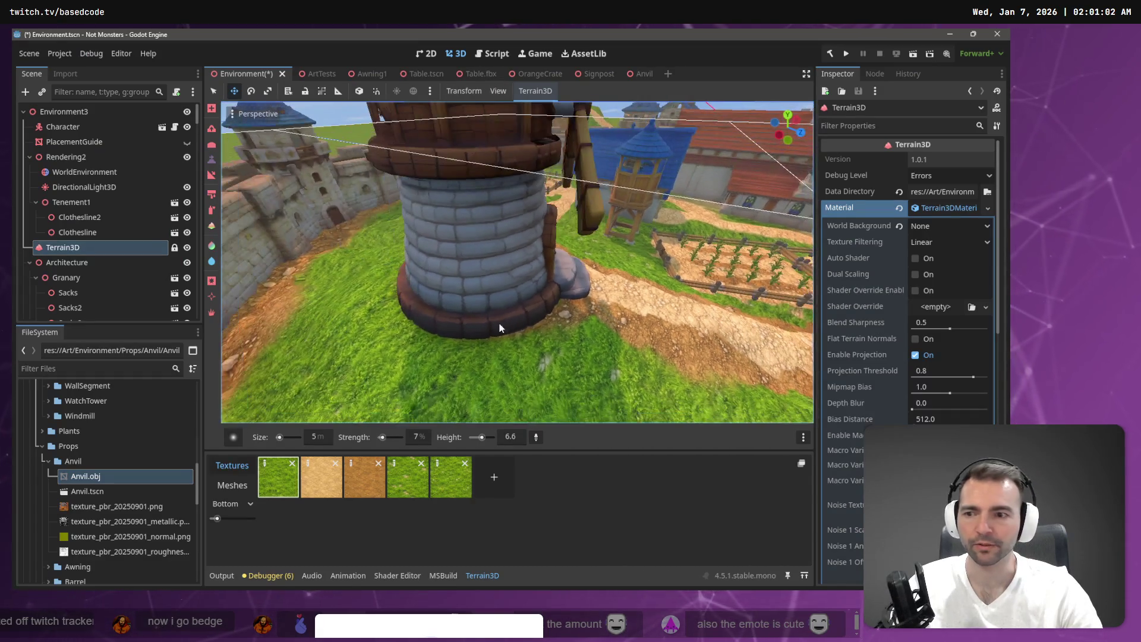
Step: In the ArtTests market scene, select the barrel beside the anvil
left_click(308, 74)
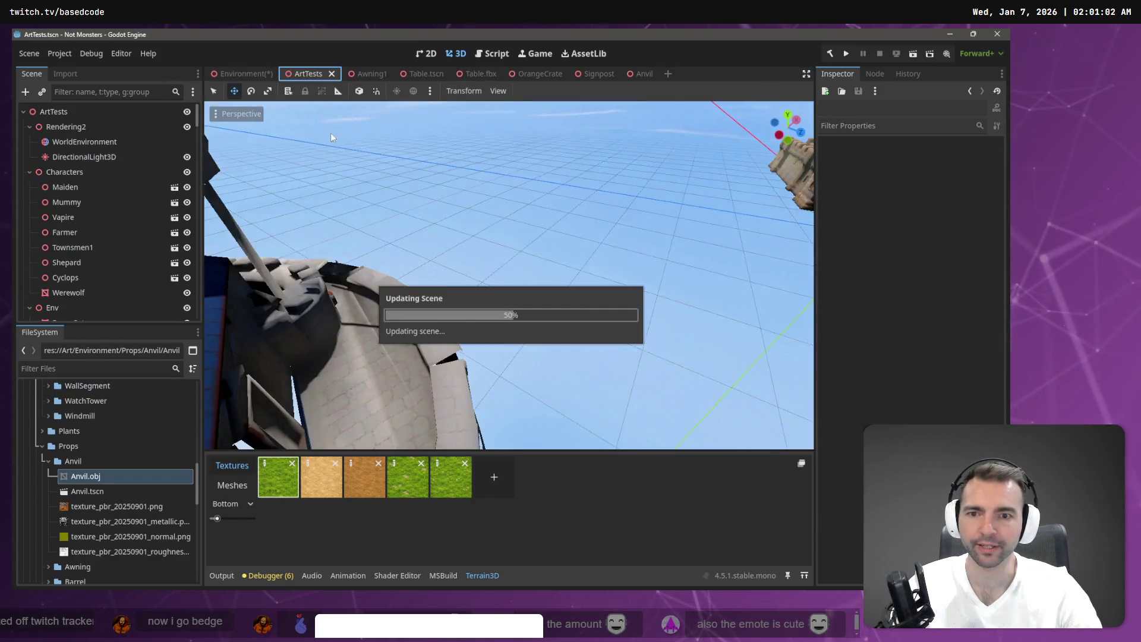
left_click(430, 315)
left_click(431, 295)
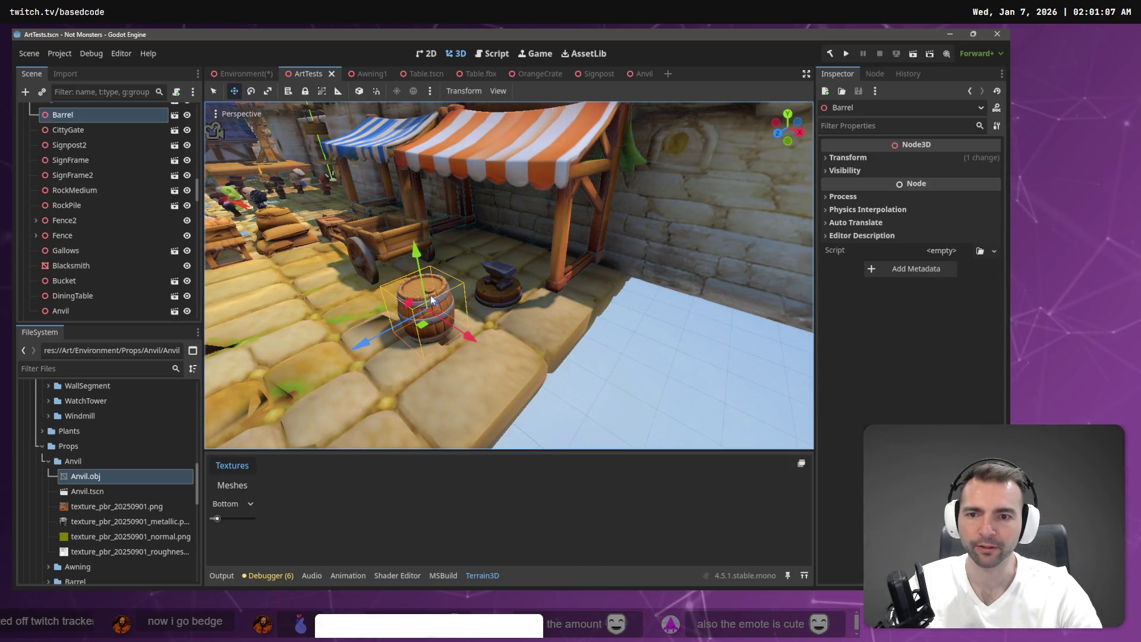
Step: Back in the Environment scene, select the windmill and paste the barrel under it
left_click(242, 67)
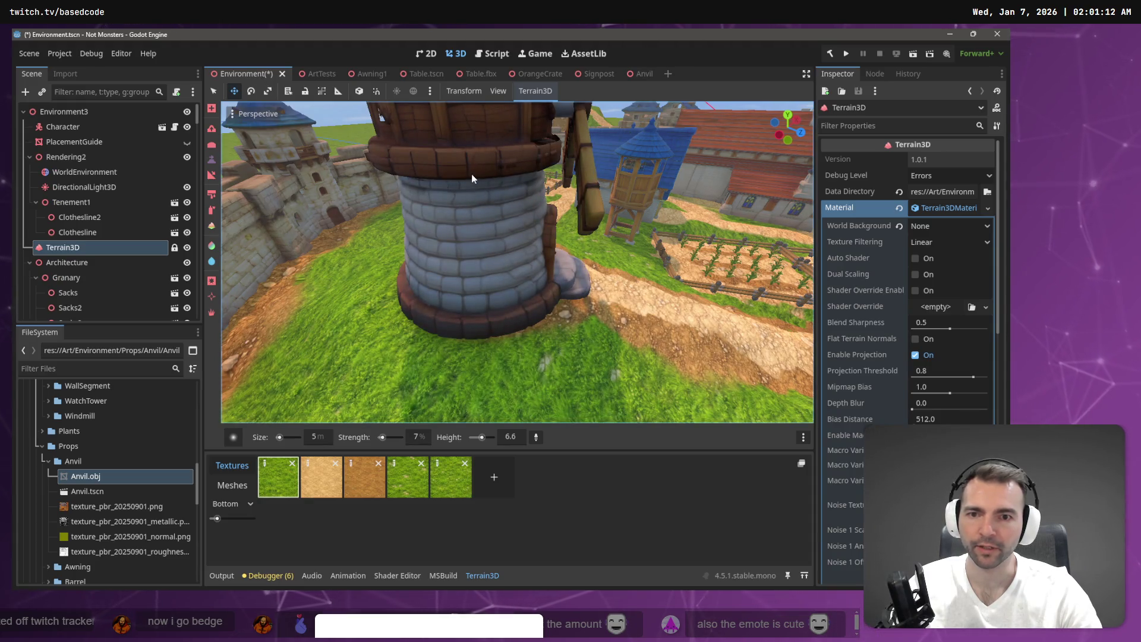
scroll(488, 215, "down", 5)
scroll(487, 254, "down", 5)
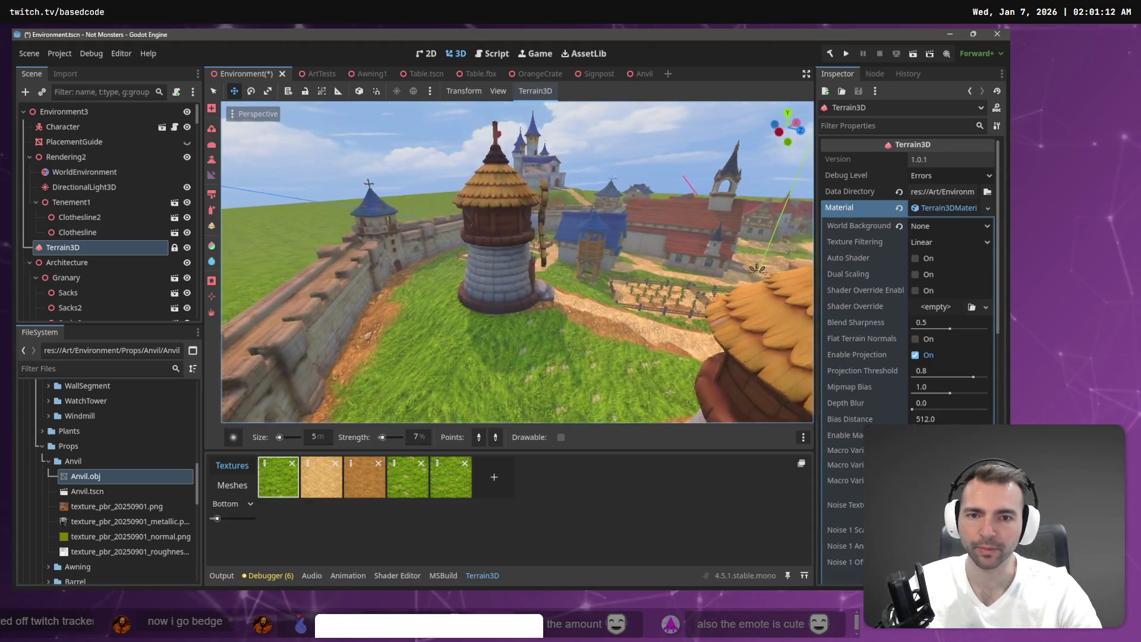
key("w")
left_click_drag(504, 208, 487, 233)
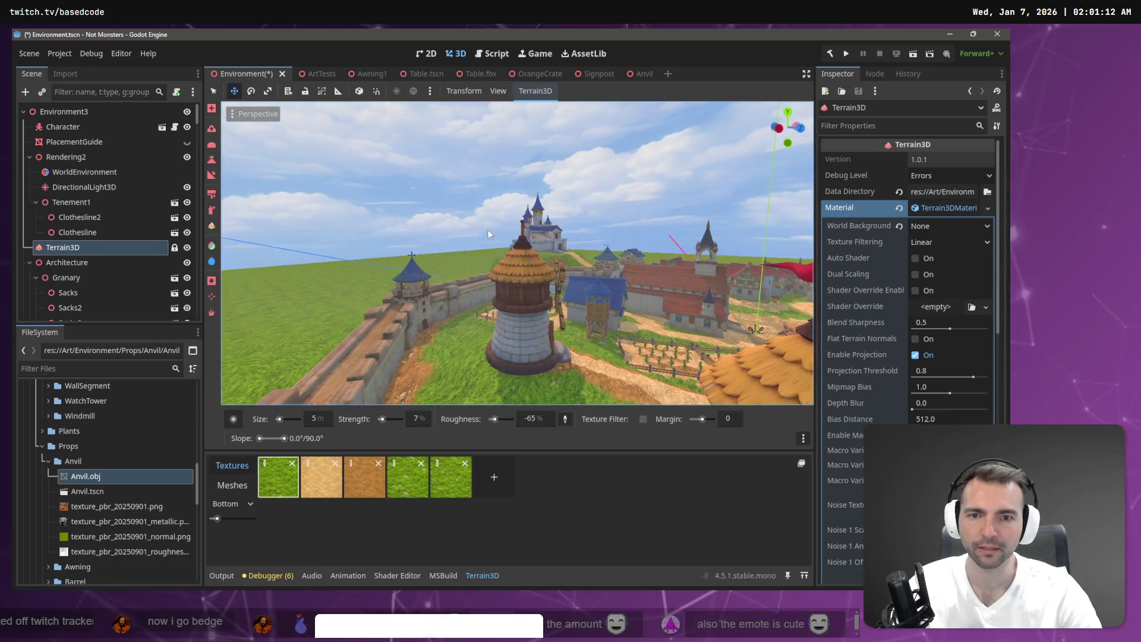
left_click_drag(569, 276, 518, 254)
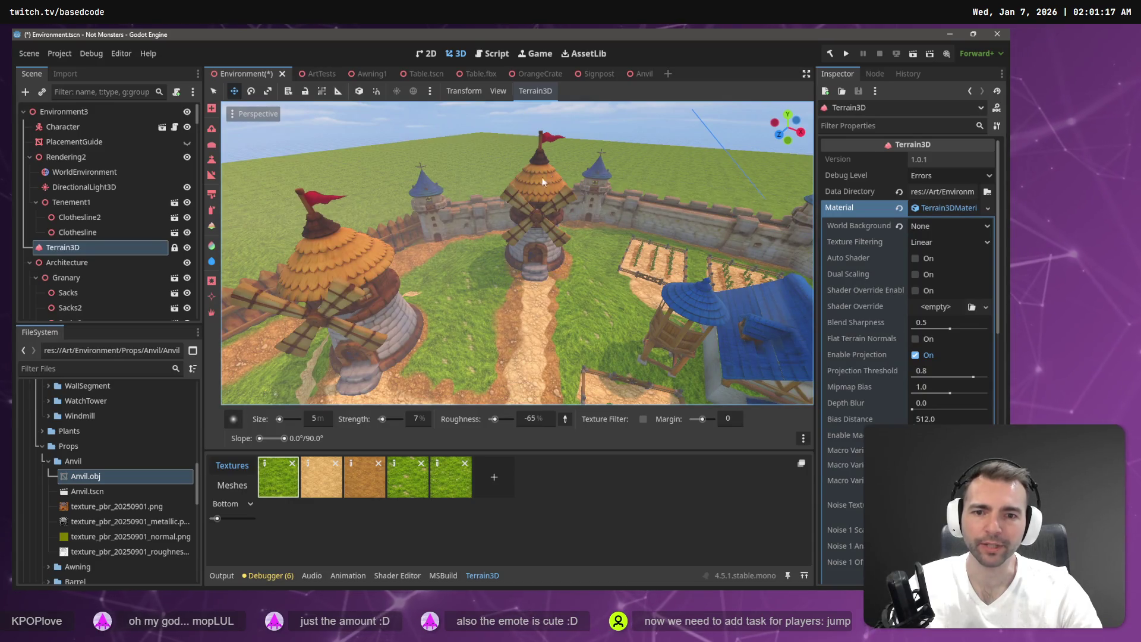
left_click(511, 249)
scroll(511, 249, "up", 5)
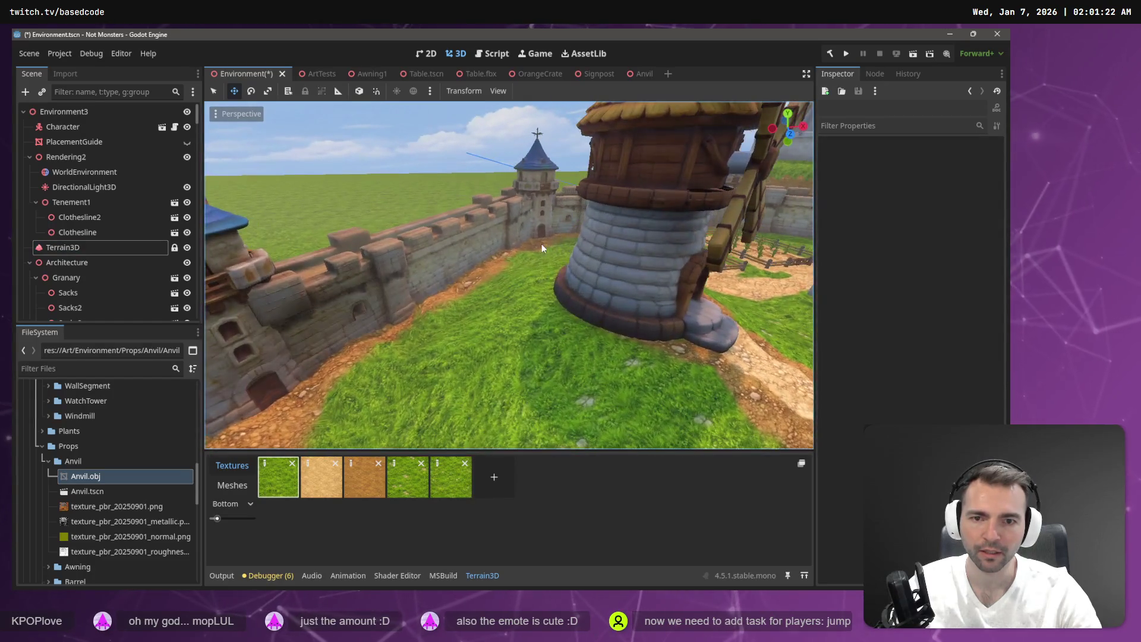
left_click(612, 241)
key("ctrl+v")
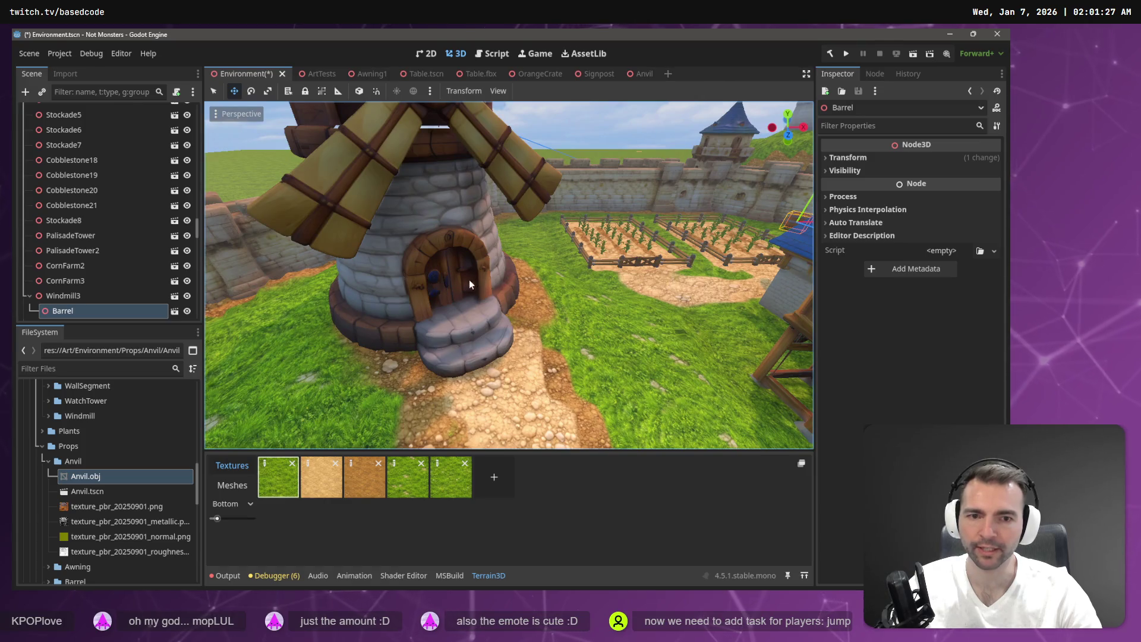
Step: Reset the Barrel's position to 0 and set it on the ground beside the windmill
left_click(847, 157)
left_click(862, 186)
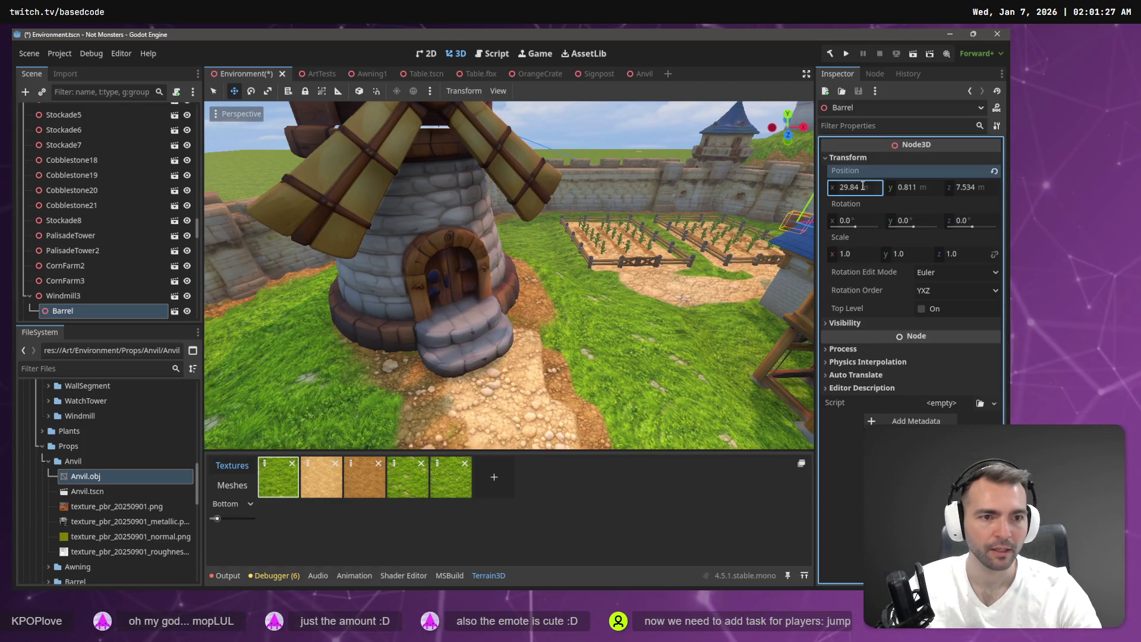
type("0")
key("Tab")
type("0")
key("Tab")
type("0")
key("Tab")
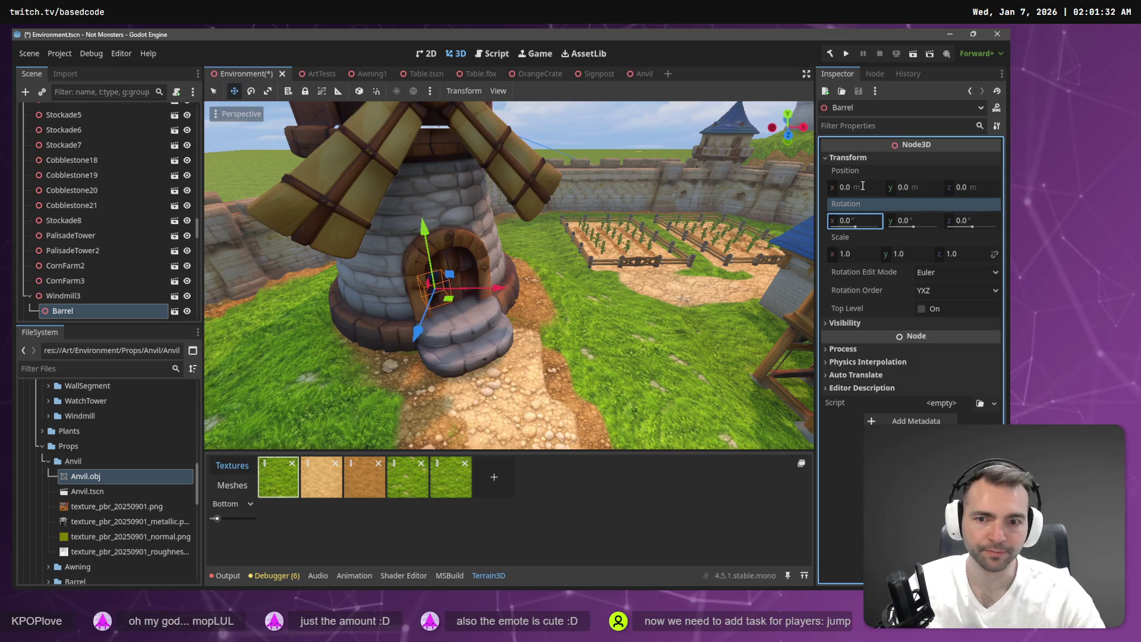
left_click_drag(449, 298, 411, 379)
left_click_drag(381, 304, 382, 293)
left_click_drag(497, 335, 525, 339)
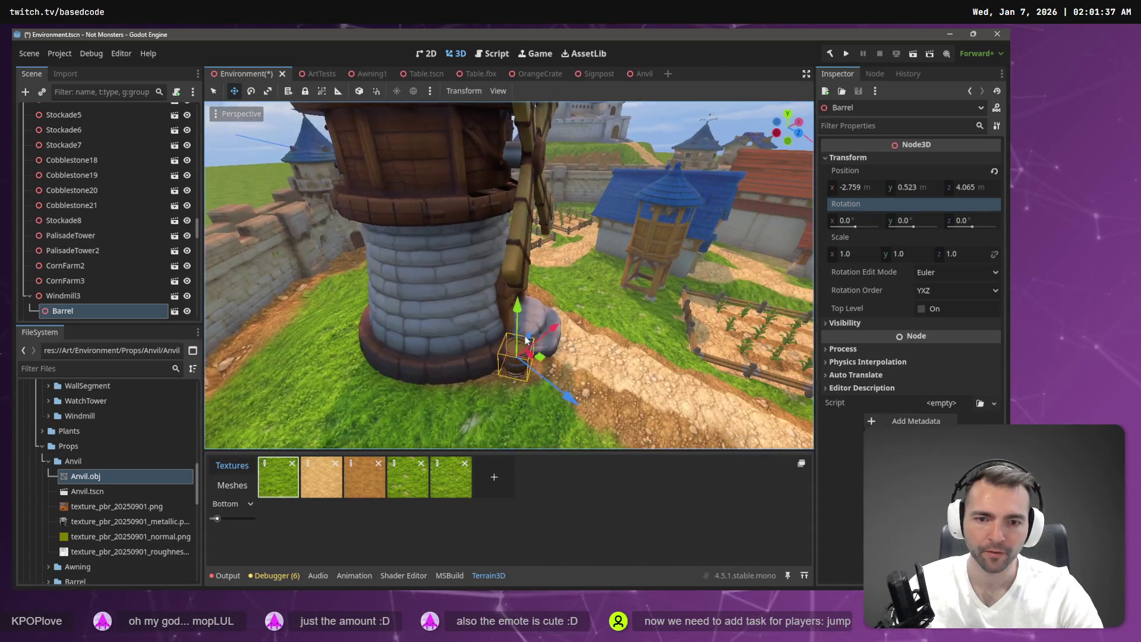
Step: Duplicate the barrel twice, lining Barrel2 and Barrel3 up beside the first
key("ctrl+d")
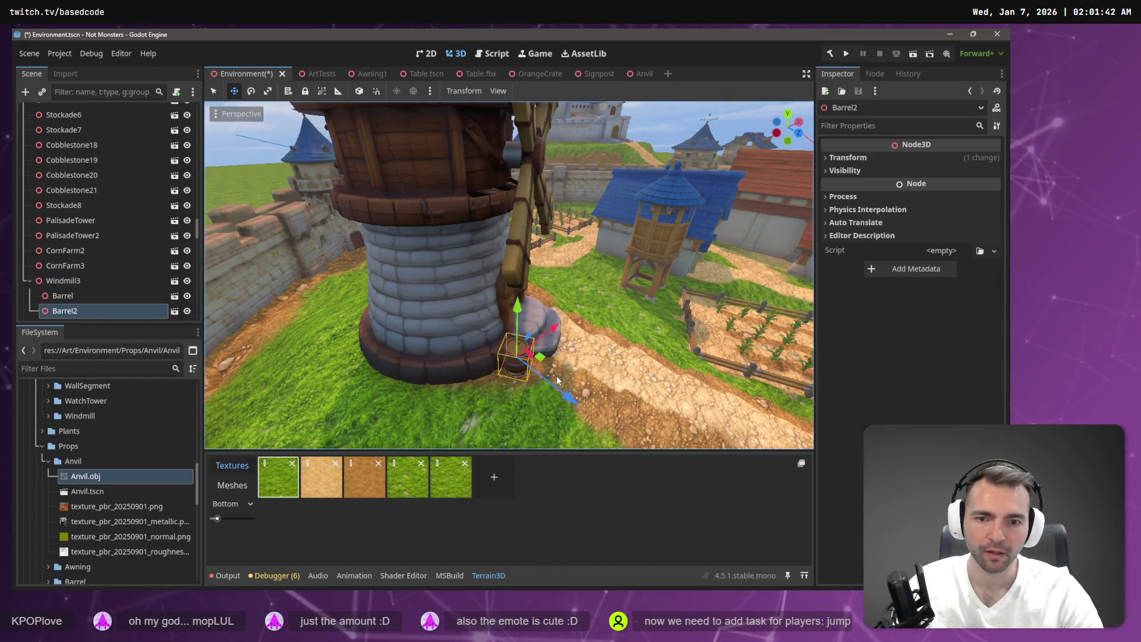
left_click_drag(540, 357, 522, 371)
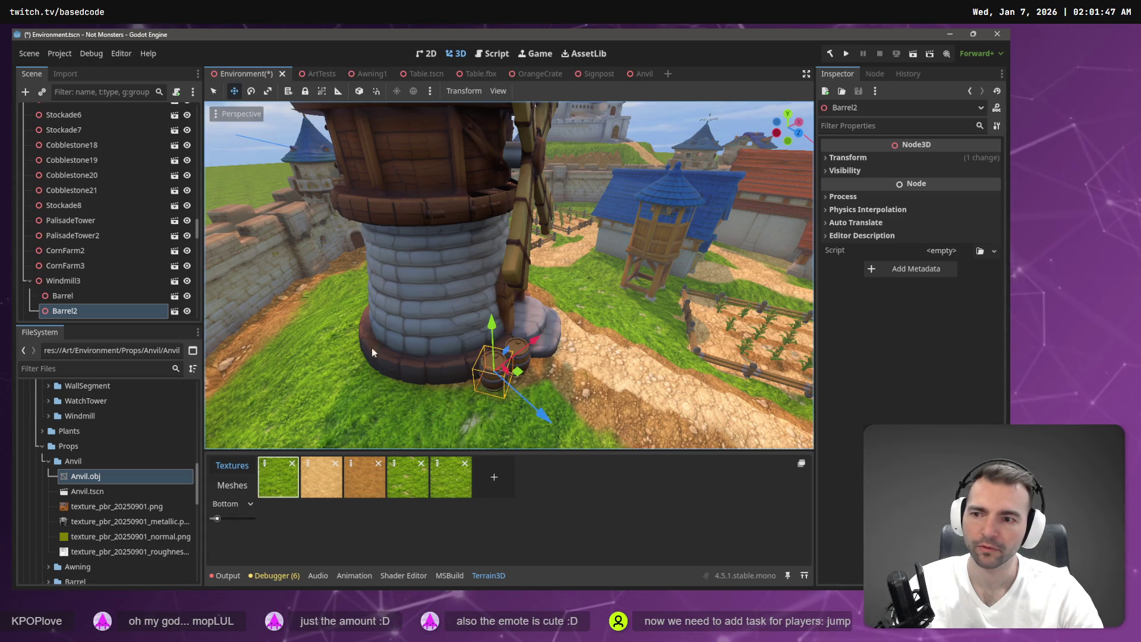
key("ctrl+d")
left_click_drag(522, 368, 494, 384)
Step: Duplicate a fourth barrel, stack it on top of the group and rotate it
left_click(72, 295)
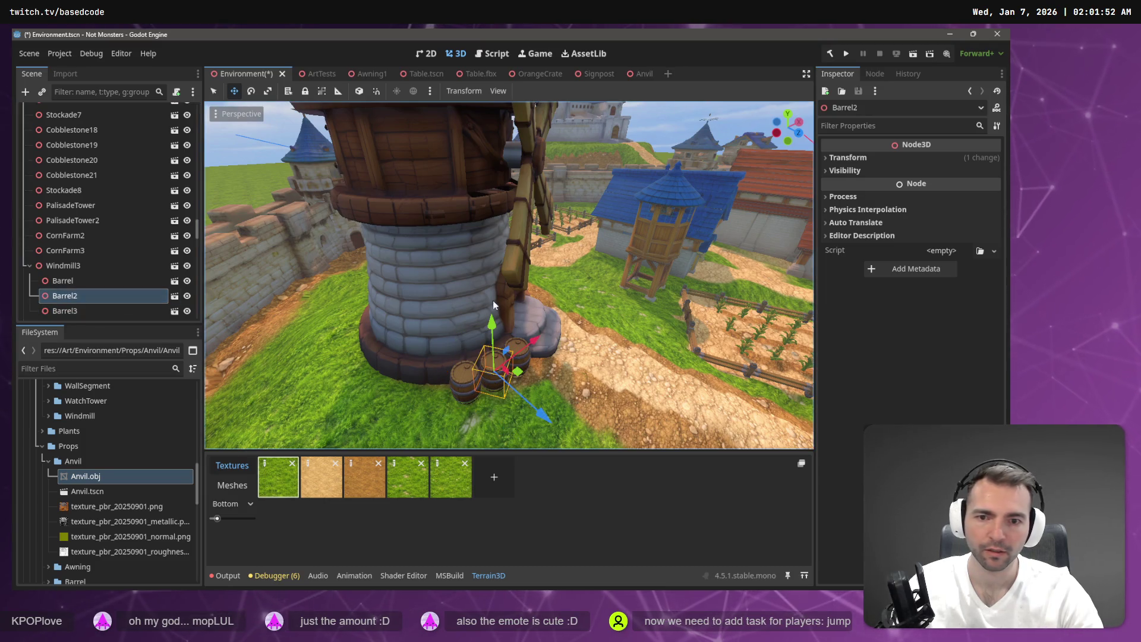
key("ctrl+d")
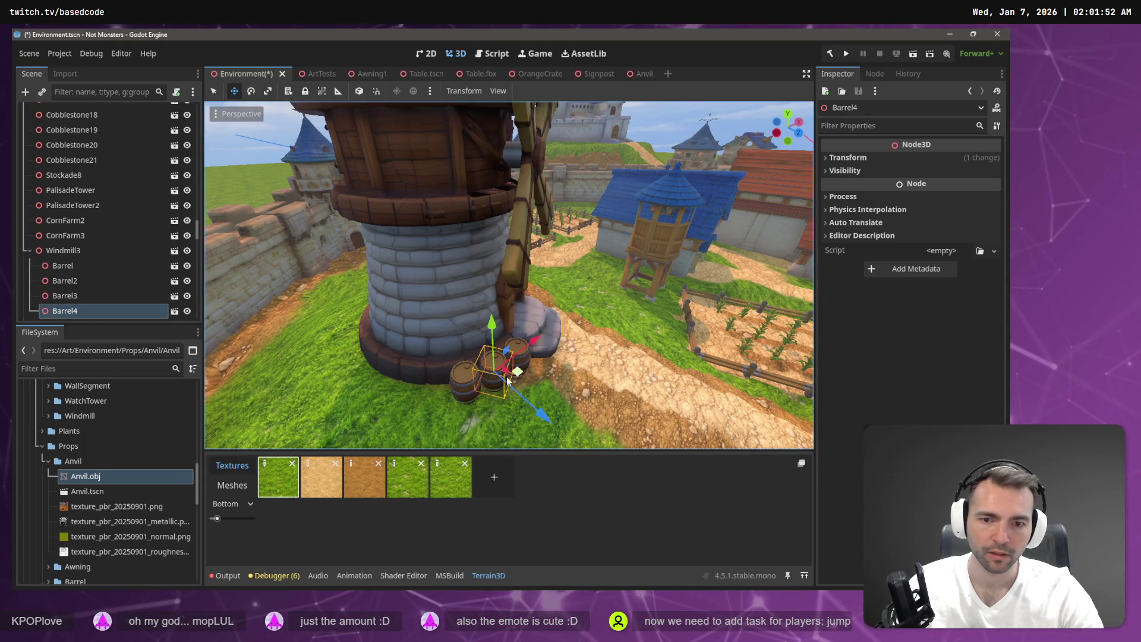
left_click_drag(491, 326, 491, 301)
left_click_drag(522, 347, 501, 352)
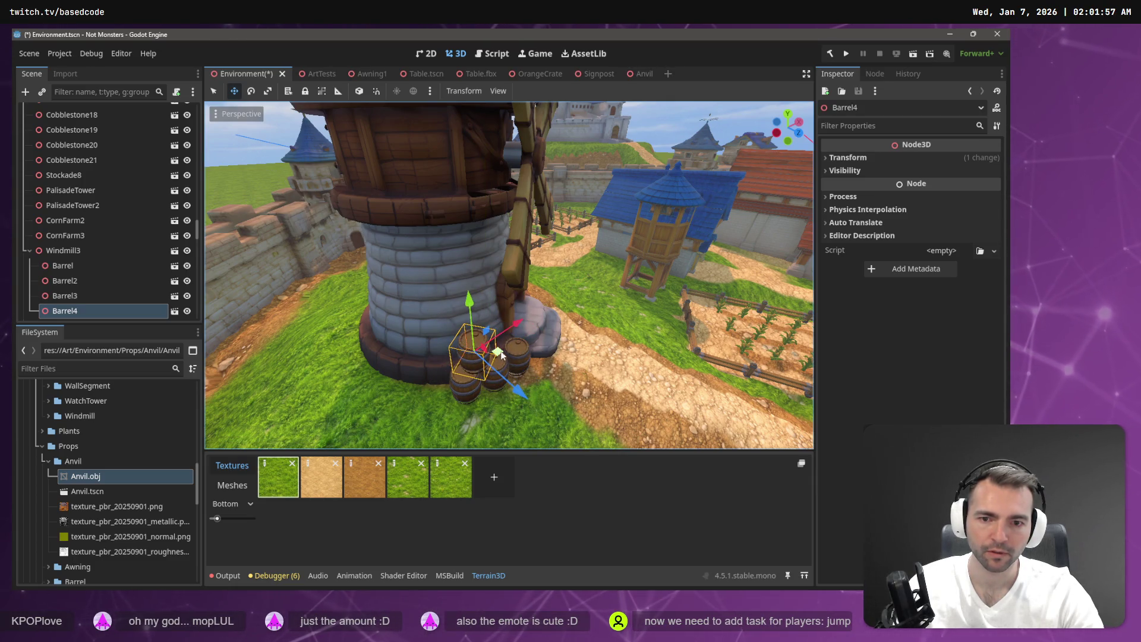
left_click_drag(468, 295, 467, 291)
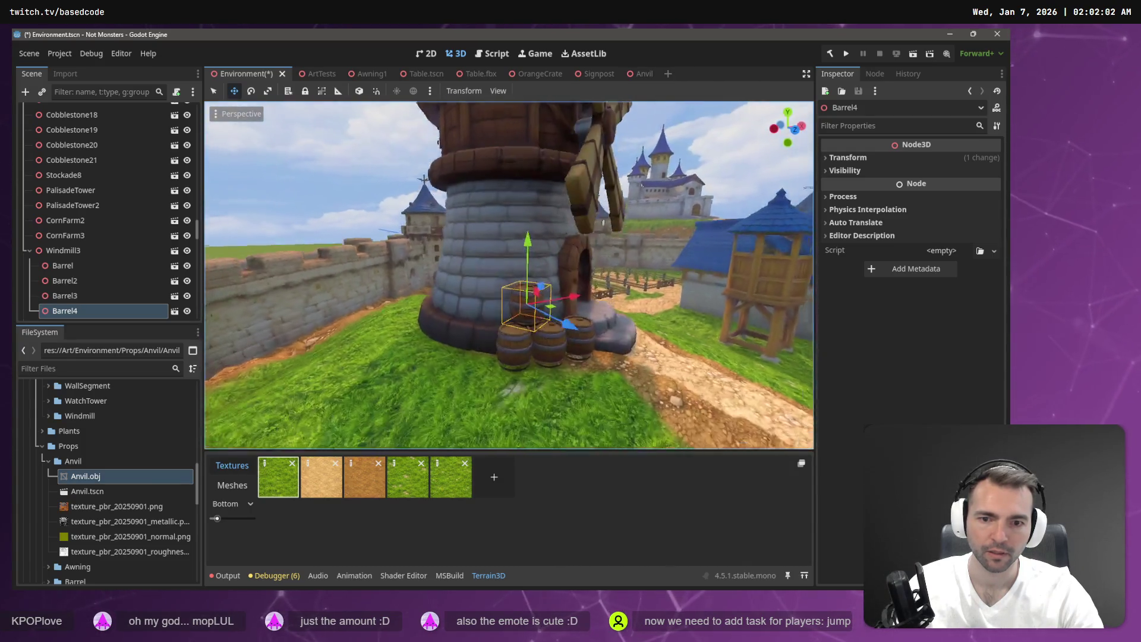
left_click_drag(531, 249, 533, 245)
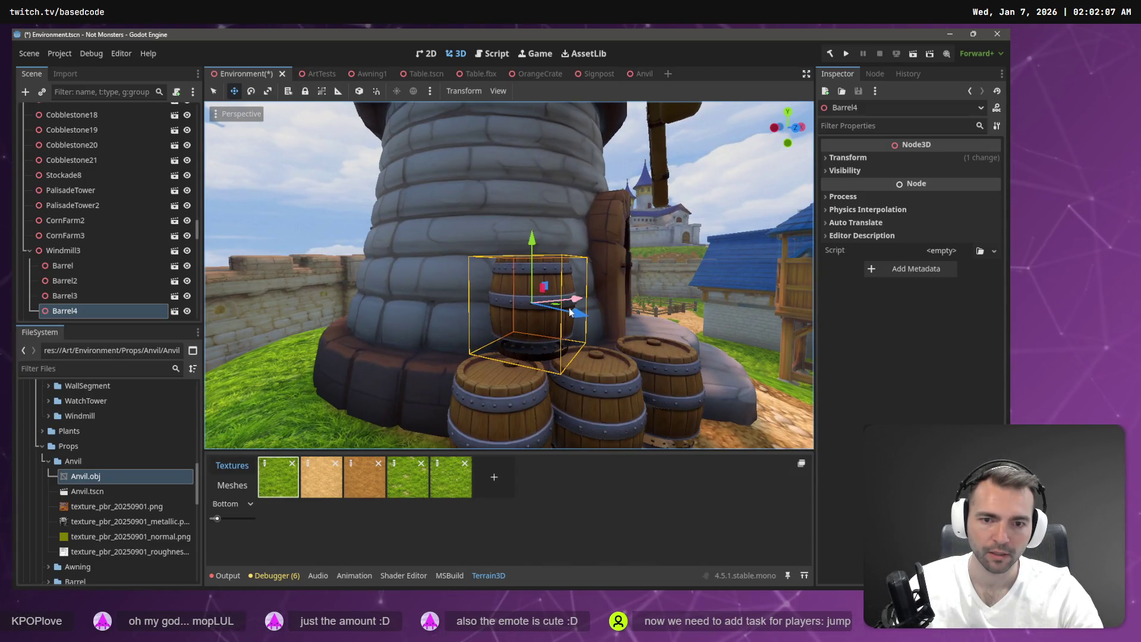
key("e")
left_click_drag(551, 310, 525, 316)
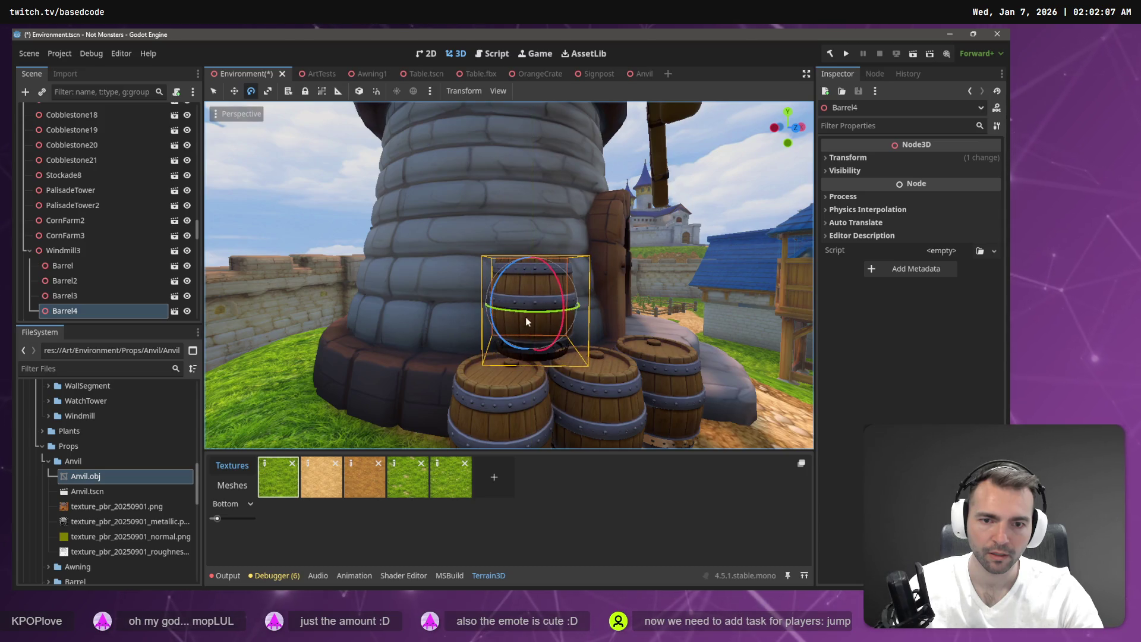
left_click(578, 333)
scroll(578, 333, "down", 5)
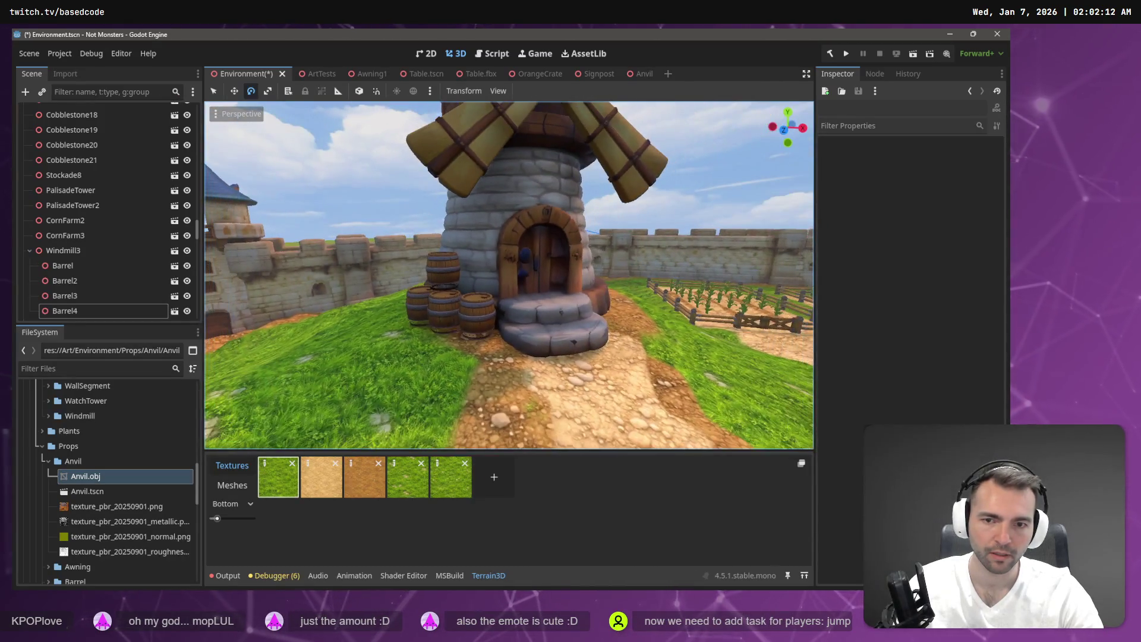
left_click(526, 271)
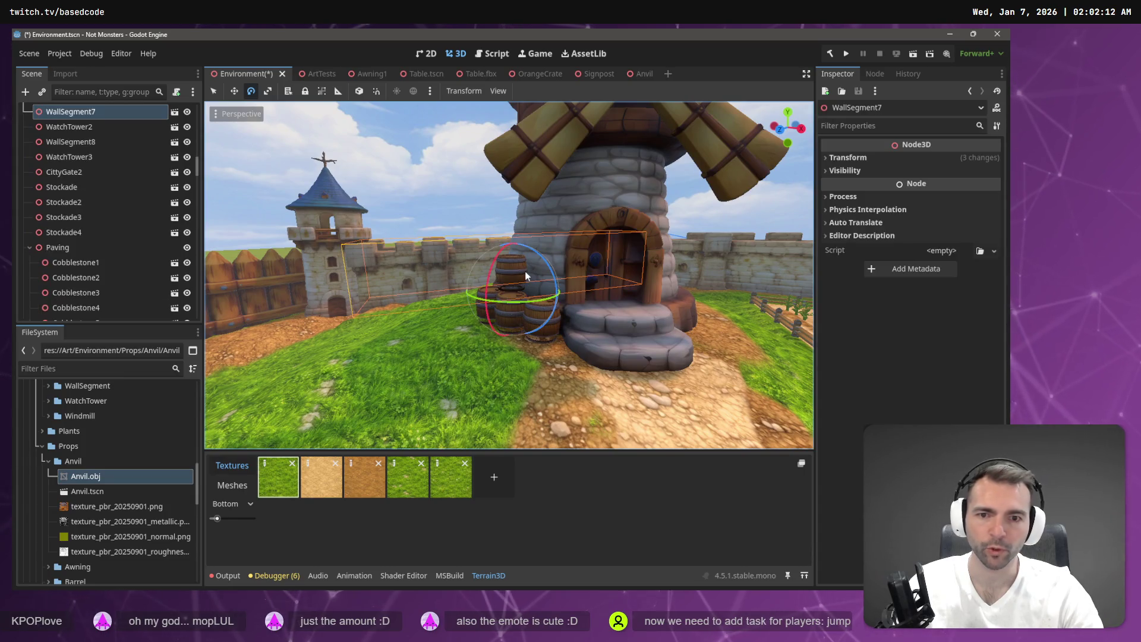
Step: In the ArtTests scene, select the stack of sacks next to the wagon
left_click_drag(434, 291, 487, 306)
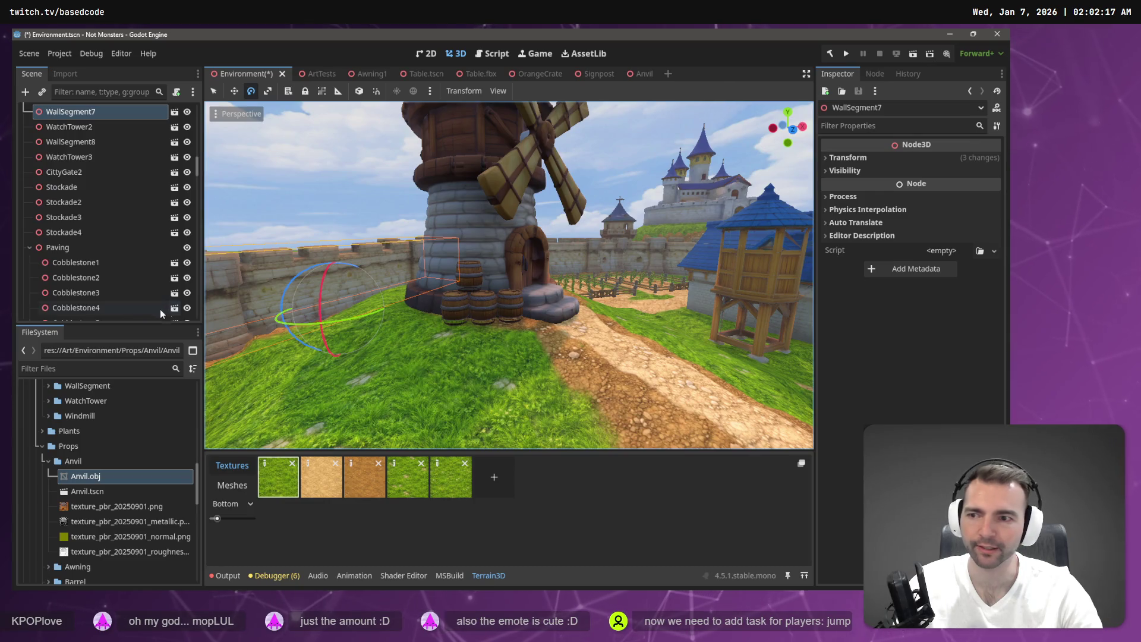
left_click(315, 73)
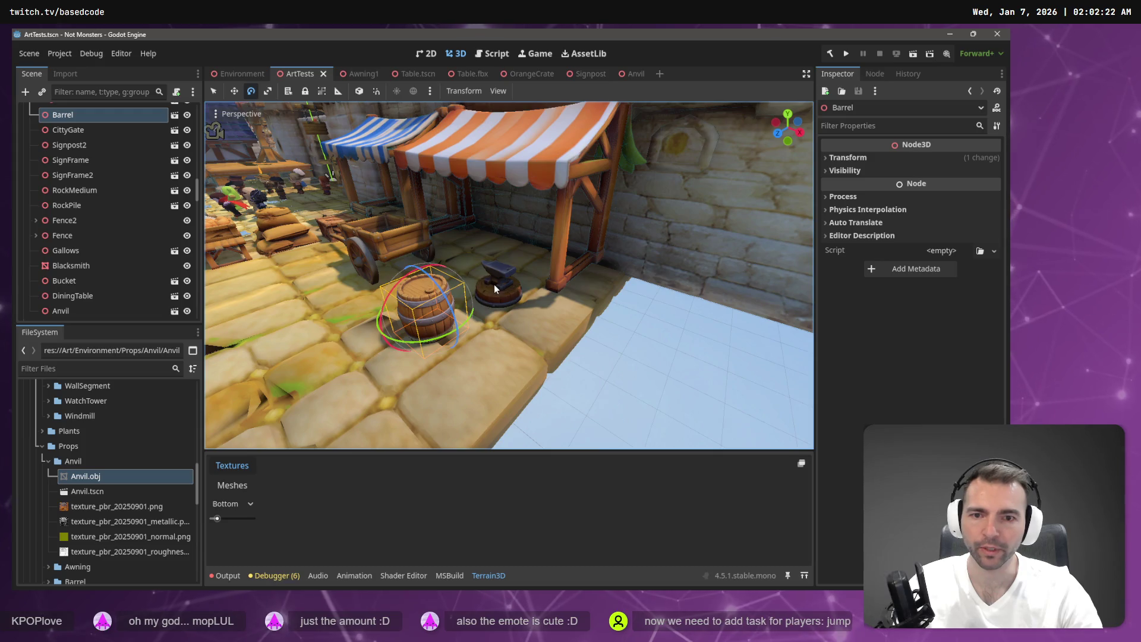
left_click(495, 286)
left_click(391, 246)
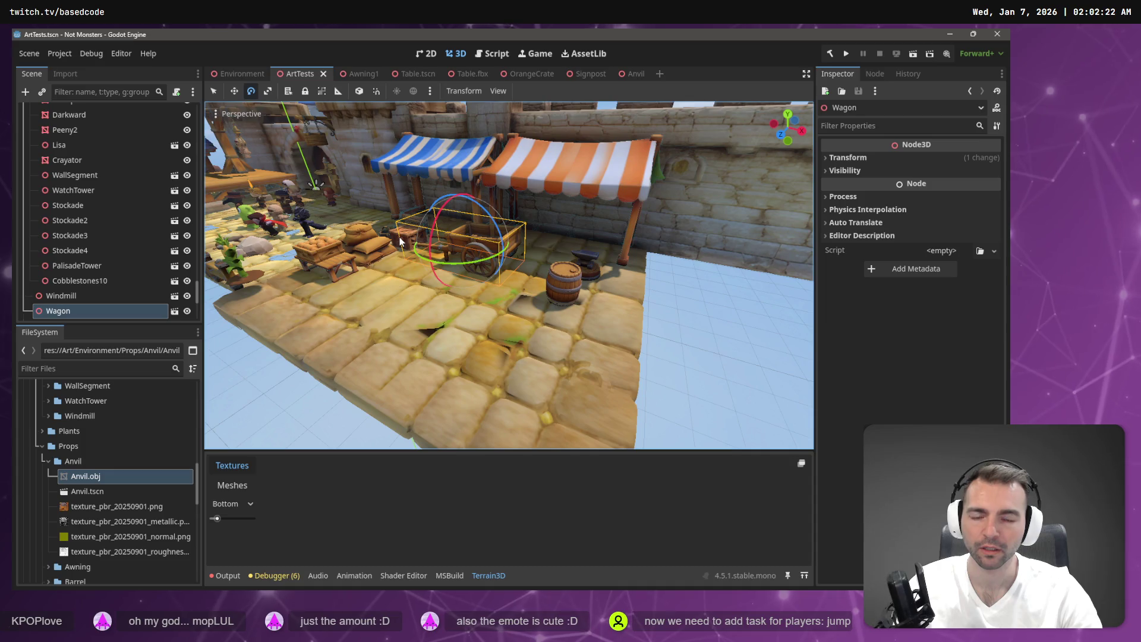
left_click(364, 235)
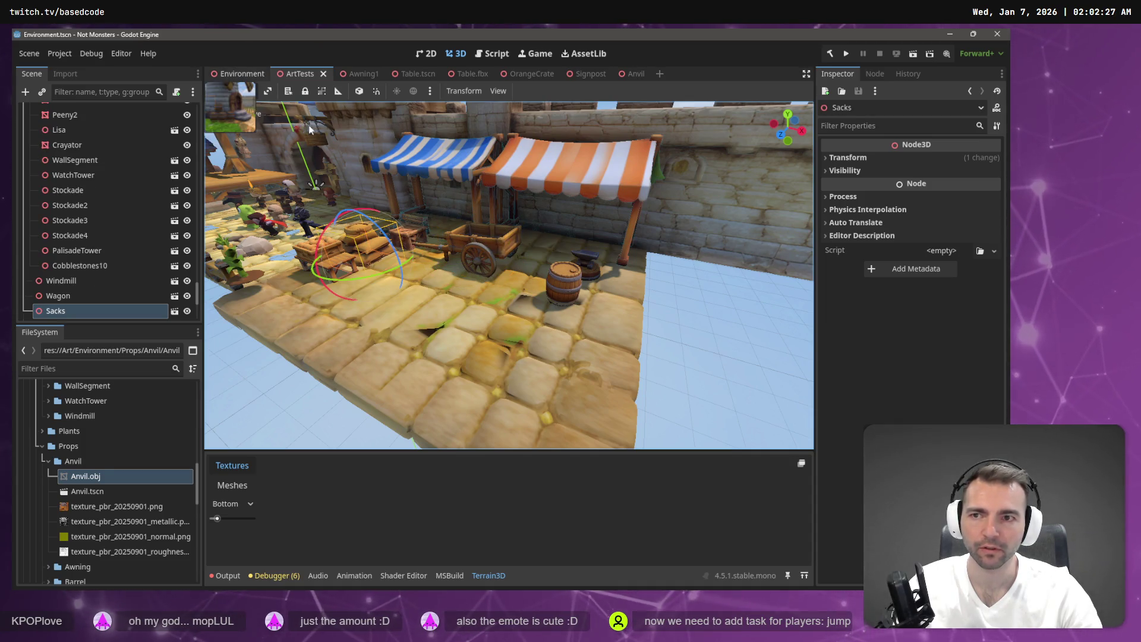
Step: Paste the sacks under Windmill3 in Environment and set their Position to 0, 0, 0
left_click(237, 74)
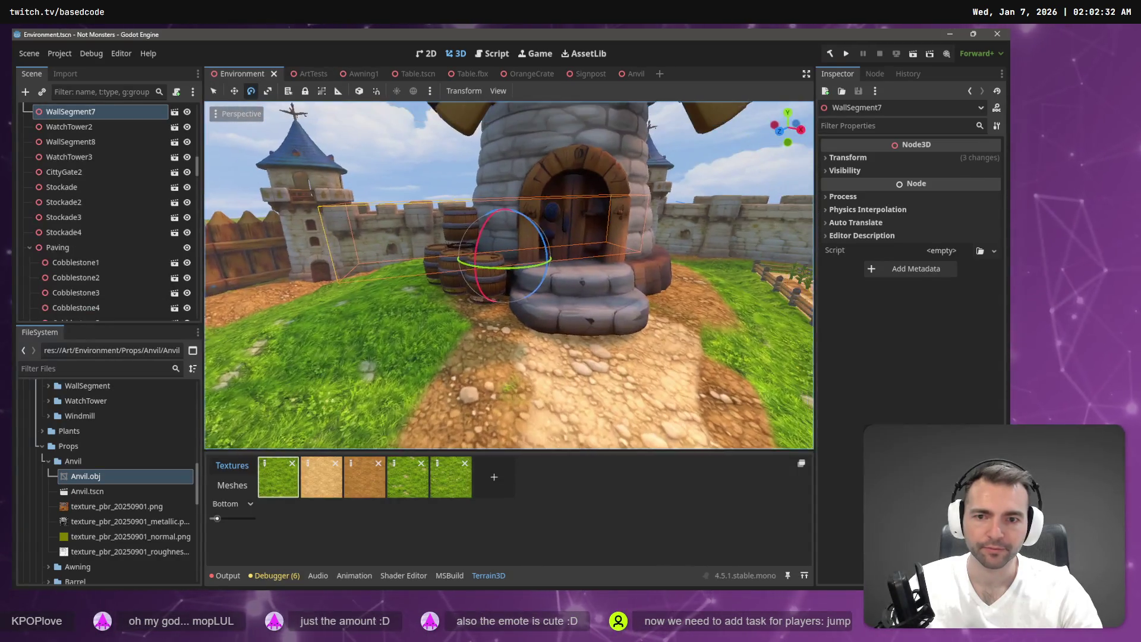
left_click(525, 171)
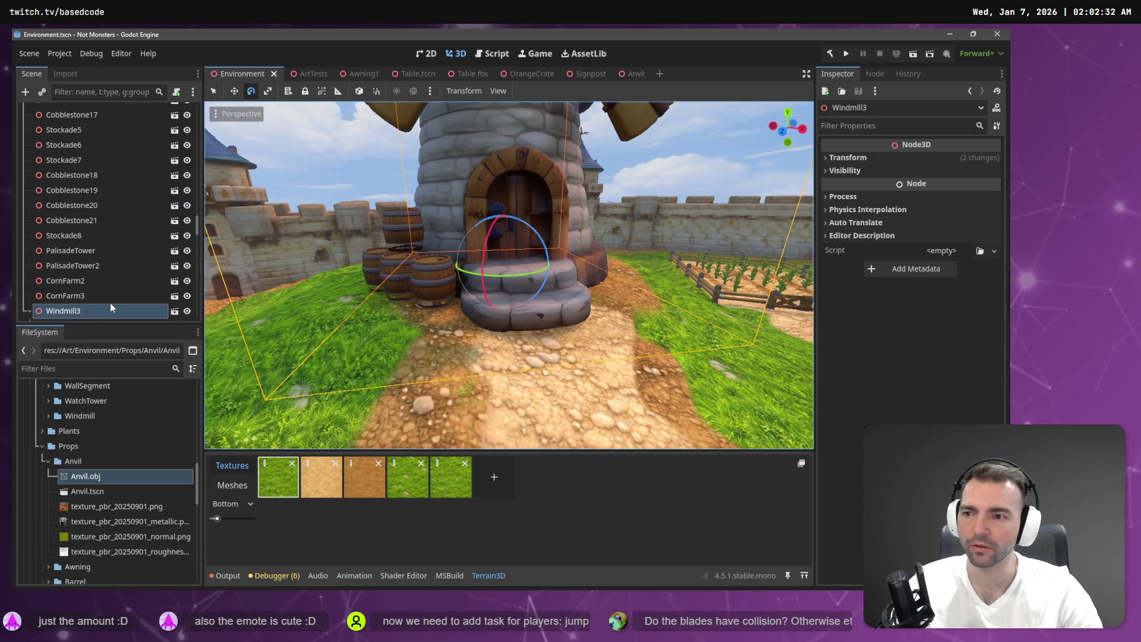
key("ctrl+z")
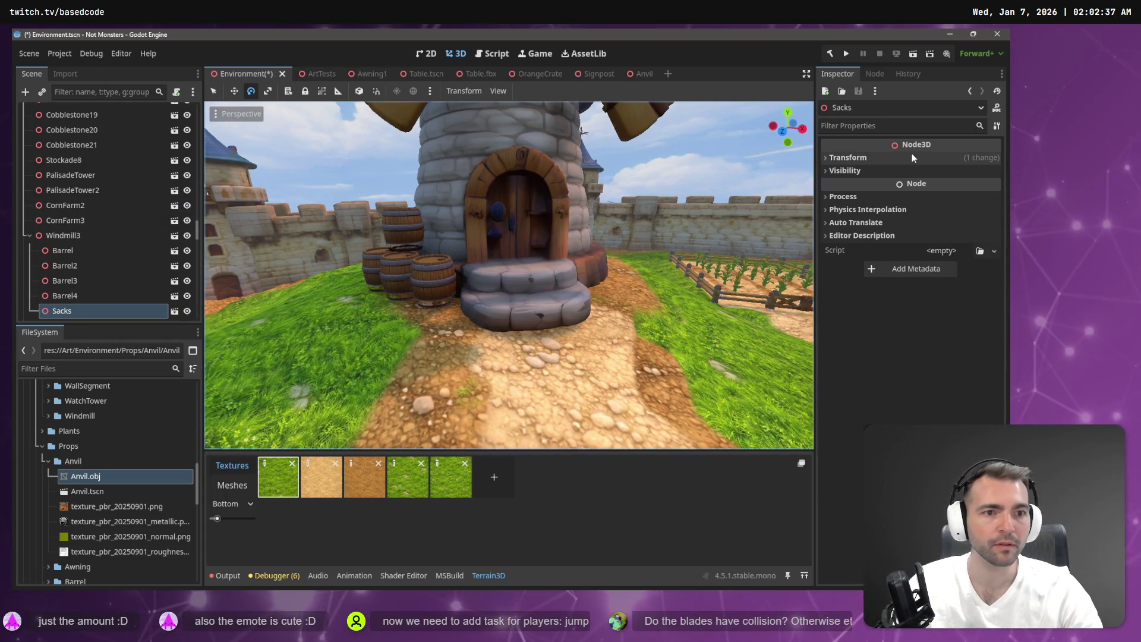
left_click(950, 158)
type("0")
key("Tab")
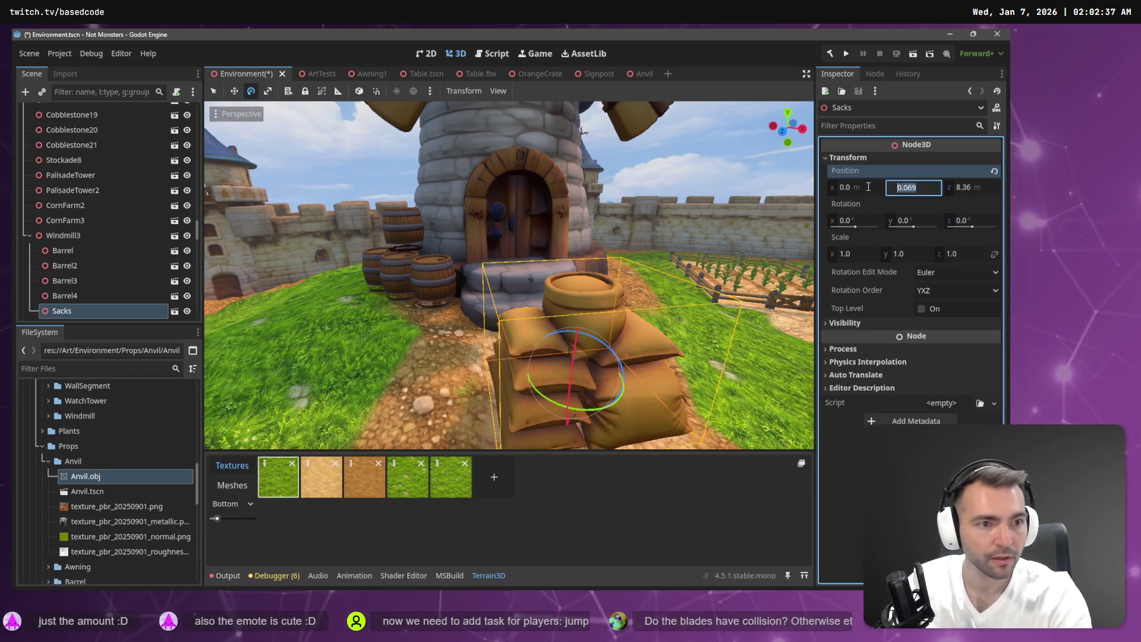
type("0")
key("Tab")
type("0")
key("Tab")
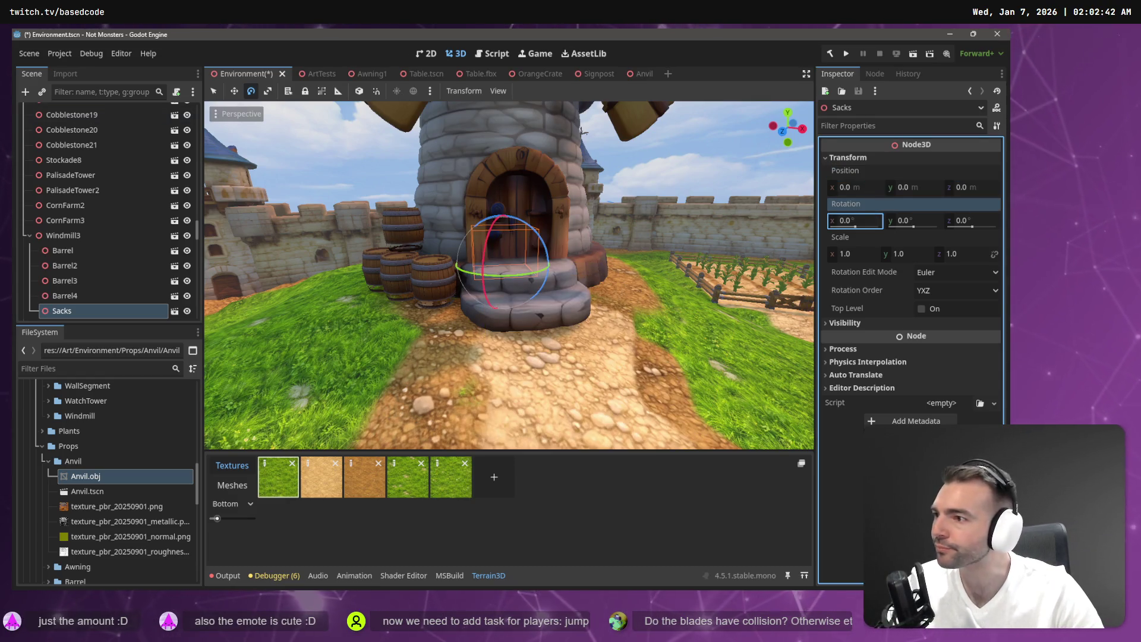
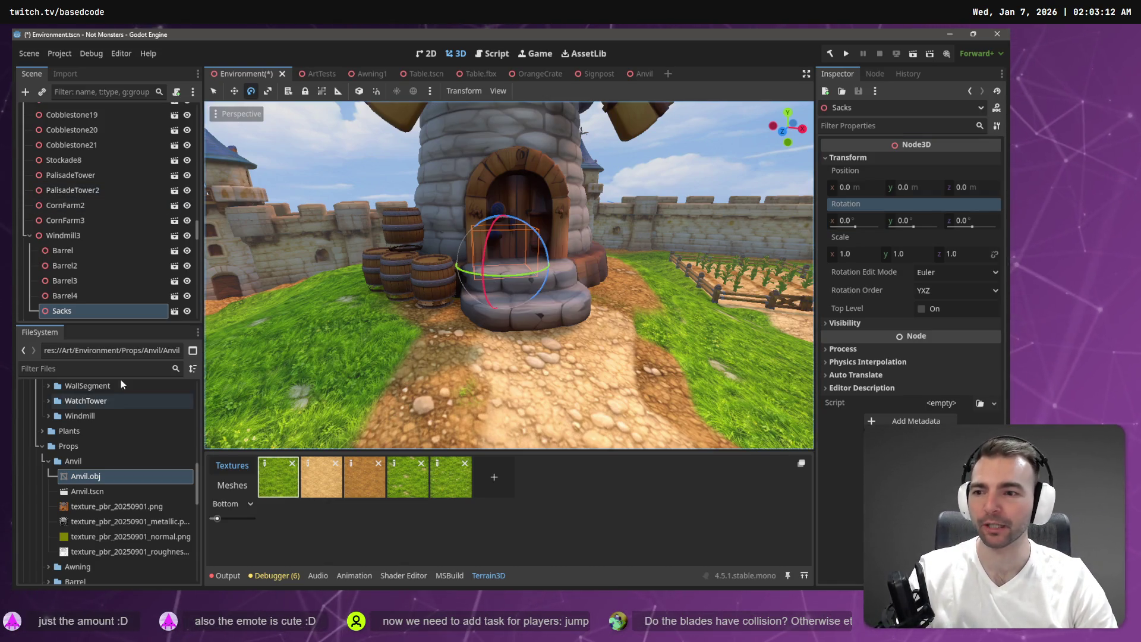
Step: Move the Sacks pile beside the windmill steps and turn it about its vertical axis
left_click(316, 73)
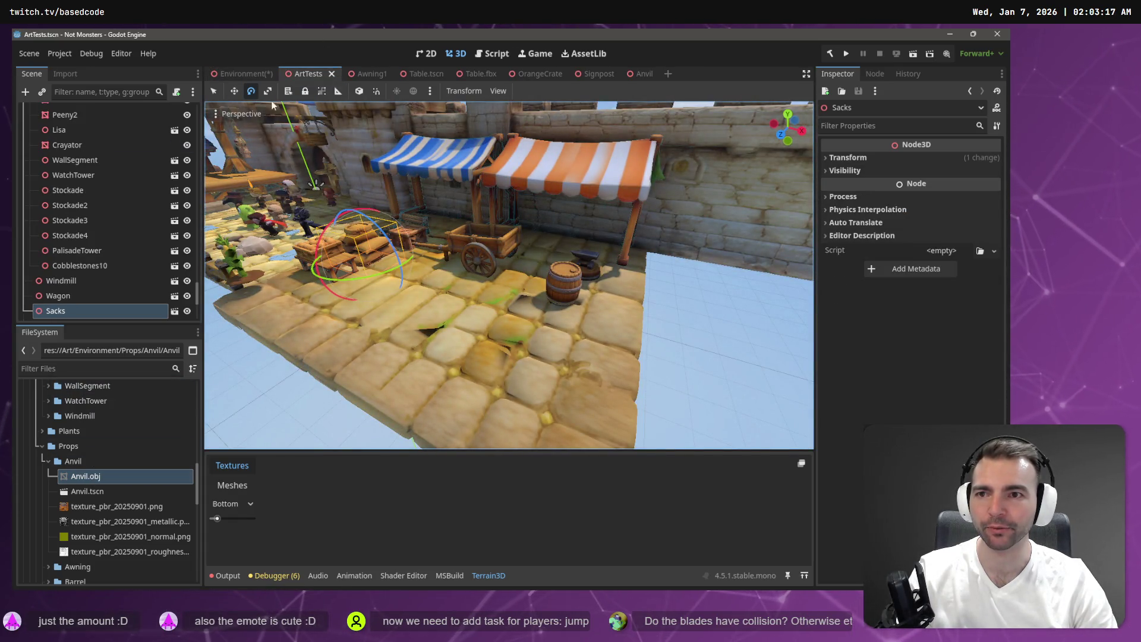
left_click(246, 74)
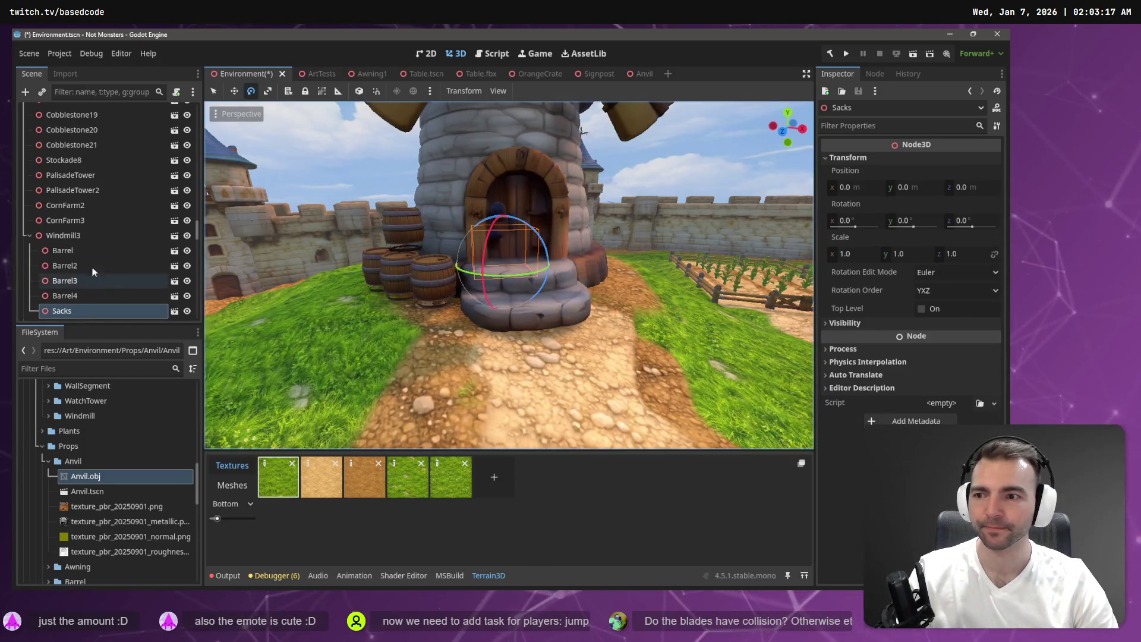
key("w")
mouse_move(515, 271)
left_mouse_down()
mouse_move(616, 303)
mouse_move(637, 286)
mouse_move(636, 298)
left_mouse_up()
key("e")
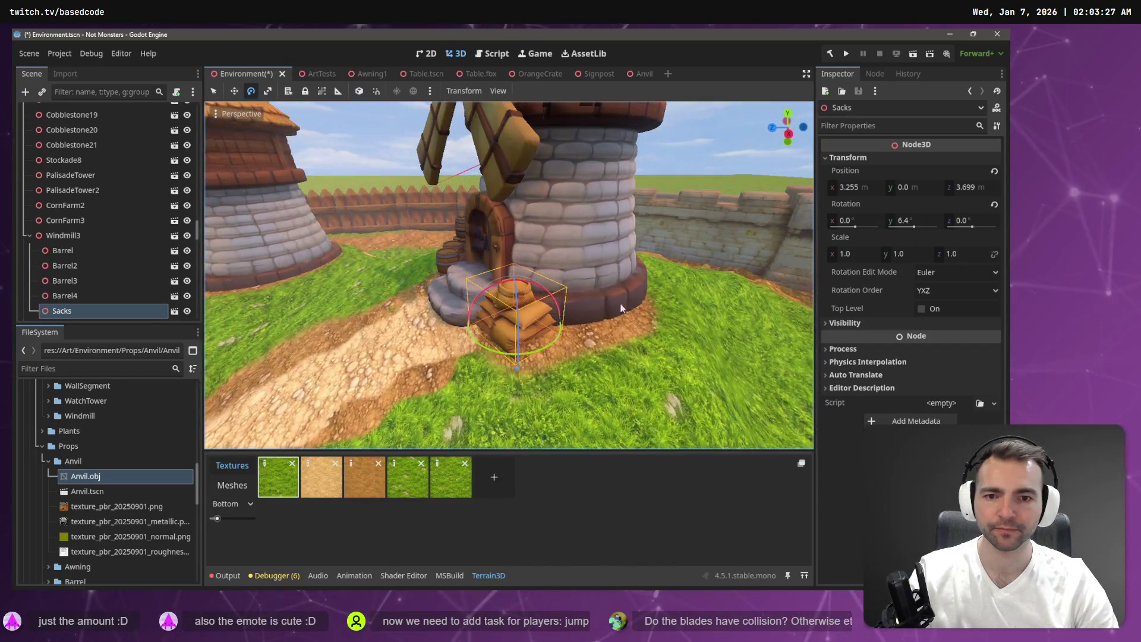
mouse_move(540, 347)
left_mouse_down()
mouse_move(565, 341)
mouse_move(550, 343)
left_mouse_up()
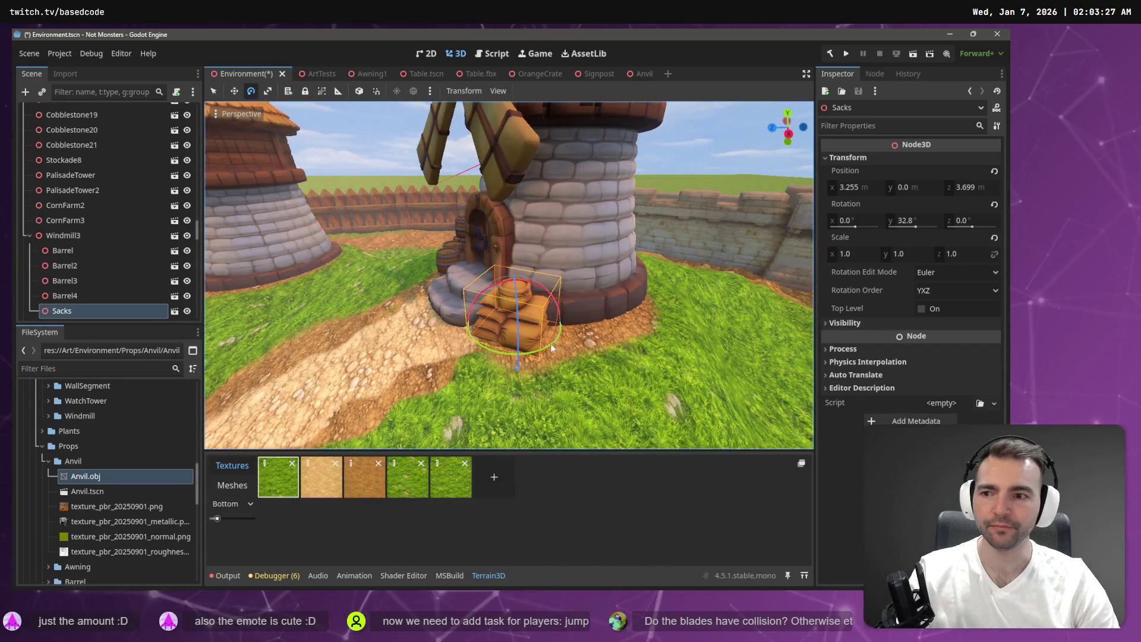
Step: Duplicate the pile as Sacks2, place it right of the first pile, and turn it -30 degrees
key("ctrl+d")
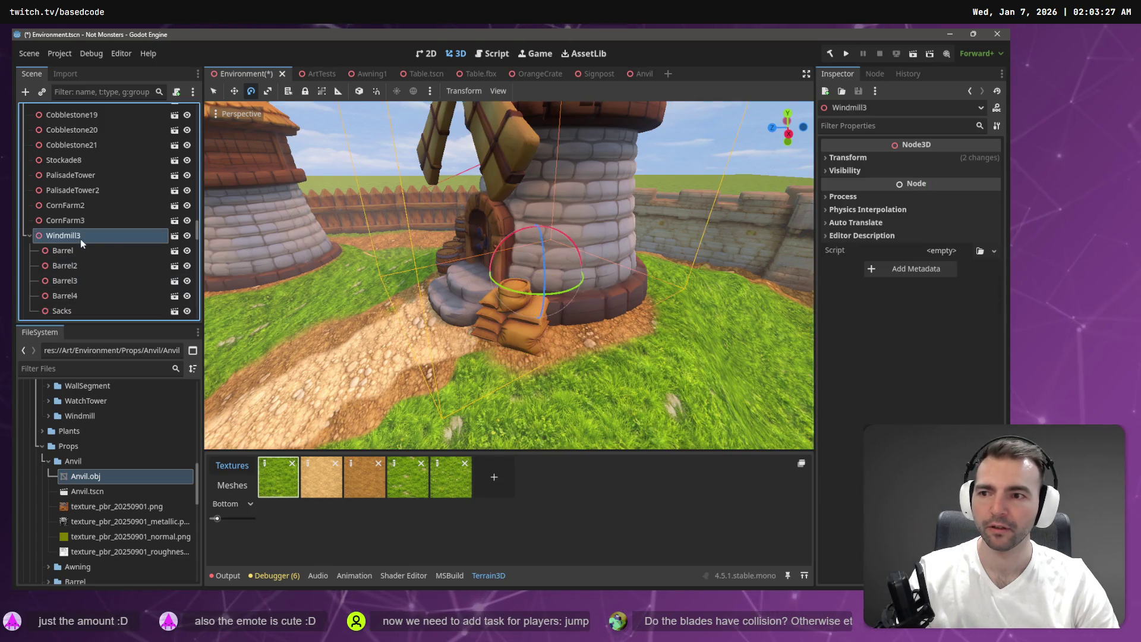
key("w")
mouse_move(497, 338)
left_mouse_down()
mouse_move(561, 333)
mouse_move(568, 361)
mouse_move(575, 340)
left_mouse_up()
key("e")
key("w")
mouse_move(573, 334)
left_mouse_down()
mouse_move(546, 351)
mouse_move(347, 281)
mouse_move(268, 198)
mouse_move(428, 312)
left_mouse_up()
key("e")
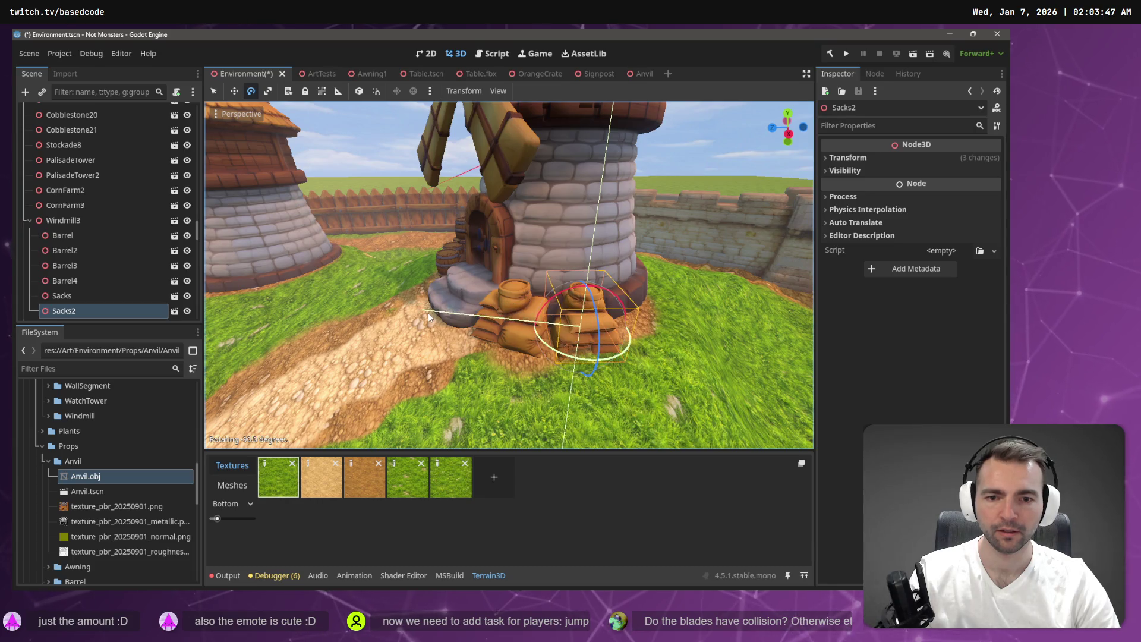
Step: Shift Sacks2 slightly to the left and save the scene
key("w")
left_click_drag(562, 336, 561, 339)
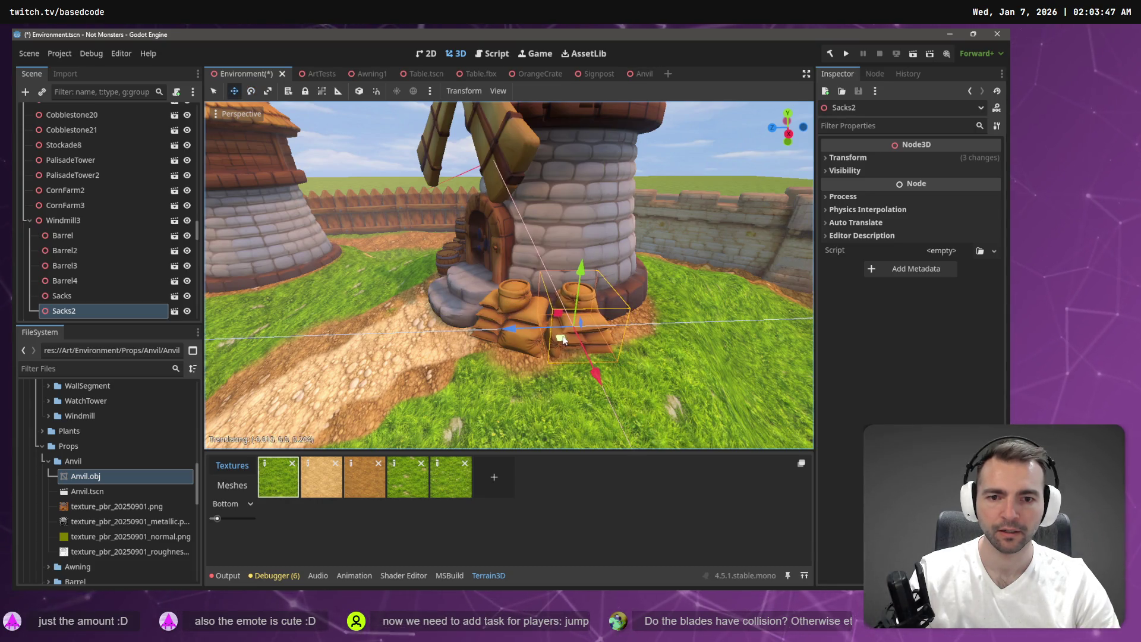
key("ctrl+s")
Step: Fly the view around the tower to the windmill door and reselect Sacks2
key("w")
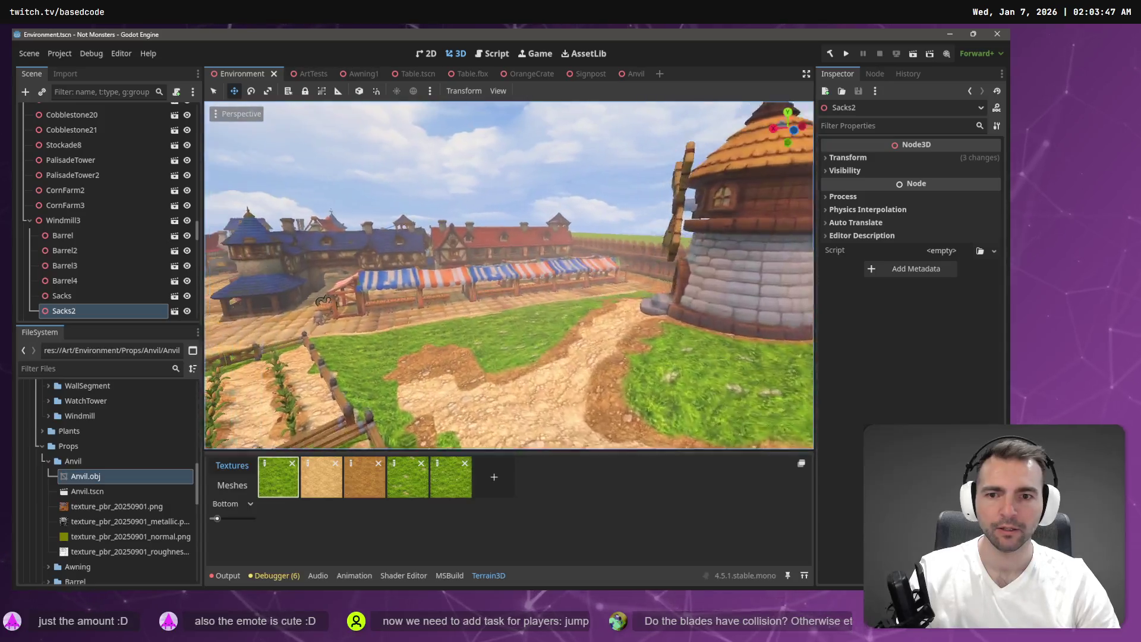
key("f")
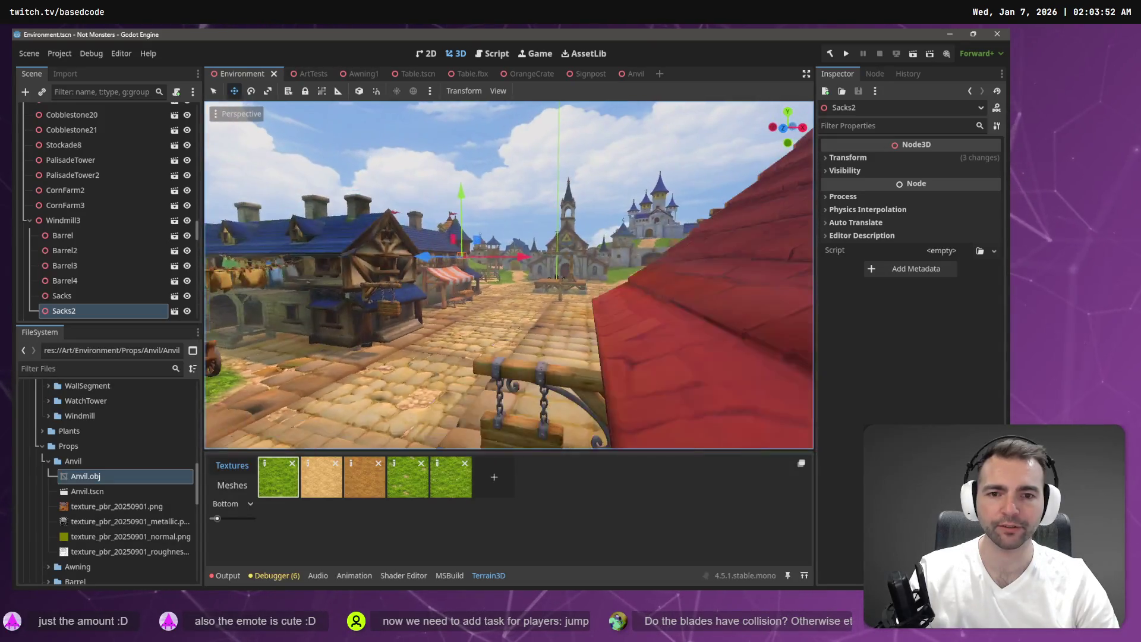
left_click(572, 155)
key("w")
key("w")
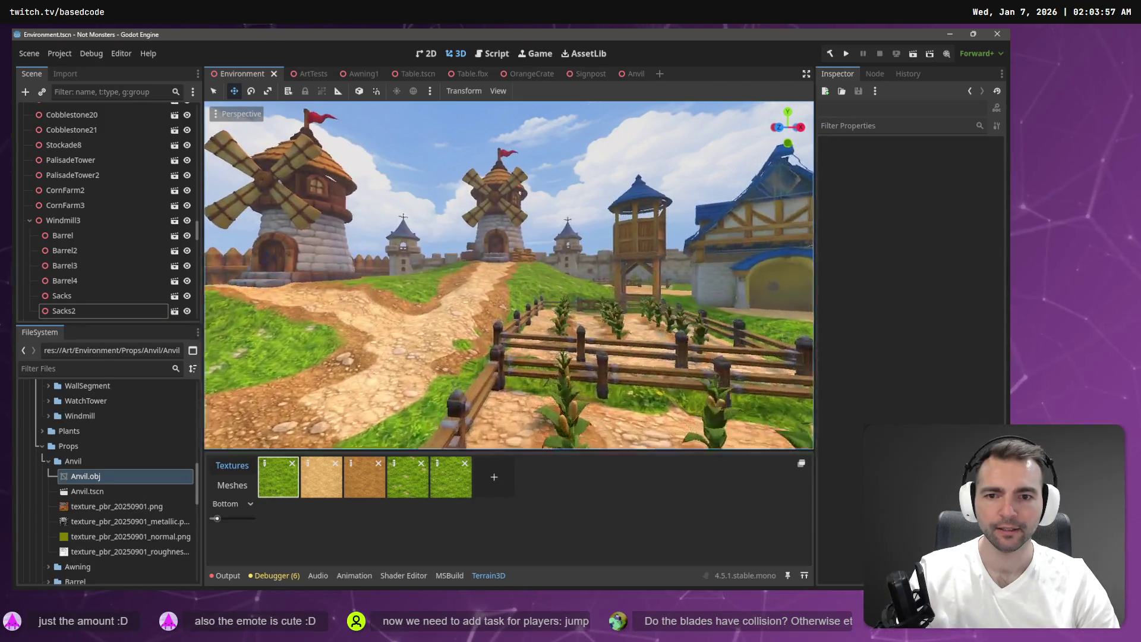
key("a")
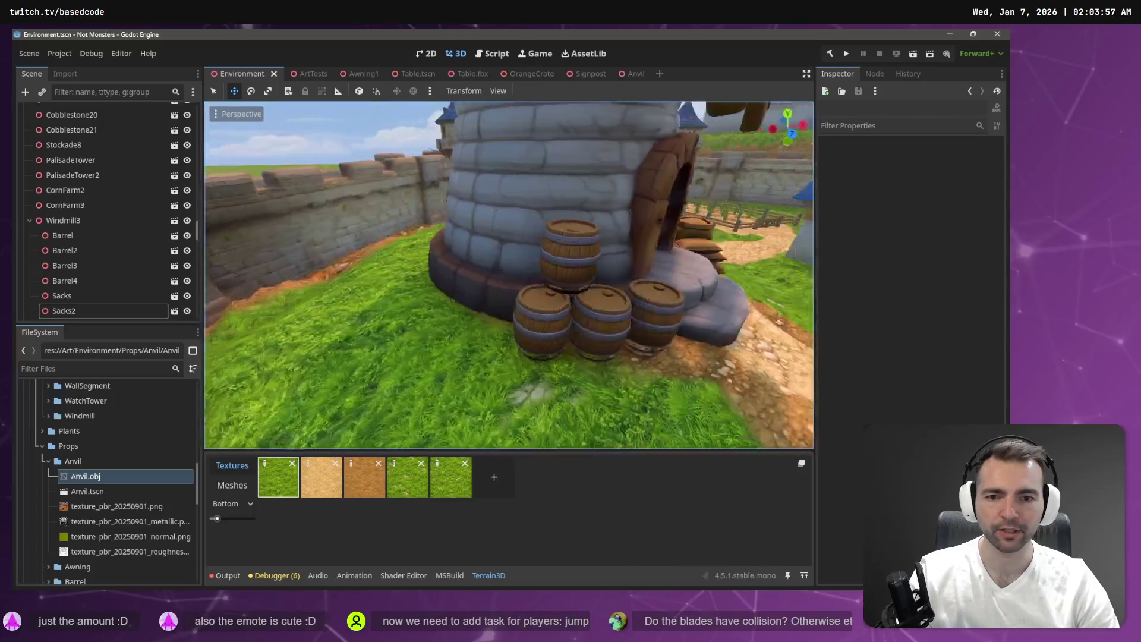
key("d")
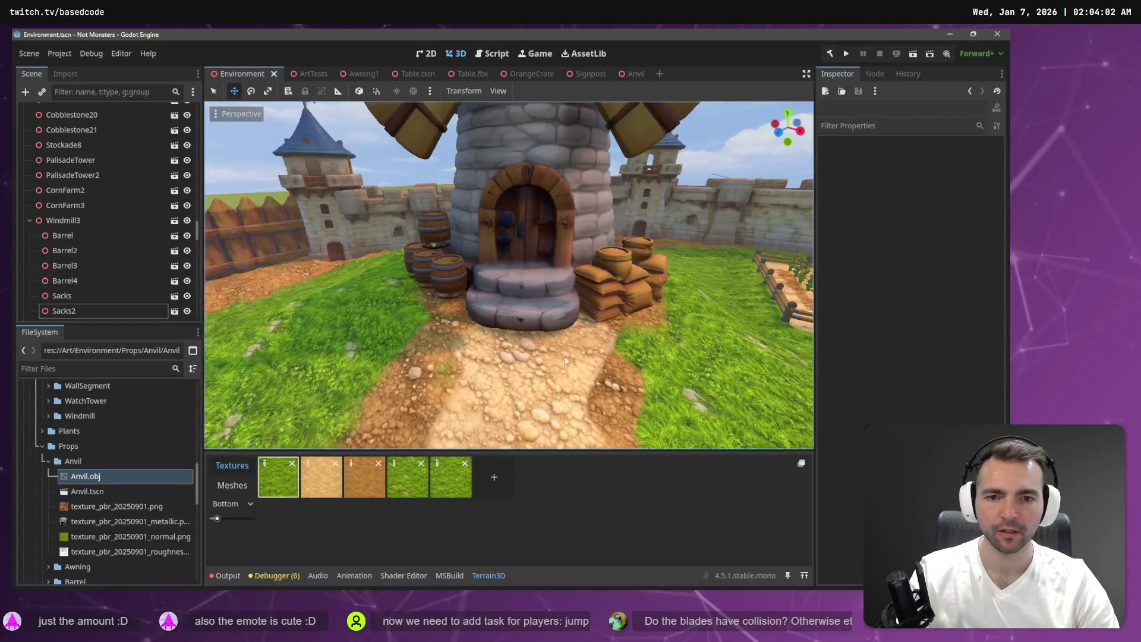
left_click(64, 311)
Step: Duplicate Sacks2 as Sacks3, place it left of the barrels, rotate it, and save
key("ctrl+d")
key("a")
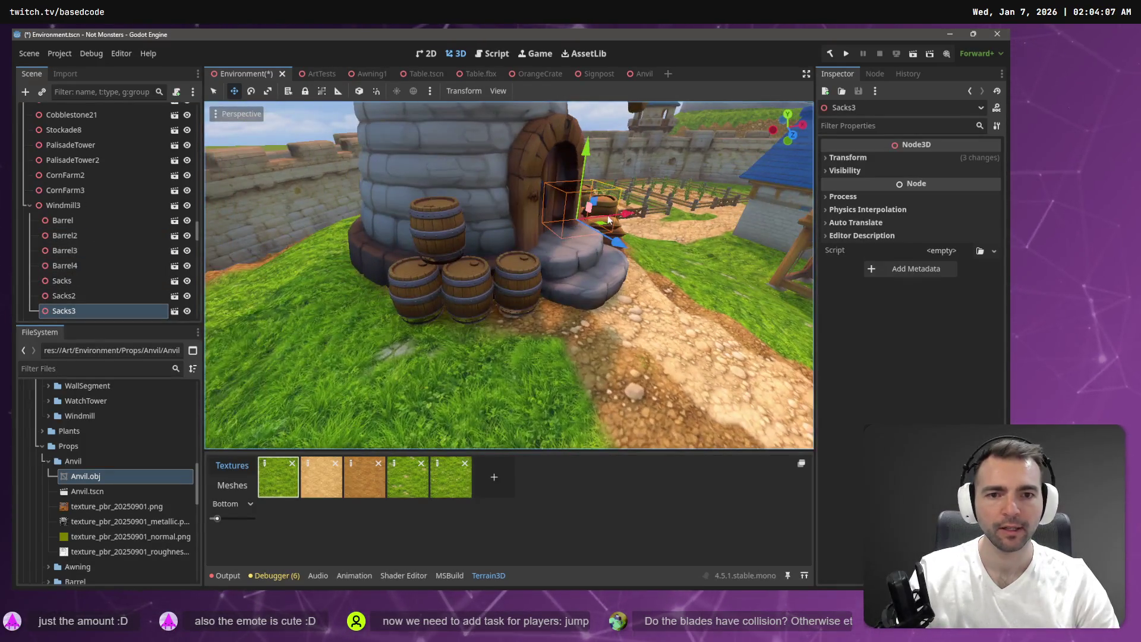
mouse_move(570, 232)
left_mouse_down()
mouse_move(343, 266)
mouse_move(364, 313)
mouse_move(376, 300)
mouse_move(288, 319)
left_mouse_up()
key("e")
key("w")
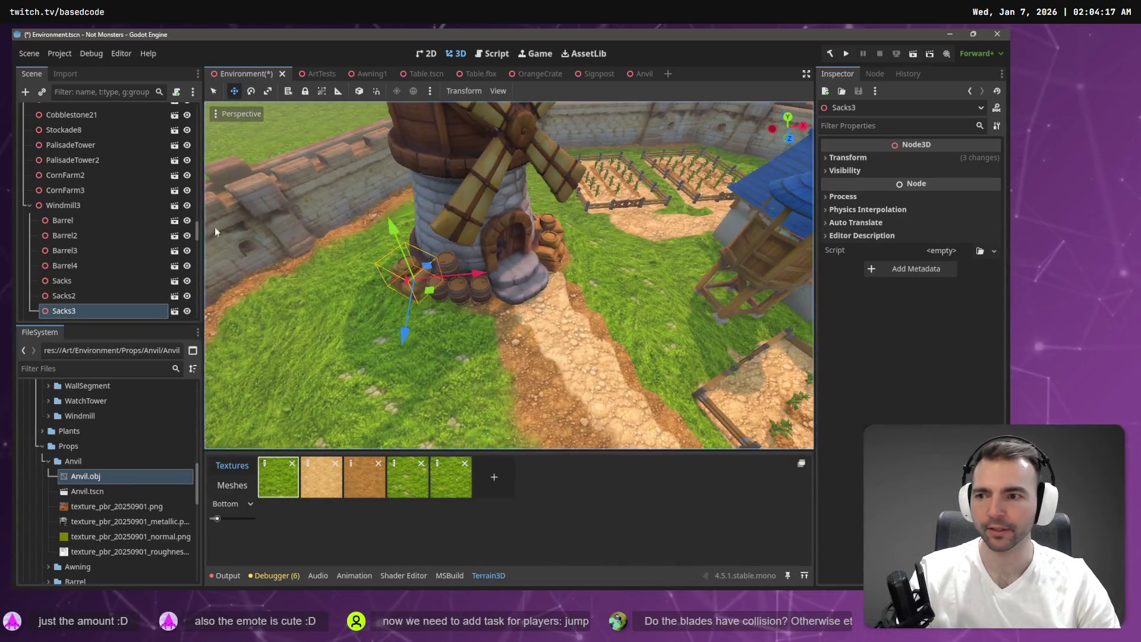
key("ctrl+s")
scroll(196, 148, "up", 10)
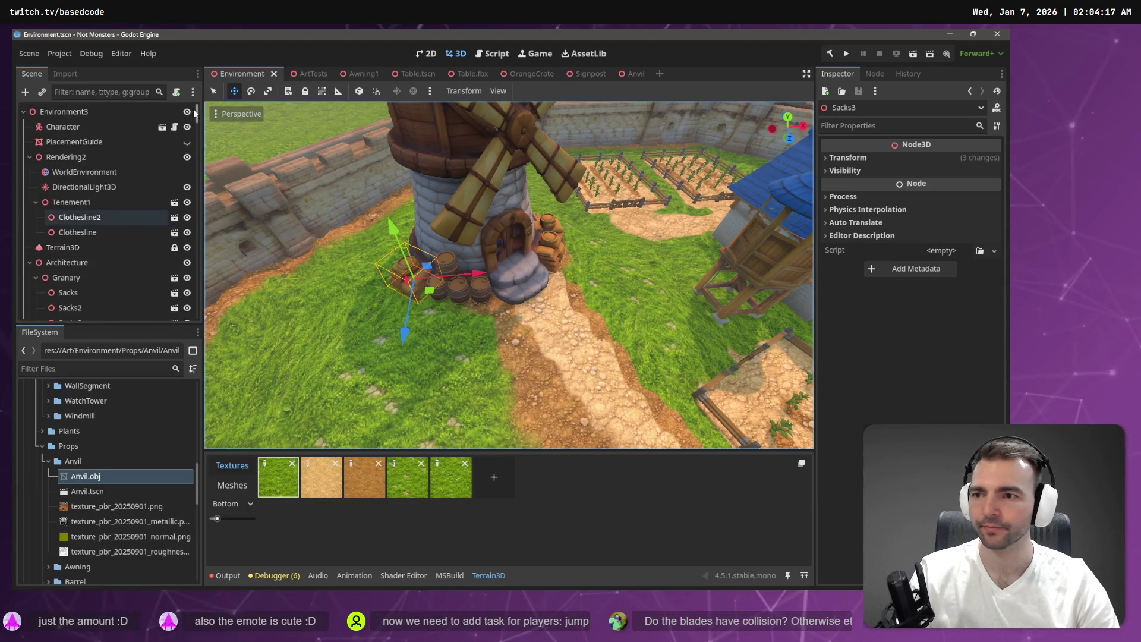
Step: On Terrain3D, choose the Dirt texture and the paint texture tool, with a square brush of size 2
left_click(84, 172)
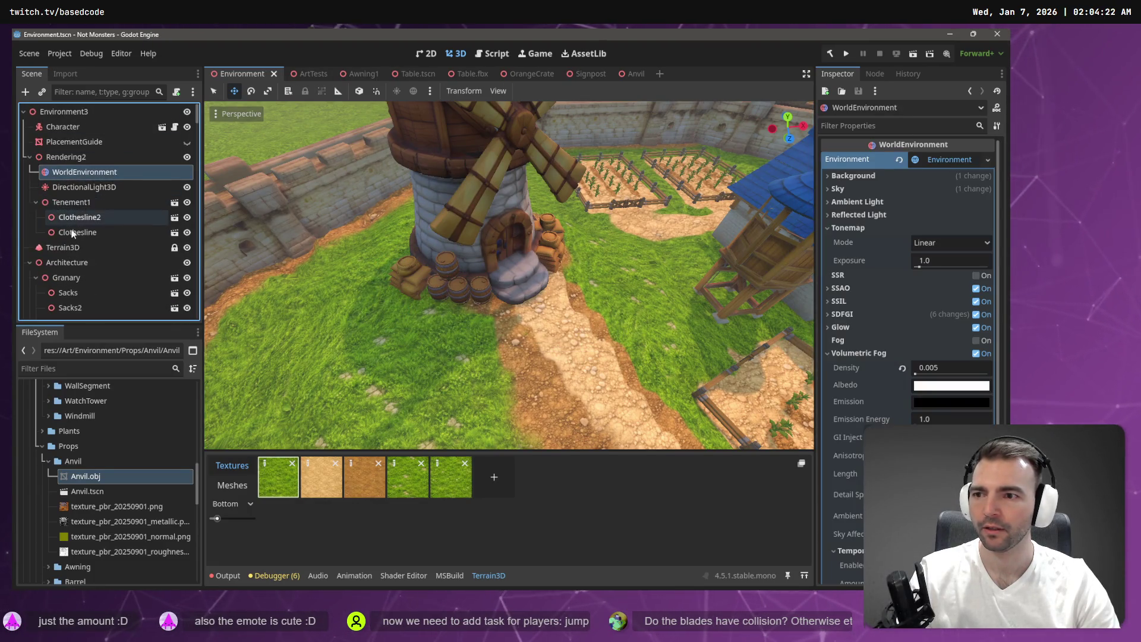
left_click(59, 248)
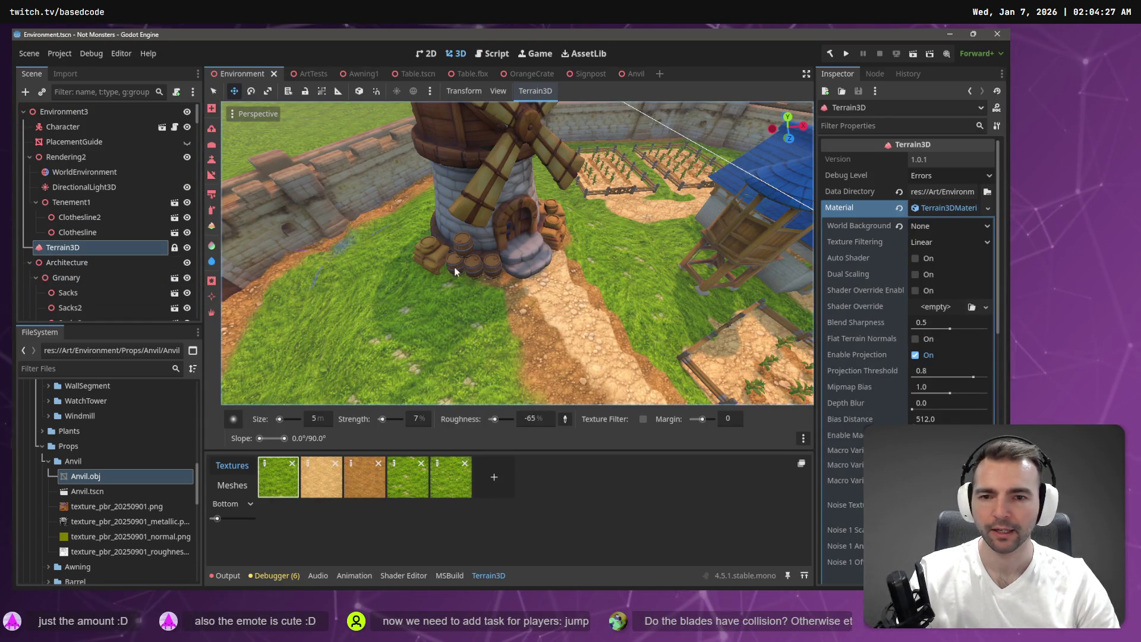
left_click(371, 479)
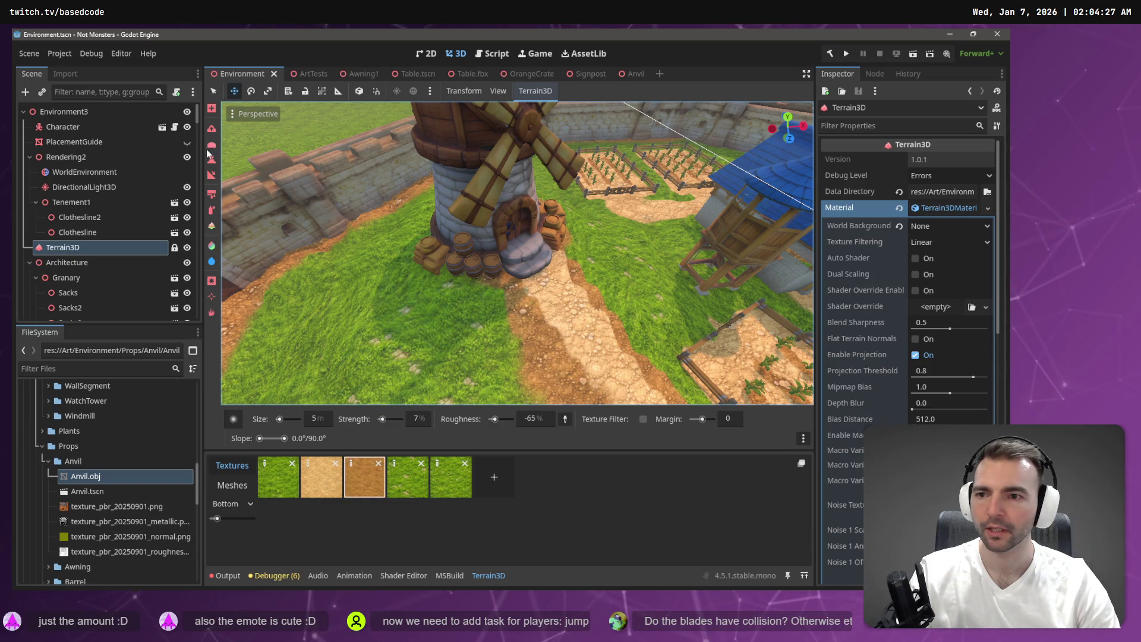
left_click(212, 210)
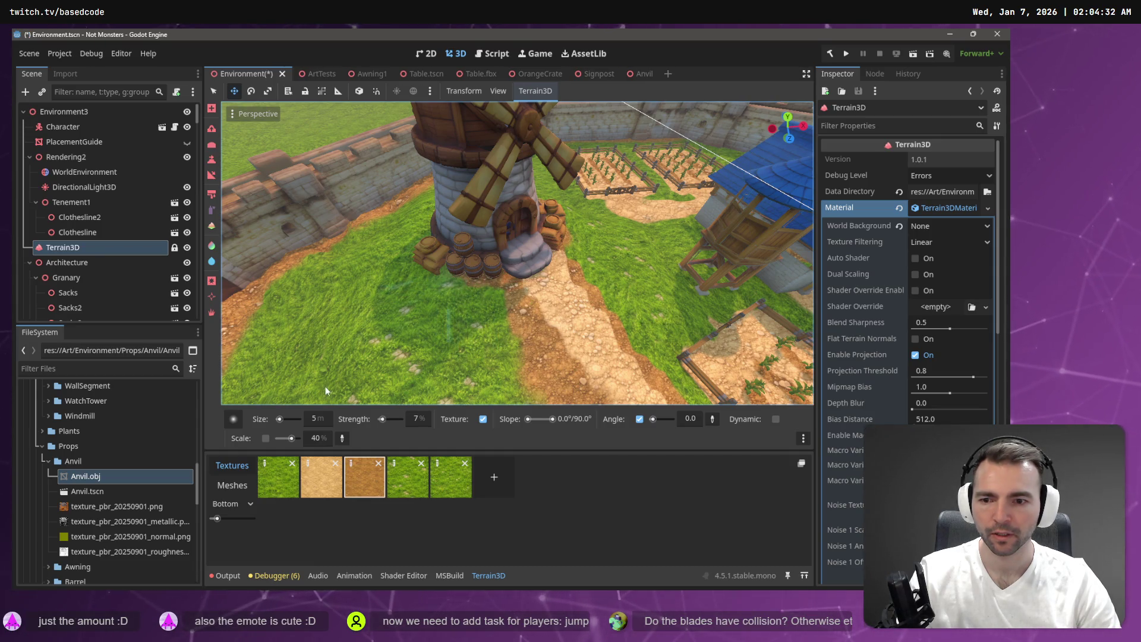
left_click(234, 419)
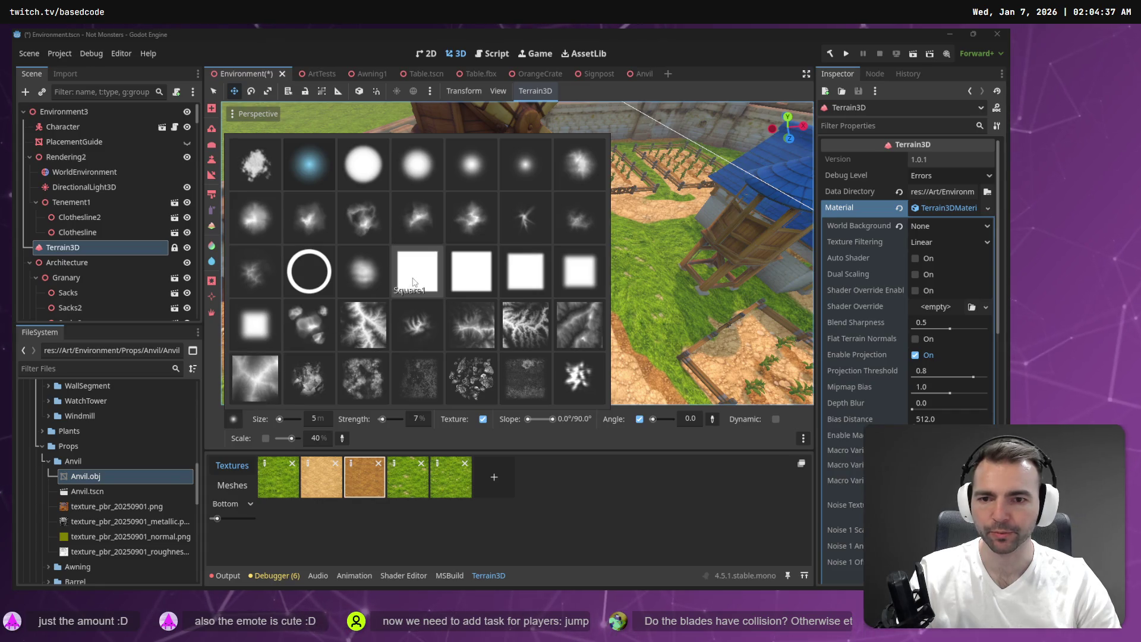
left_click(471, 271)
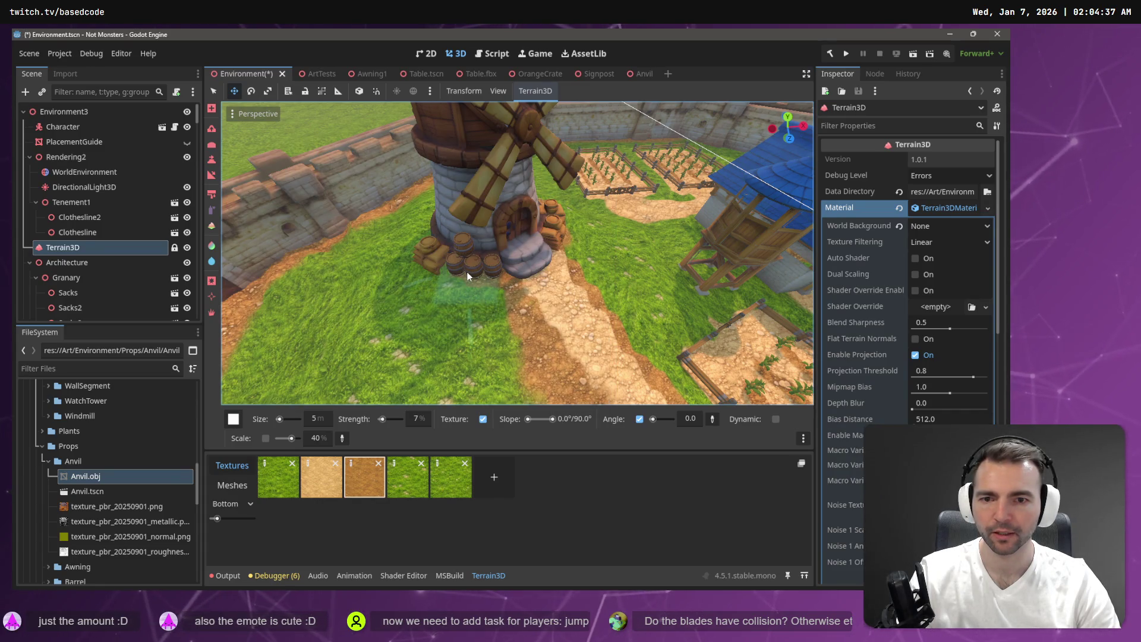
left_click(323, 418)
type("2")
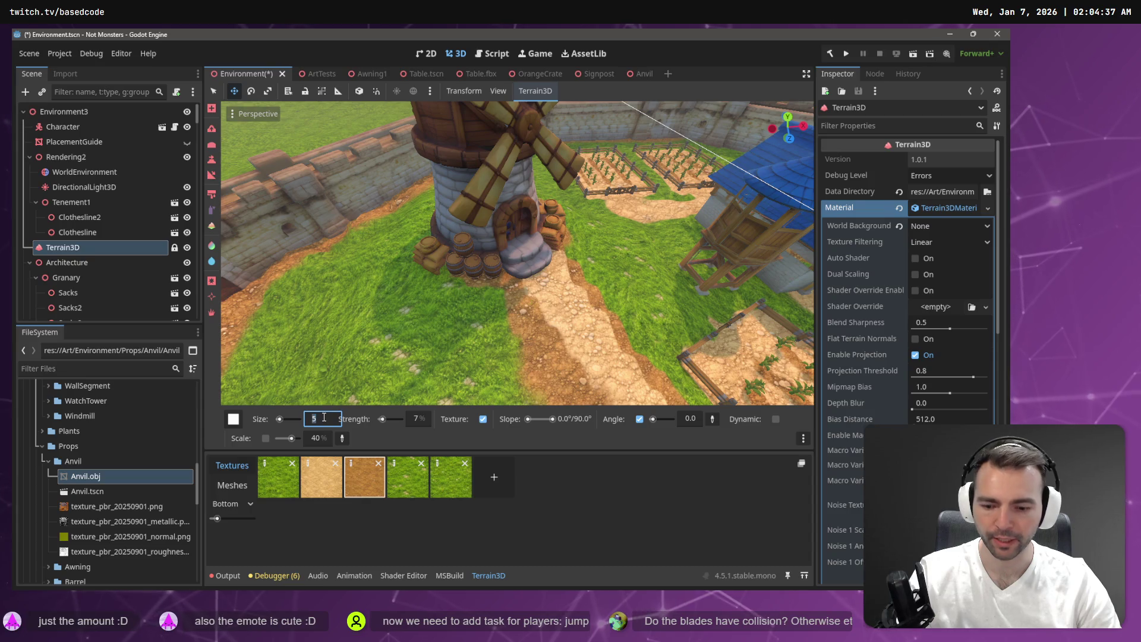
key("Return")
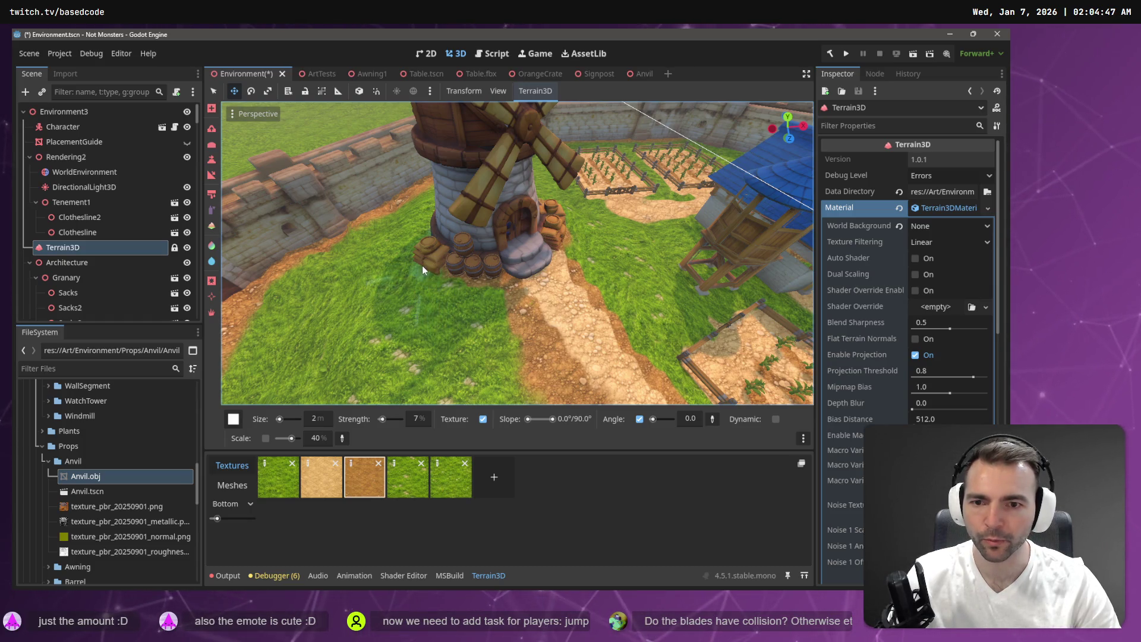
Step: Raise the terrain brush Strength from 7% to 19%, then orbit the view around the tower
scroll(444, 271, "up", 5)
scroll(484, 286, "down", 3)
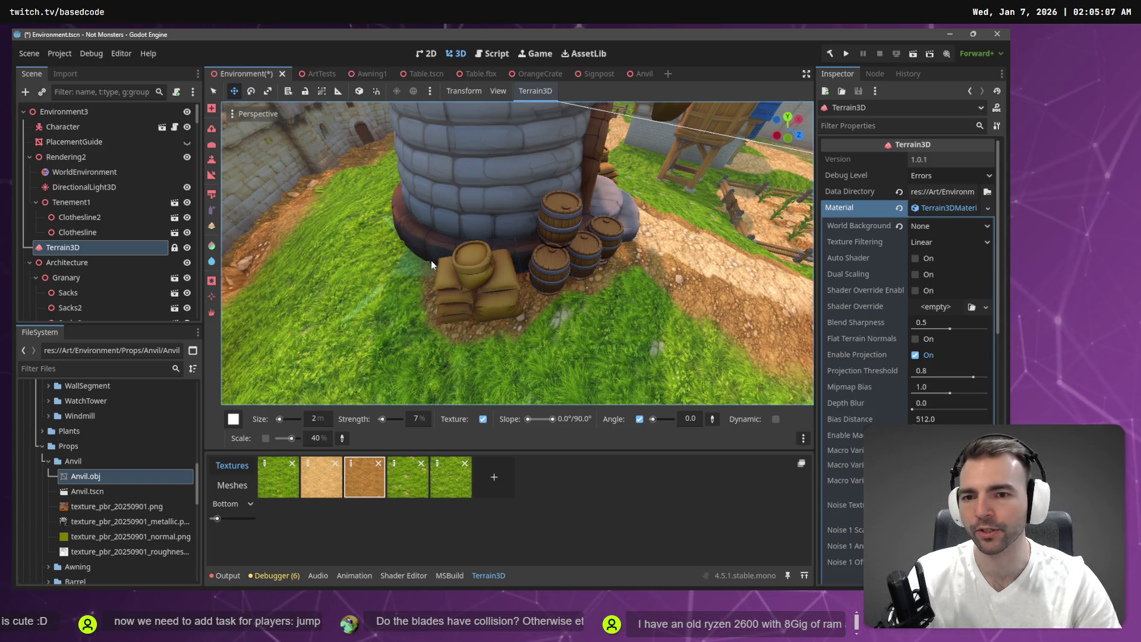
left_click_drag(414, 248, 414, 248)
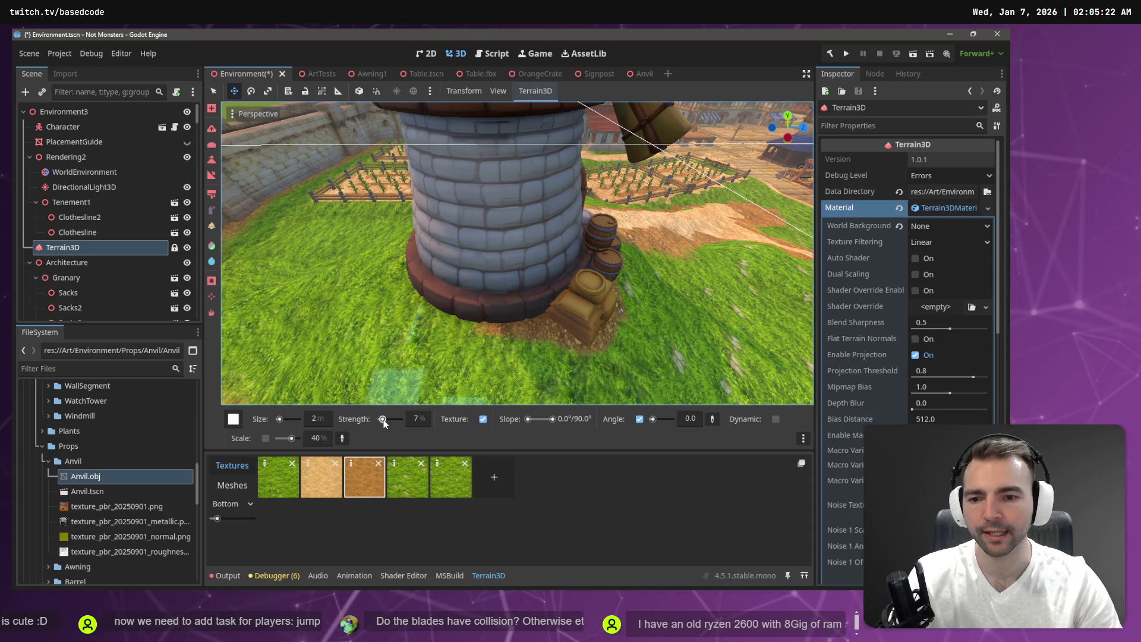
scroll(490, 323, "up", 3)
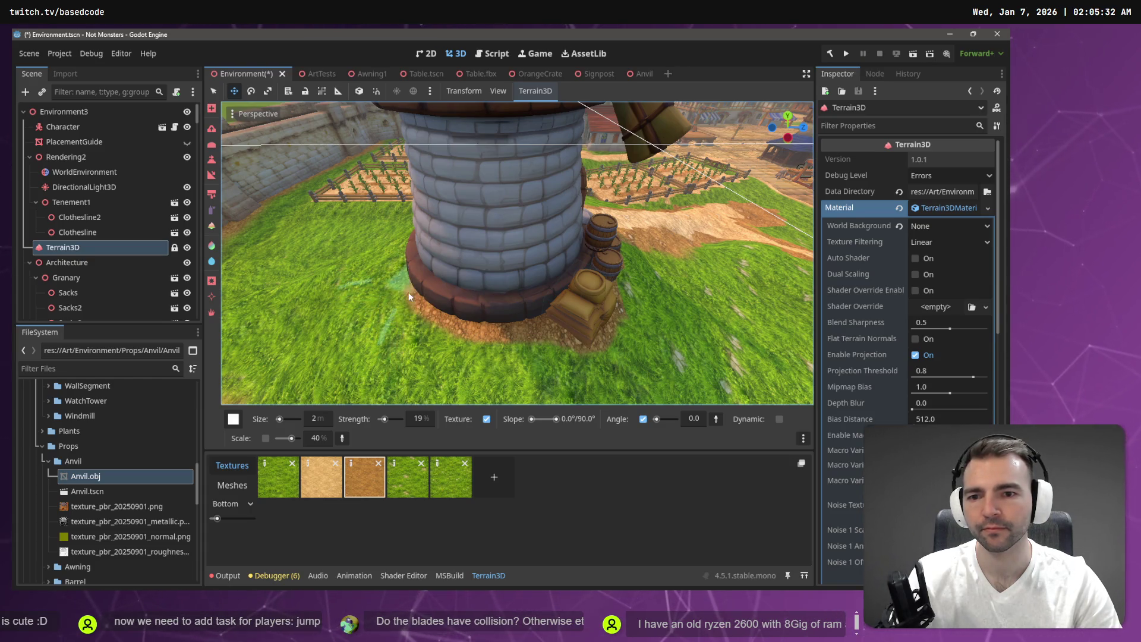
mouse_move(404, 255)
left_mouse_down()
mouse_move(451, 226)
mouse_move(511, 300)
left_mouse_up()
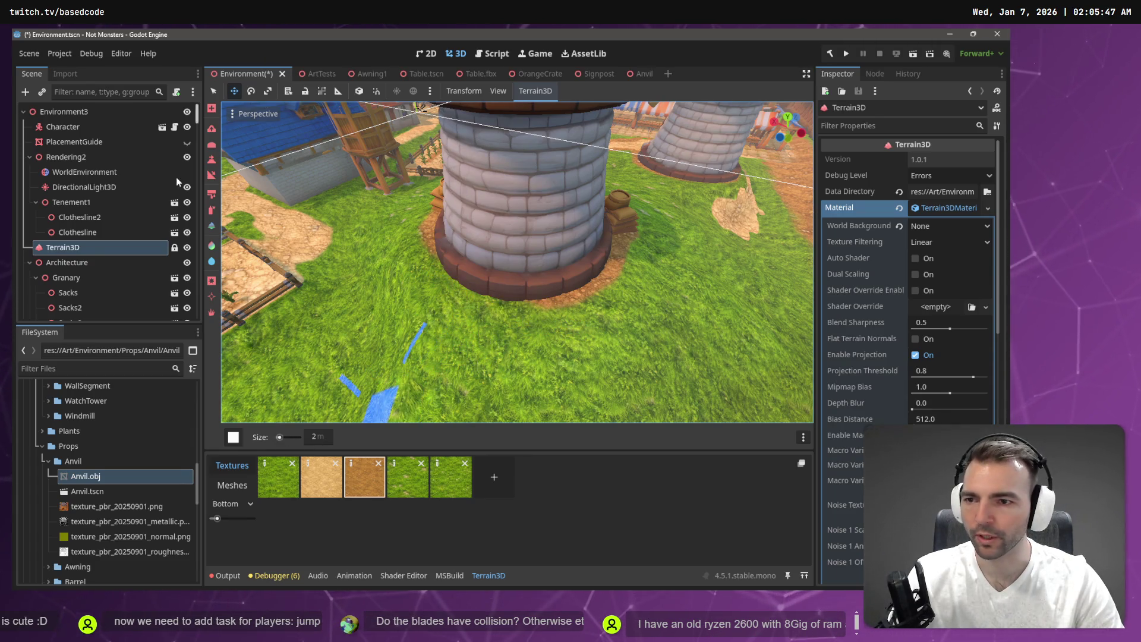
Step: Paint grass over the dirt patch at the tower base
left_click(211, 194)
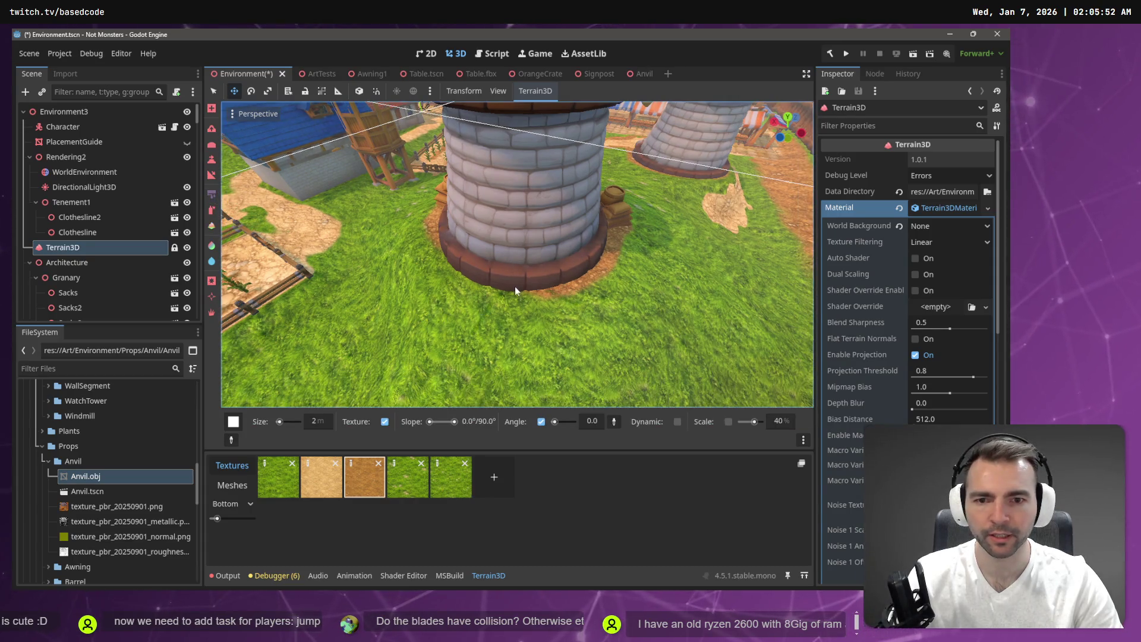
mouse_move(531, 294)
left_mouse_down()
mouse_move(497, 283)
mouse_move(524, 316)
mouse_move(511, 333)
left_mouse_up()
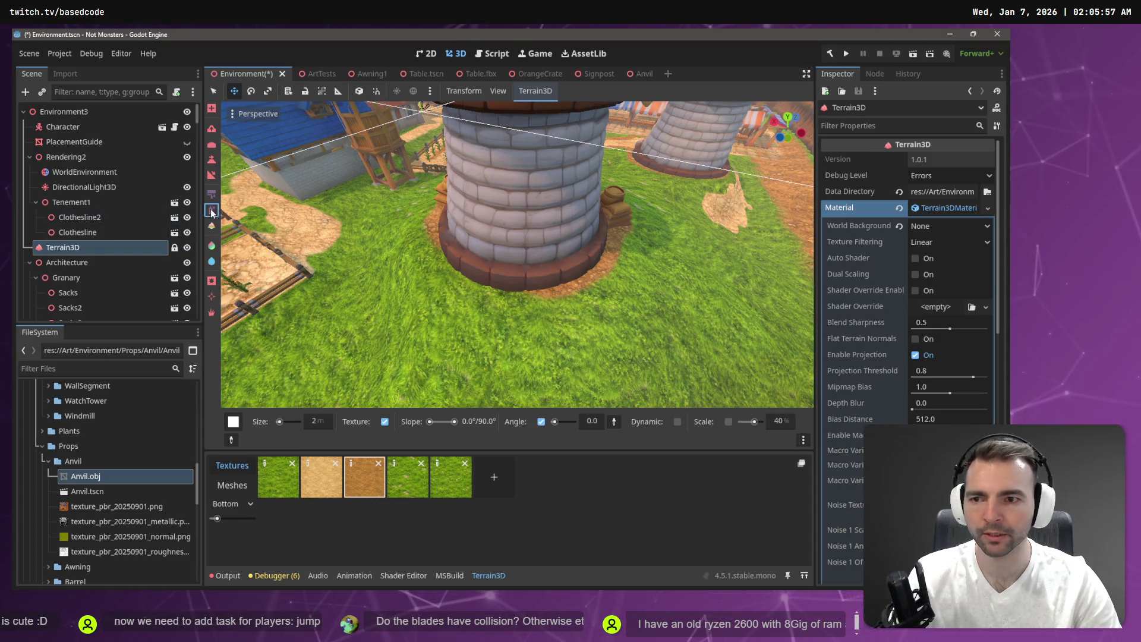
left_click(210, 208)
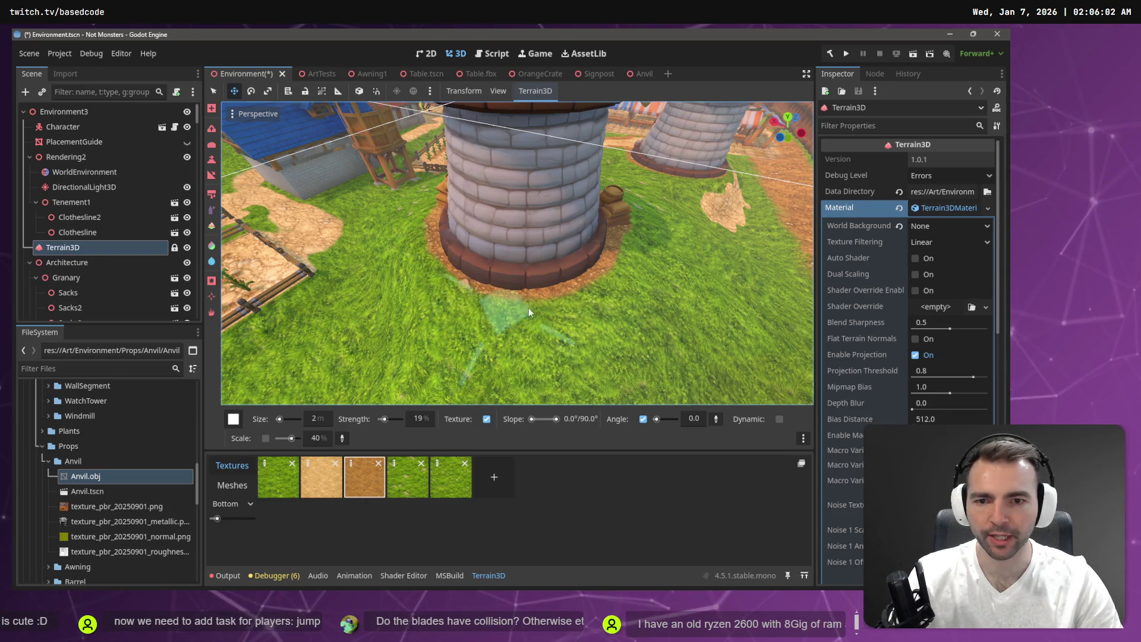
Step: Fly the view toward the granary door and path, then save the Environment scene
scroll(451, 265, "down", 10)
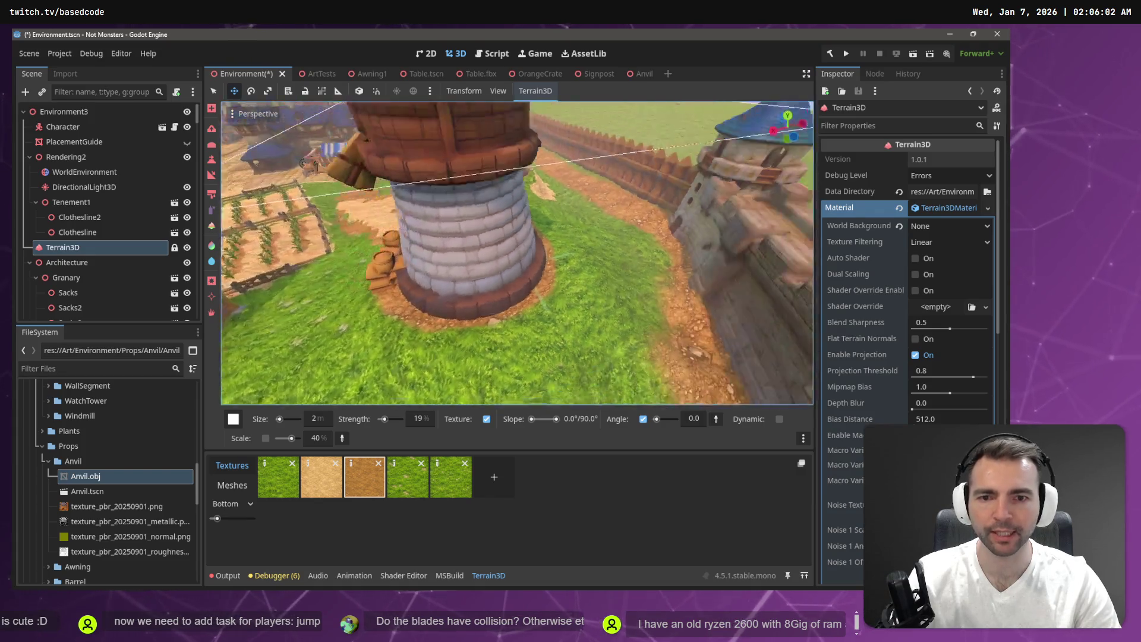
key("w")
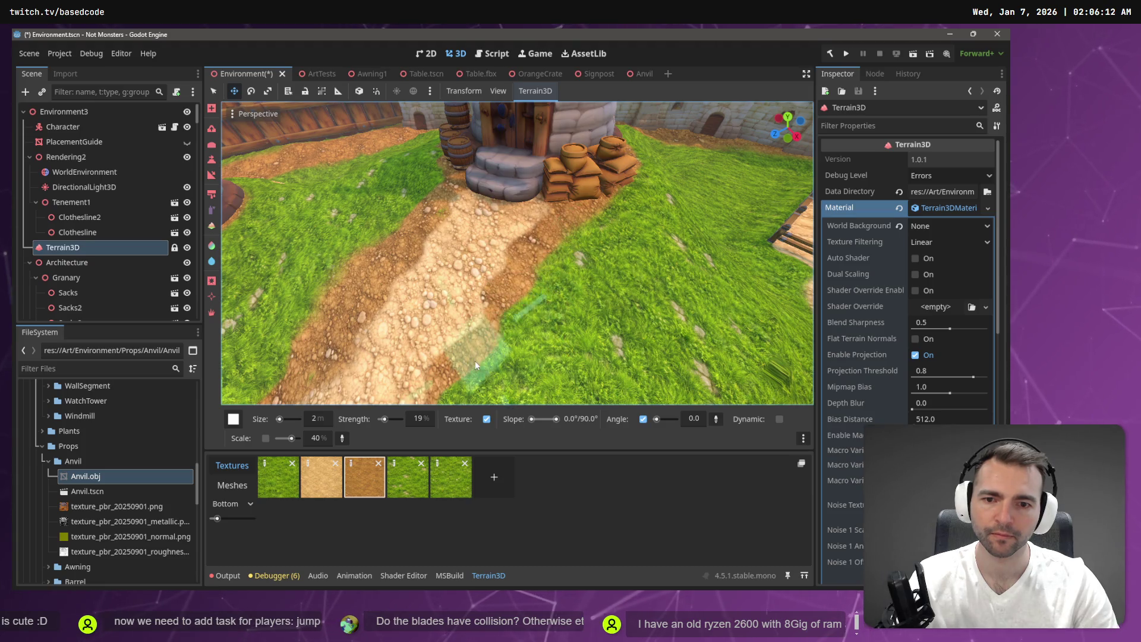
scroll(533, 297, "down", 3)
scroll(535, 290, "down", 2)
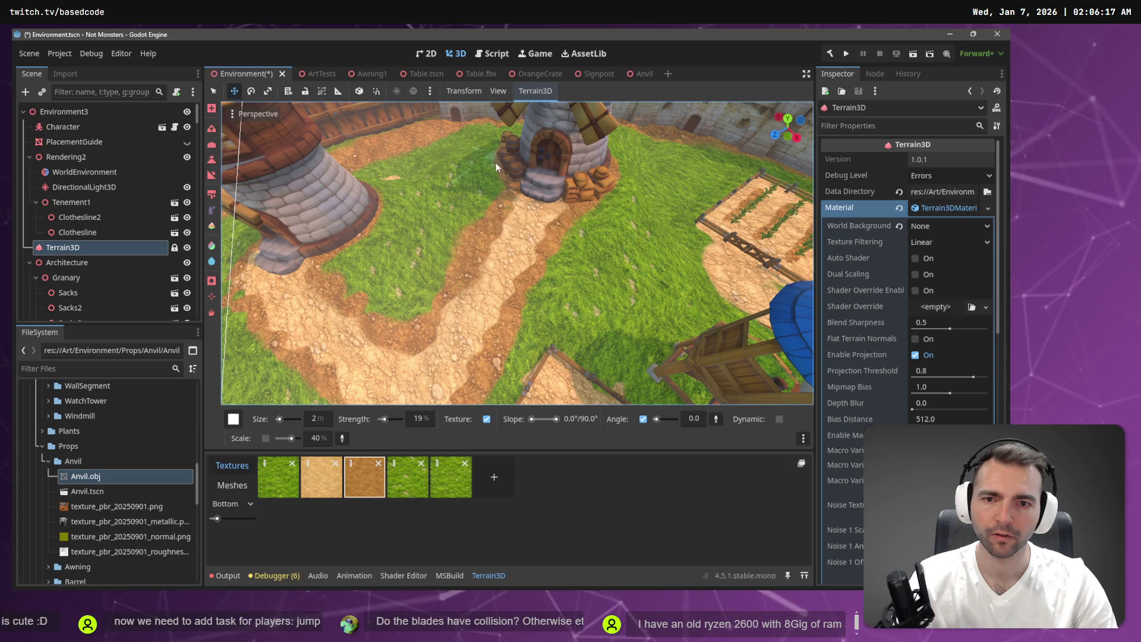
scroll(496, 156, "down", 5)
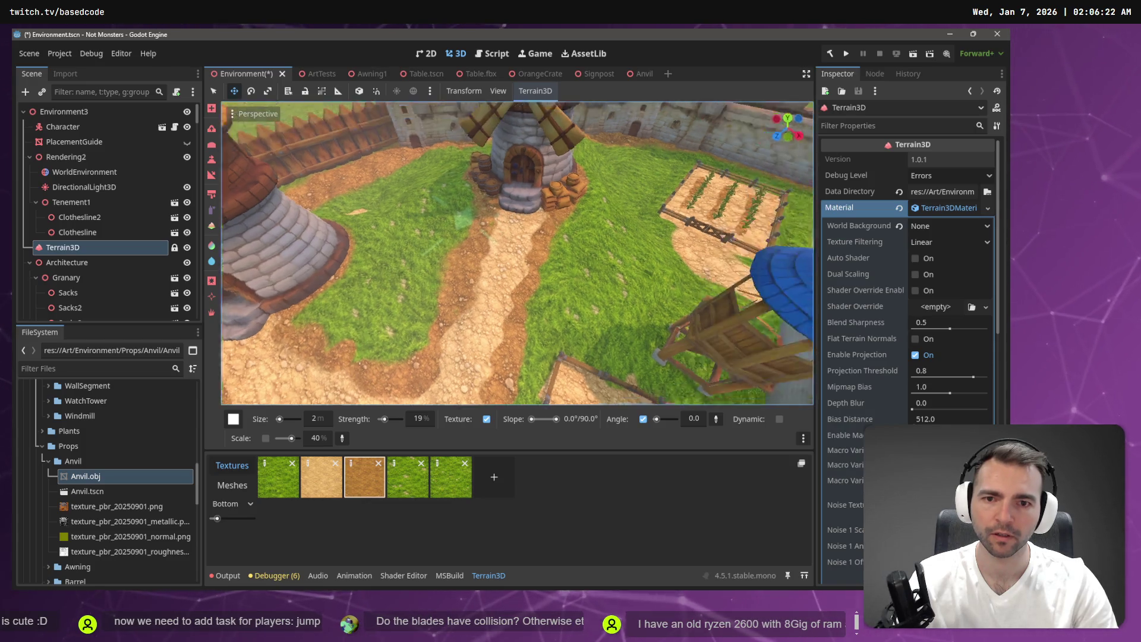
key("ctrl+s")
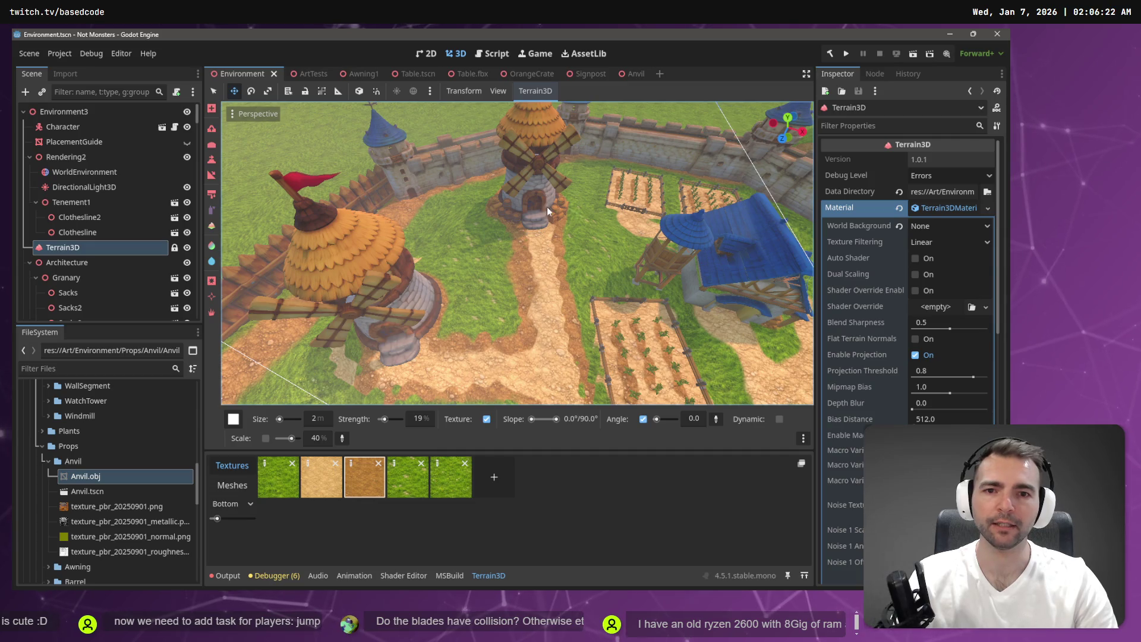
key("w")
key("w")
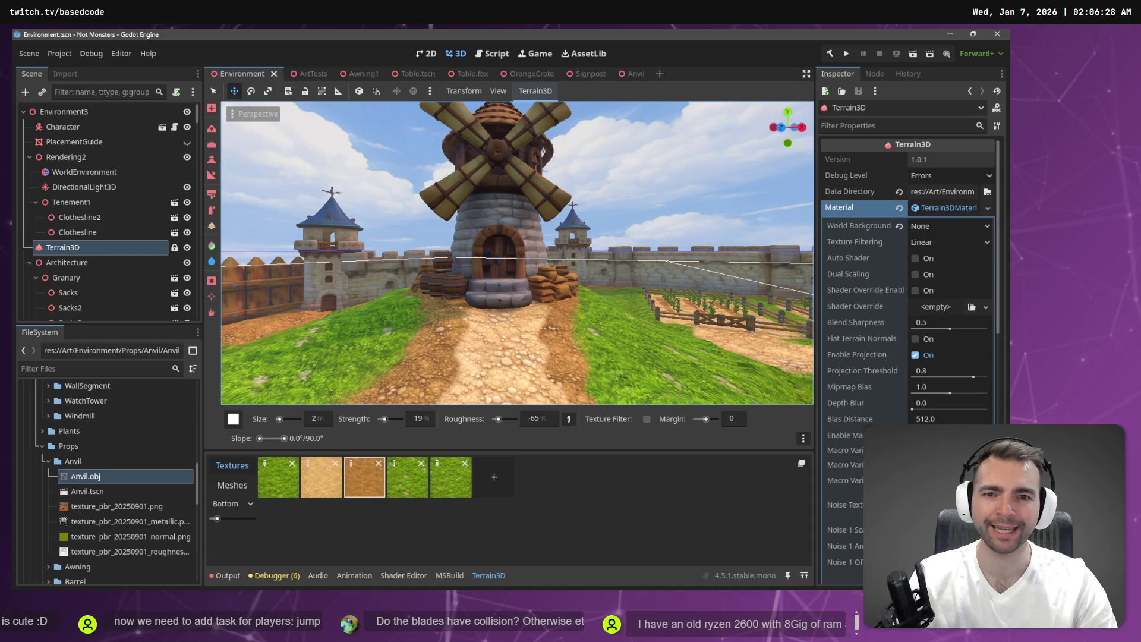
key("s")
key("w")
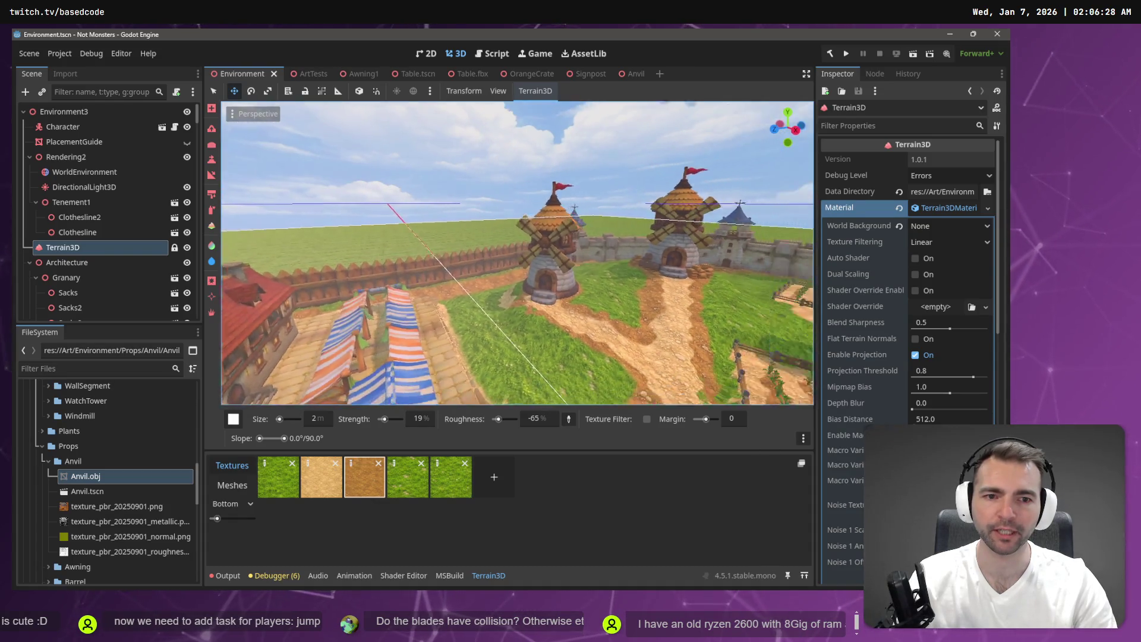
key("s")
key("w")
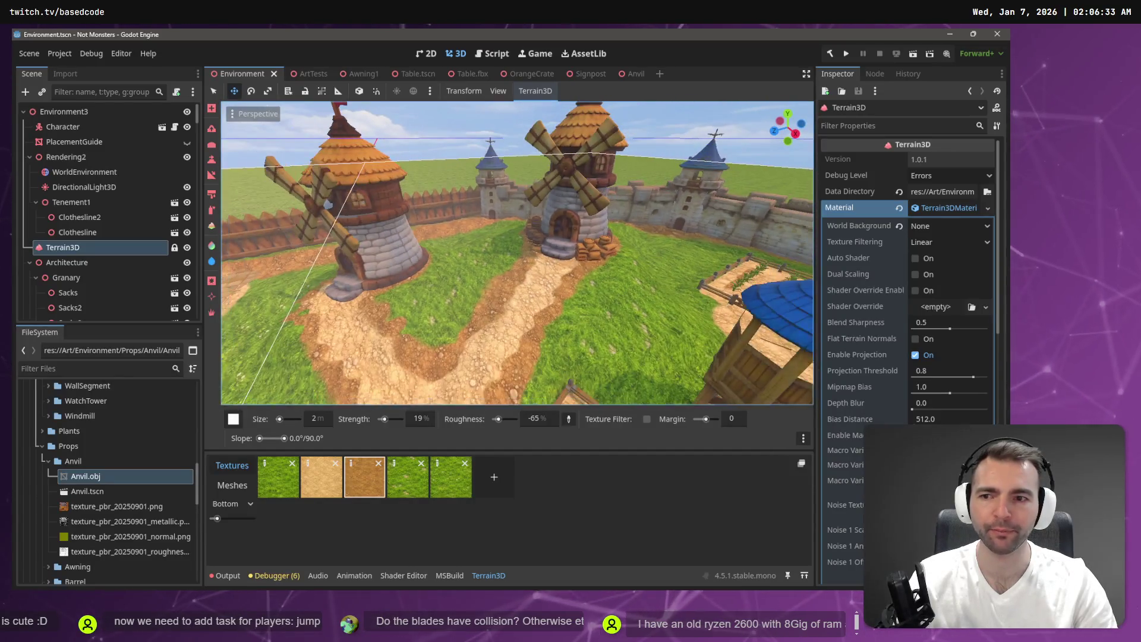
left_click(300, 74)
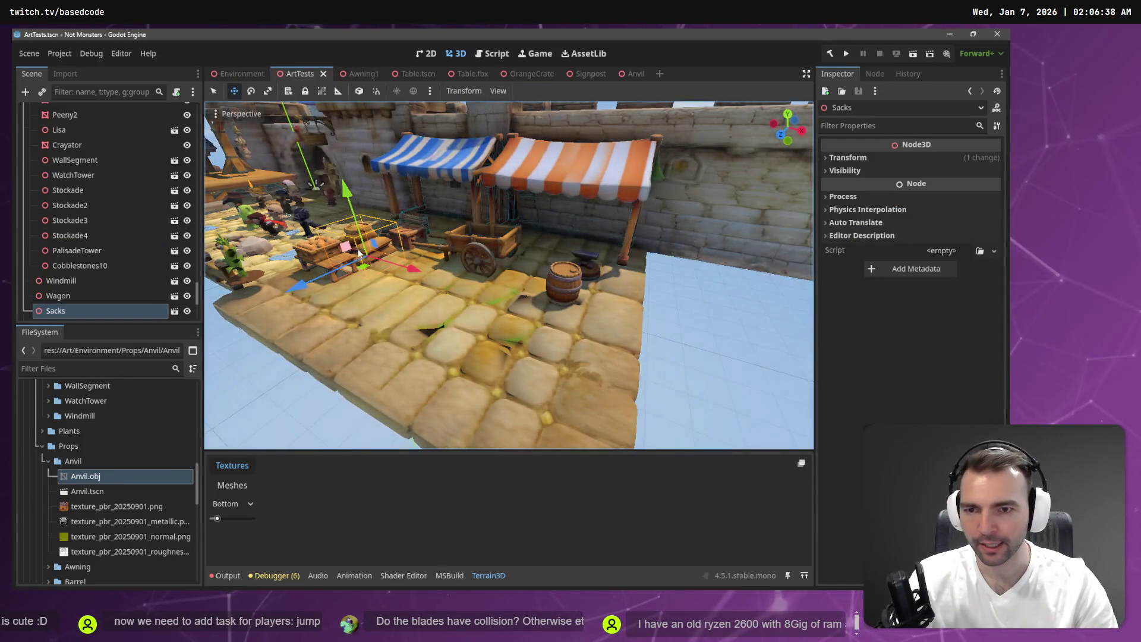
left_click(478, 245)
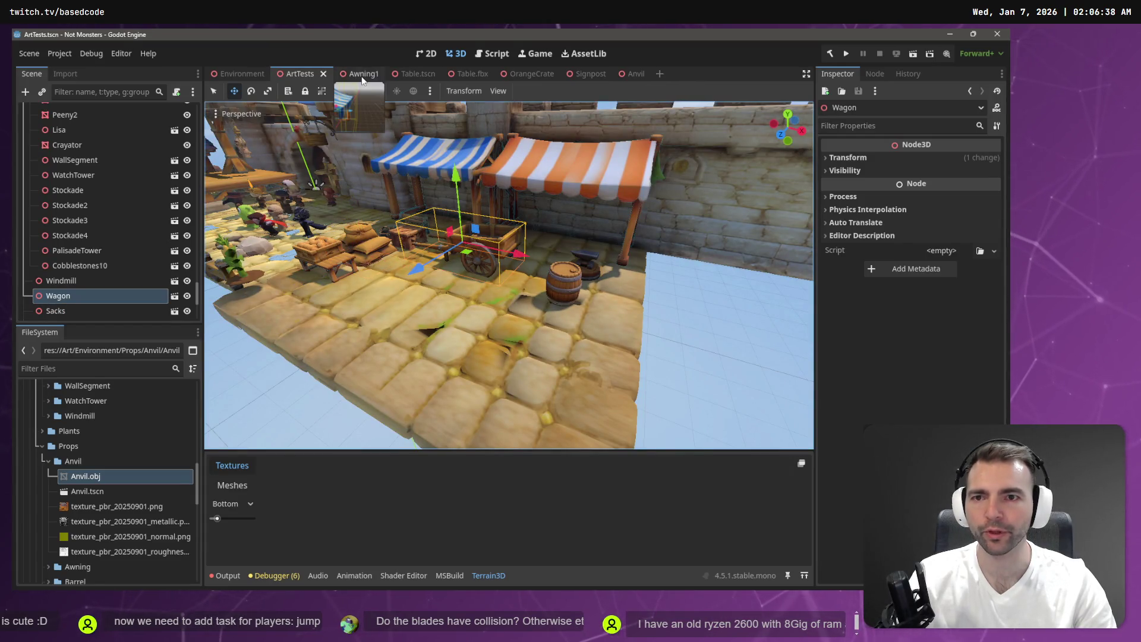
left_click(350, 74)
left_click(238, 74)
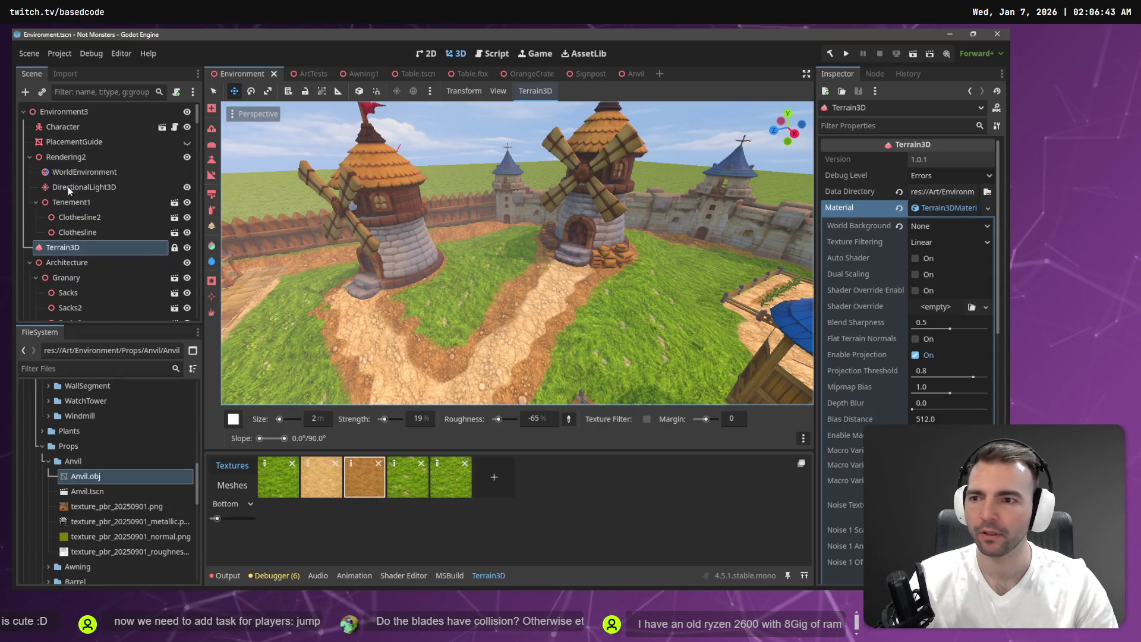
key("q")
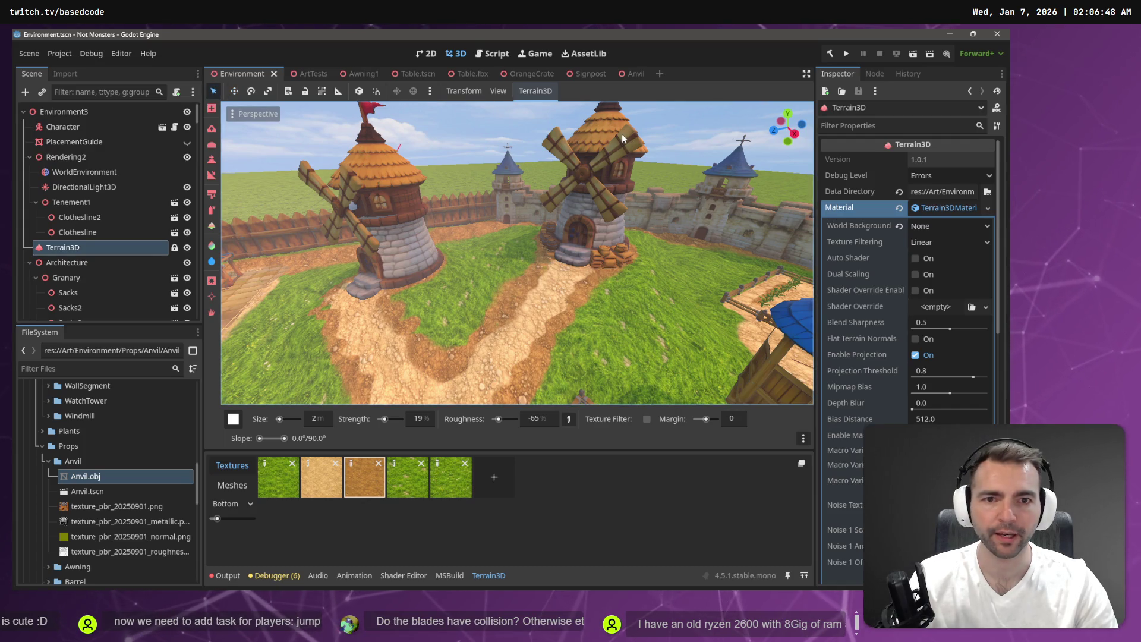
Step: Bring the Wagon from the ArtTests scene into Environment under Windmill3
left_click(555, 186)
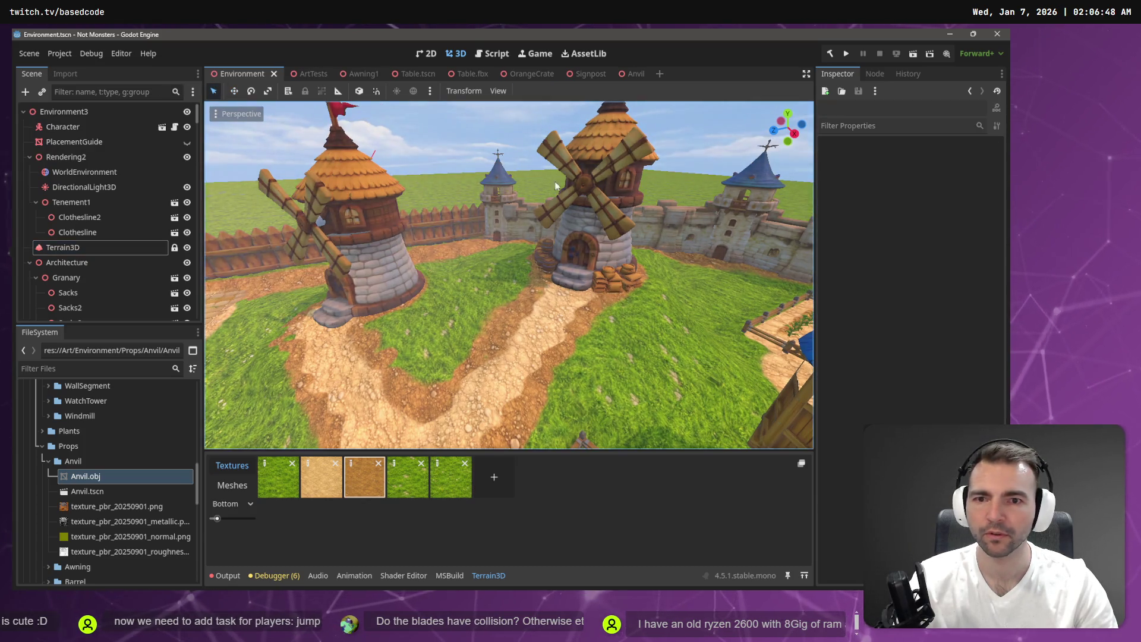
left_click(615, 163)
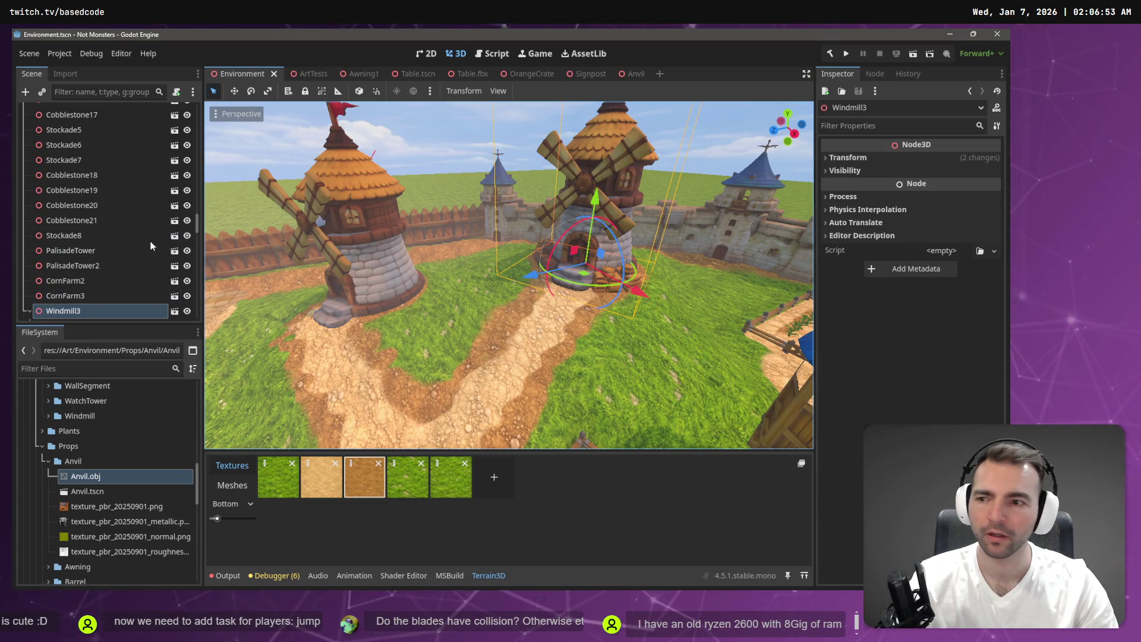
left_click(310, 74)
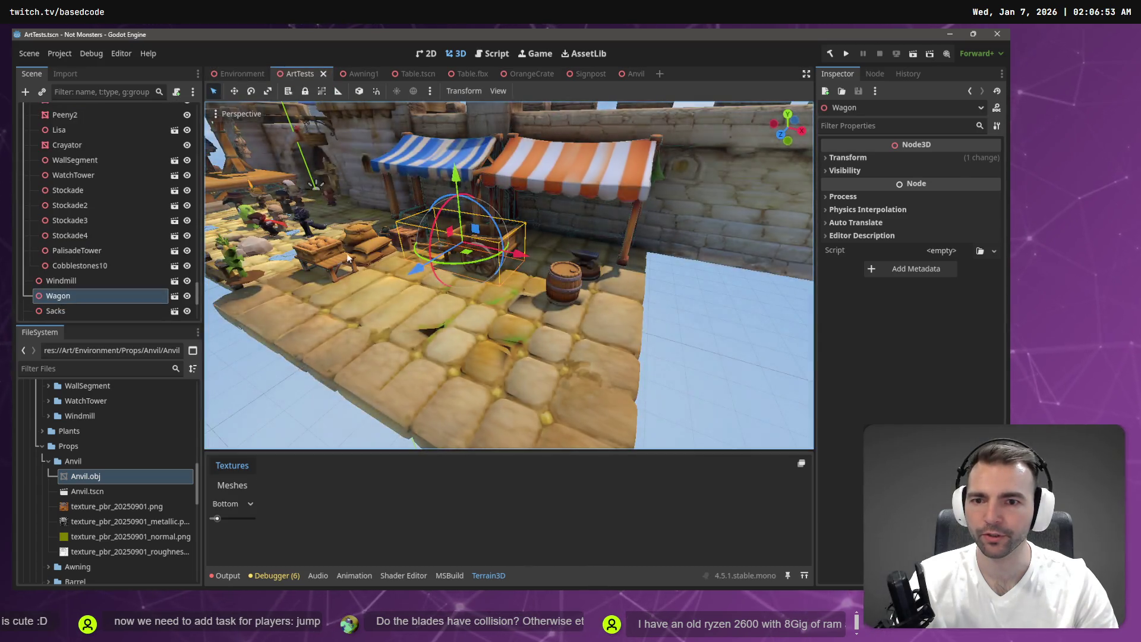
left_click(235, 70)
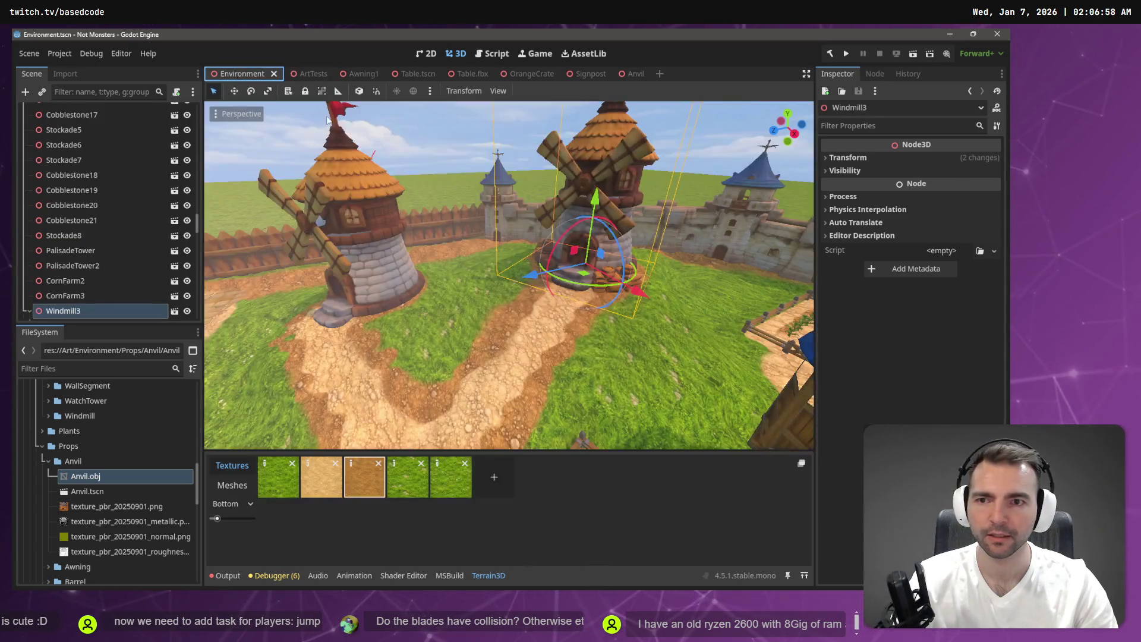
scroll(118, 249, "down", 3)
left_click(65, 311)
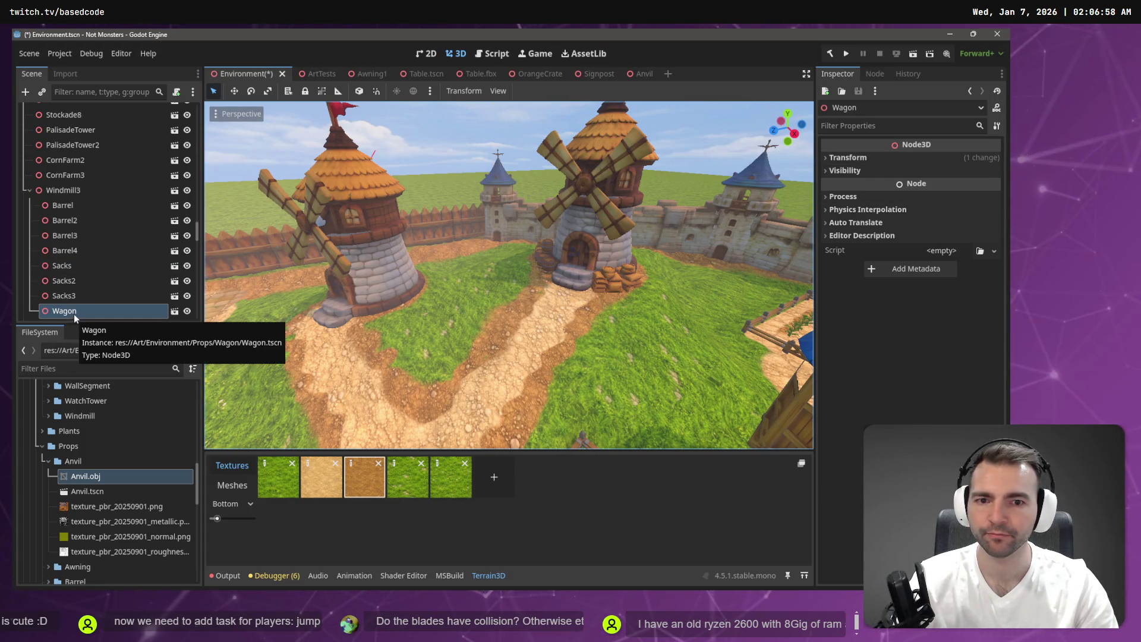
Step: Reset the Wagon's position to 0 and move it out to the scene root
left_click(859, 159)
left_click(860, 187)
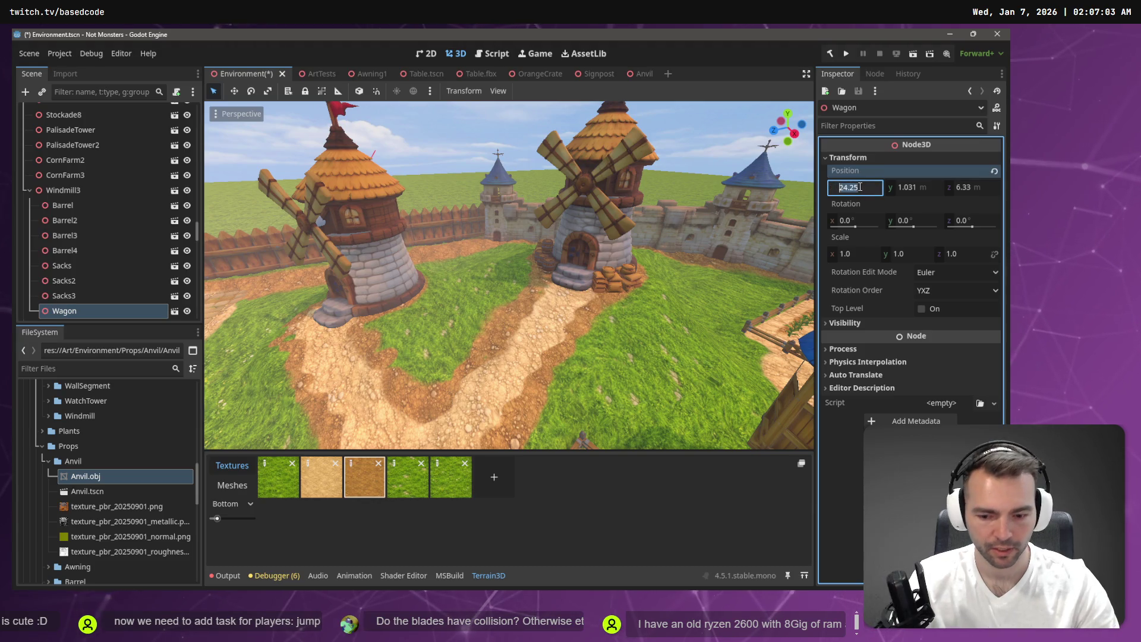
type("0")
key("Tab")
type("0")
key("Tab")
type("0")
key("Tab")
key("Escape")
left_click_drag(70, 315, 89, 190)
Step: Slide the Wagon across the ground beside the windmill, turn it, and raise it slightly
key("w")
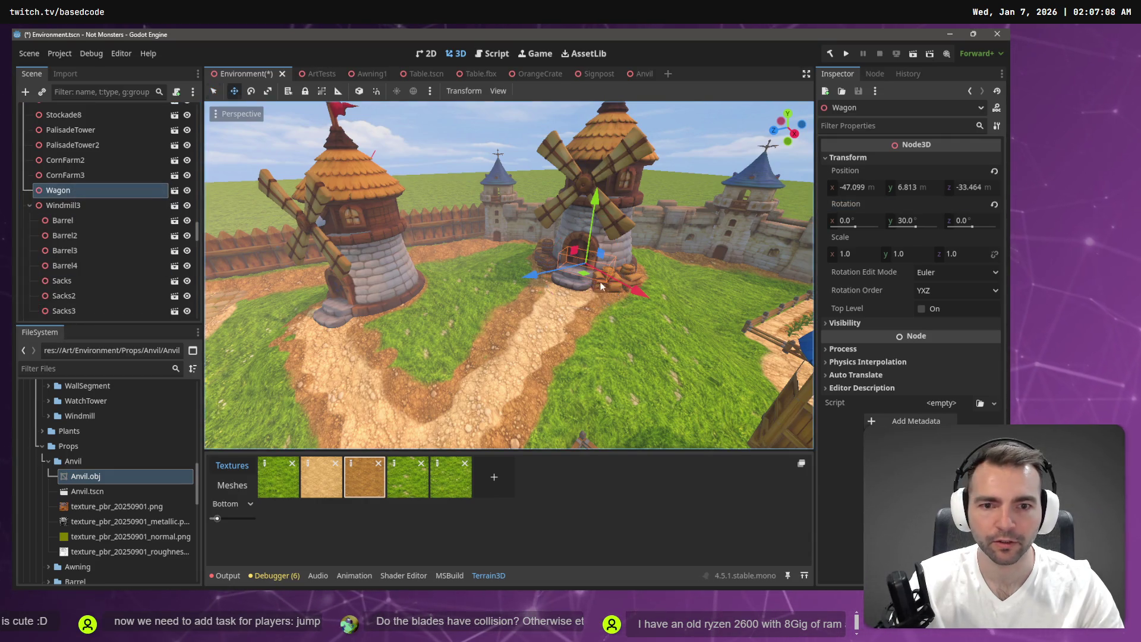
mouse_move(582, 273)
left_mouse_down()
mouse_move(444, 293)
mouse_move(463, 260)
mouse_move(491, 258)
mouse_move(491, 312)
left_mouse_up()
key("f")
scroll(509, 274, "down", 3)
mouse_move(509, 273)
left_mouse_down()
mouse_move(517, 326)
mouse_move(492, 317)
left_mouse_up()
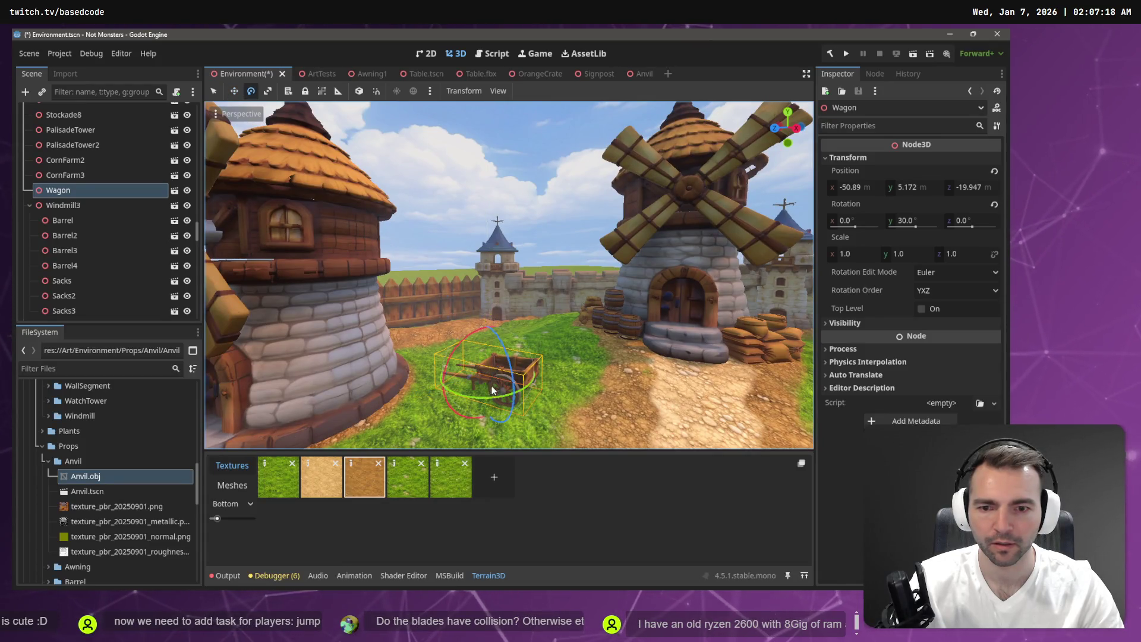
mouse_move(486, 396)
left_mouse_down()
mouse_move(604, 387)
mouse_move(537, 397)
mouse_move(396, 365)
mouse_move(421, 325)
mouse_move(450, 341)
left_mouse_up()
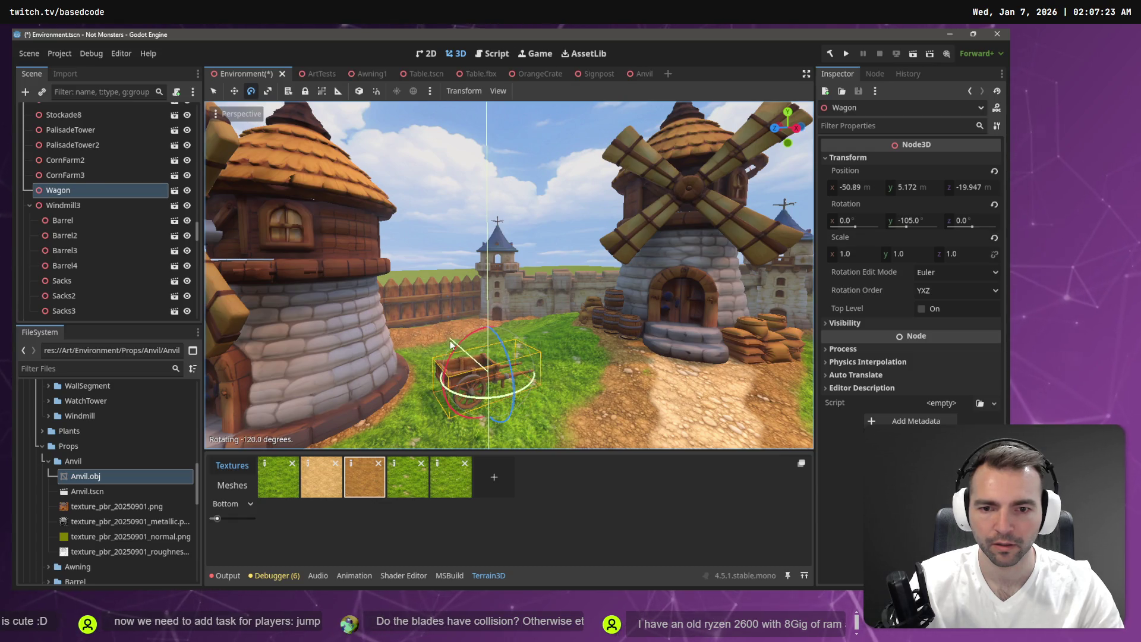
left_click_drag(482, 383, 503, 364)
mouse_move(507, 295)
left_mouse_down()
mouse_move(488, 319)
mouse_move(506, 300)
left_mouse_up()
key("e")
key("w")
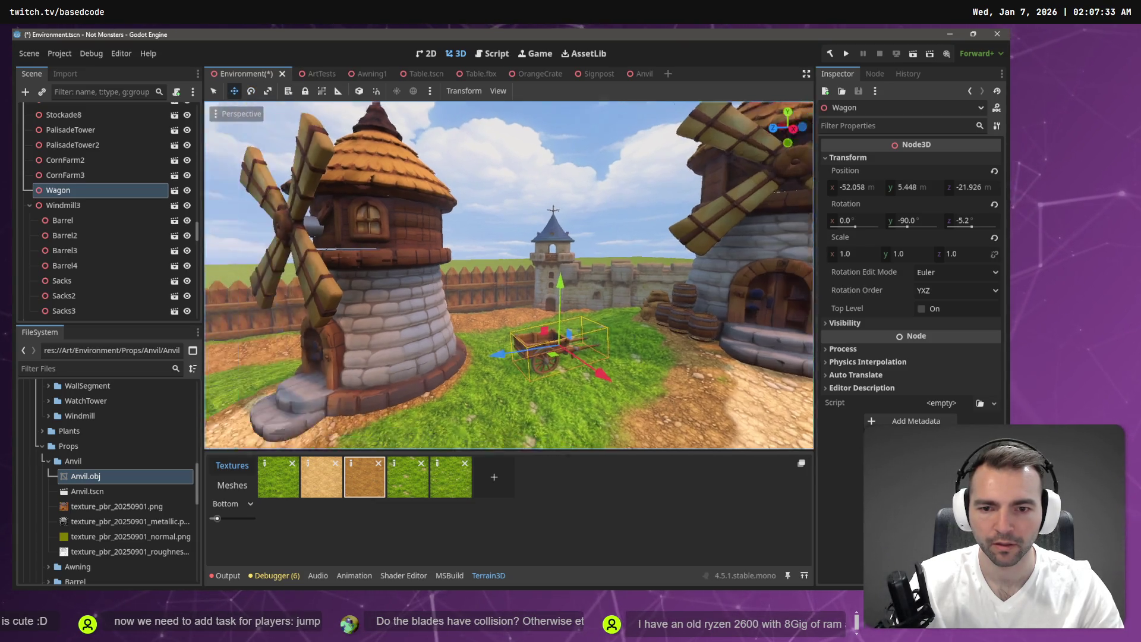
Step: Move the Wagon closer to the windmill and spin it to face the other way
scroll(506, 300, "down", 5)
scroll(587, 332, "up", 5)
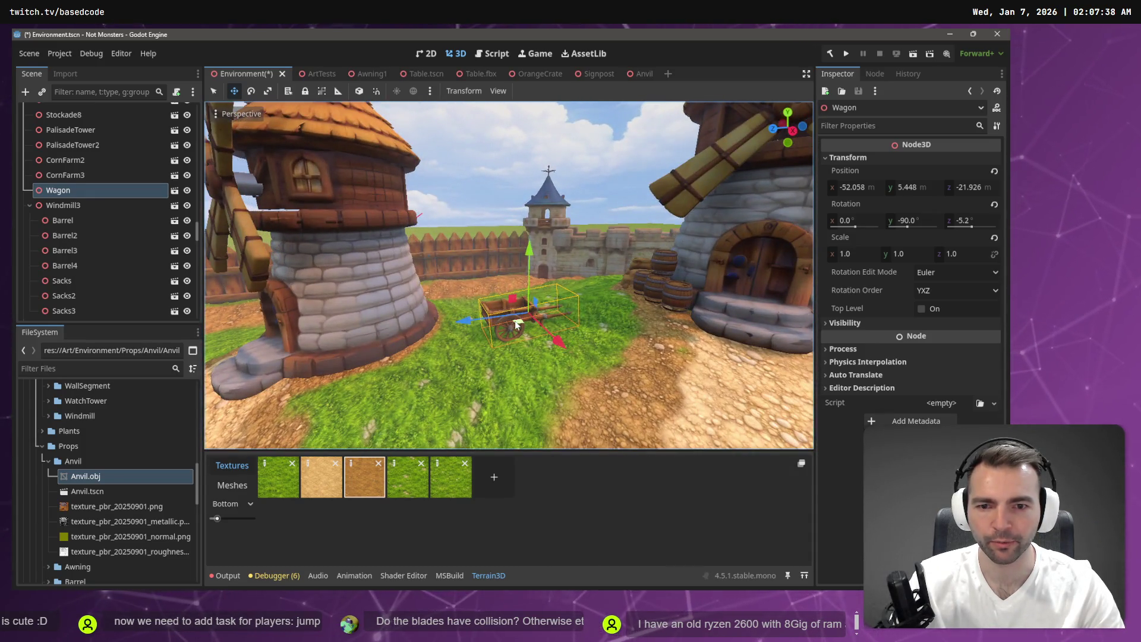
mouse_move(516, 320)
left_mouse_down()
mouse_move(452, 320)
mouse_move(501, 323)
left_mouse_up()
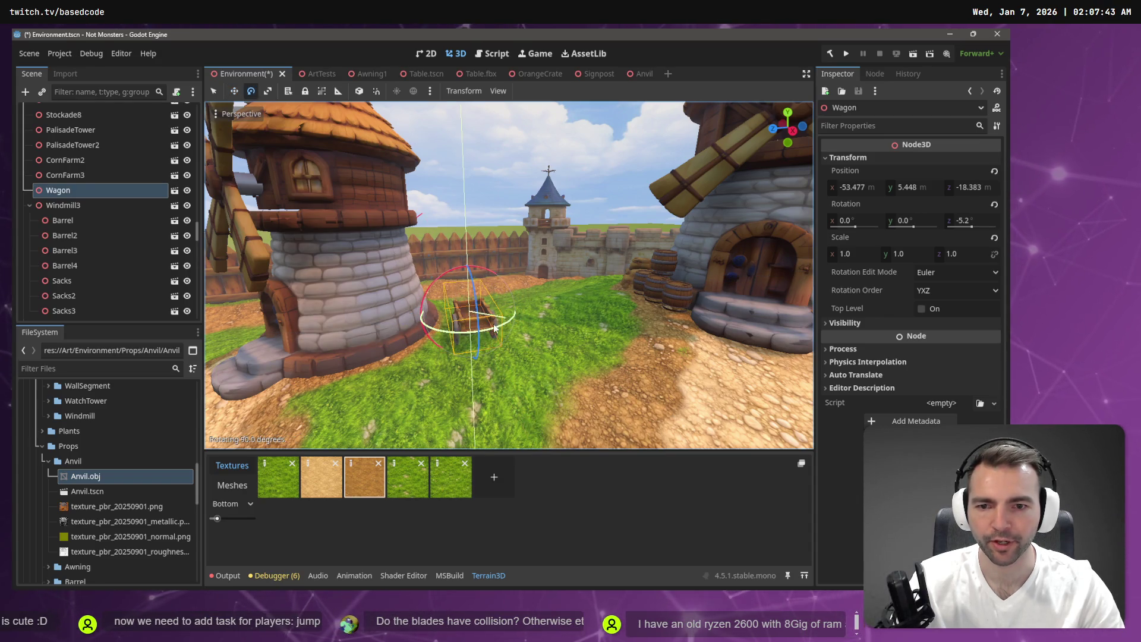
key("w")
left_click_drag(463, 326, 437, 322)
key("e")
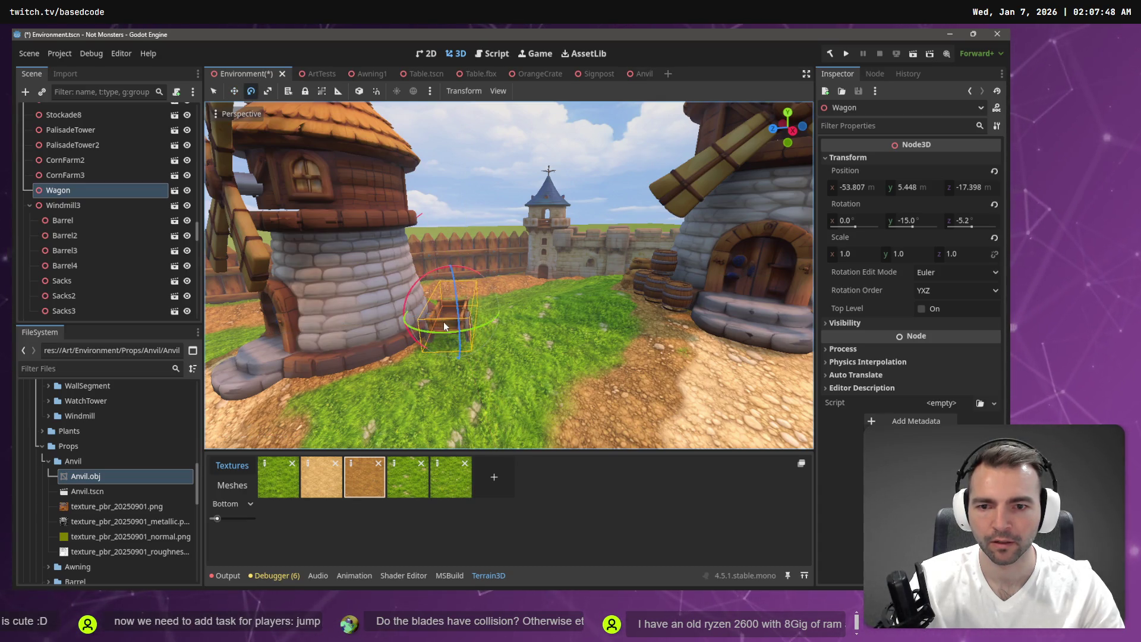
left_click(494, 321)
left_click(468, 324)
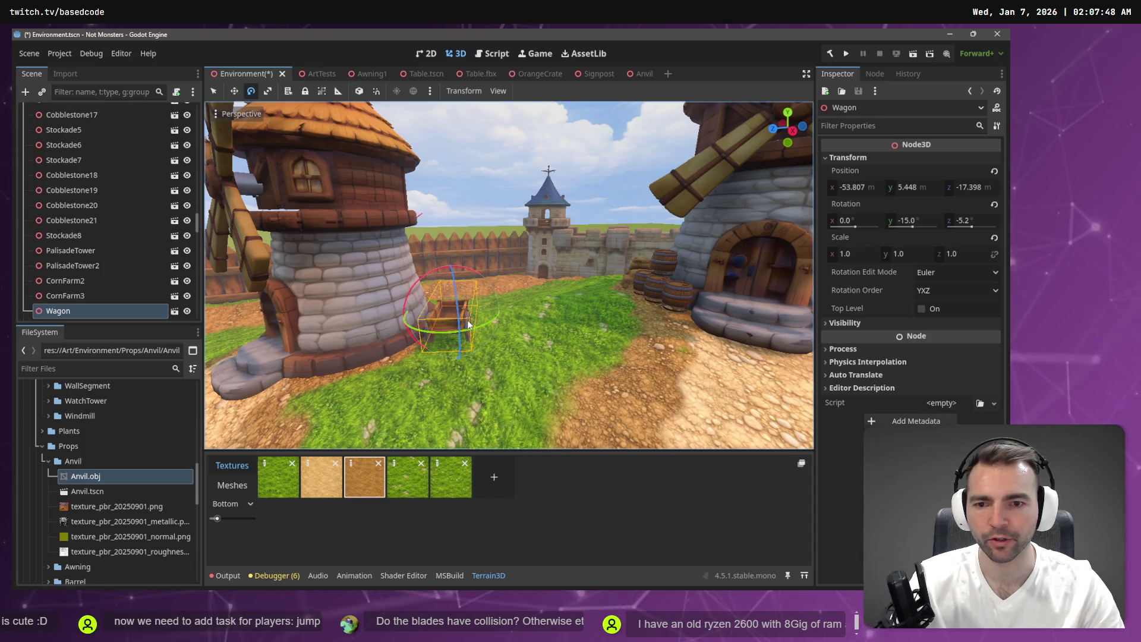
left_click_drag(490, 319, 297, 243)
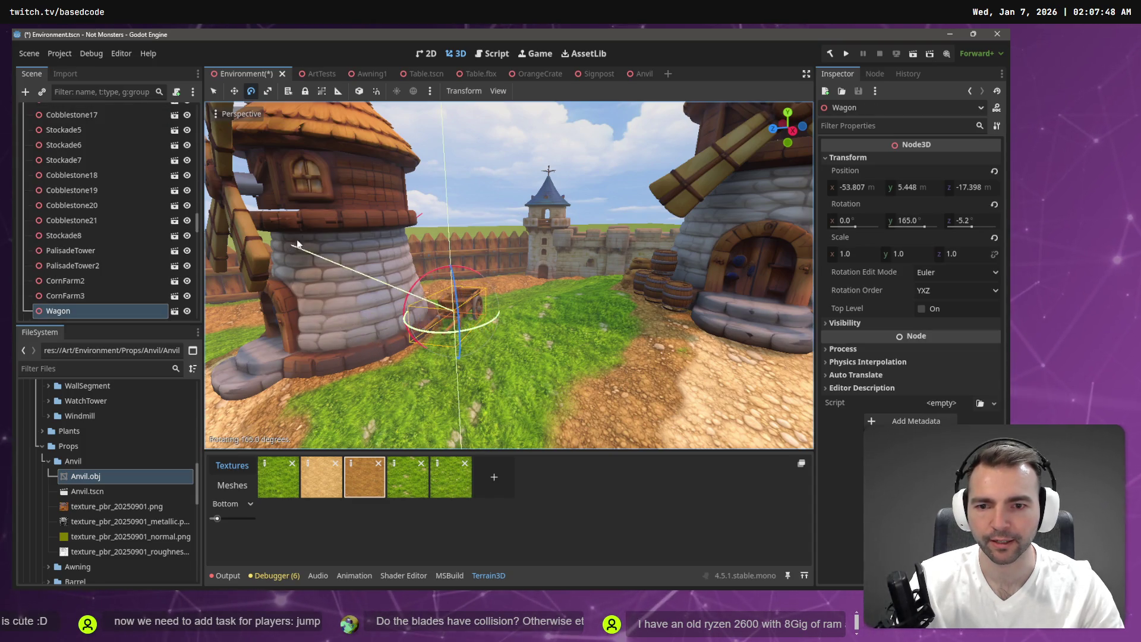
left_click_drag(437, 322, 392, 350)
Step: Save the Environment scene and run the game to test it
scroll(461, 337, "down", 10)
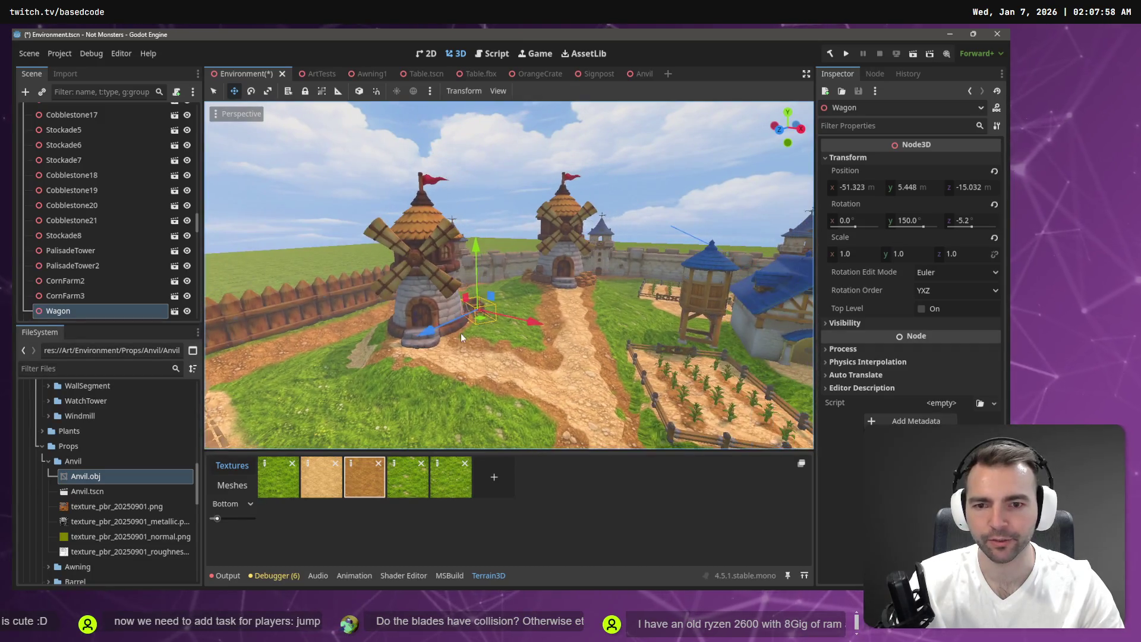
key("ctrl+s")
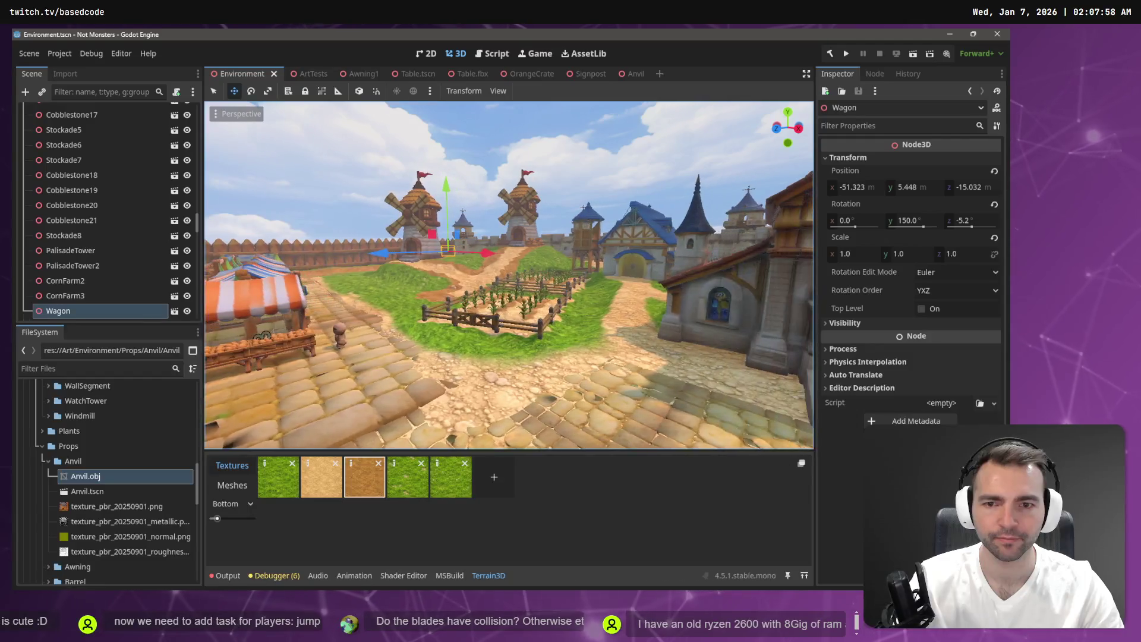
key("F5")
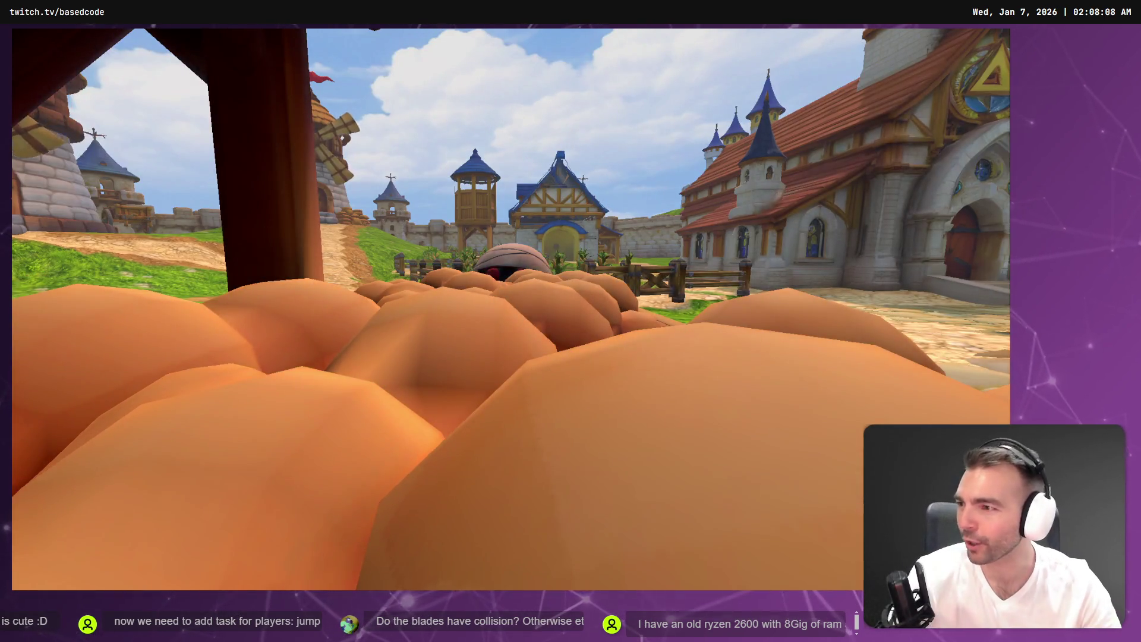
Step: Run the mummy up the dirt path to the windmill door, then stop the game with F8
key("w")
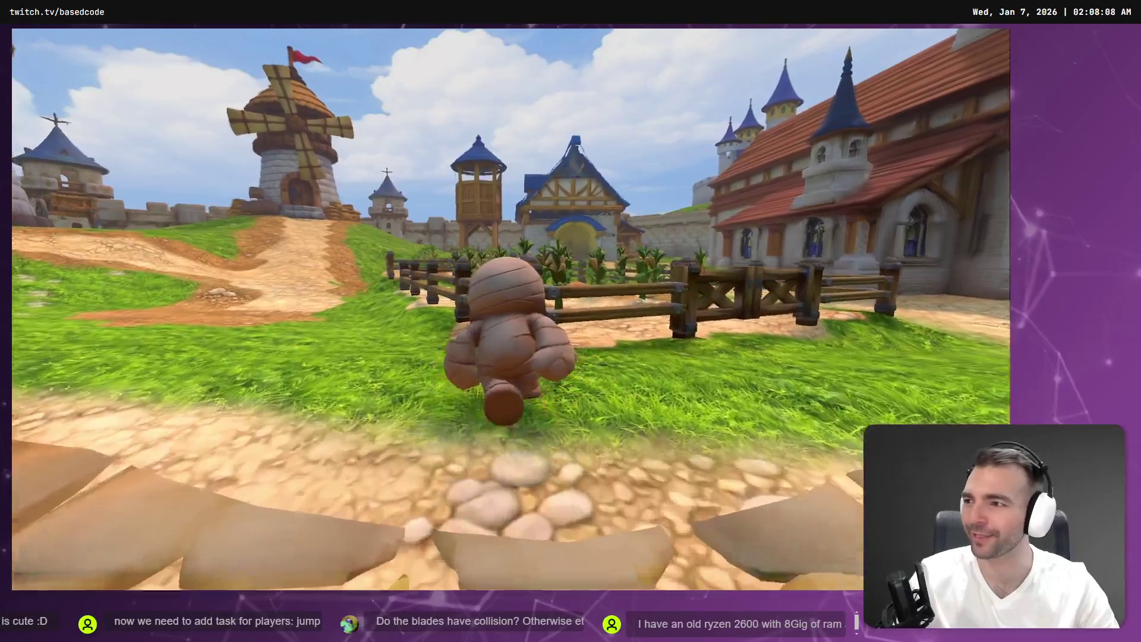
key("w")
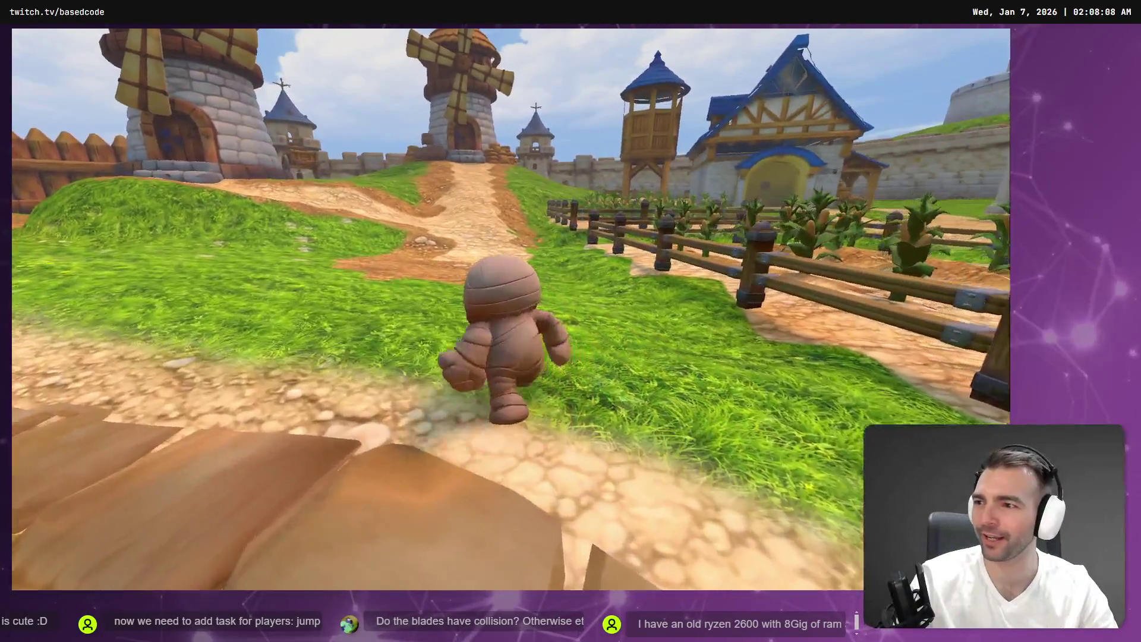
key("w")
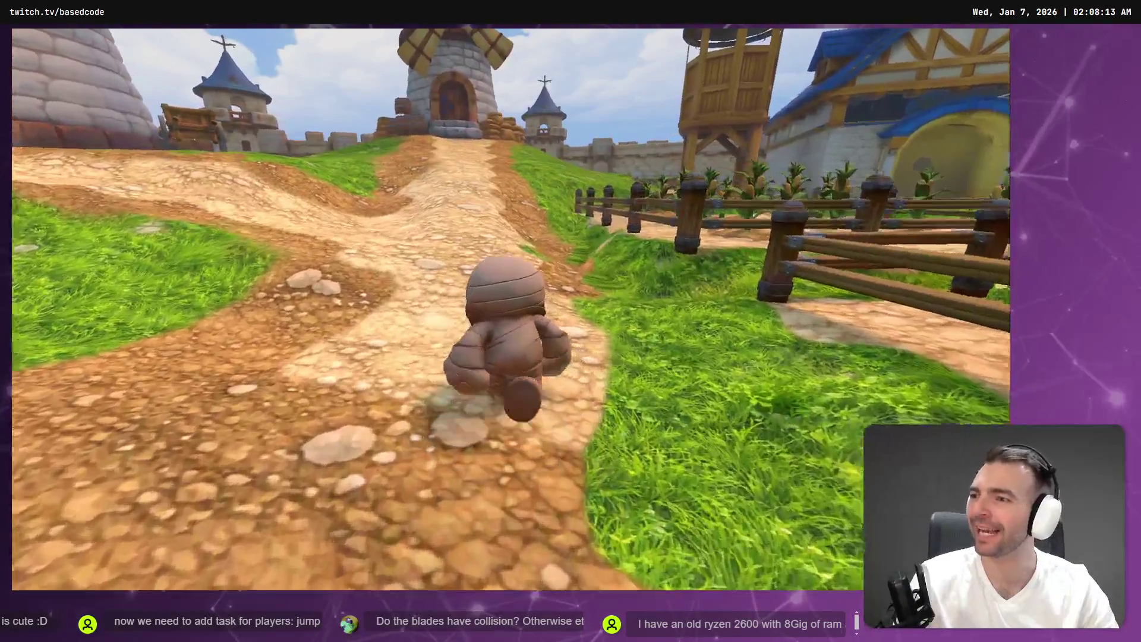
key("w")
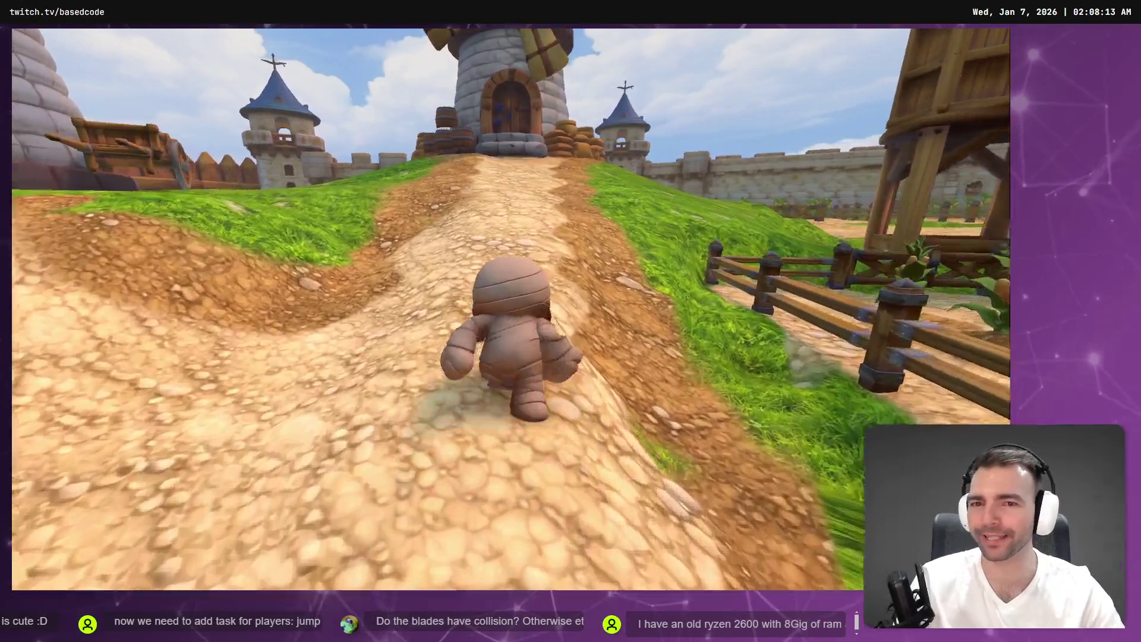
key("w")
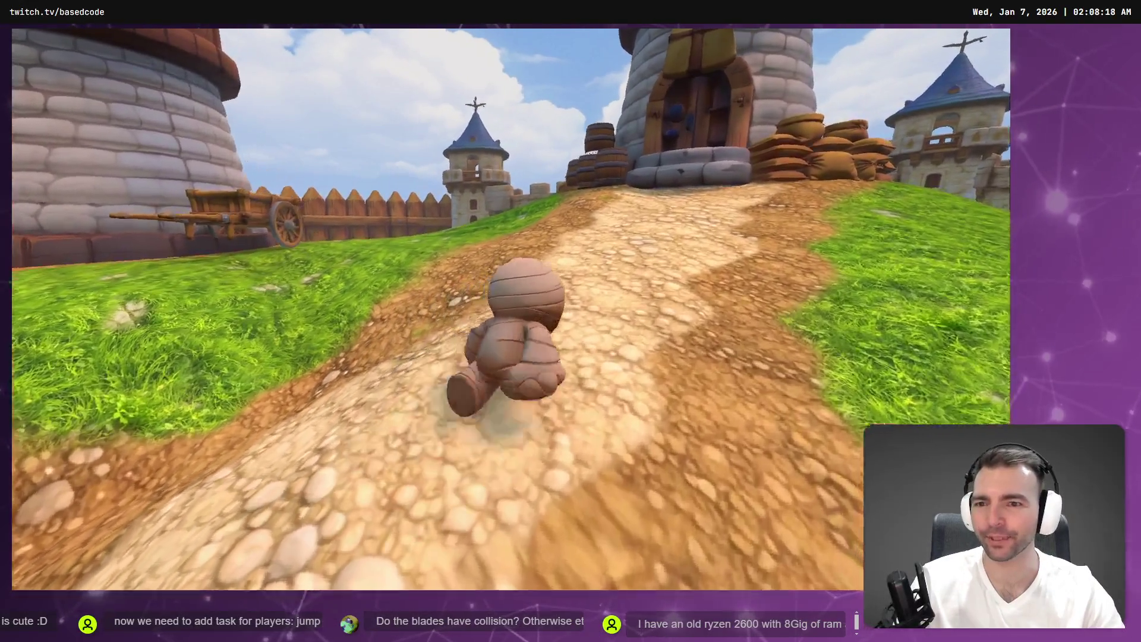
key("w")
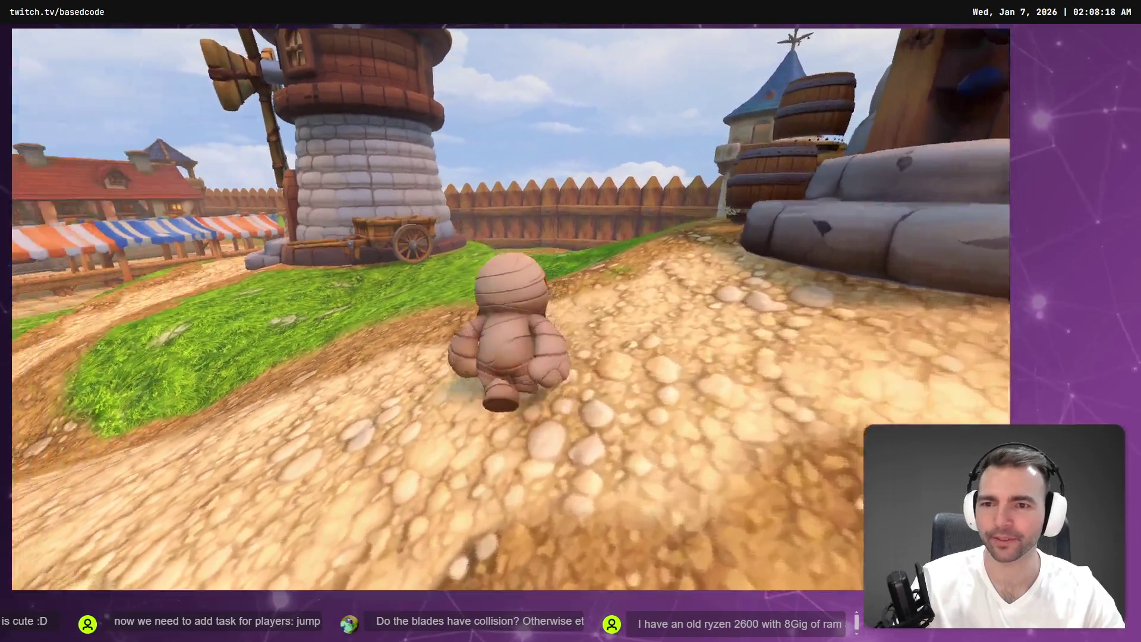
key("F8")
Step: Fly to the Wagon, select Terrain3D, and set the height tool to a sampled height of 4.0
key("w")
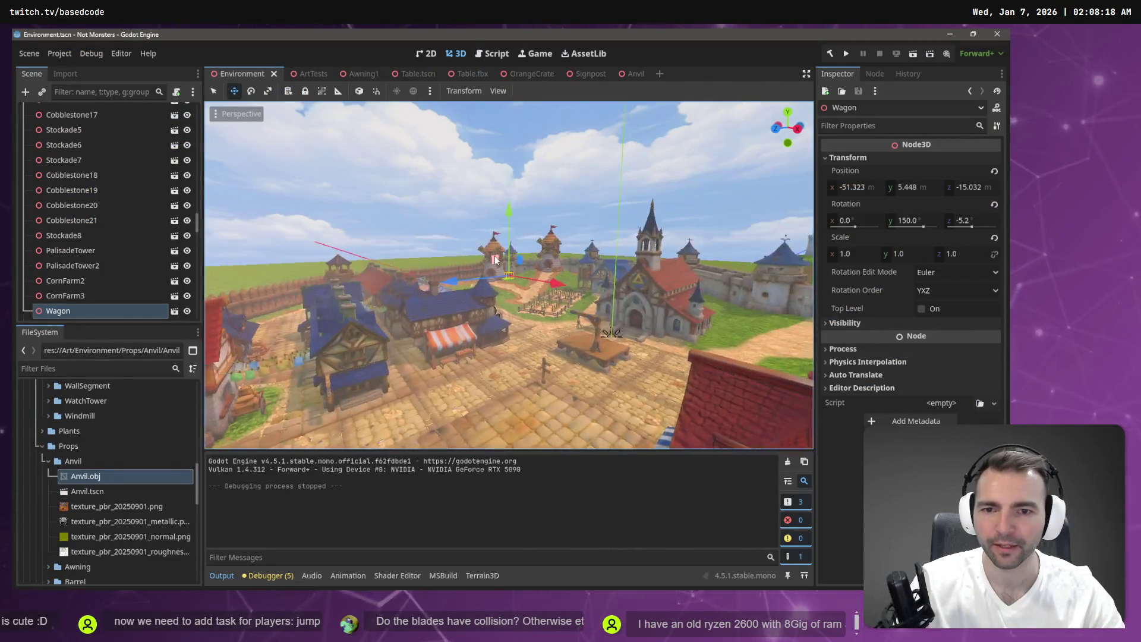
key("w")
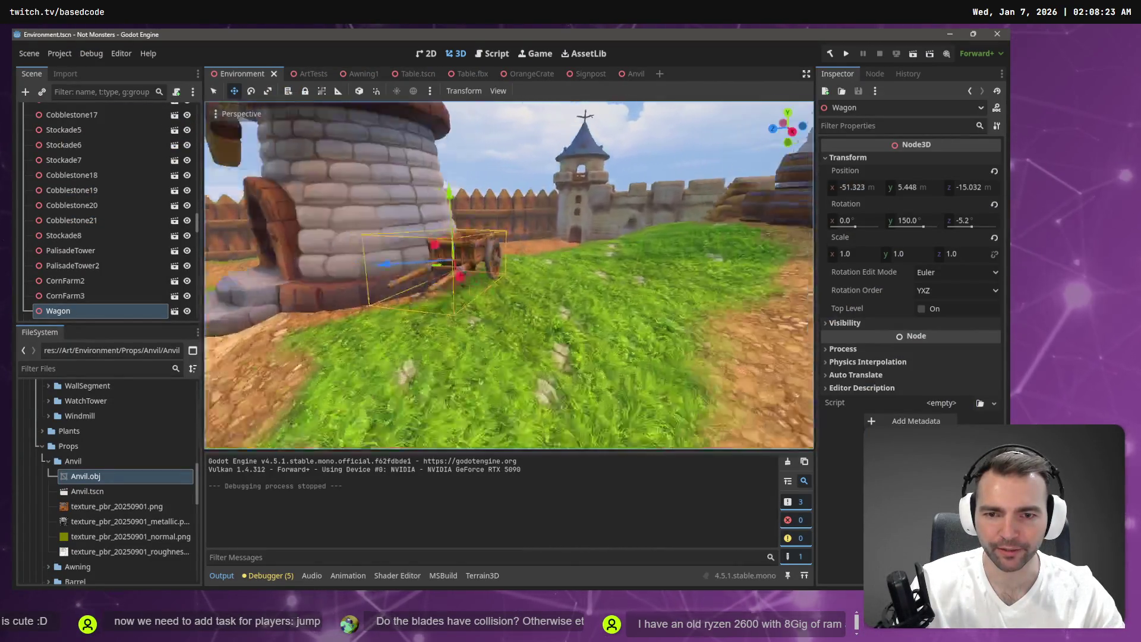
key("a")
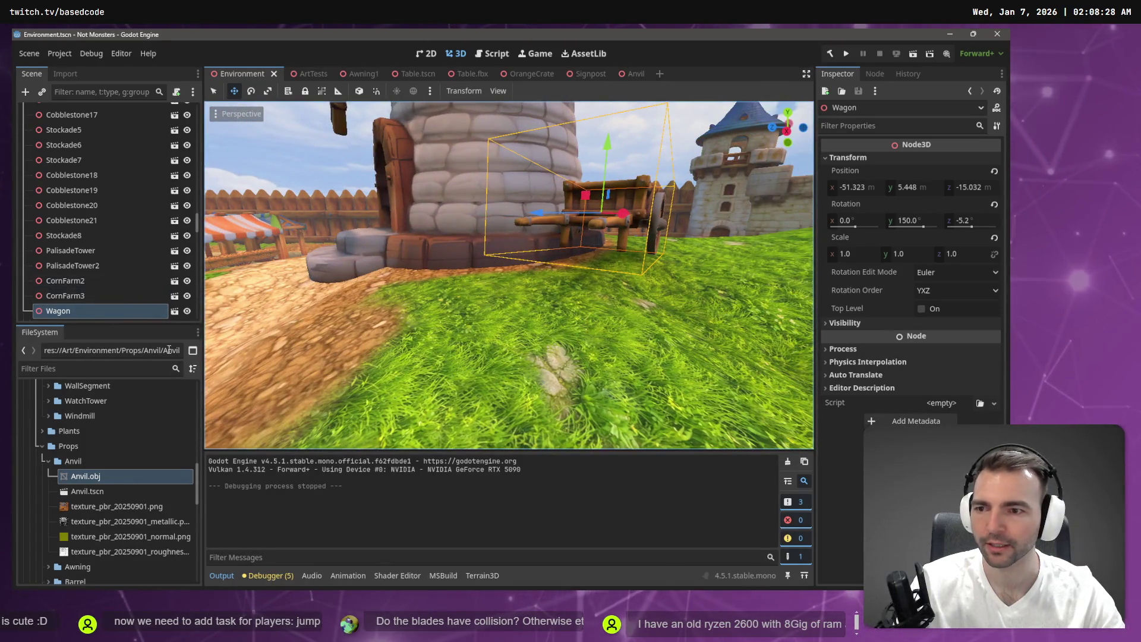
scroll(115, 159, "up", 3)
scroll(197, 217, "up", 10)
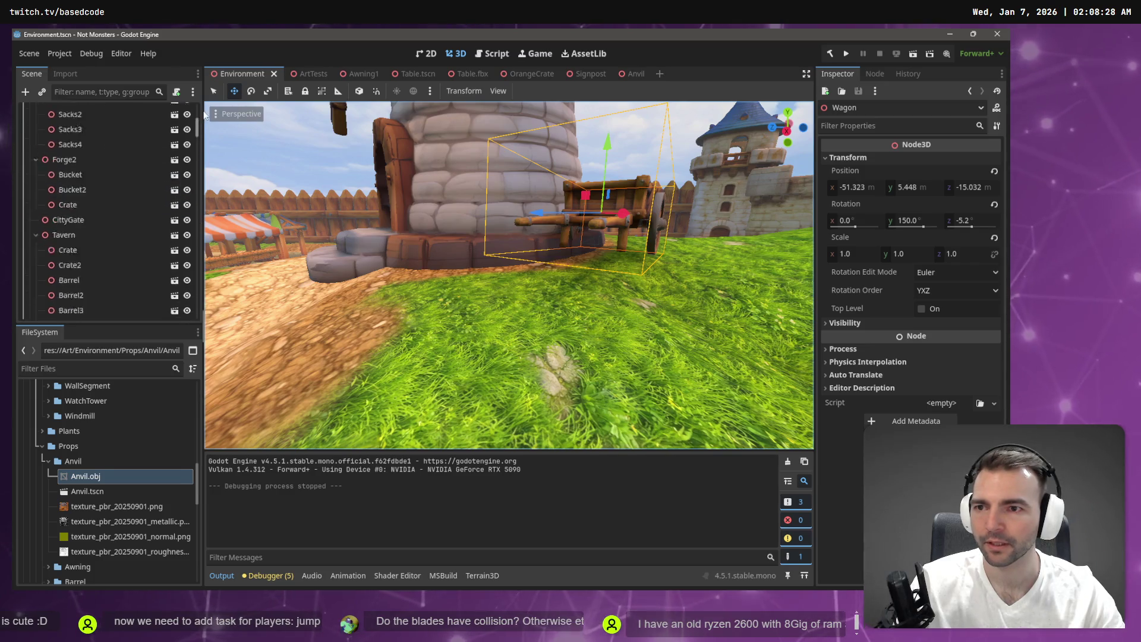
left_click(36, 203)
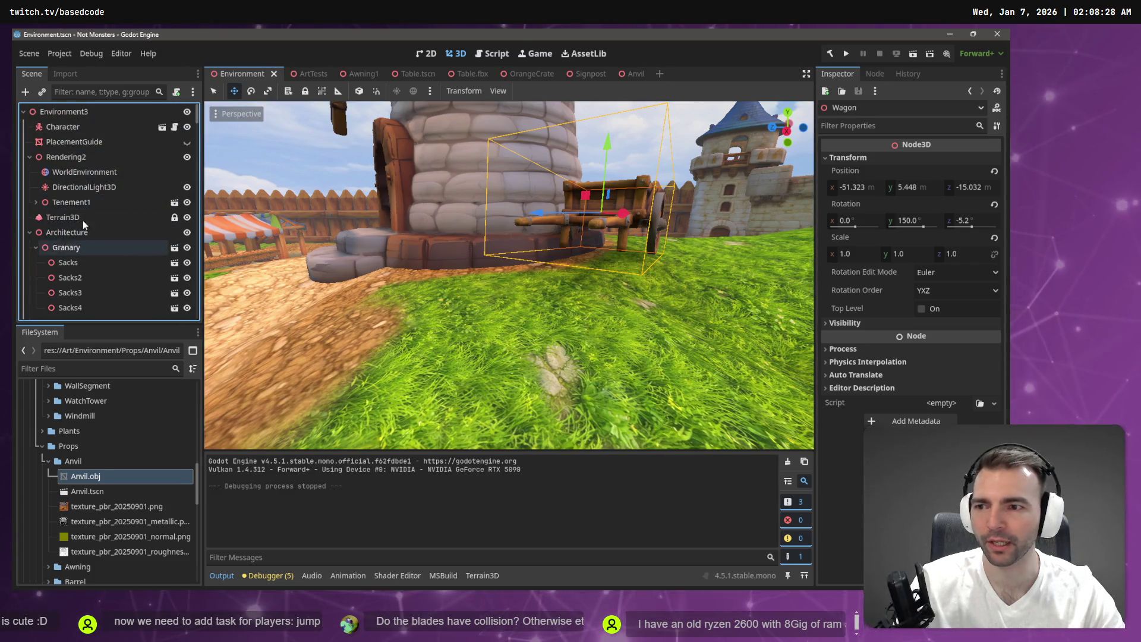
left_click(87, 217)
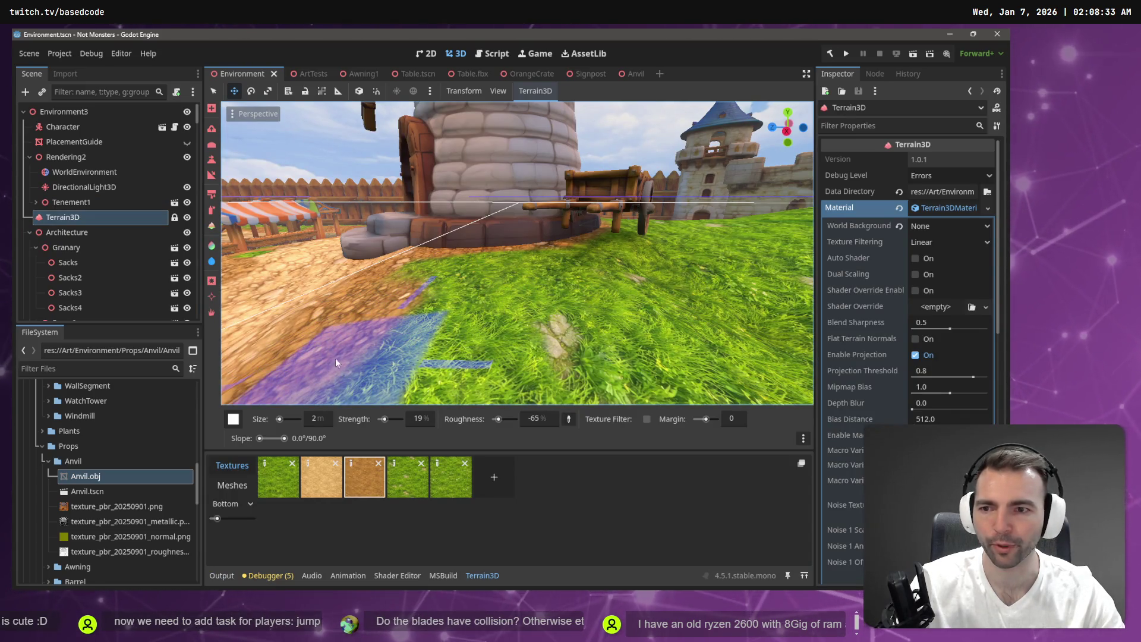
left_click(211, 160)
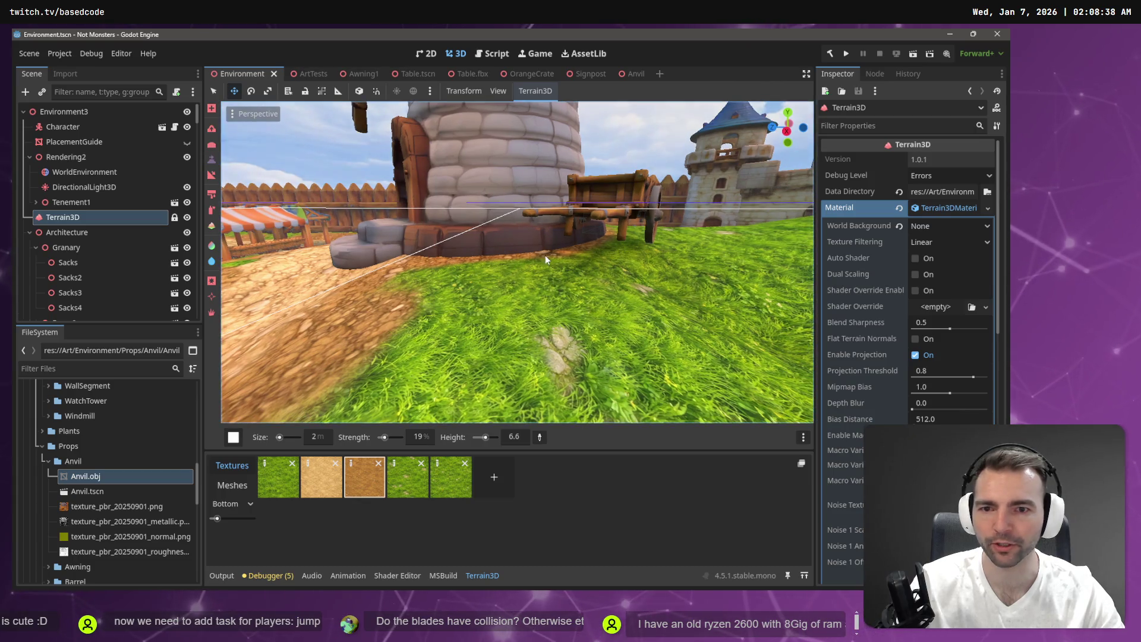
left_click(542, 438)
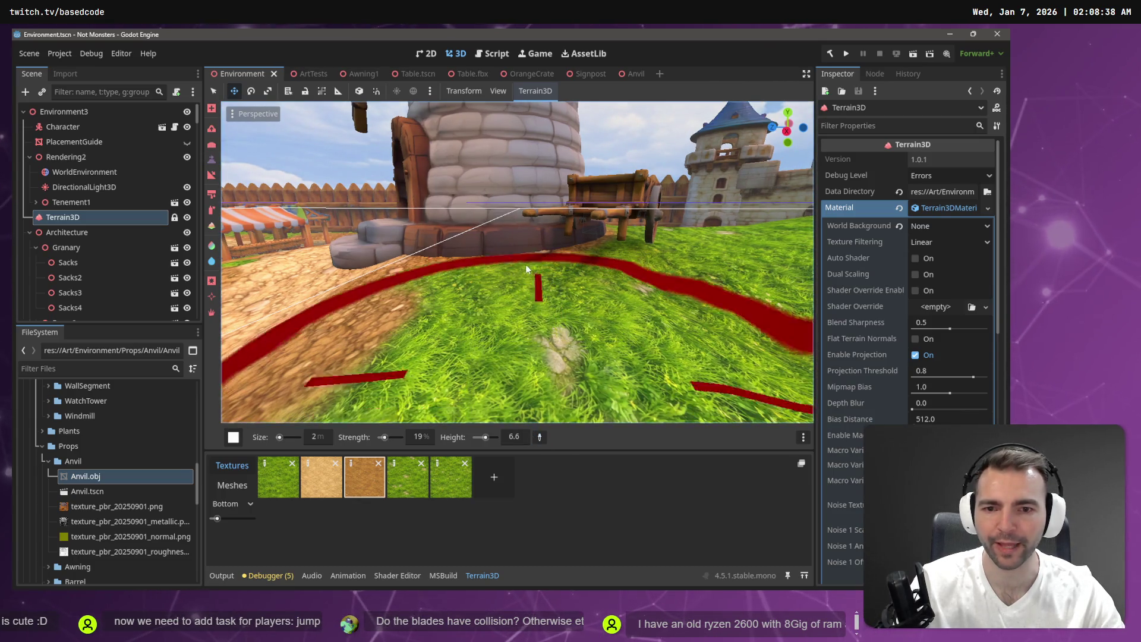
left_click(517, 260)
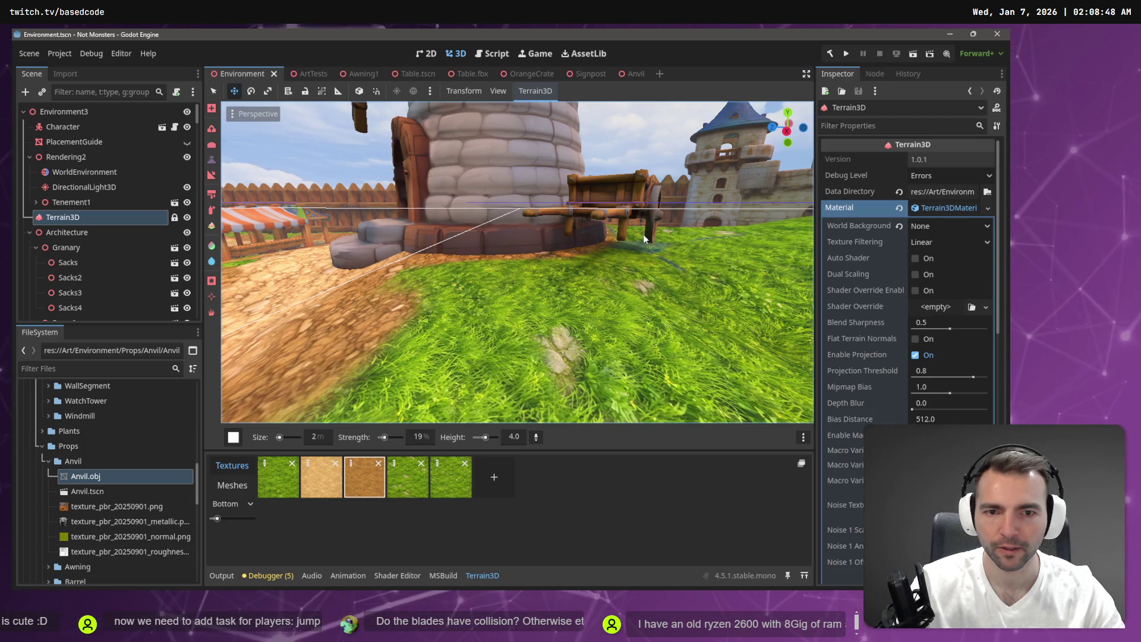
scroll(642, 234, "up", 3)
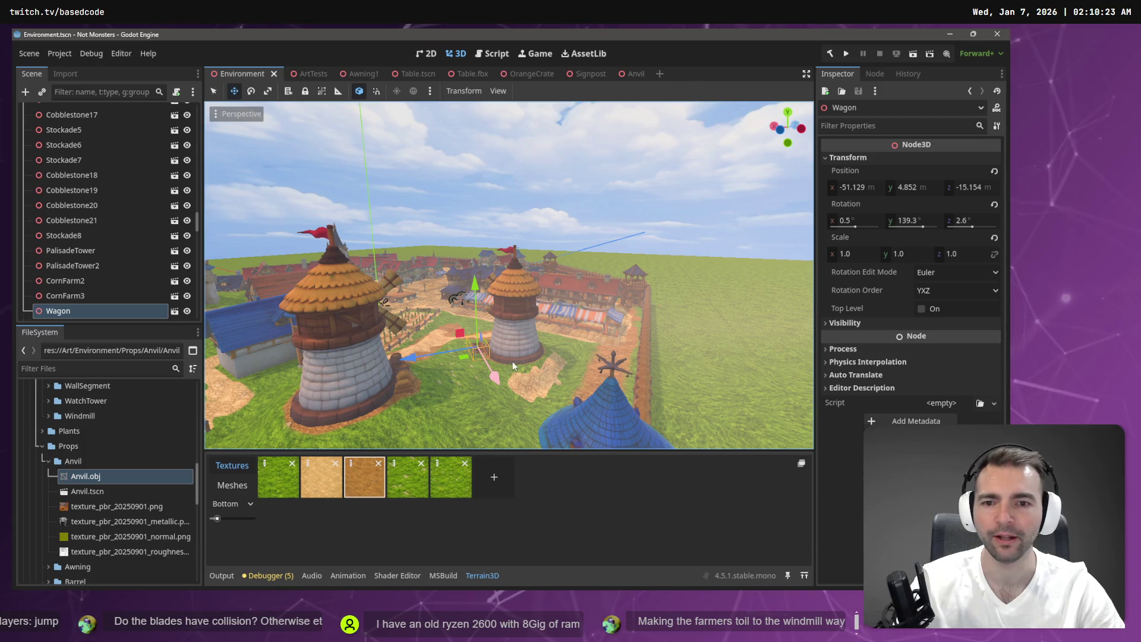
key("w")
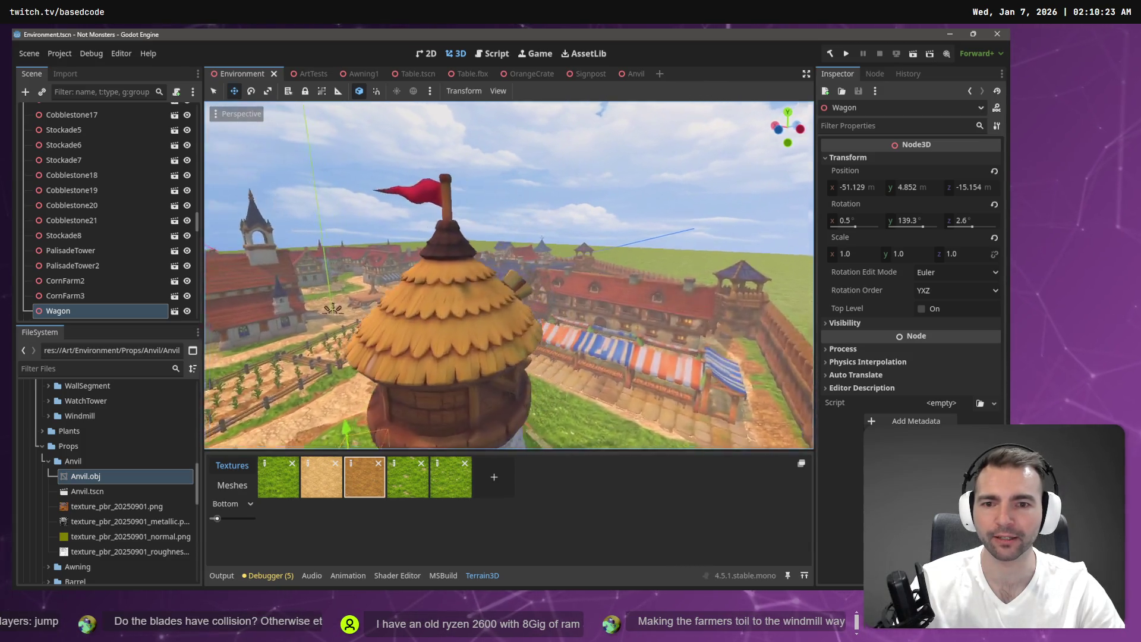
key("s")
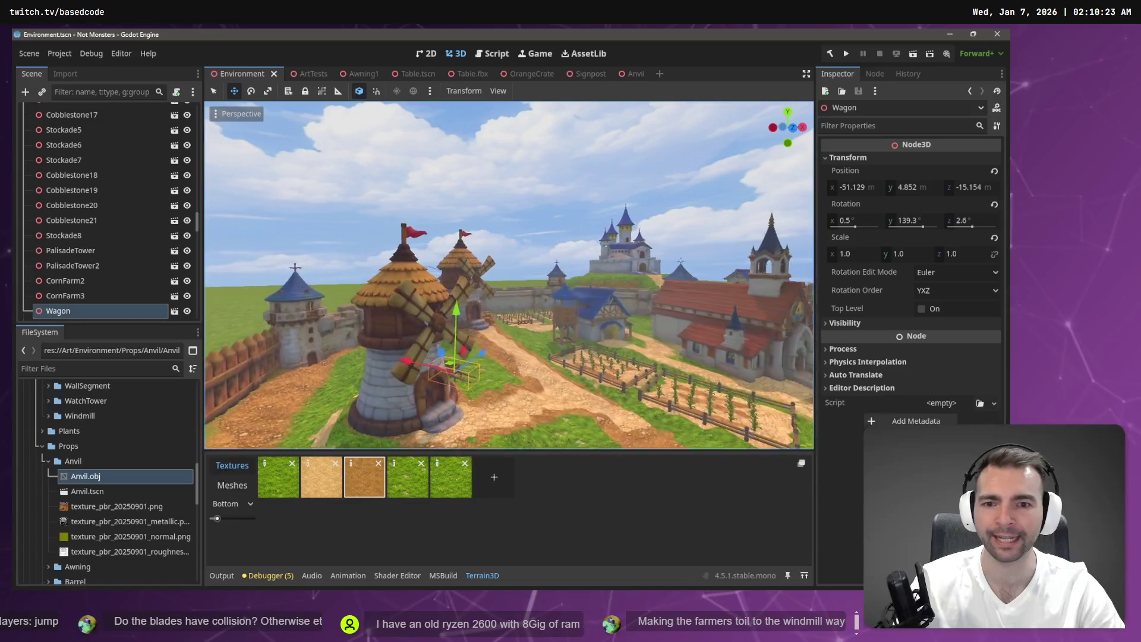
key("s")
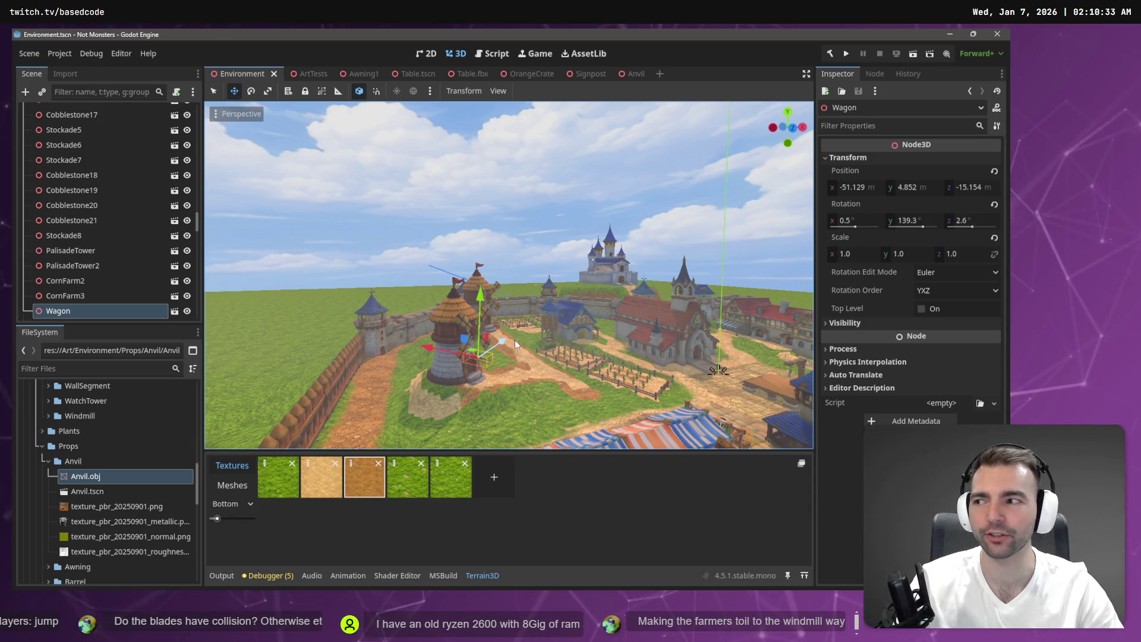
key("d")
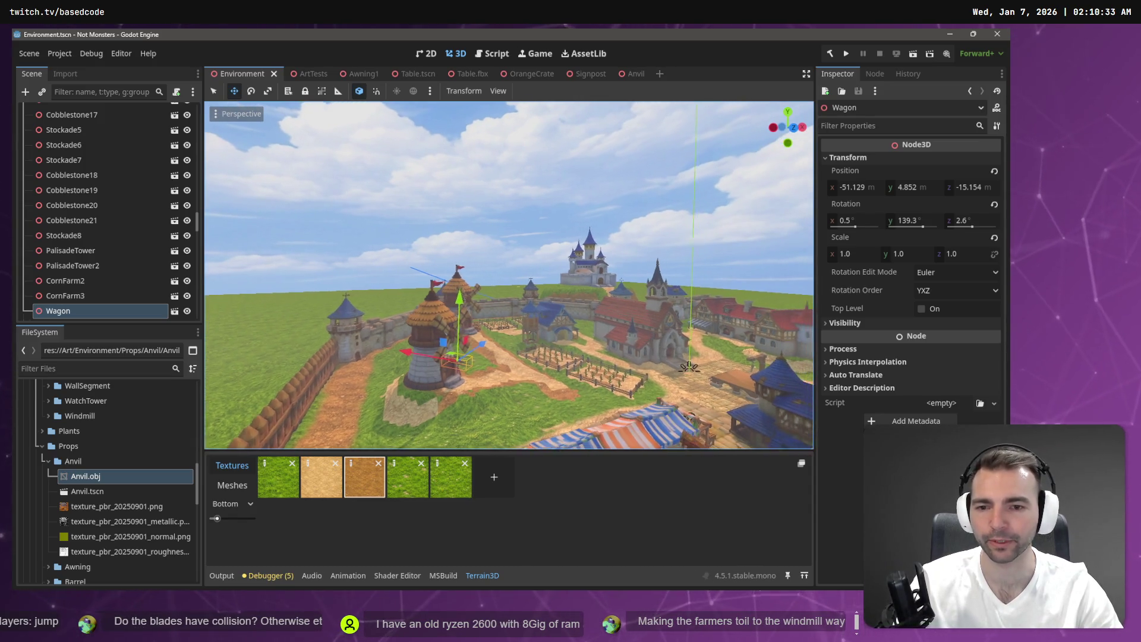
key("w")
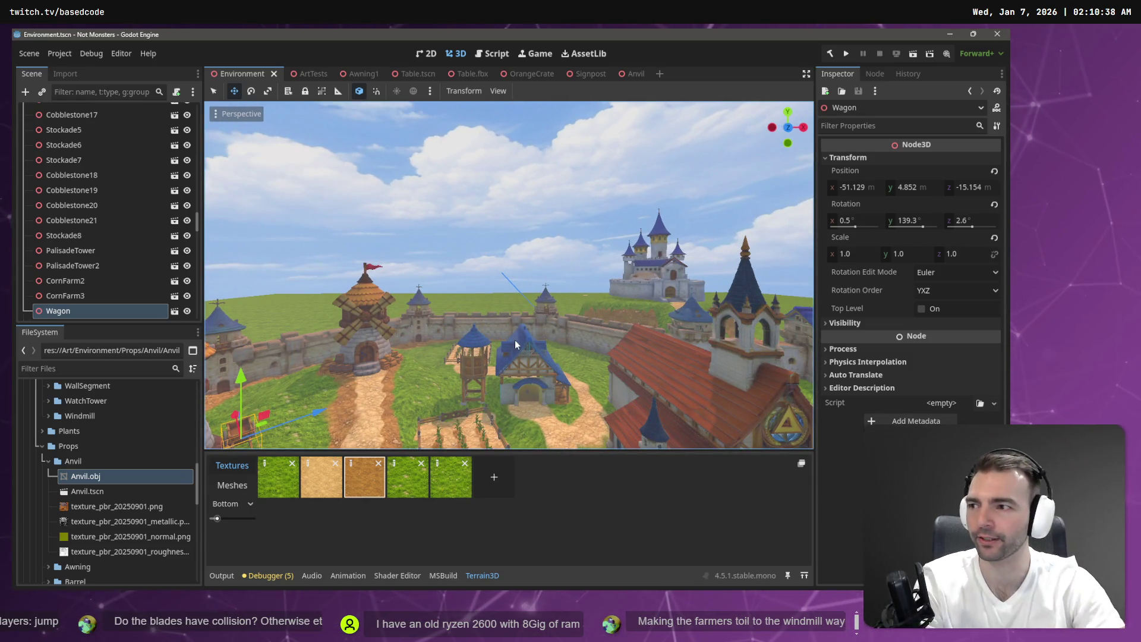
key("s")
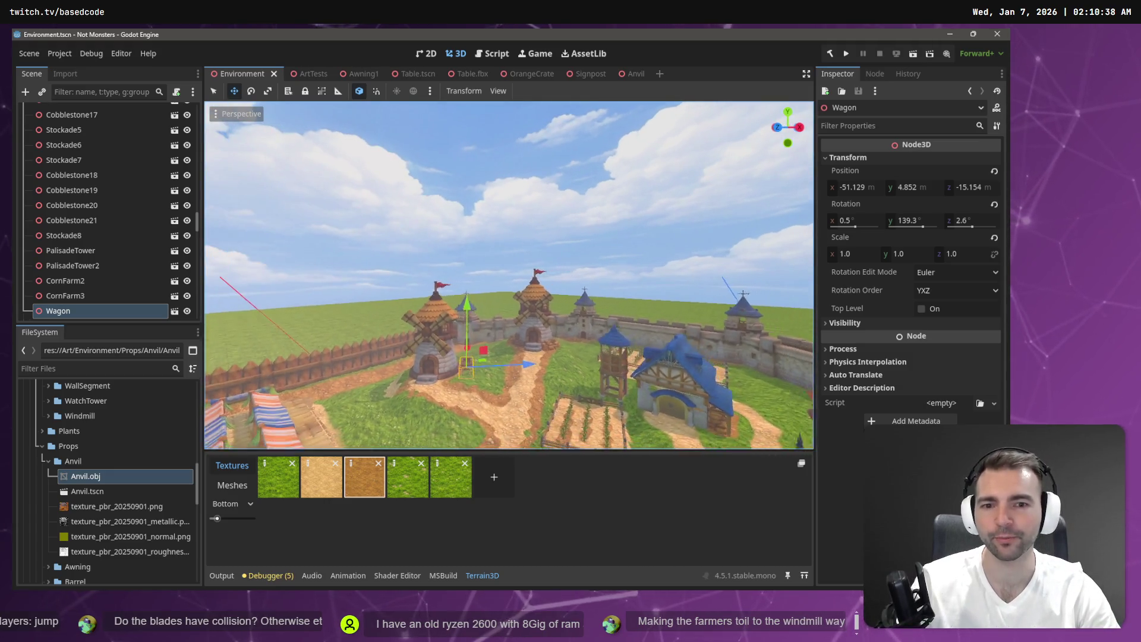
key("d")
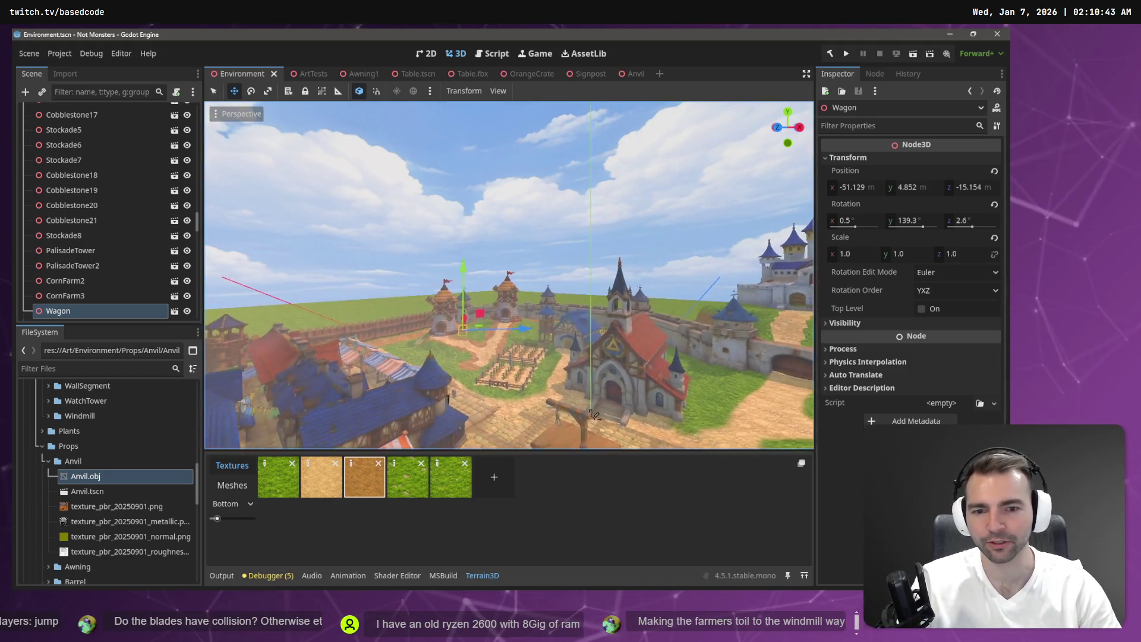
key("w")
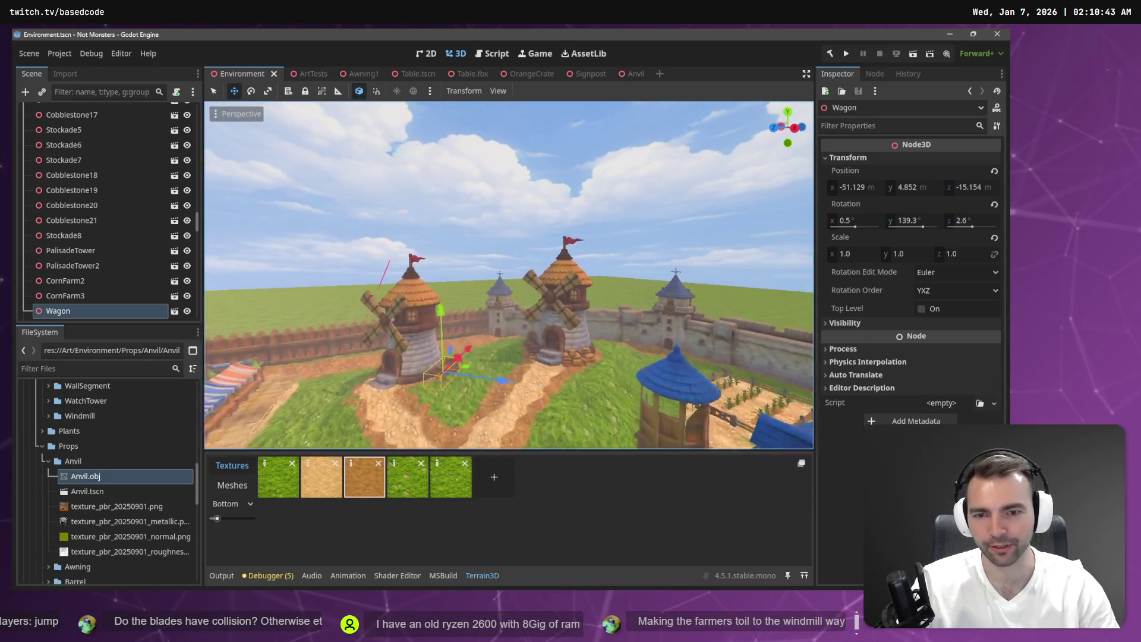
key("w")
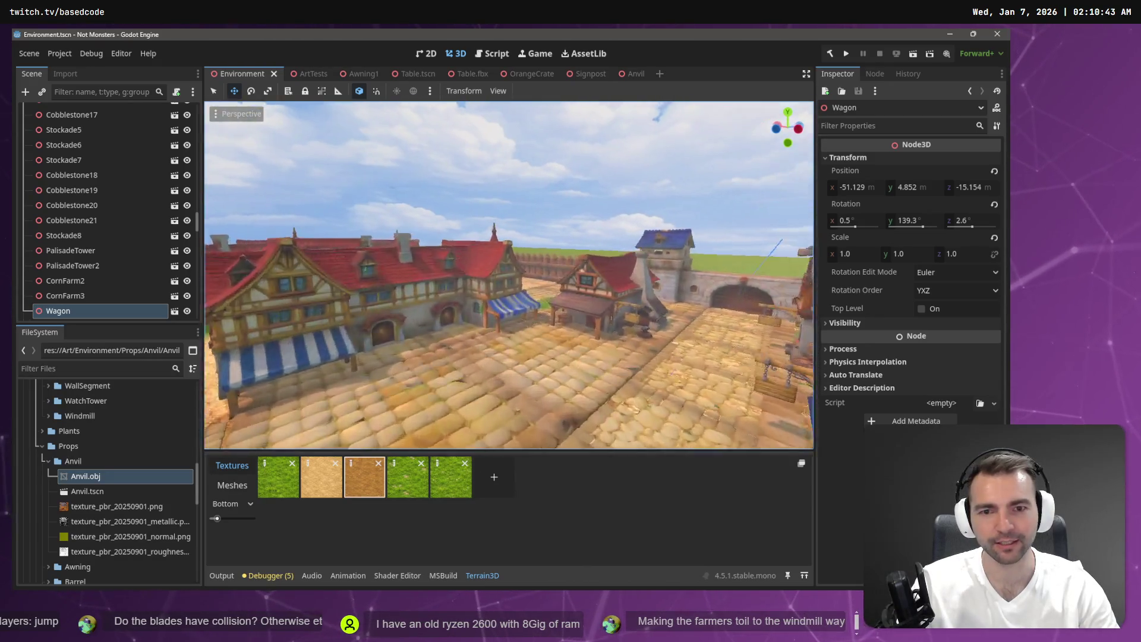
key("s")
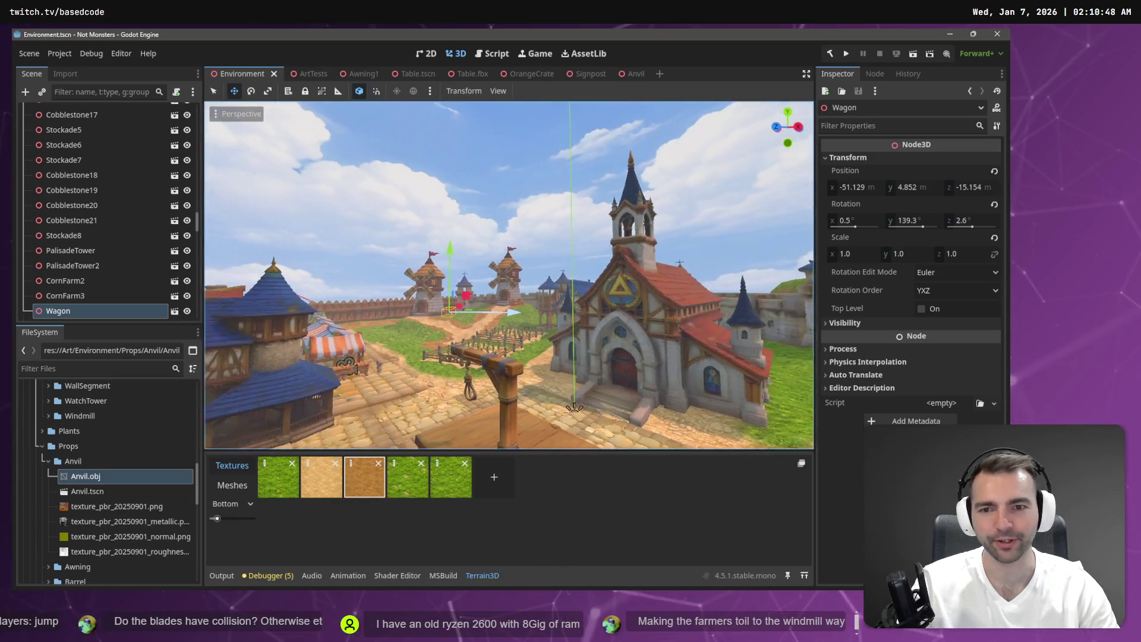
left_click(526, 196)
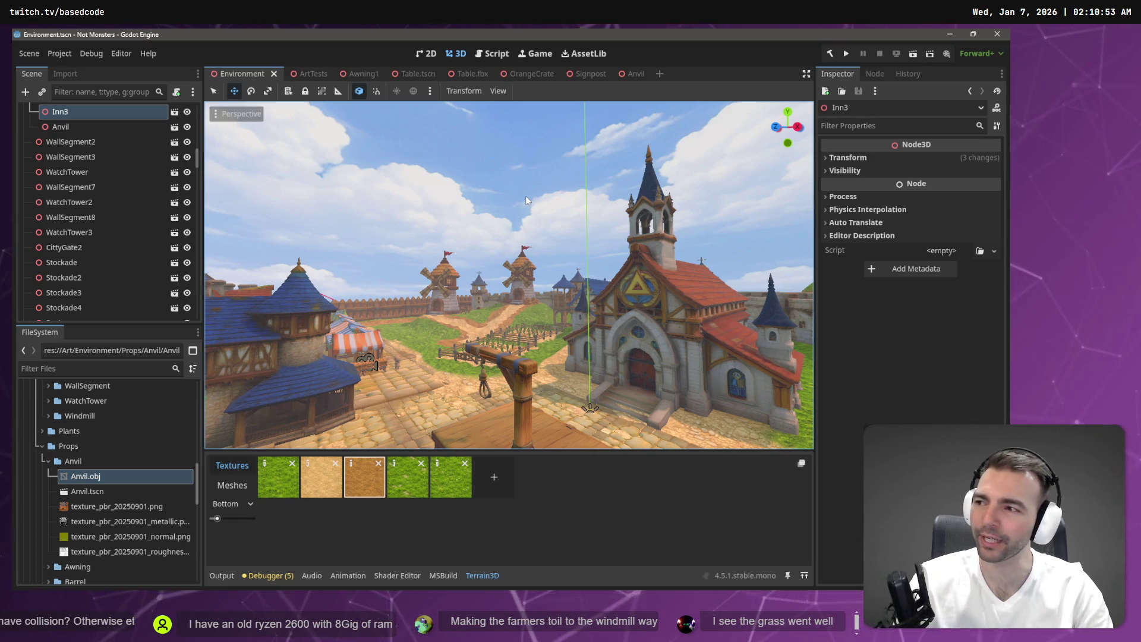
key("w")
key("w")
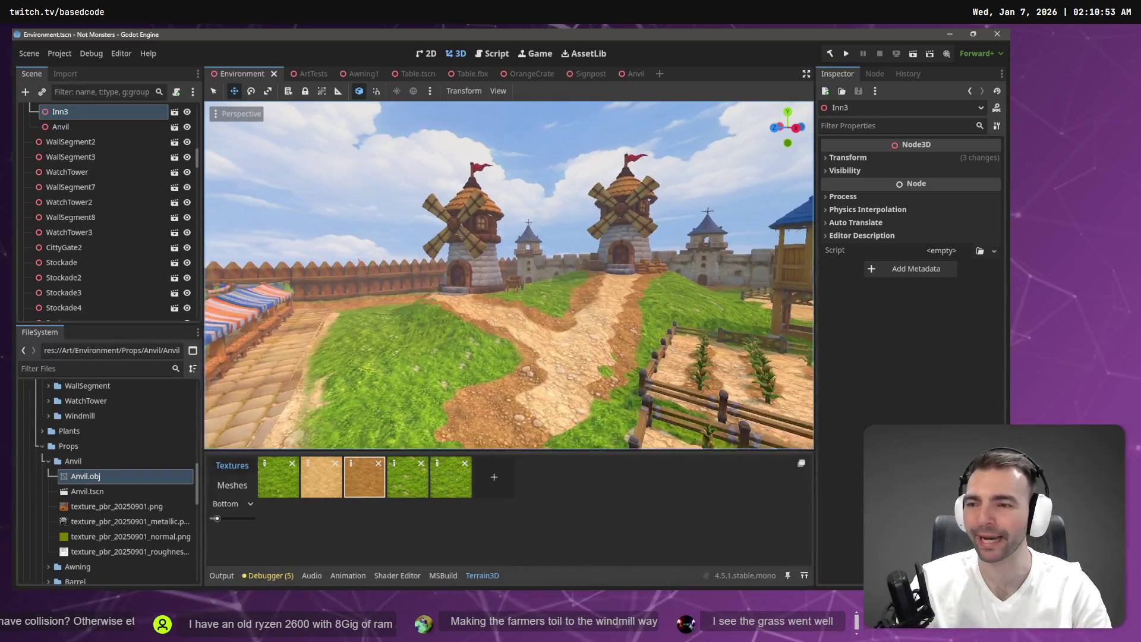
key("ctrl+s")
key("w")
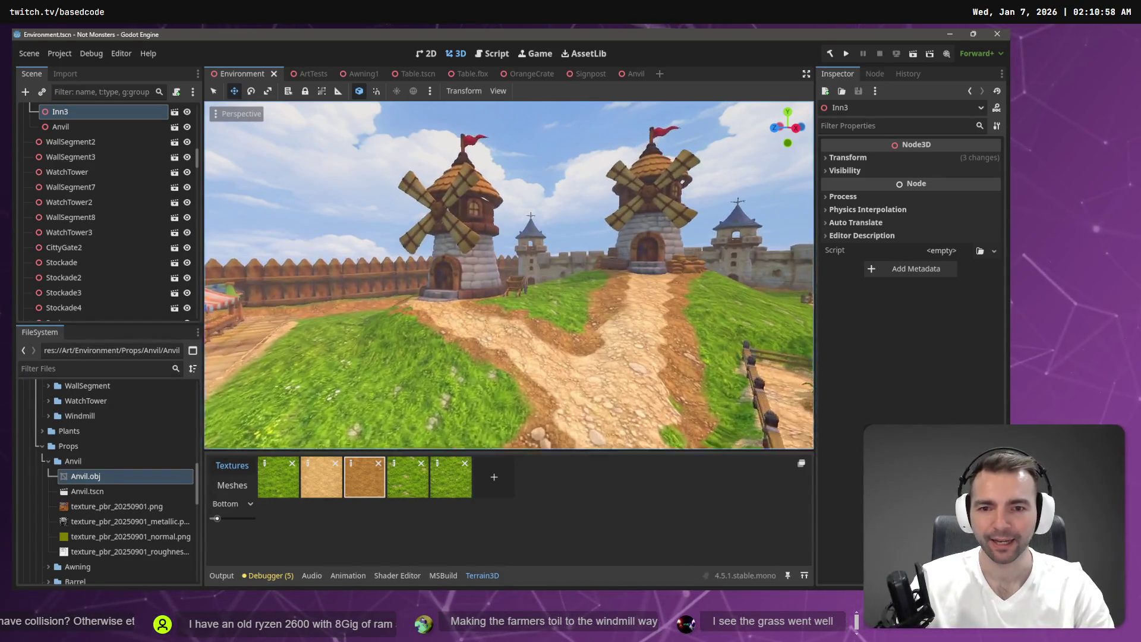
key("s")
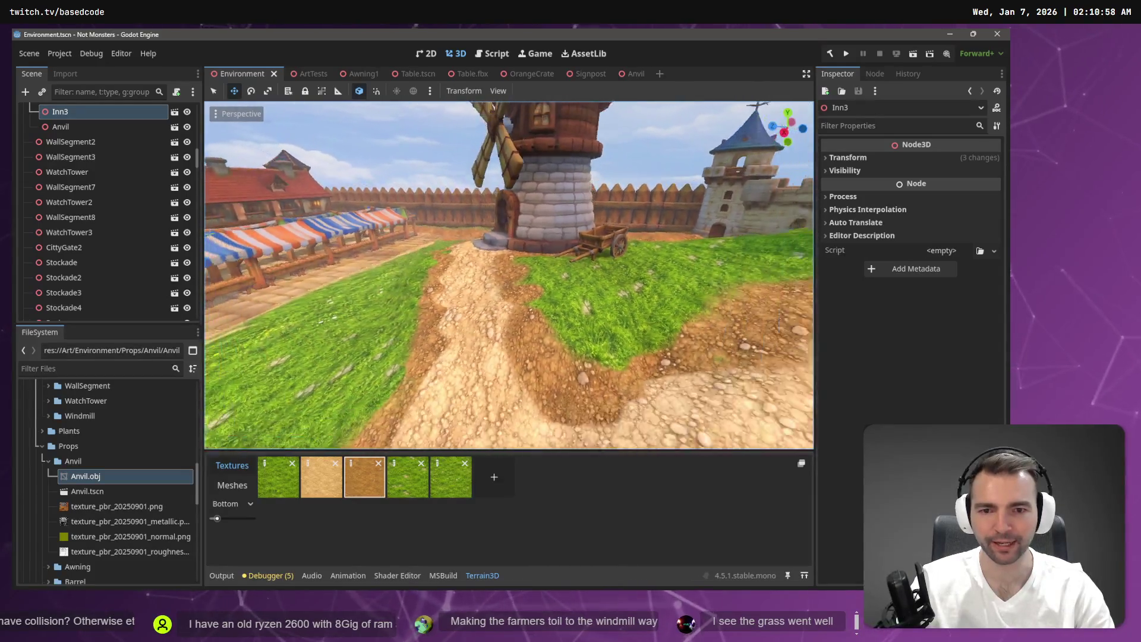
key("s")
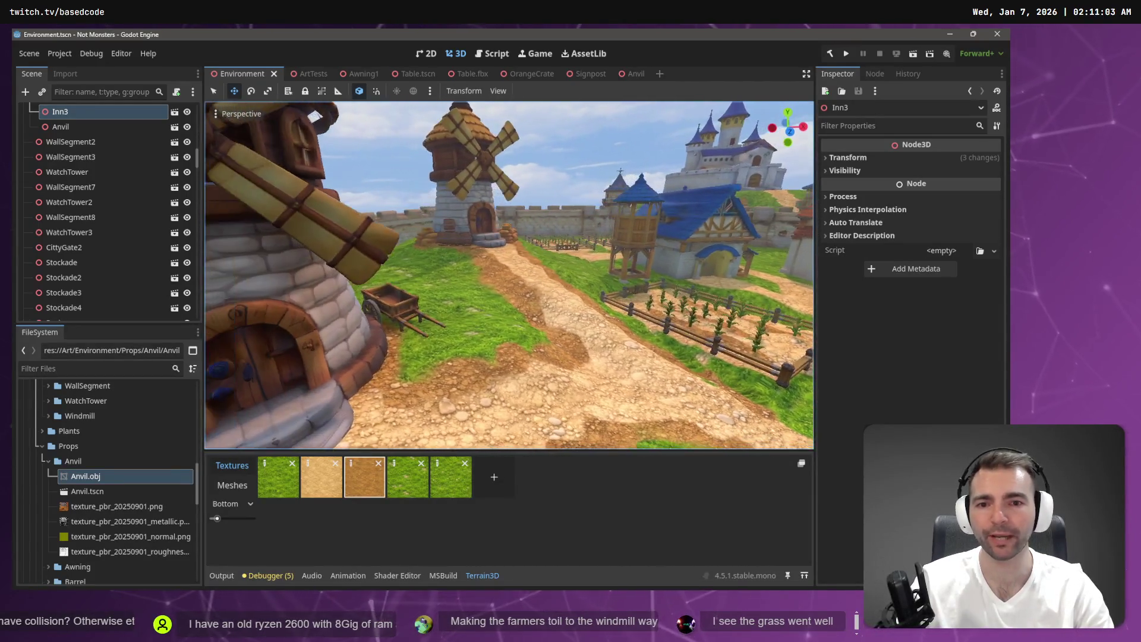
key("w")
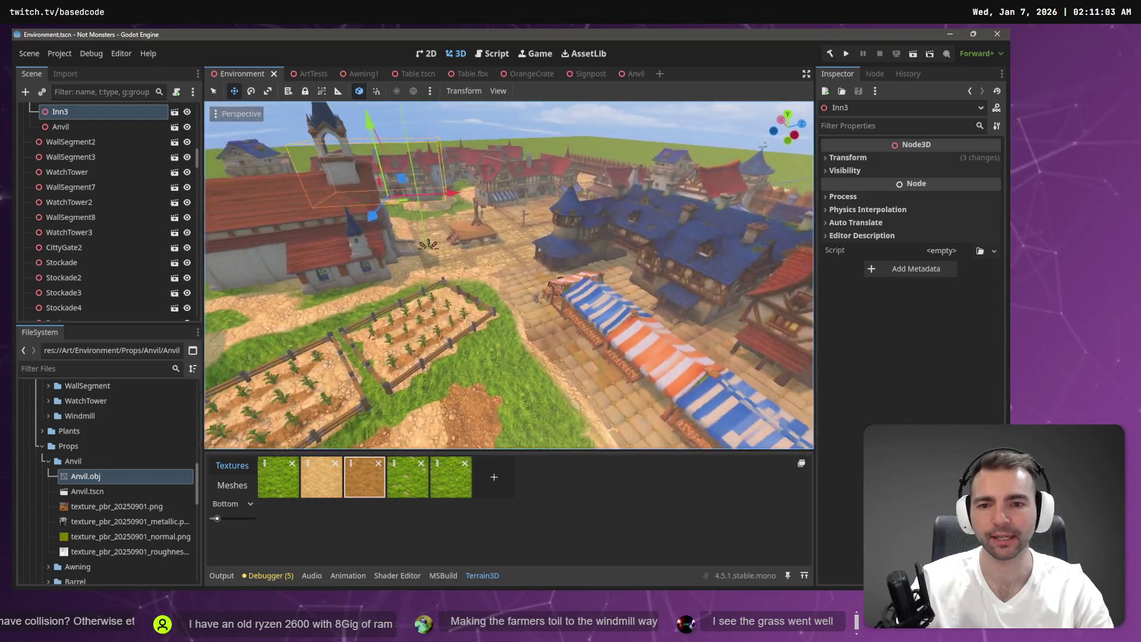
key("s")
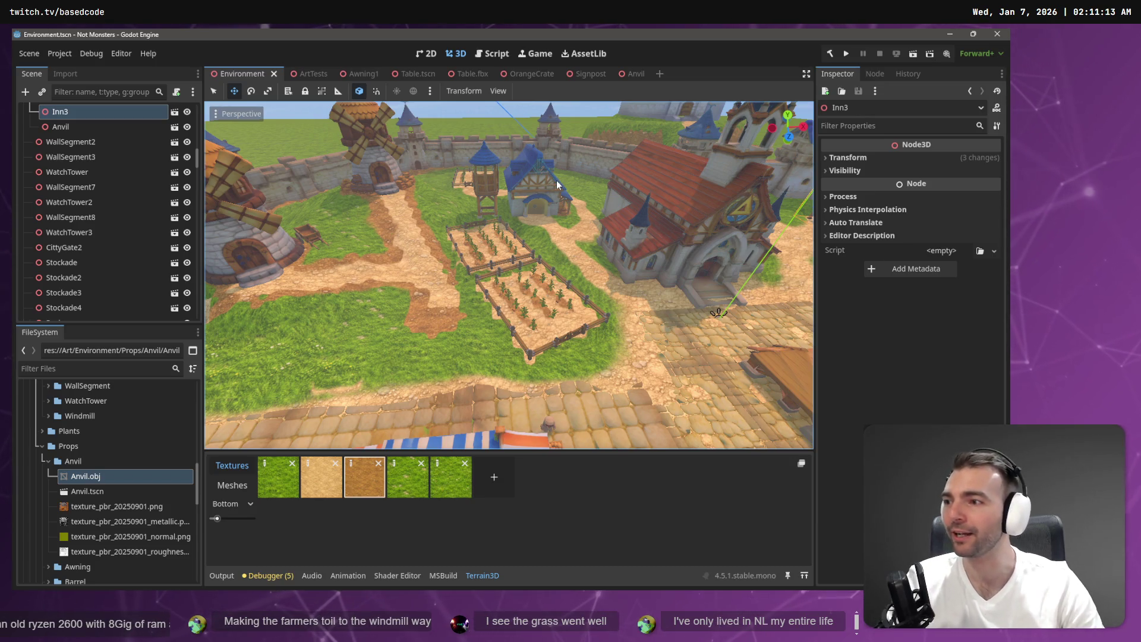
key("w")
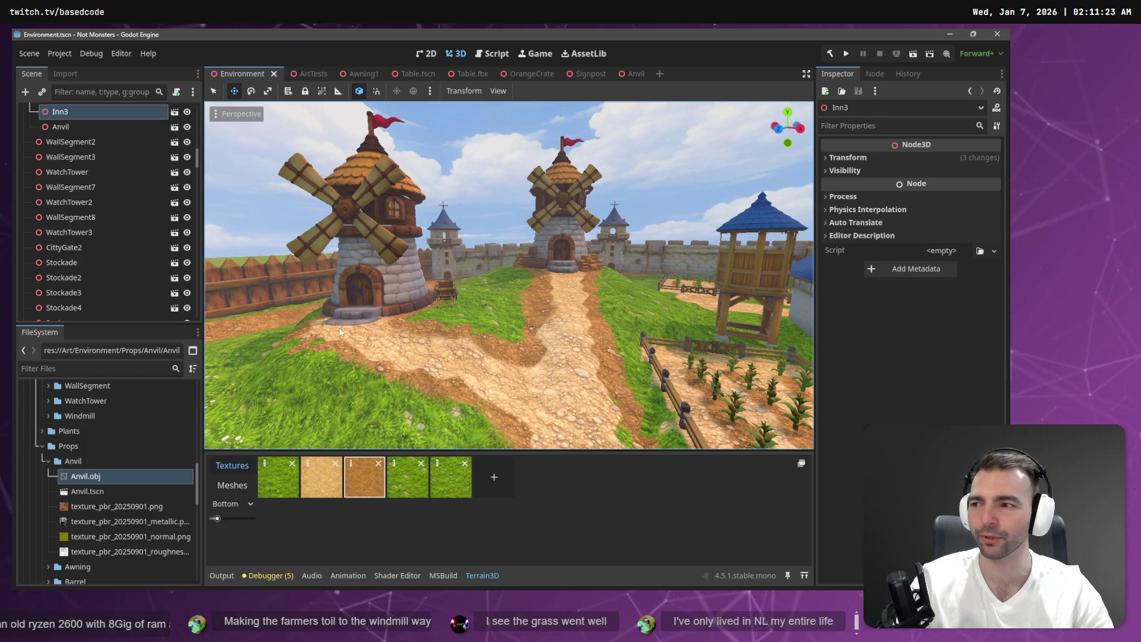
key("s")
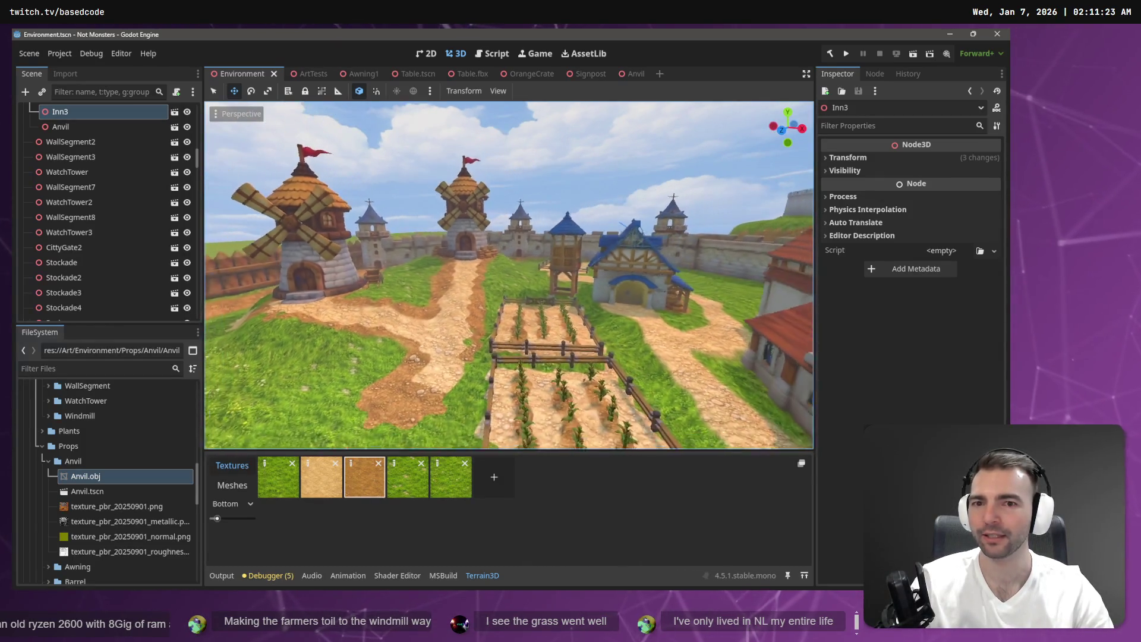
key("s")
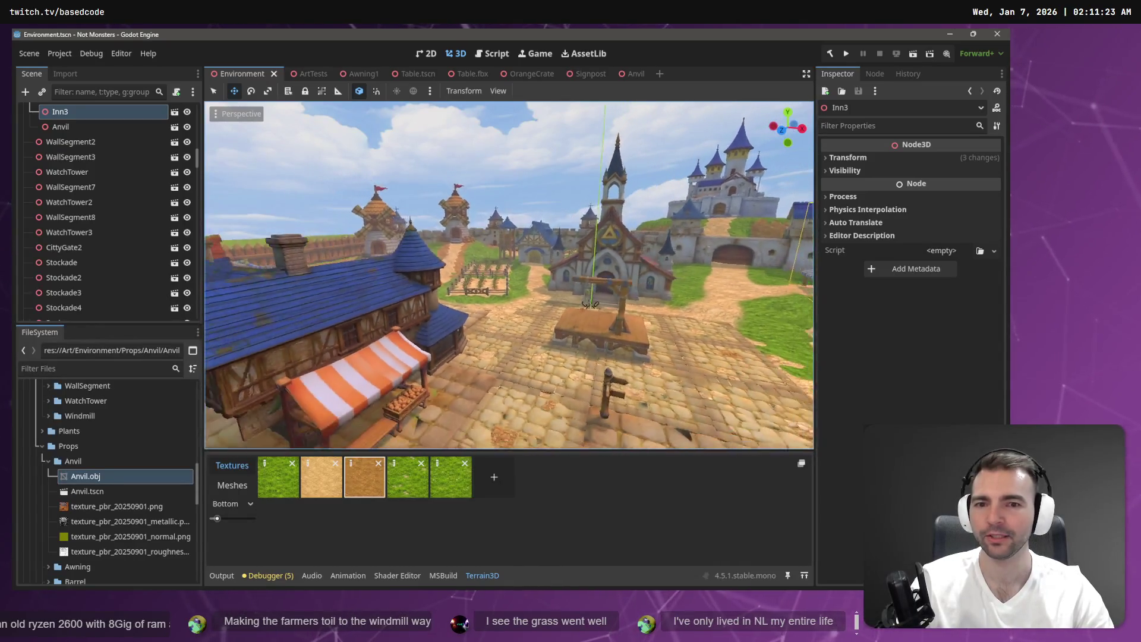
key("w")
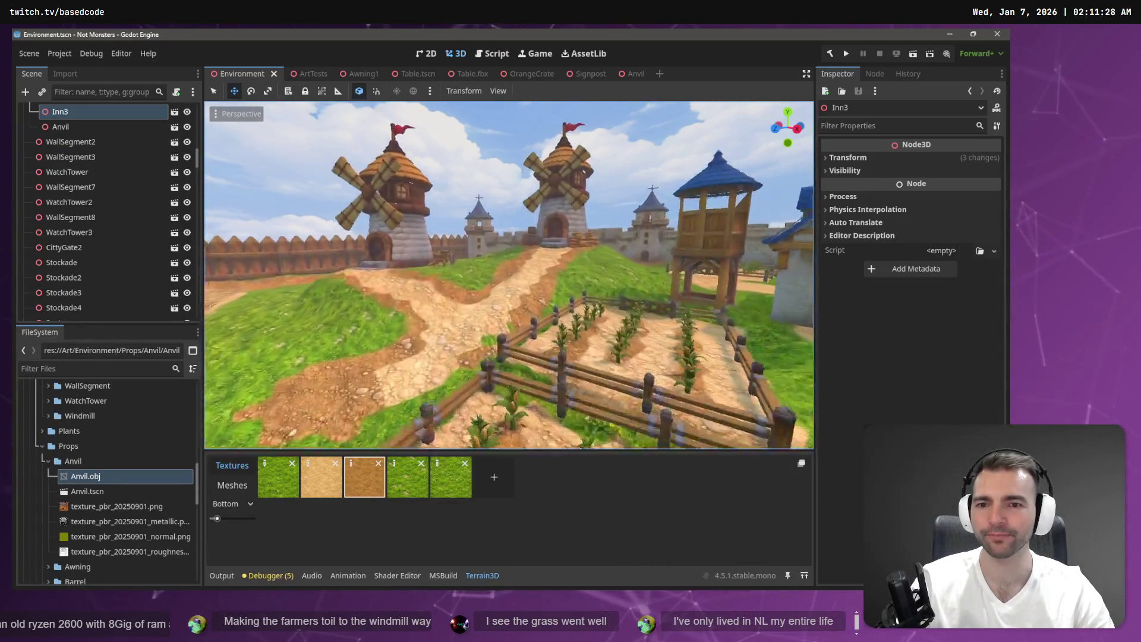
key("s")
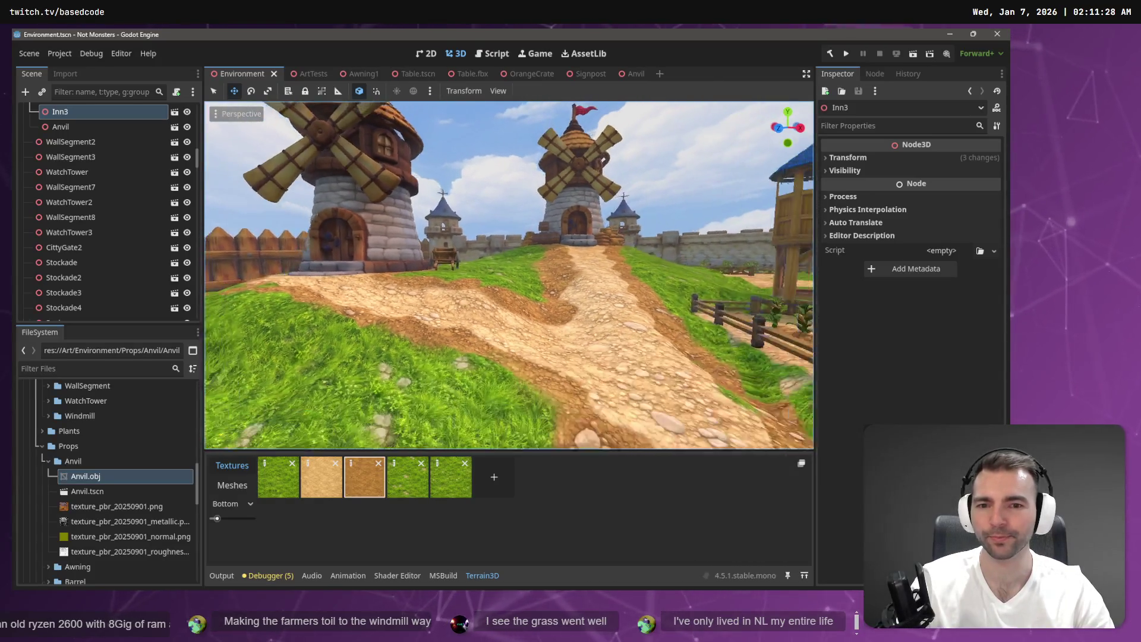
key("s")
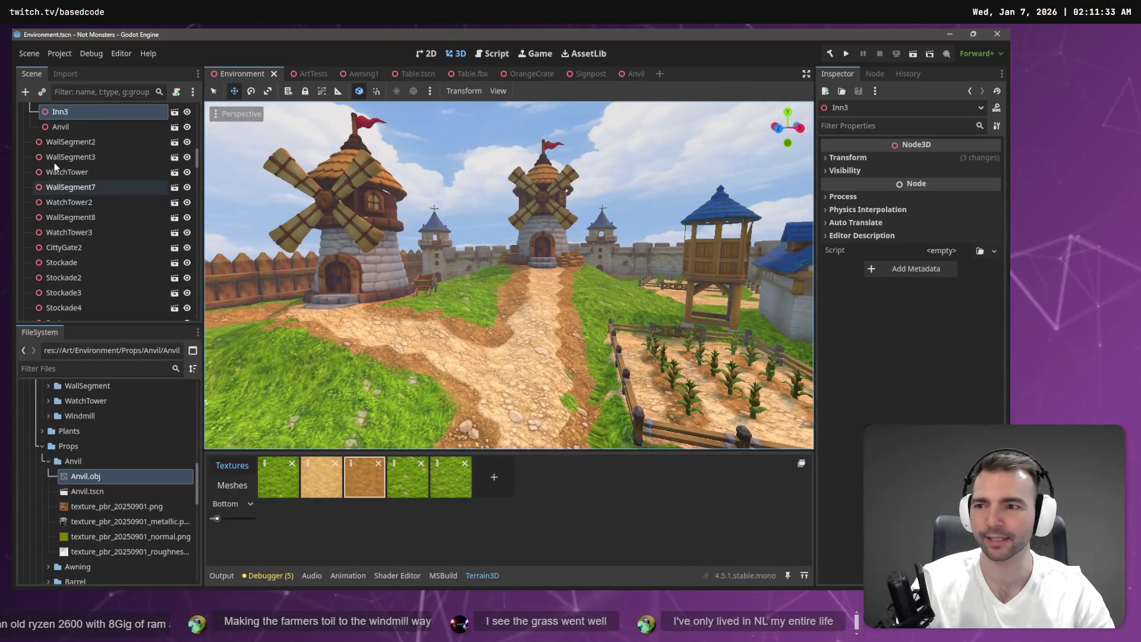
scroll(76, 212, "up", 10)
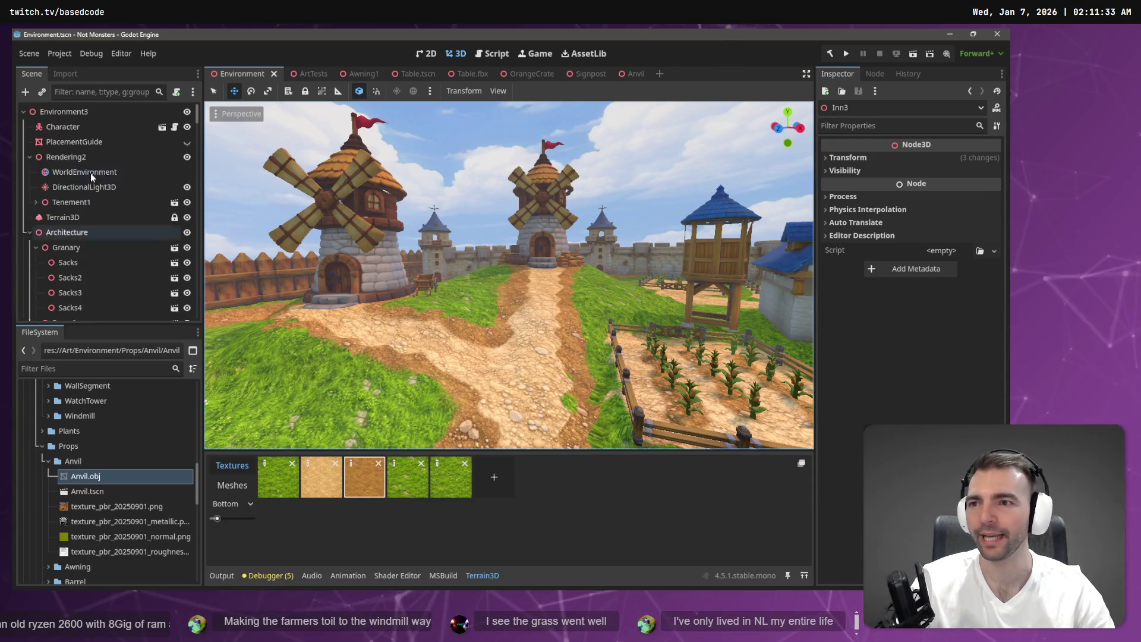
Step: On Terrain3D, set the brush size to 12 m and repaint dirt texture along the path
left_click(62, 217)
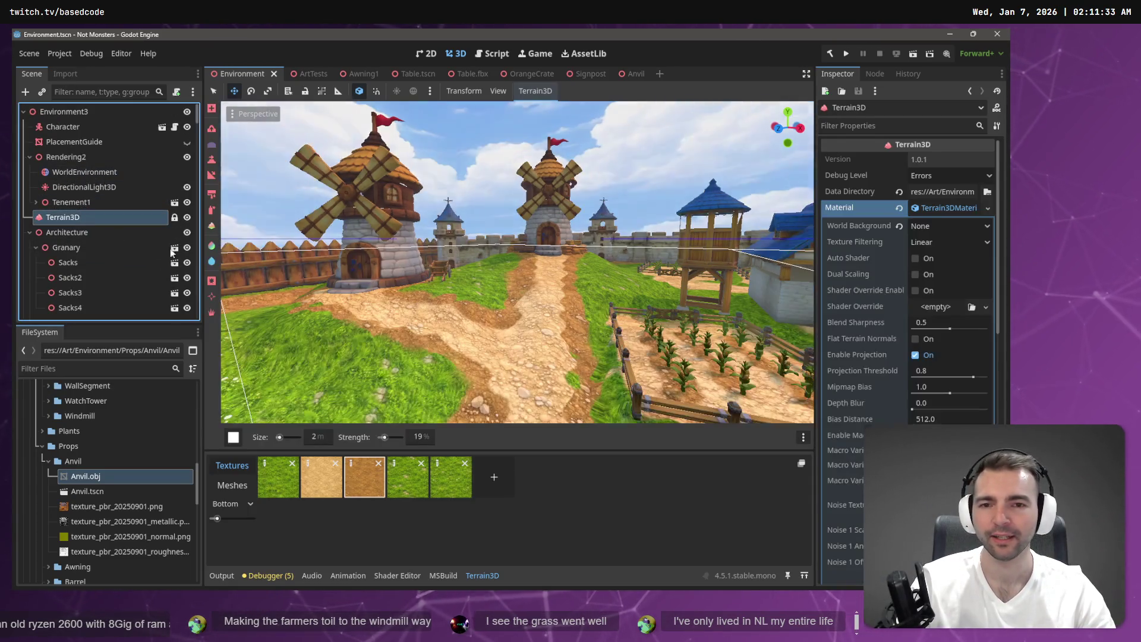
key("w")
key("w")
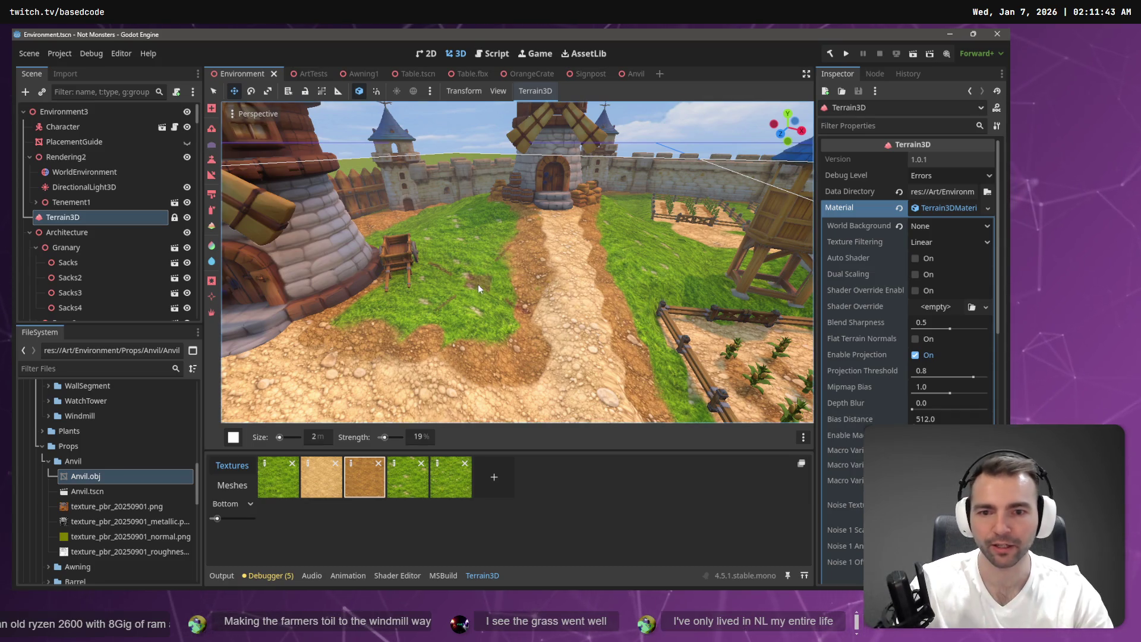
left_click_drag(284, 438, 281, 437)
mouse_move(462, 366)
left_mouse_down()
mouse_move(521, 274)
mouse_move(589, 253)
mouse_move(544, 323)
mouse_move(483, 332)
left_mouse_up()
left_click_drag(478, 323, 511, 266)
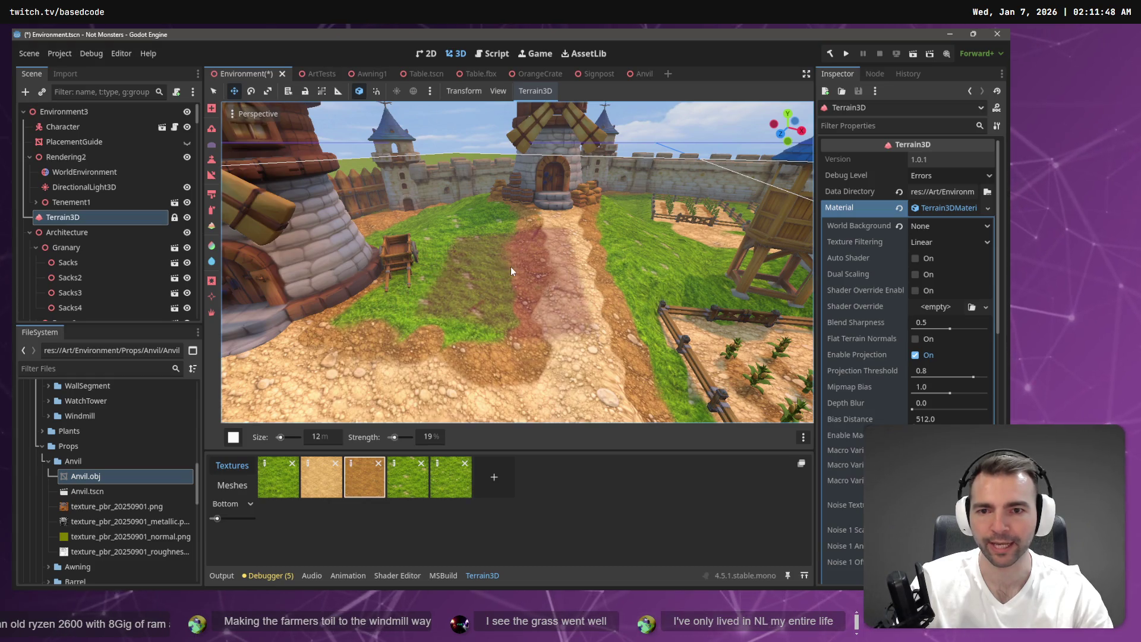
Step: Look over the windmills and farm plots, save the Environment scene, and launch the game
right_click(521, 248)
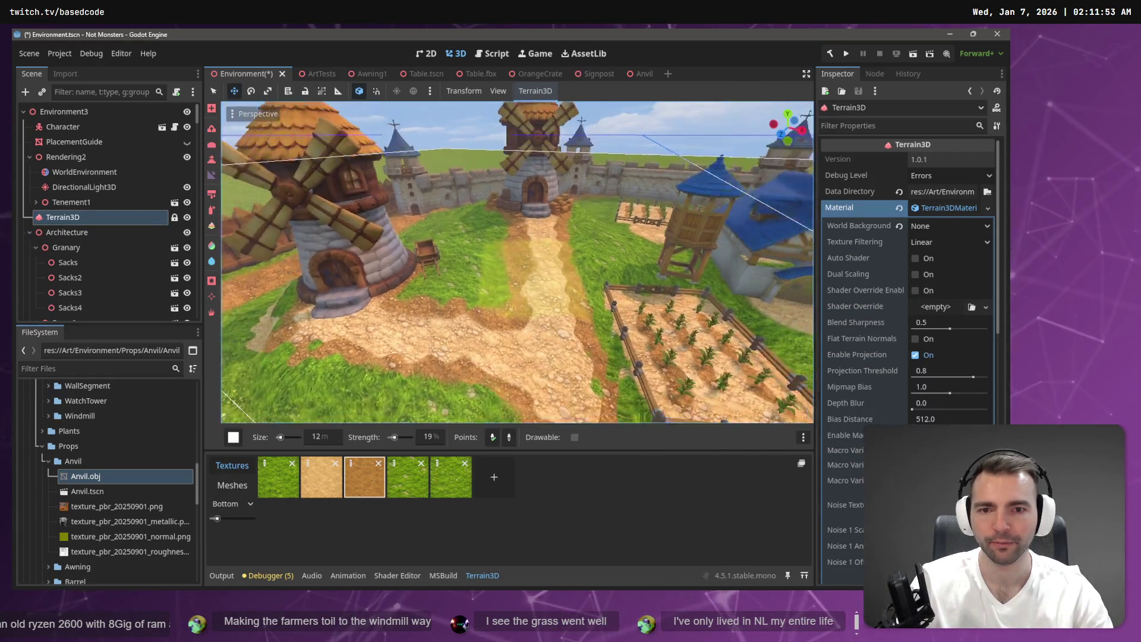
key("s")
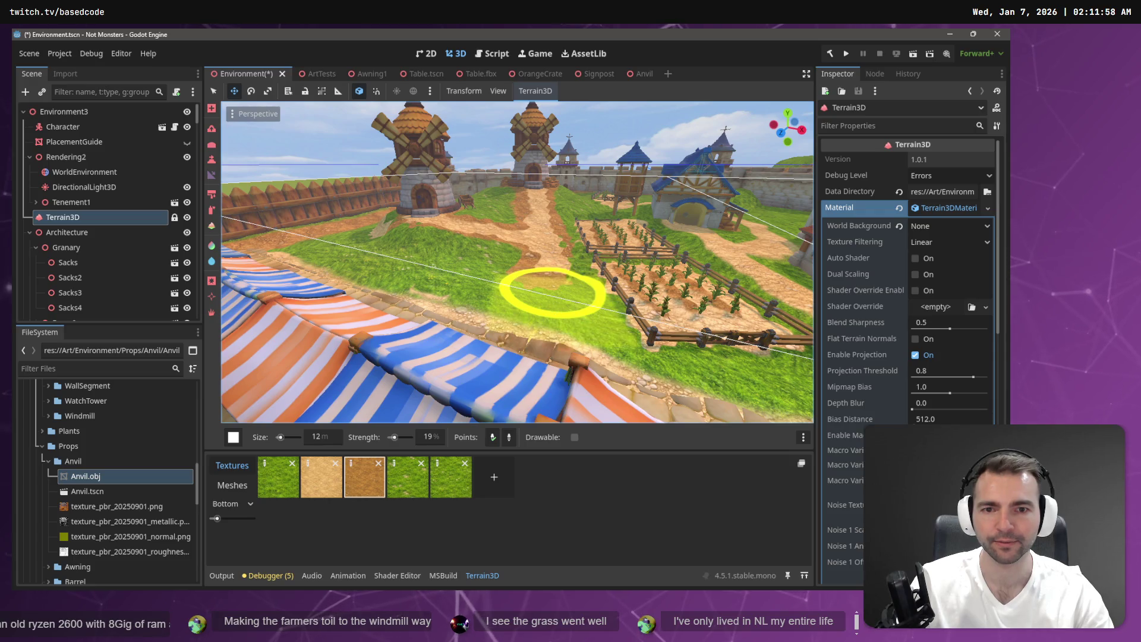
scroll(553, 291, "down", 5)
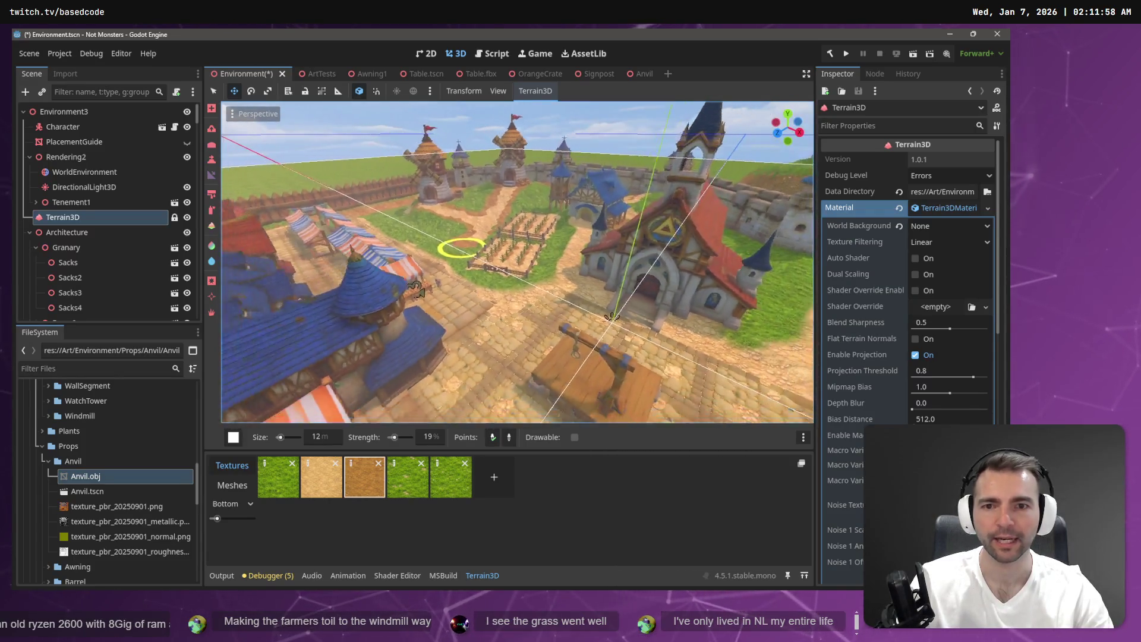
key("w")
key("ctrl+s")
key("F5")
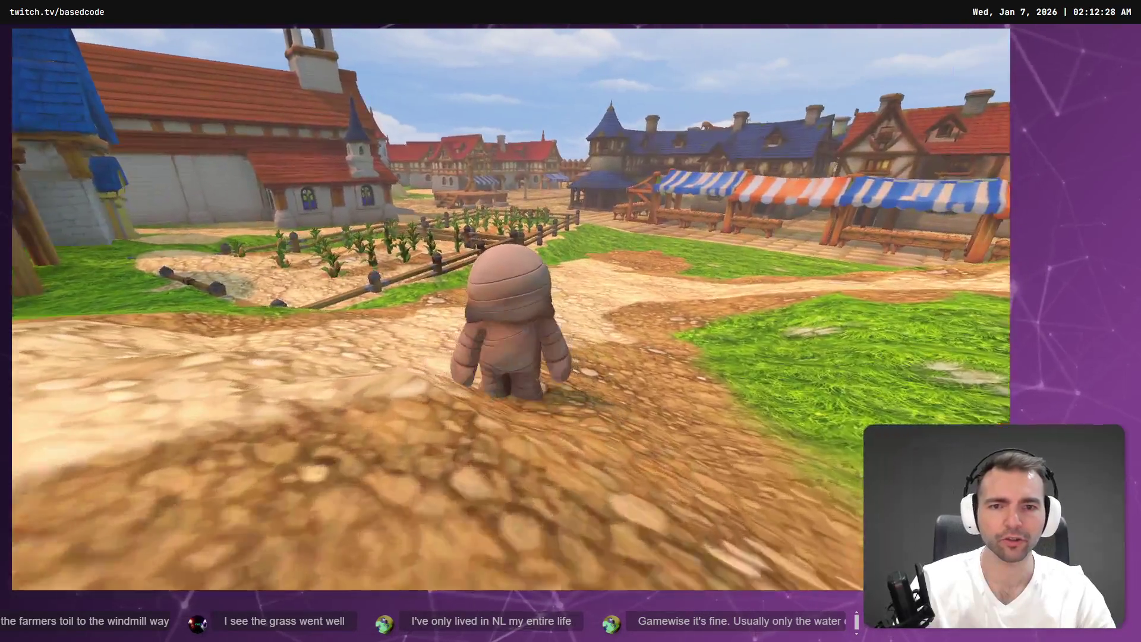
Step: Stop the game, run it again with F5, then switch to the ArtTests scene
key("F8")
left_click_drag(621, 265, 621, 265)
key("F5")
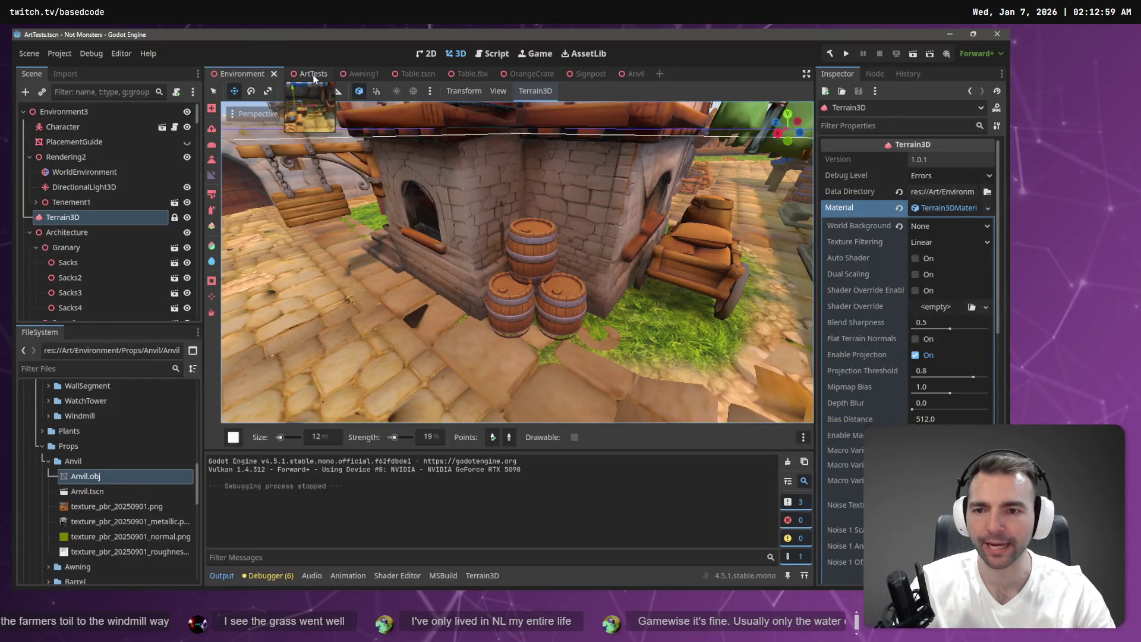
left_click(314, 74)
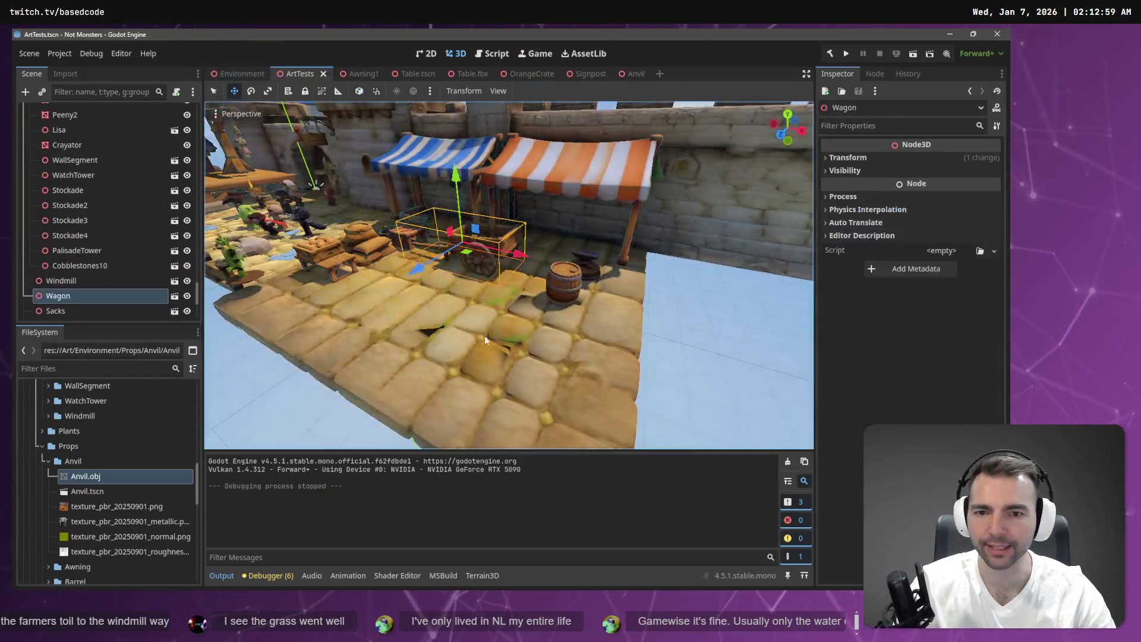
Step: Delete the Barrel node beside the anvil in ArtTests, declining the inherited-scene prompt
left_click(562, 282)
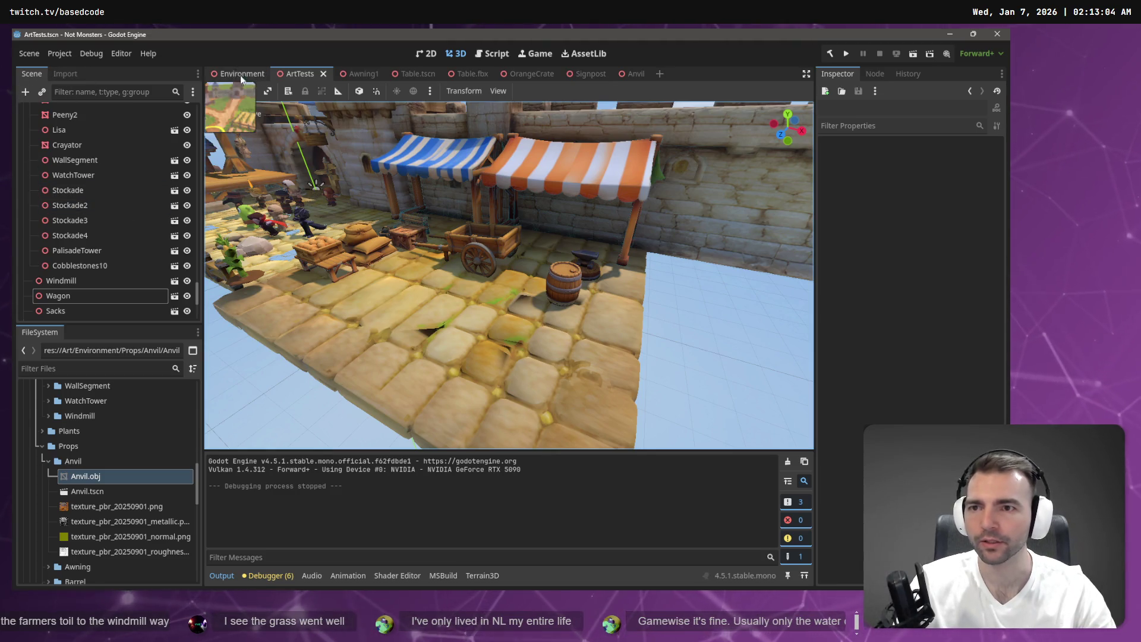
scroll(575, 322, "up", 5)
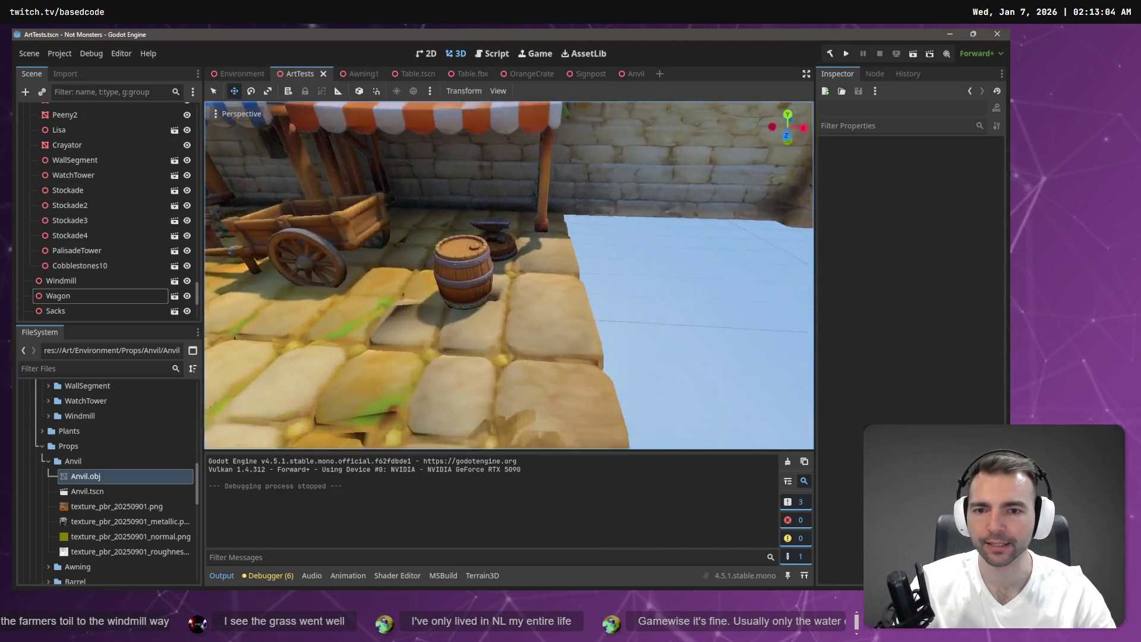
left_click(416, 434)
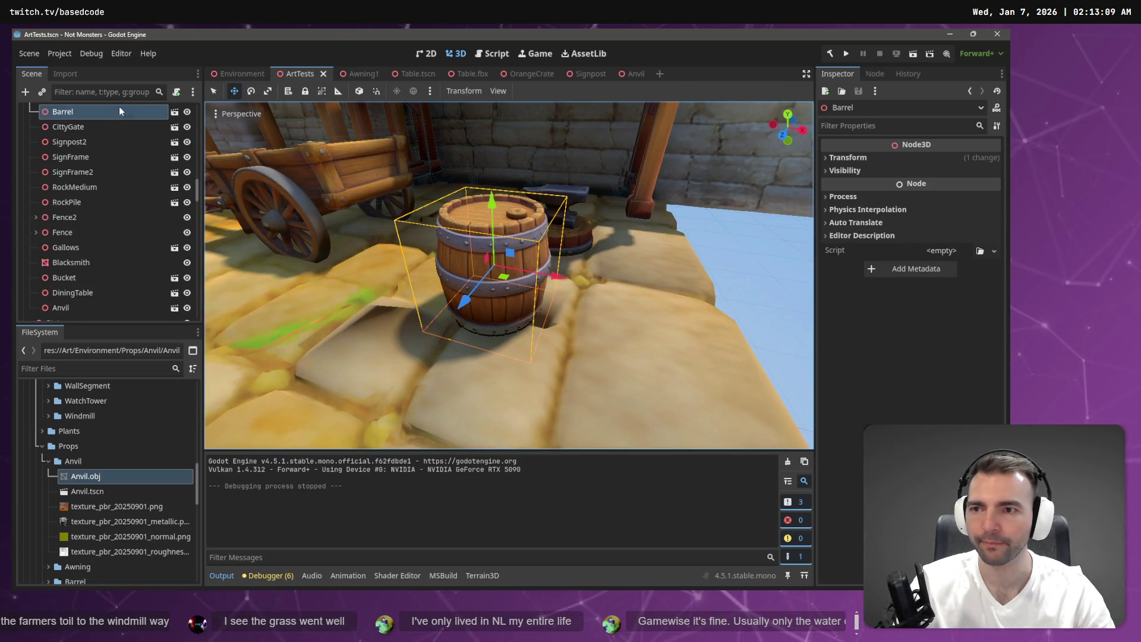
left_click(175, 113)
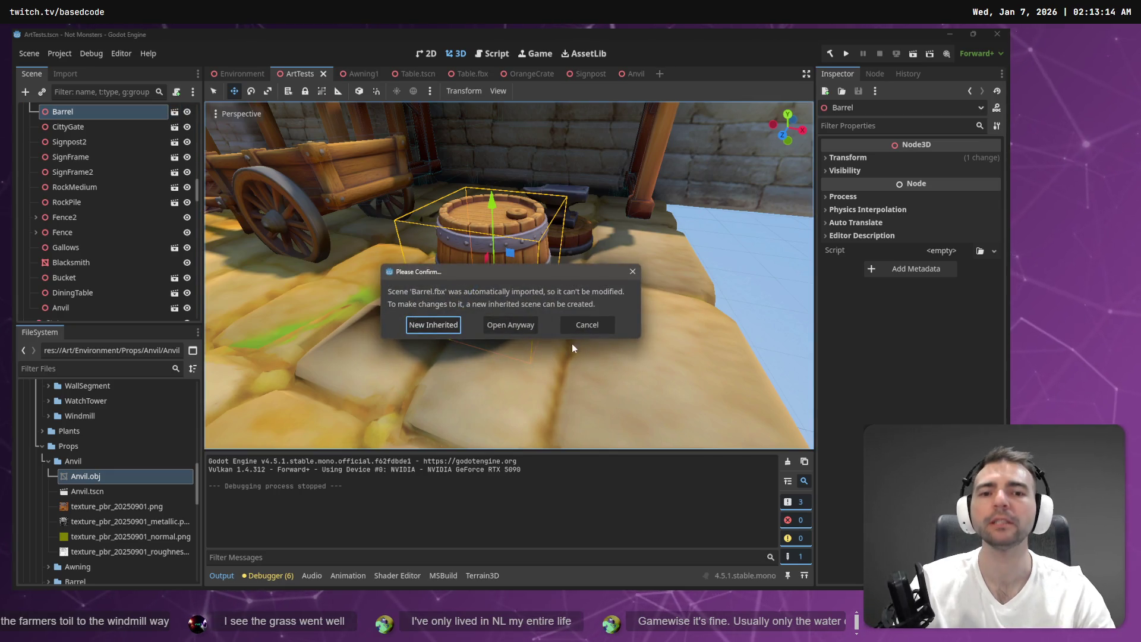
left_click(596, 326)
scroll(88, 143, "up", 2)
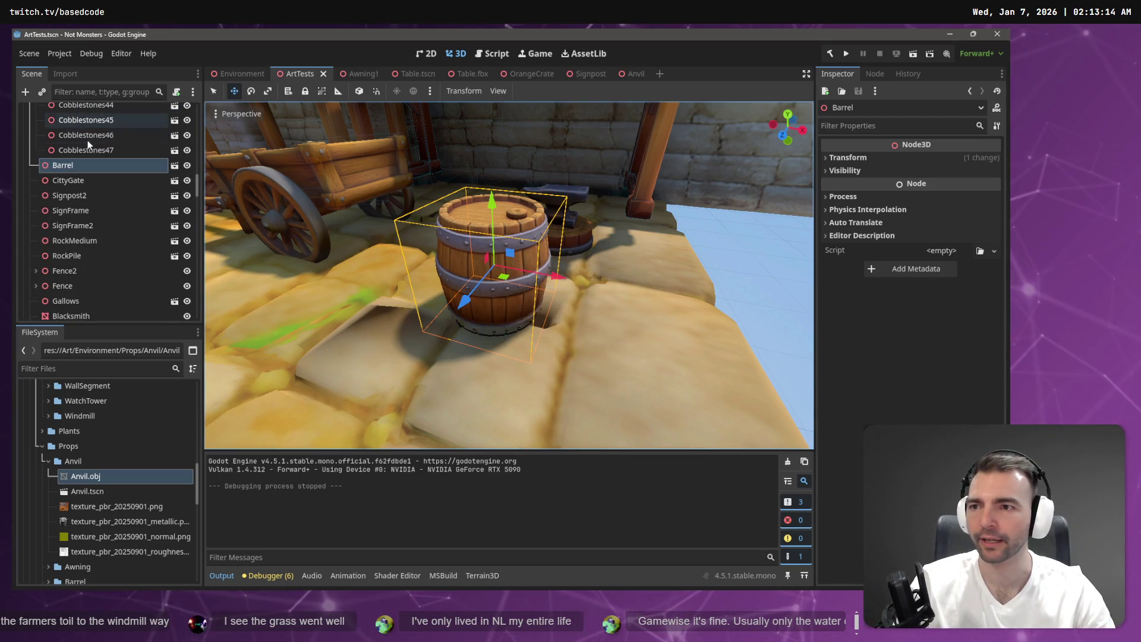
key("Delete")
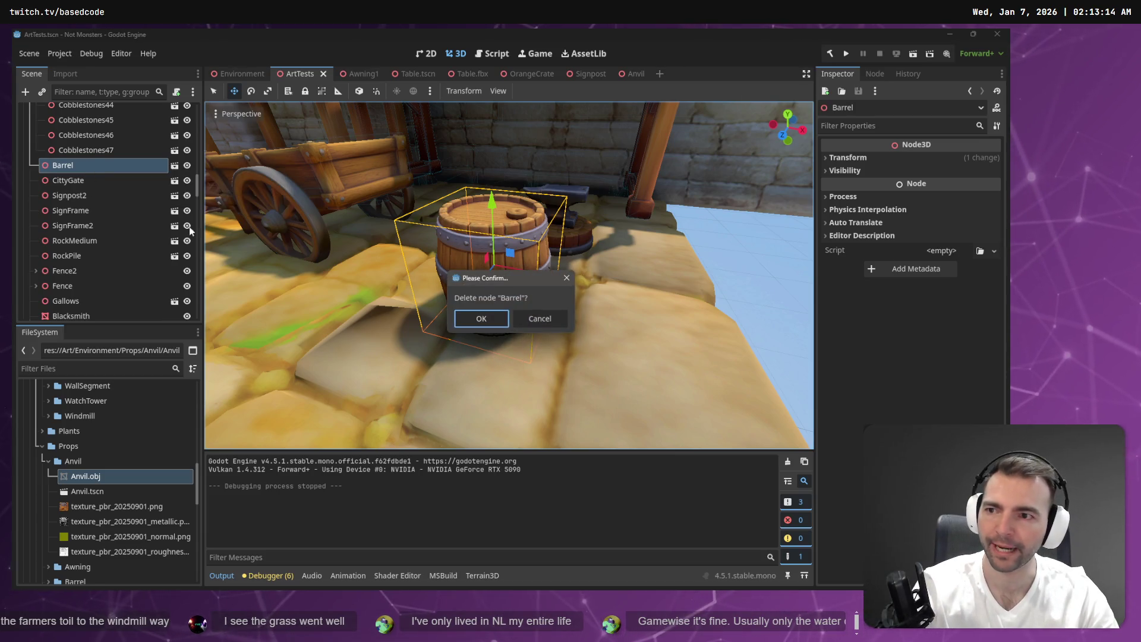
left_click(468, 319)
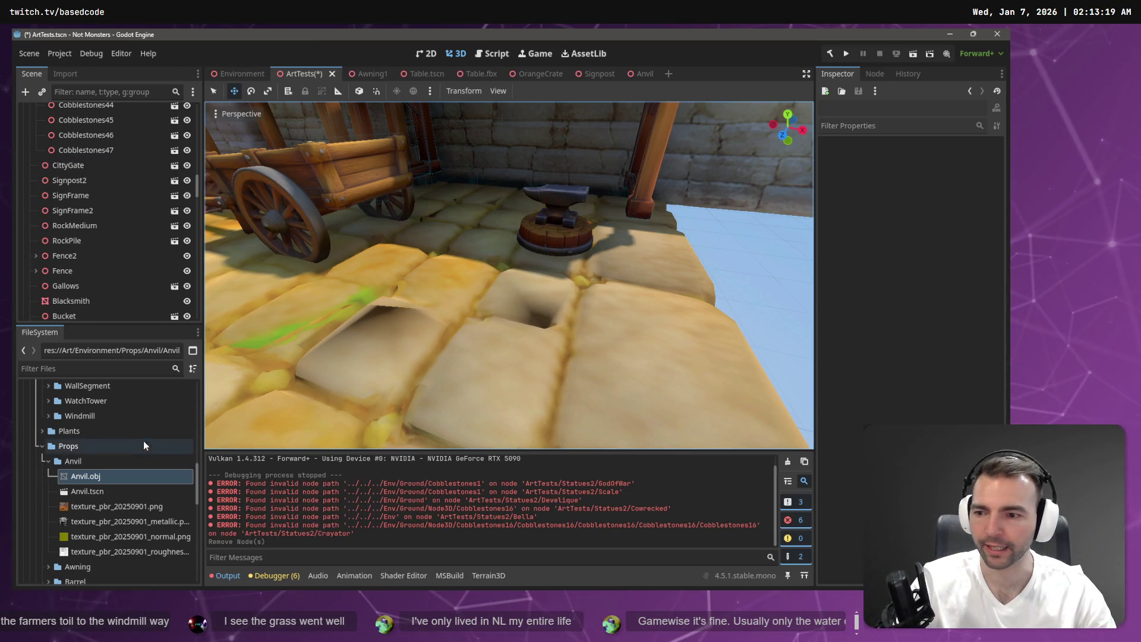
Step: Place a fresh Barrel.tscn instance from Props/Barrel beside the anvil
left_click(45, 461)
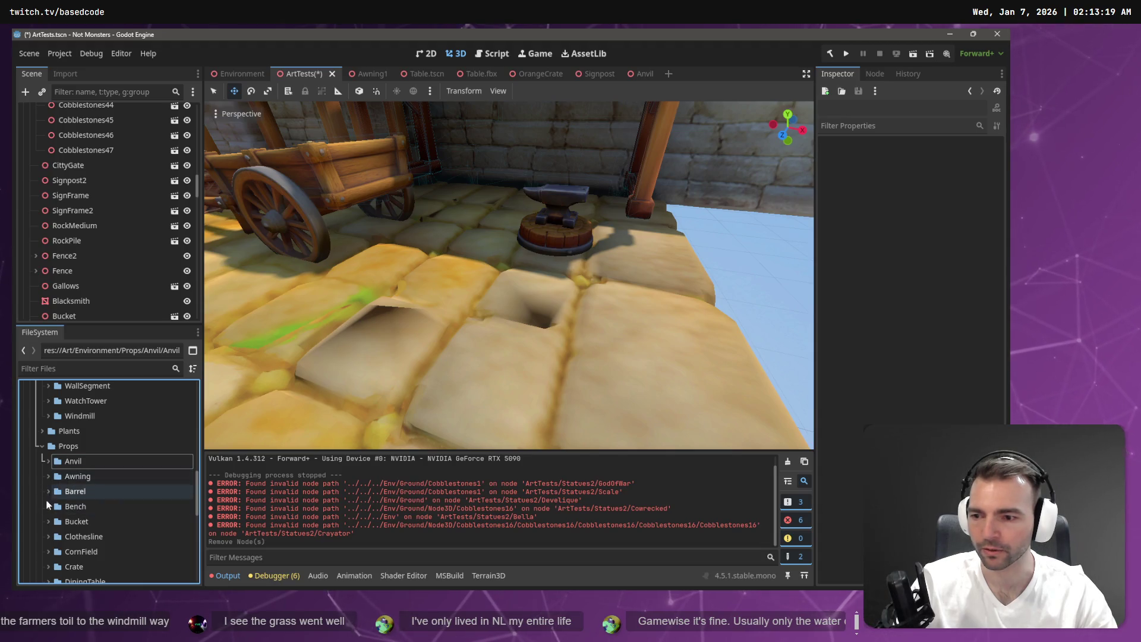
left_click(47, 493)
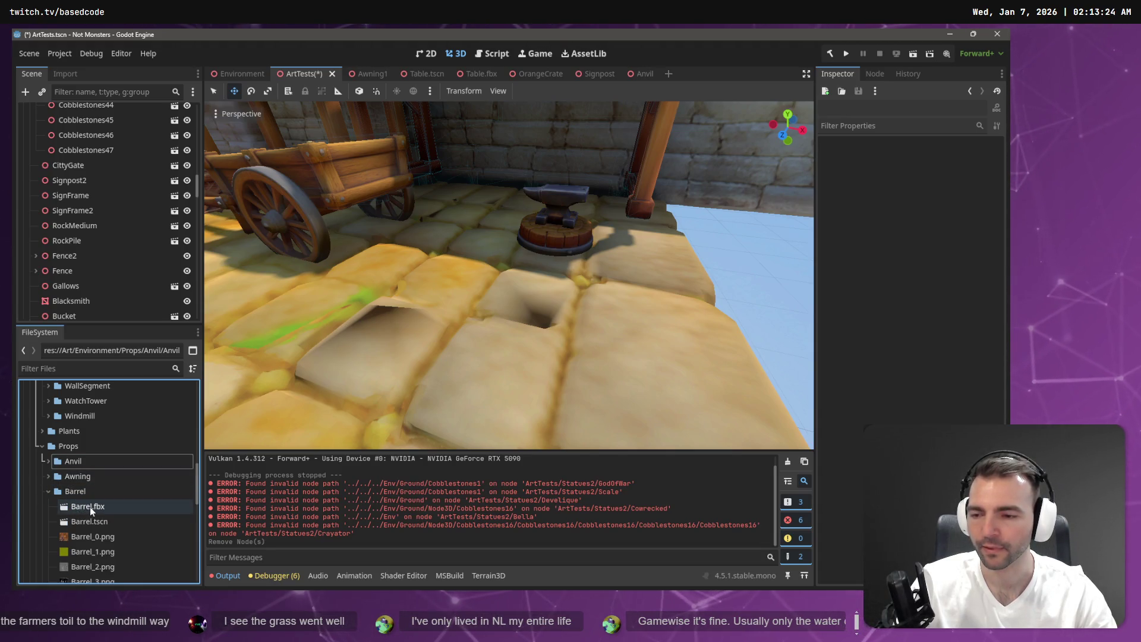
mouse_move(83, 521)
left_mouse_down()
mouse_move(488, 350)
mouse_move(473, 306)
left_mouse_up()
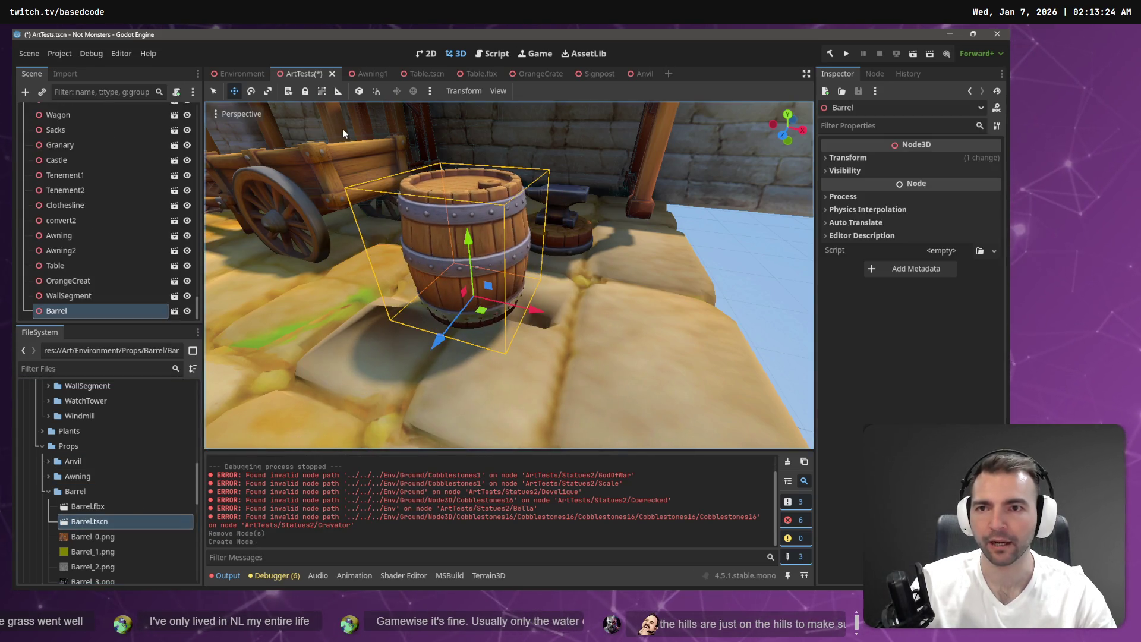
left_click(237, 74)
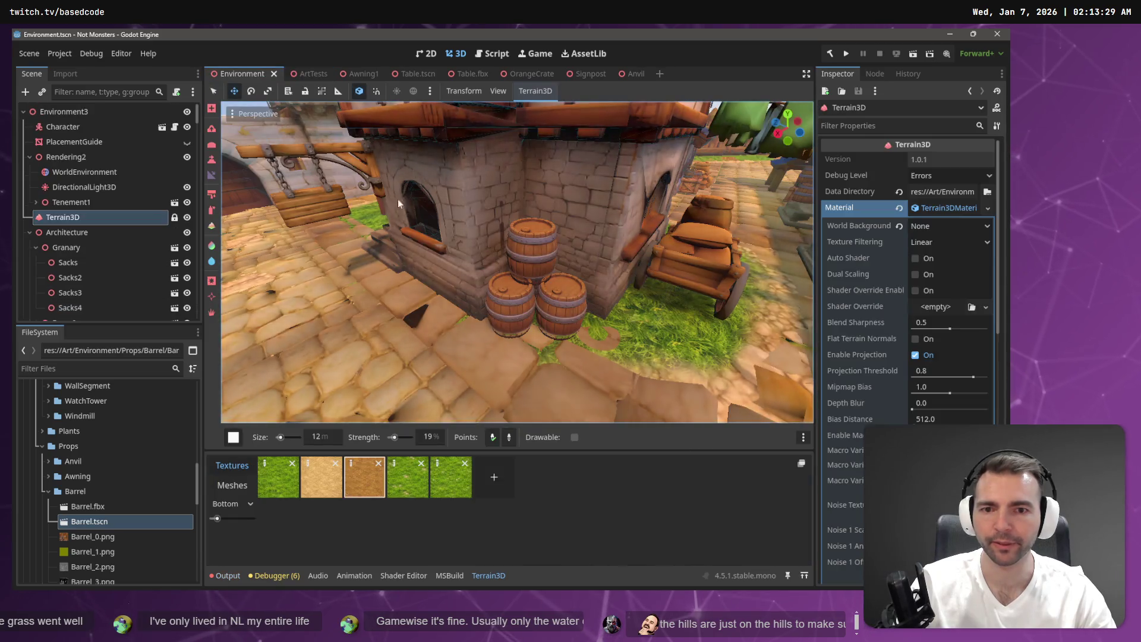
Step: Fly to the windmill and inspect Windmill3's barrels Barrel, Barrel2, Barrel3 and stacked Barrel4
left_click_drag(520, 243, 471, 235)
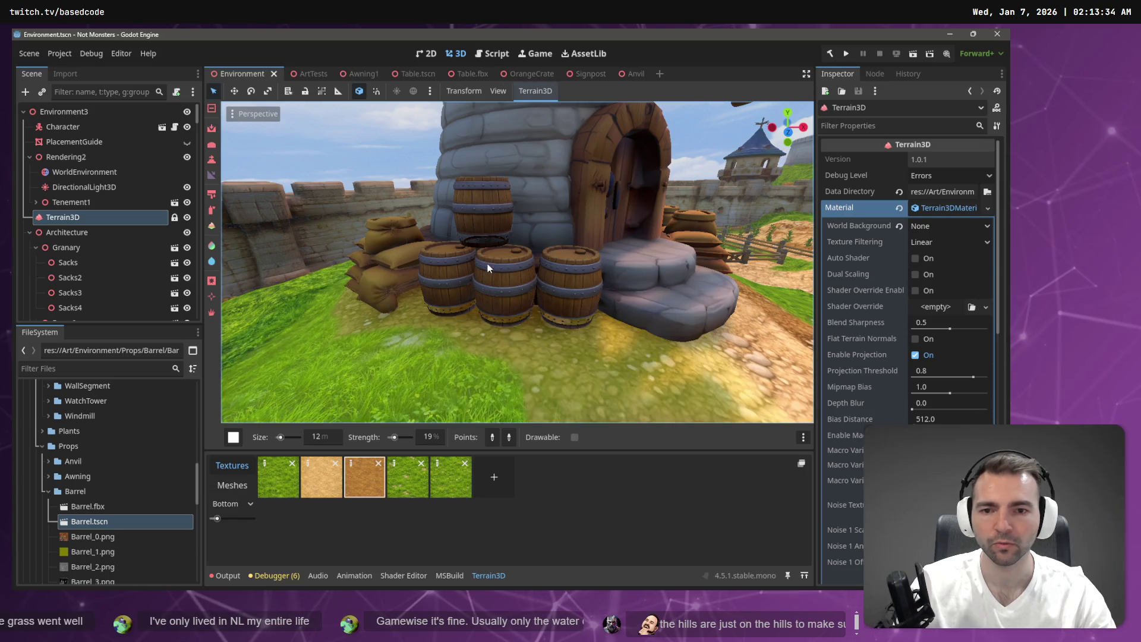
left_click(266, 127)
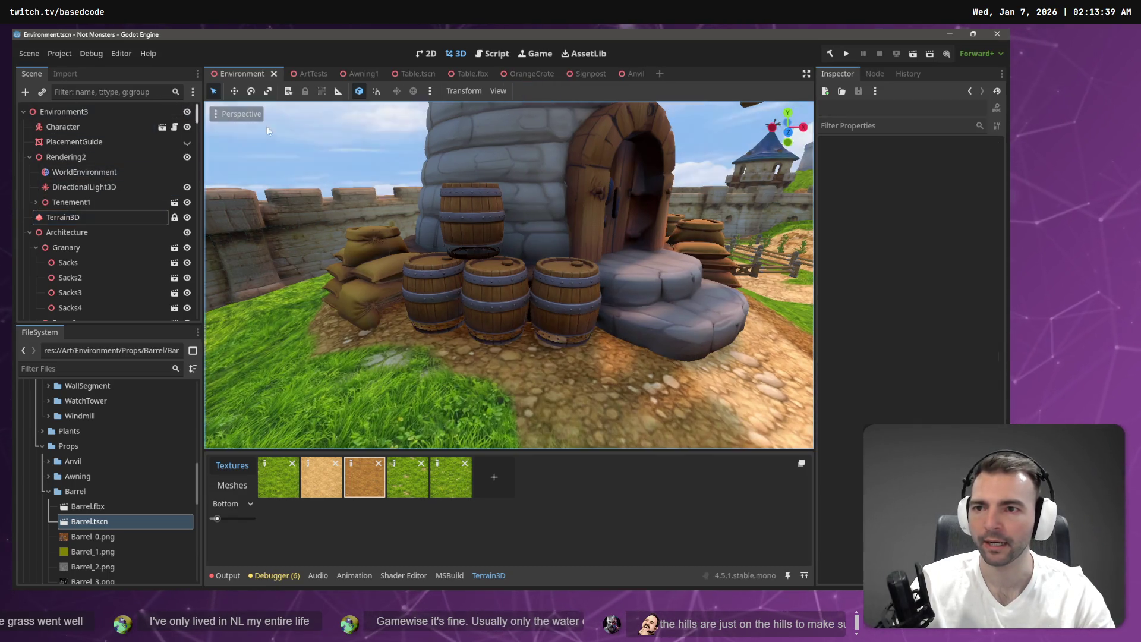
left_click(459, 284)
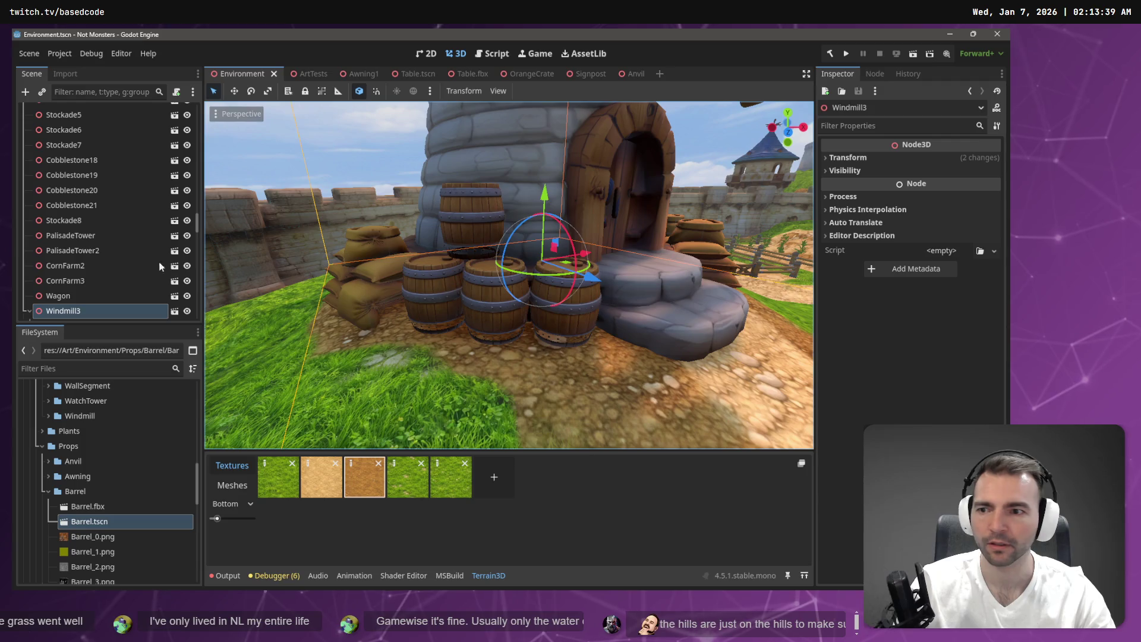
scroll(107, 290, "down", 2)
left_click(429, 279)
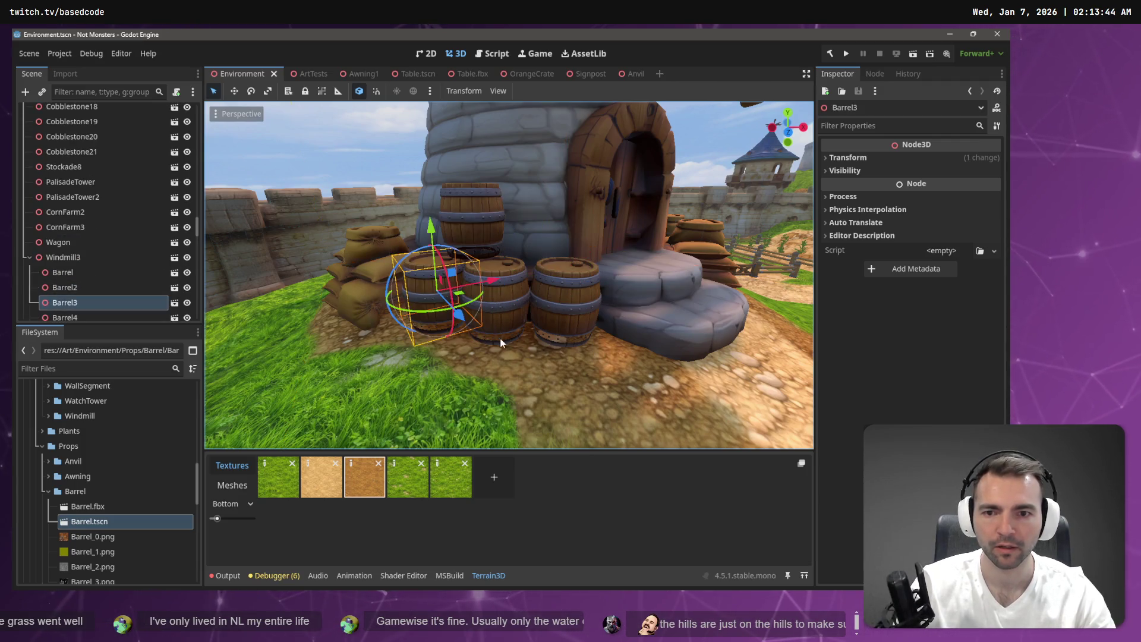
left_click(77, 285)
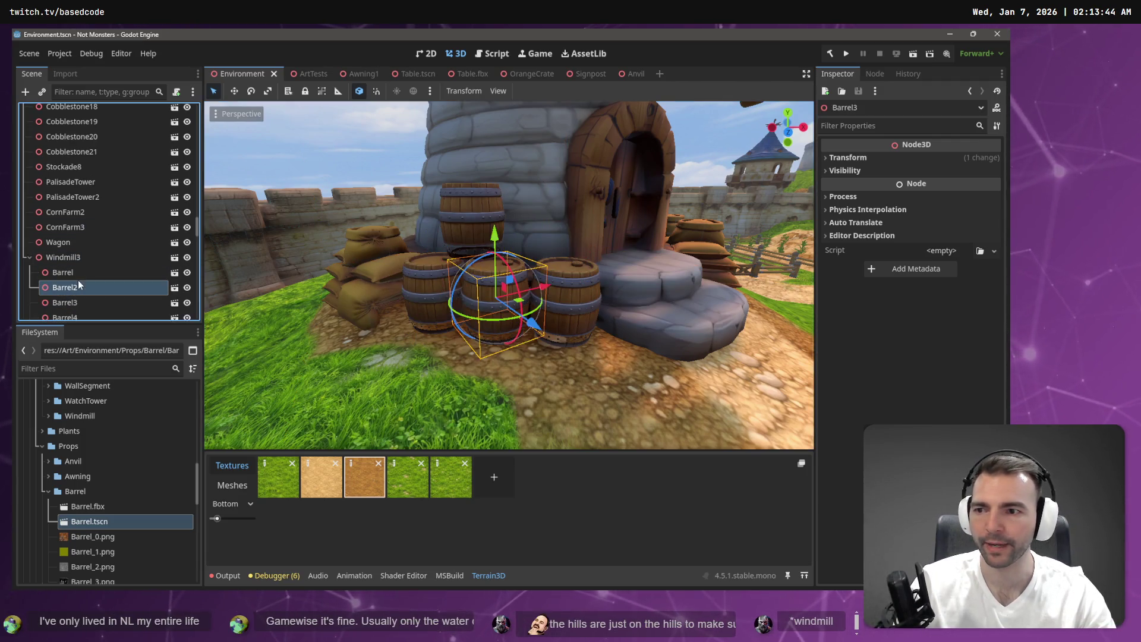
left_click(81, 272)
scroll(78, 289, "down", 1)
left_click(77, 290)
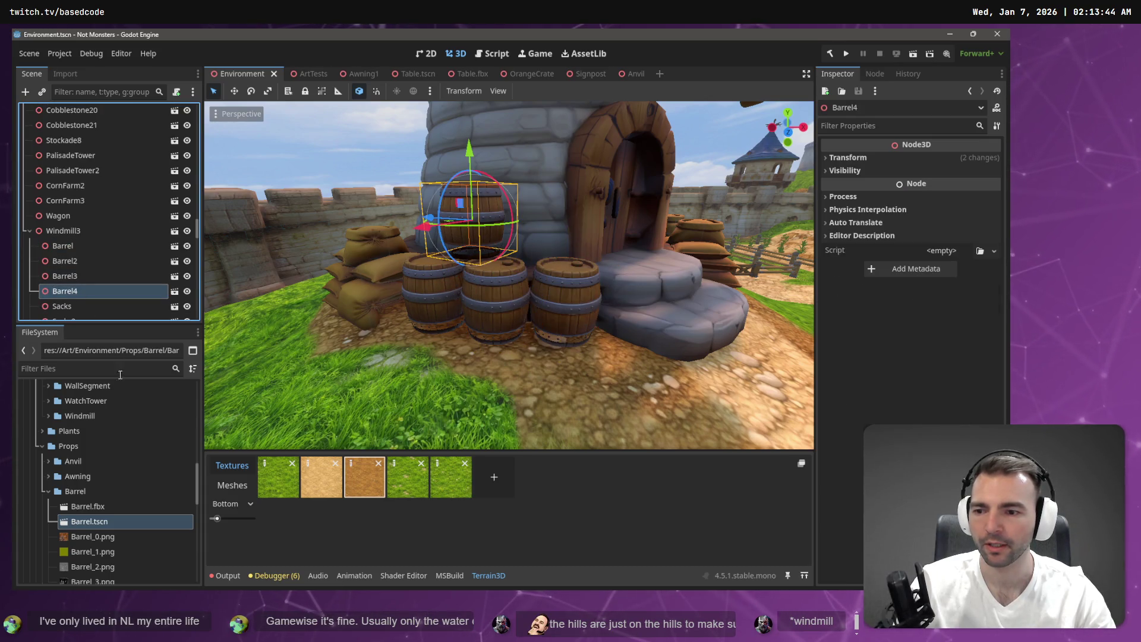
Step: Instance Barrel.tscn as a child of the Barrel node
right_click(58, 244)
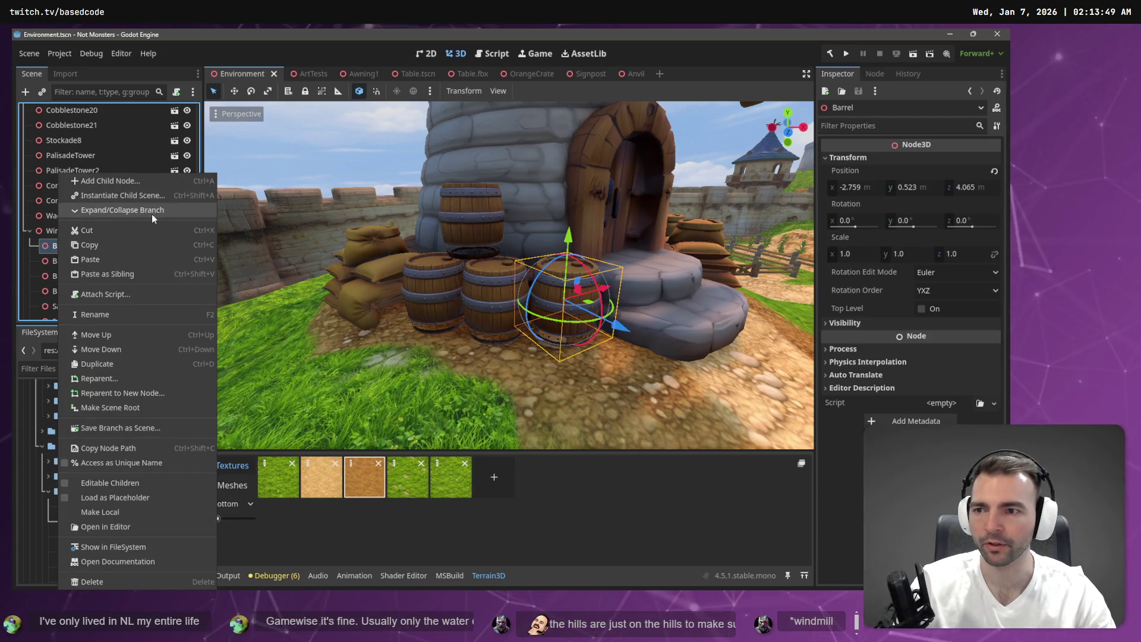
left_click(159, 196)
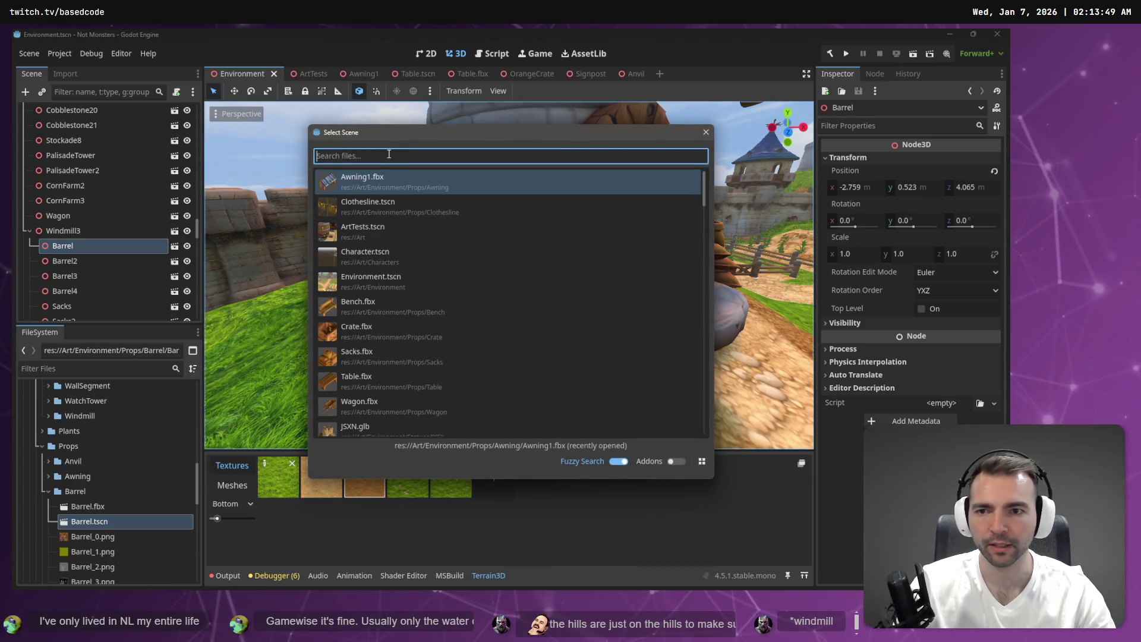
type("bAR")
key("BackSpace")
key("BackSpace")
key("BackSpace")
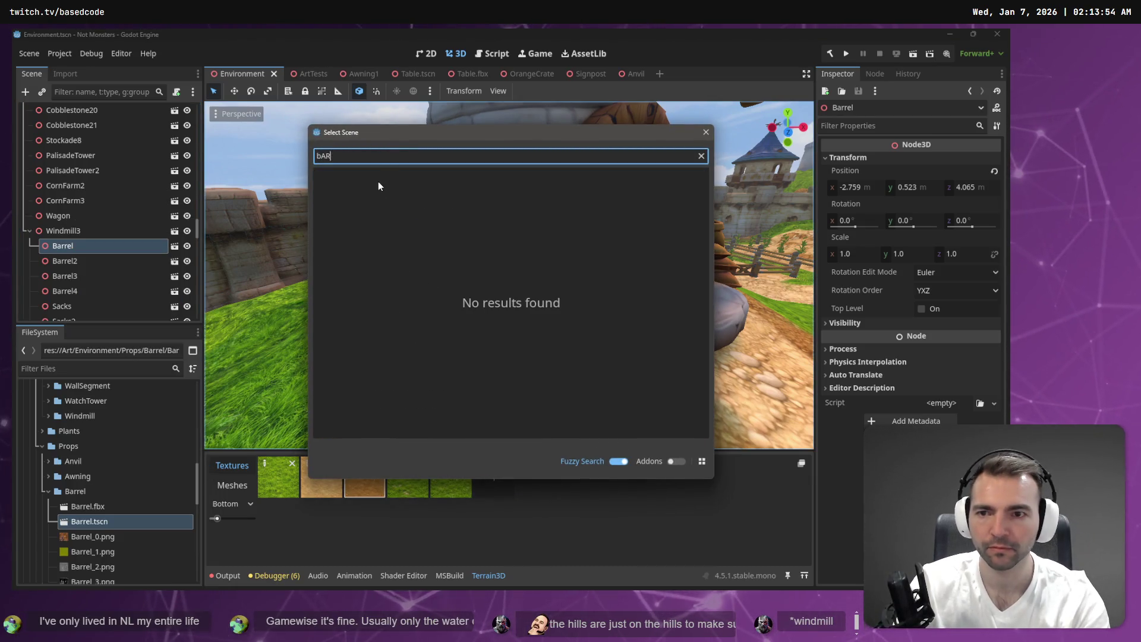
type("Baerr")
key("Return")
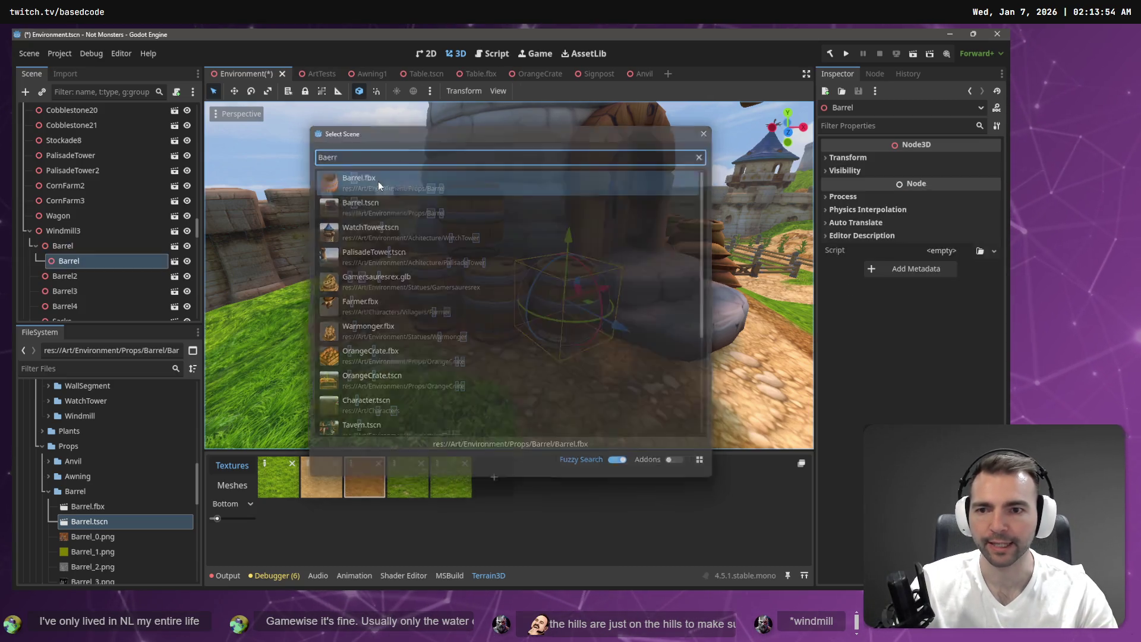
left_click(61, 264)
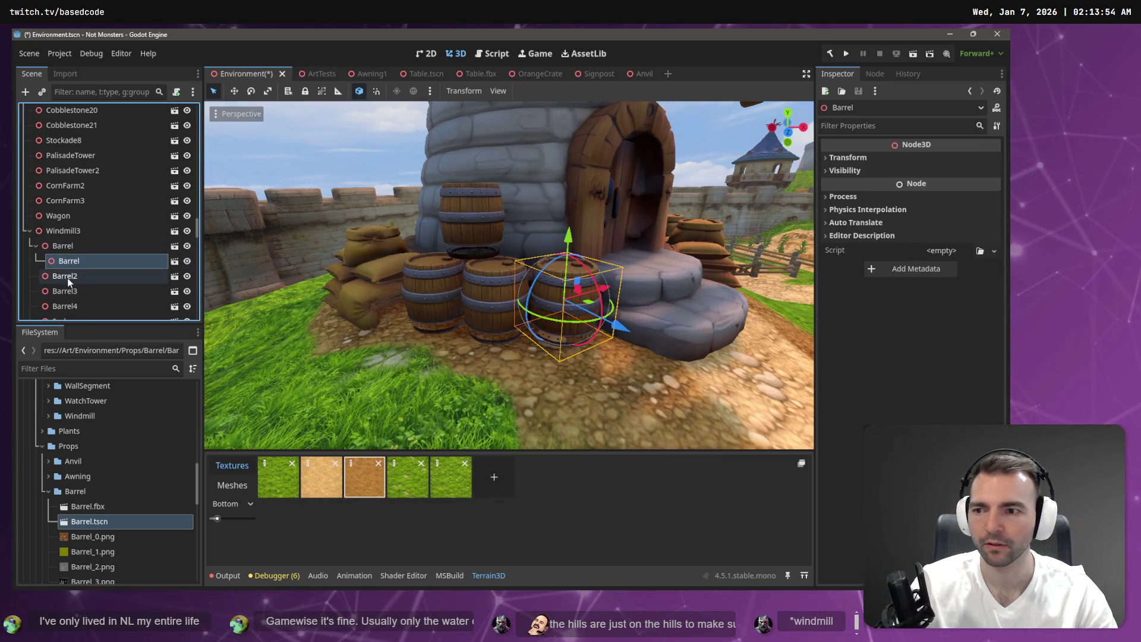
Step: Paste copies of the new Barrel instance under Barrel2, Barrel3 and Barrel4
left_click(68, 282)
key("ctrl+v")
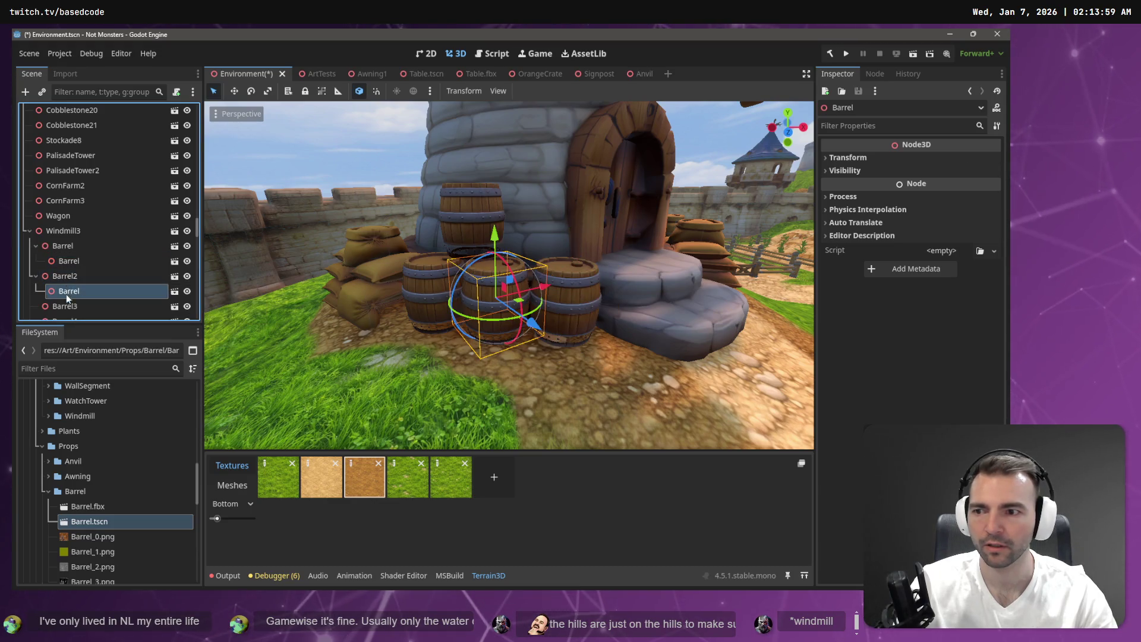
left_click(66, 306)
key("ctrl+v")
left_click(75, 295)
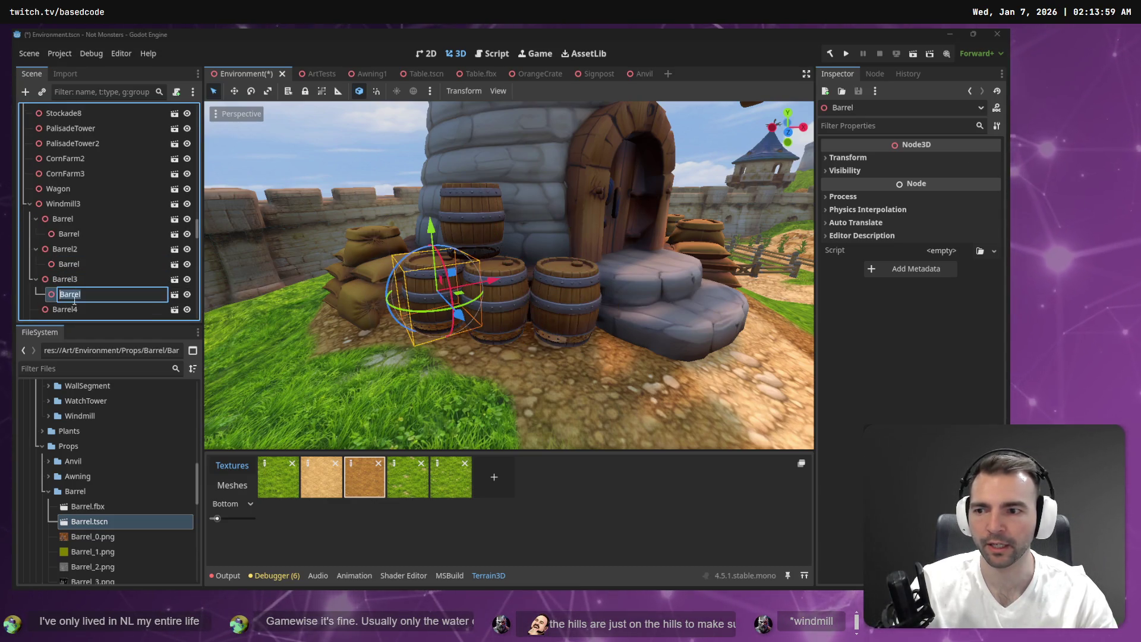
left_click(74, 305)
key("ctrl+v")
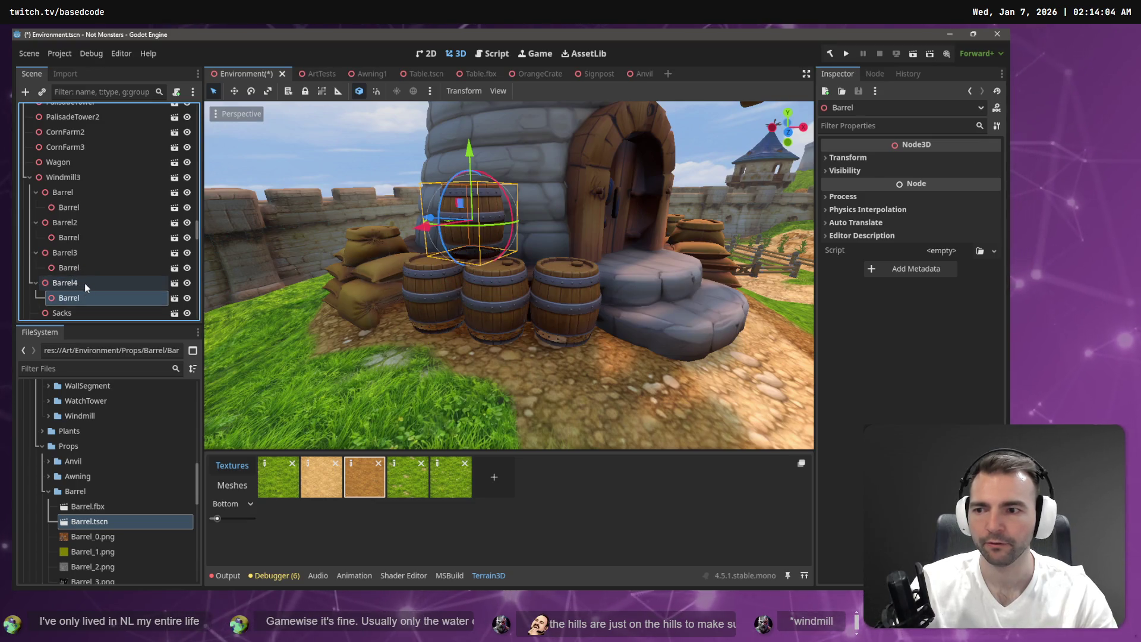
Step: Move the four new Barrel instances directly under Windmill3
left_click(74, 240, "ctrl")
left_click(76, 211, "ctrl")
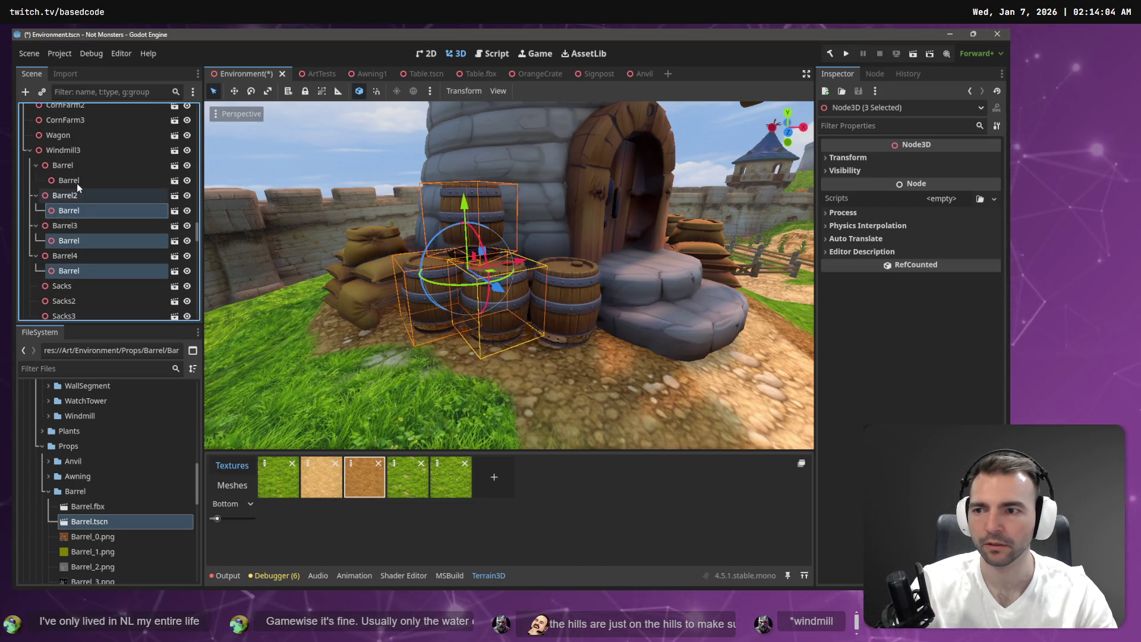
left_click(77, 181, "ctrl")
left_click_drag(76, 182, 67, 153)
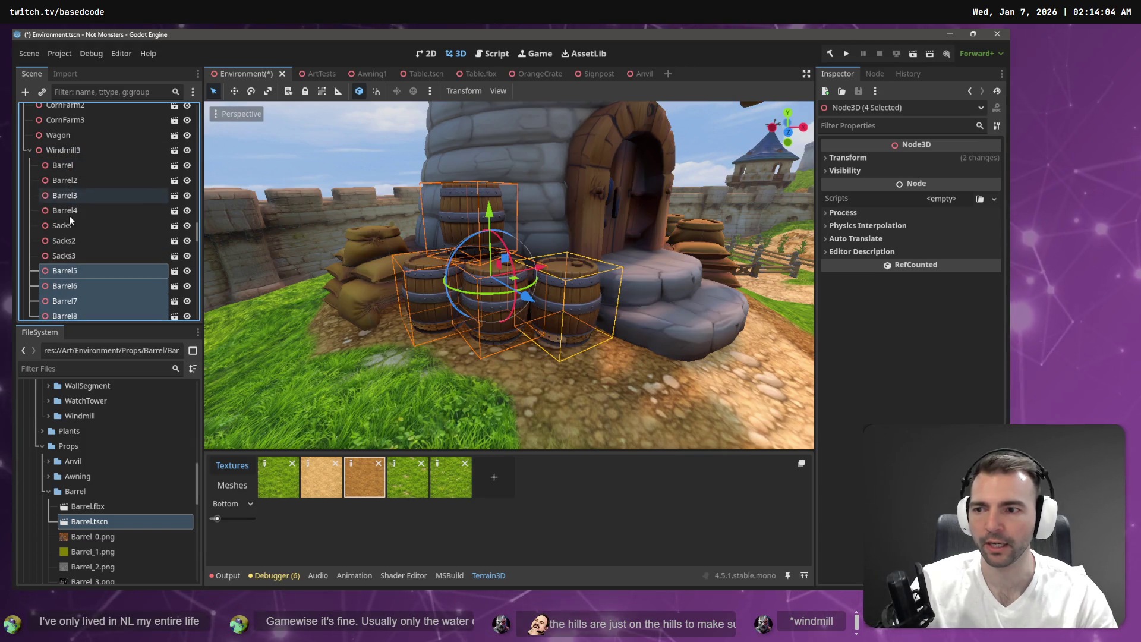
Step: Delete the old Barrel through Barrel4 nodes and save the Environment scene
left_click(83, 165)
left_click(82, 209, "shift")
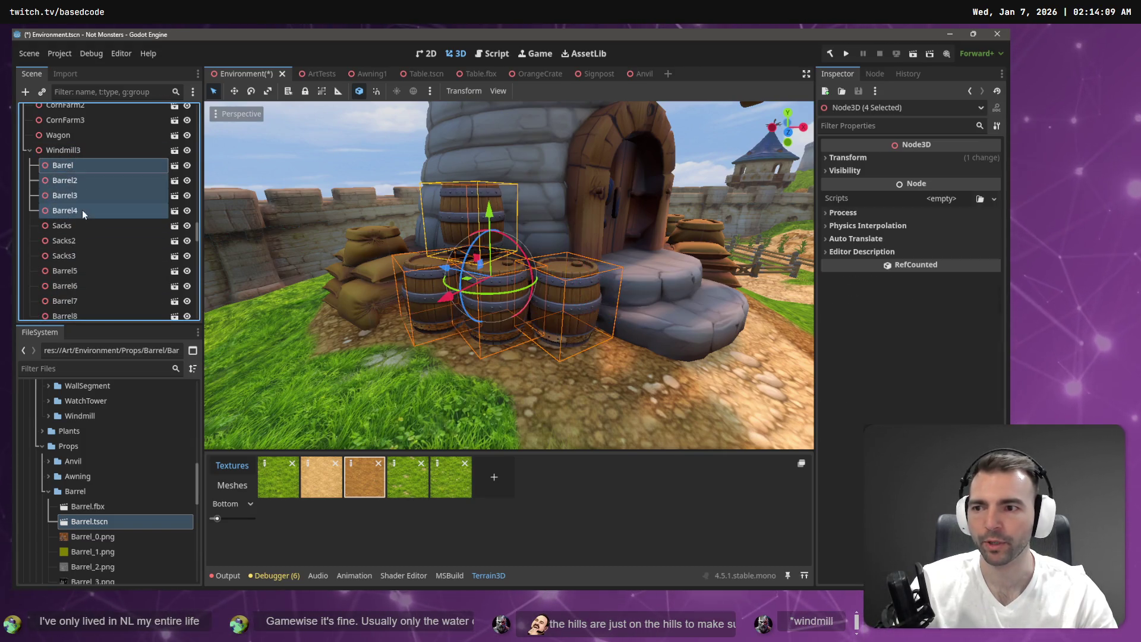
key("Delete")
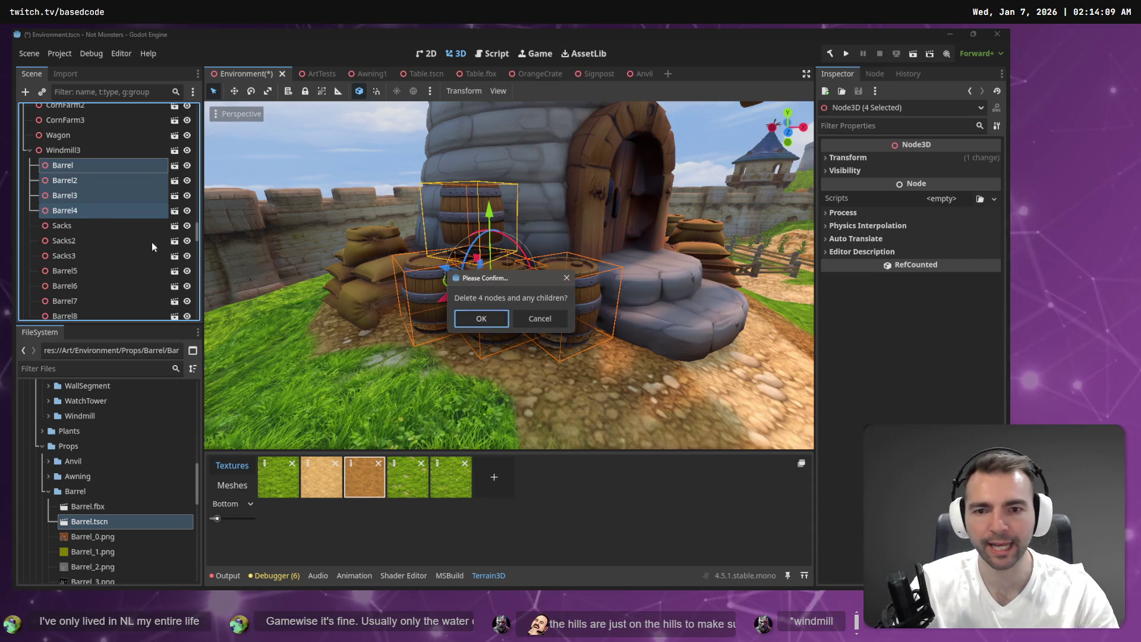
left_click(488, 316)
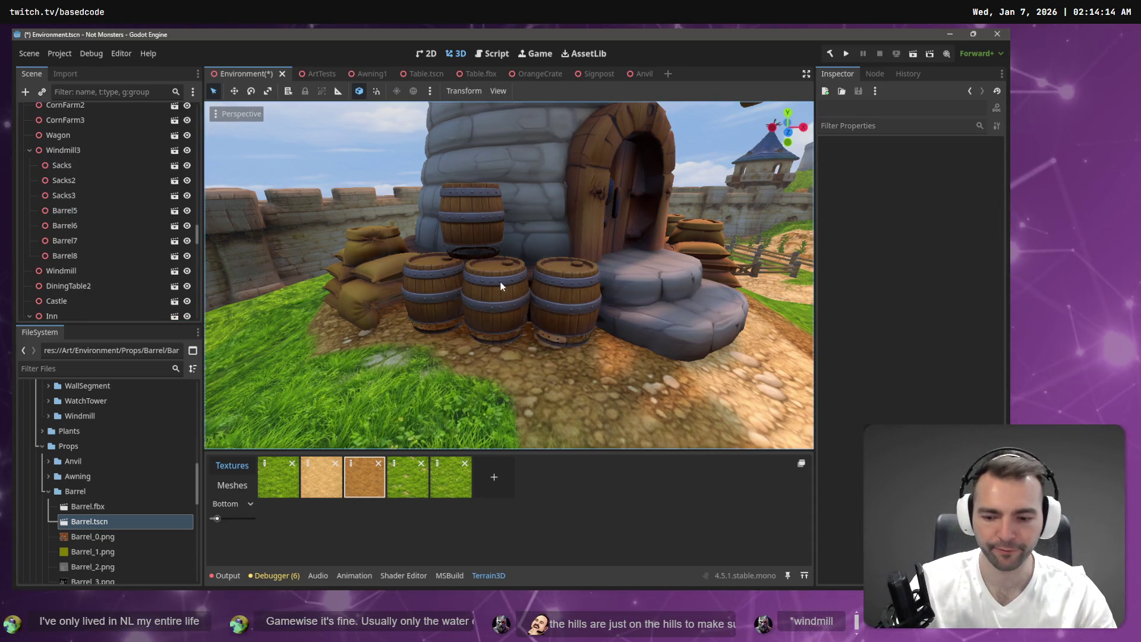
key("ctrl+s")
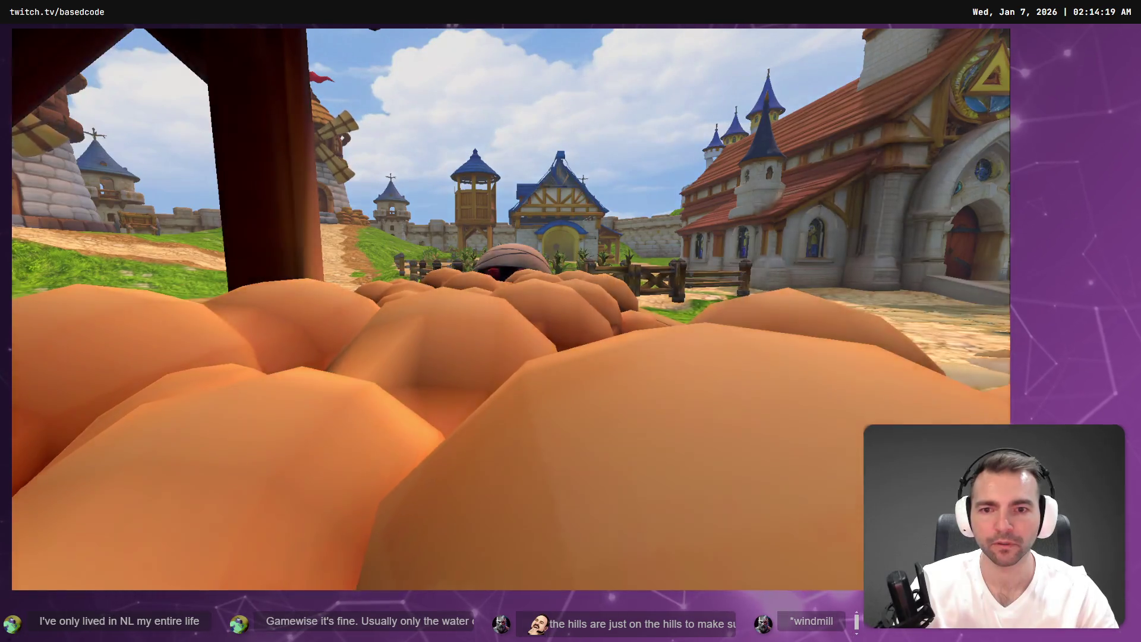
Step: Walk the mummy forward up the path to the windmill barrels, then stop the game
key("w")
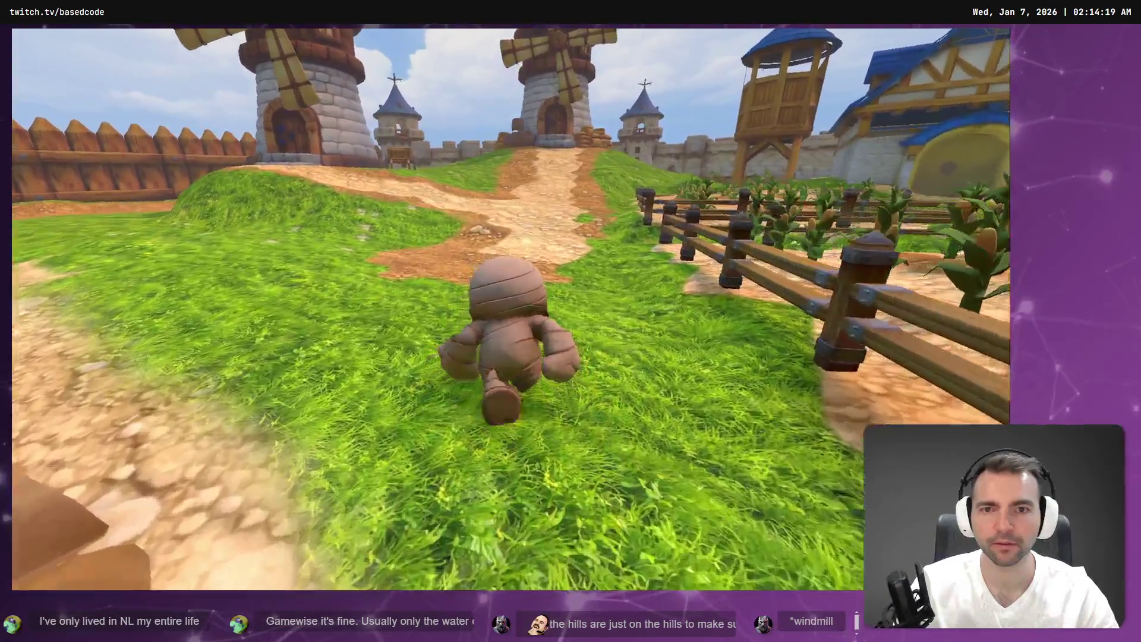
key("w")
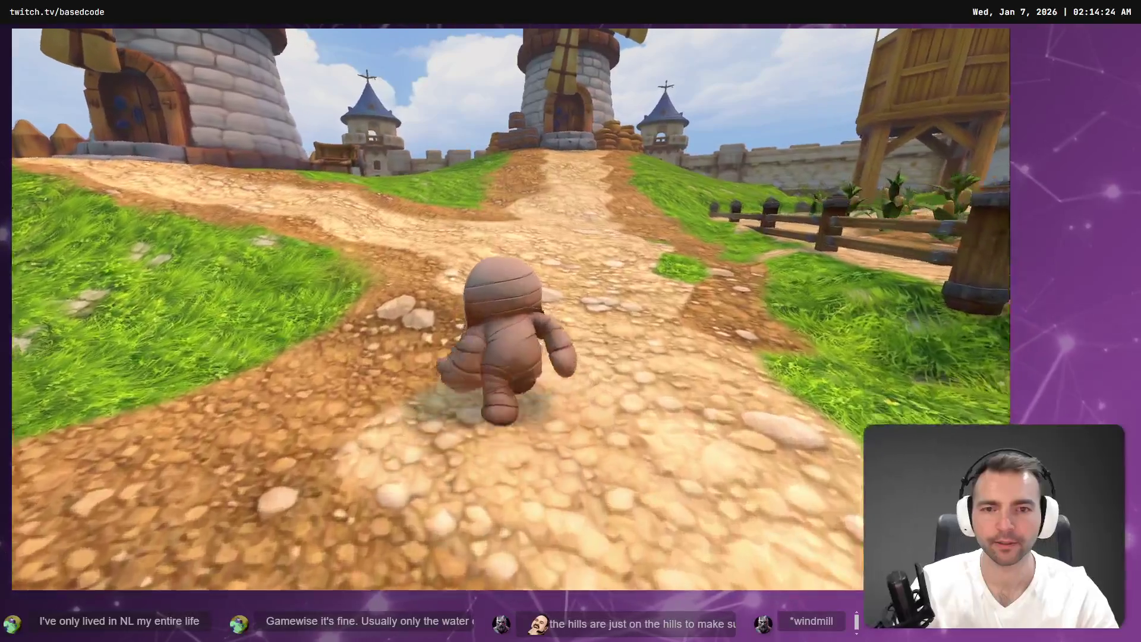
key("w")
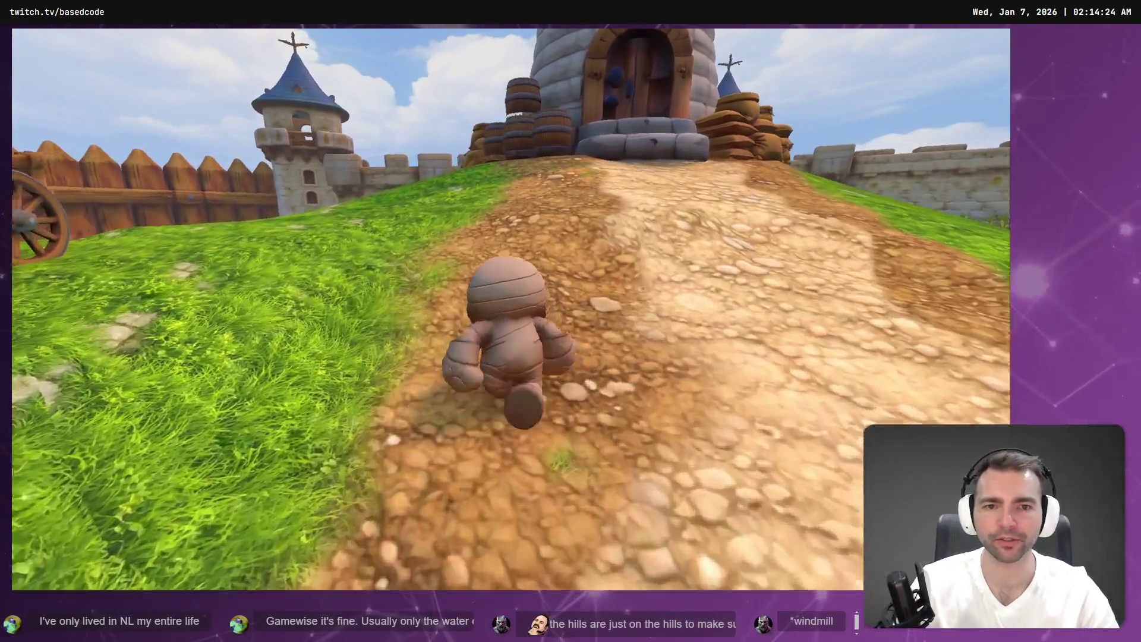
key("w")
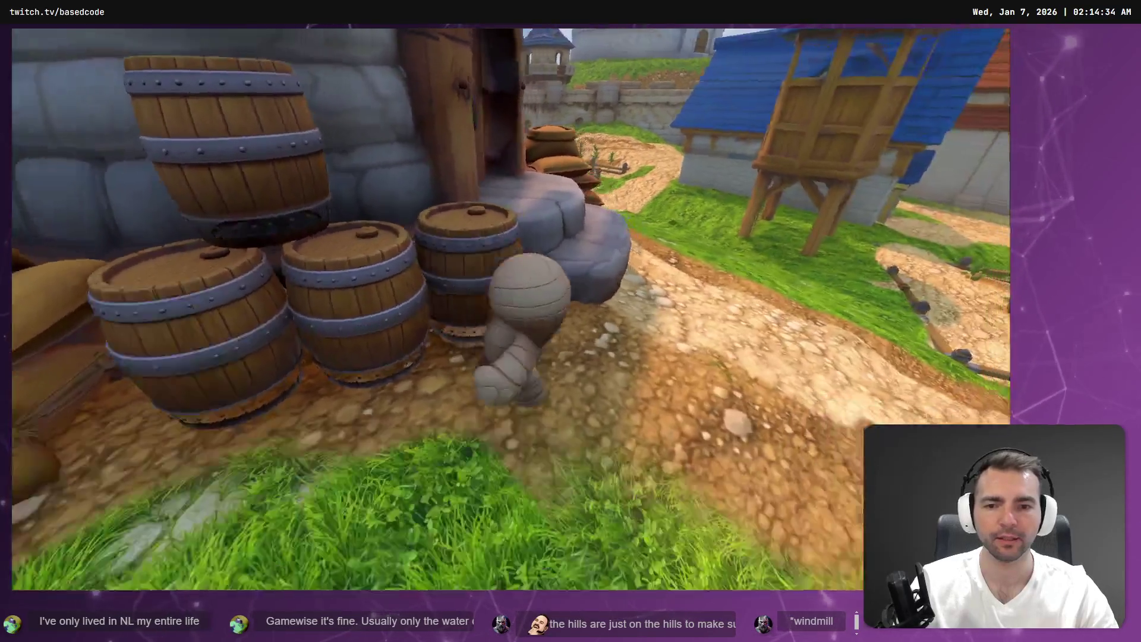
key("Escape")
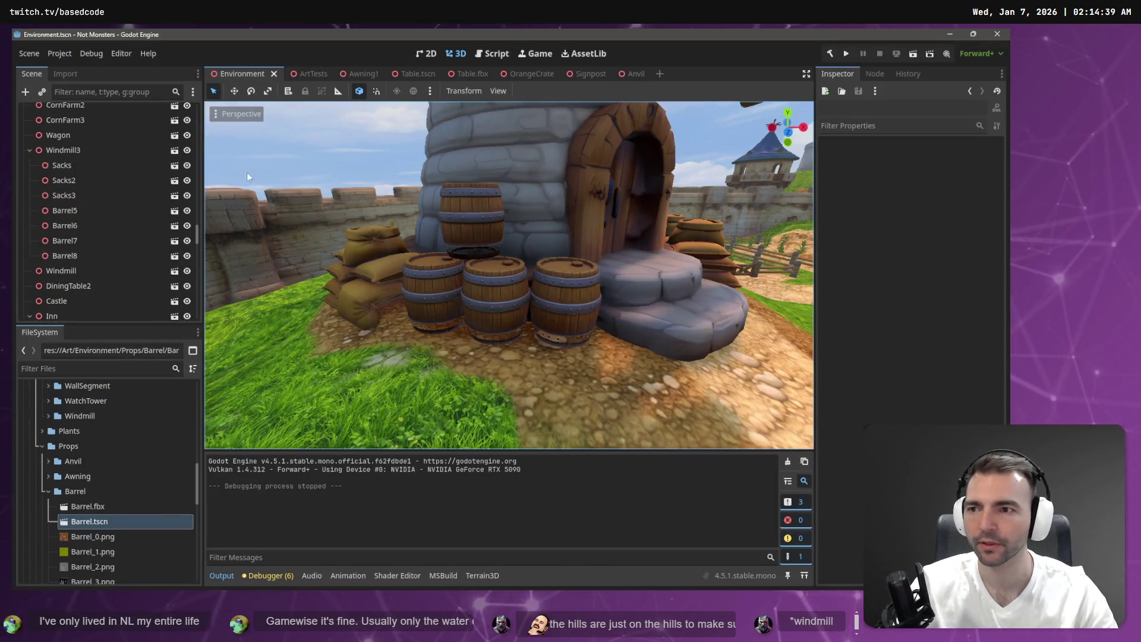
scroll(156, 179, "up", 10)
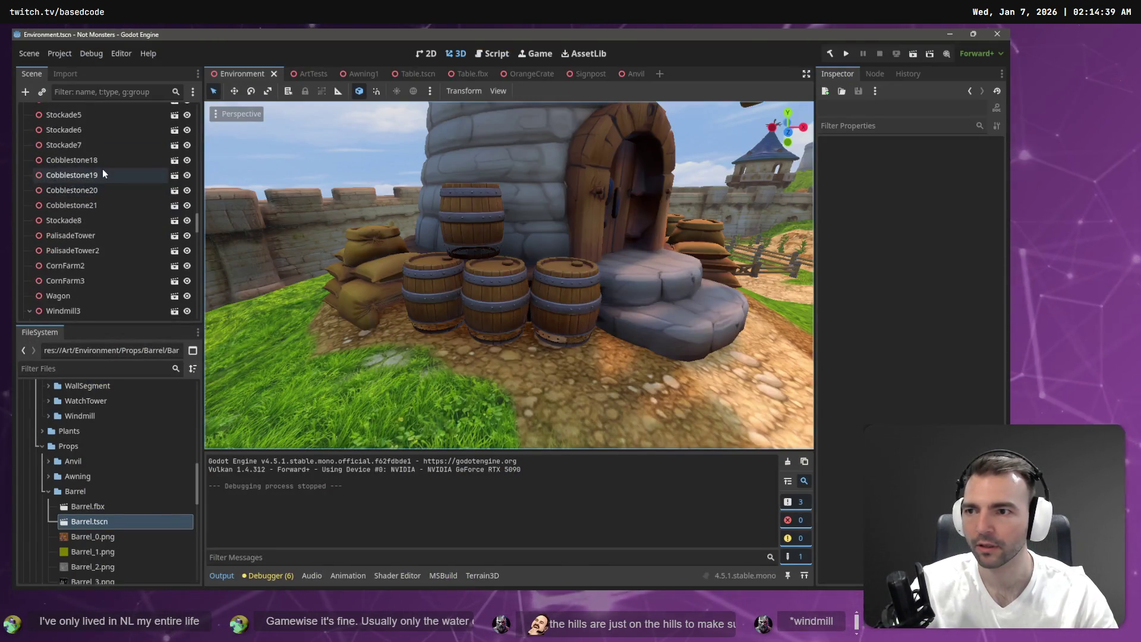
scroll(158, 202, "up", 10)
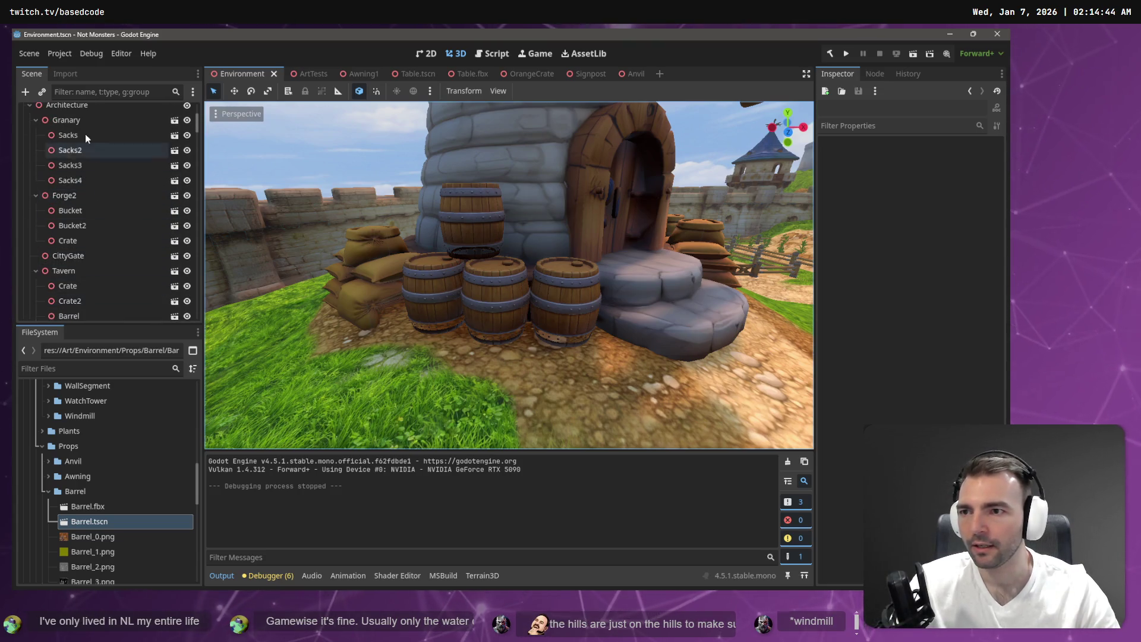
left_click(85, 136)
left_click(511, 295)
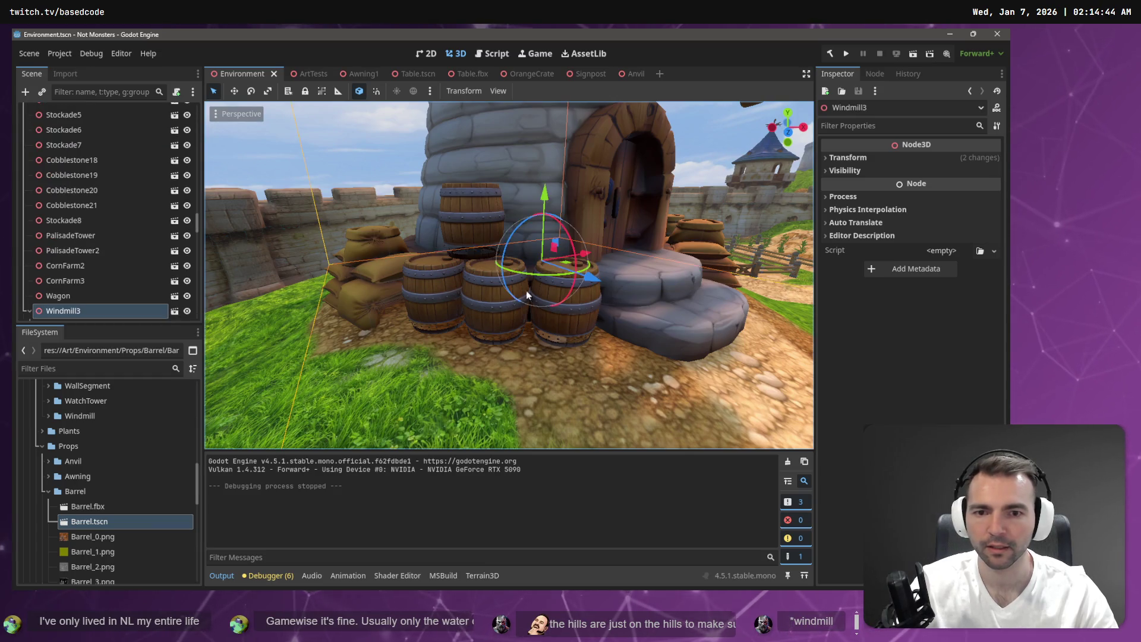
mouse_move(631, 407)
left_mouse_down()
mouse_move(532, 217)
mouse_move(513, 219)
left_mouse_up()
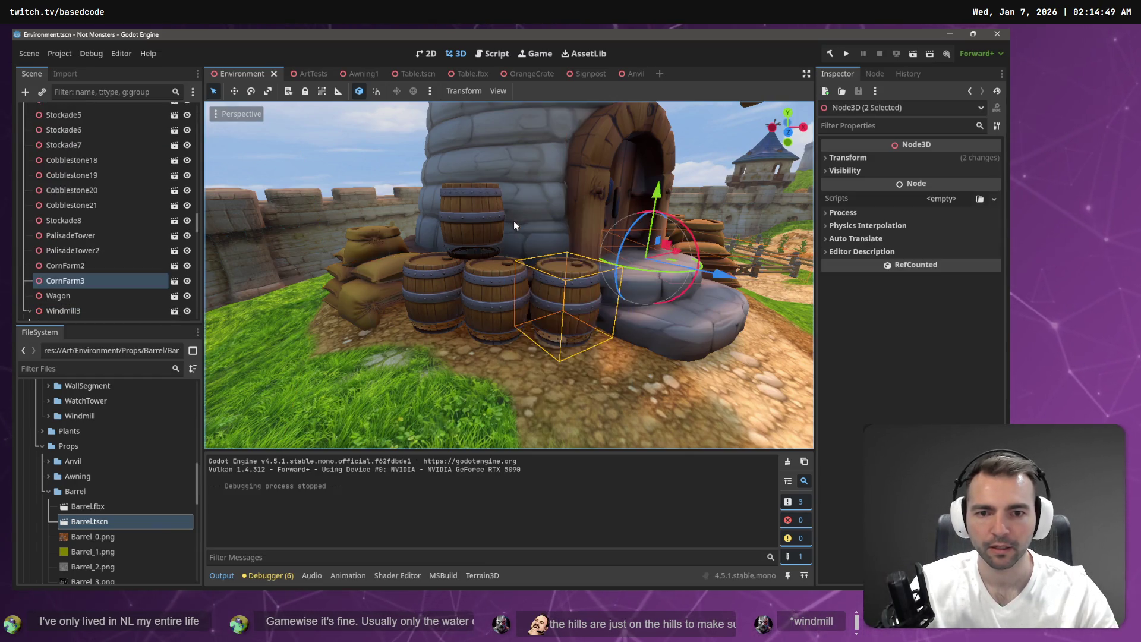
left_click(66, 266)
mouse_move(612, 408)
left_mouse_down()
mouse_move(534, 236)
mouse_move(523, 240)
left_mouse_up()
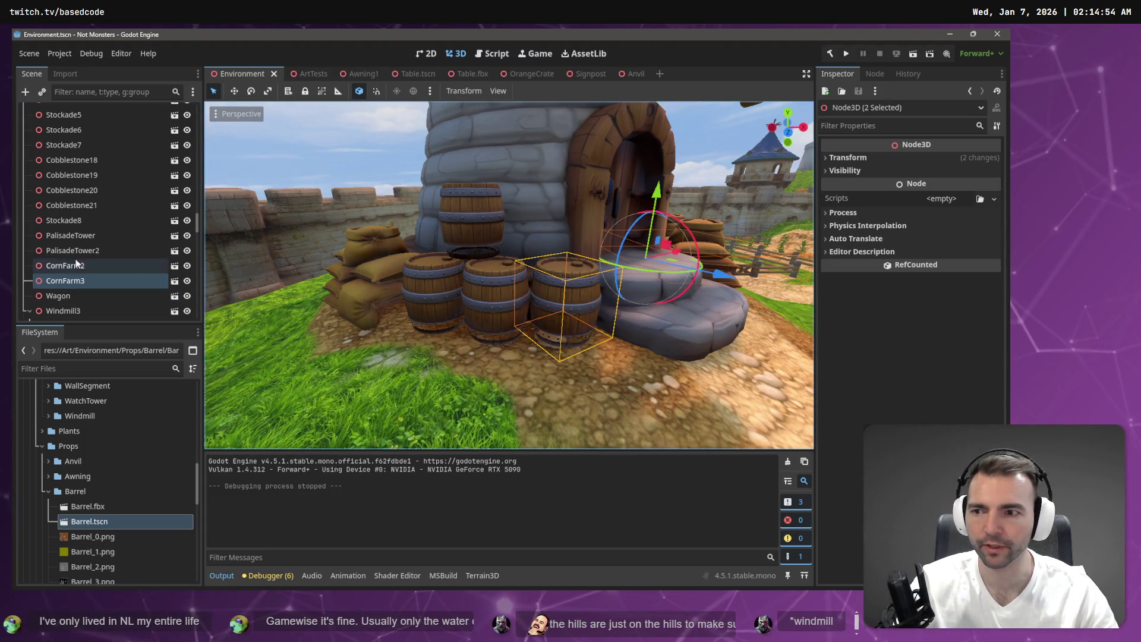
scroll(76, 262, "up", 5)
mouse_move(198, 191)
left_mouse_down()
mouse_move(201, 107)
mouse_move(193, 323)
mouse_move(193, 233)
left_mouse_up()
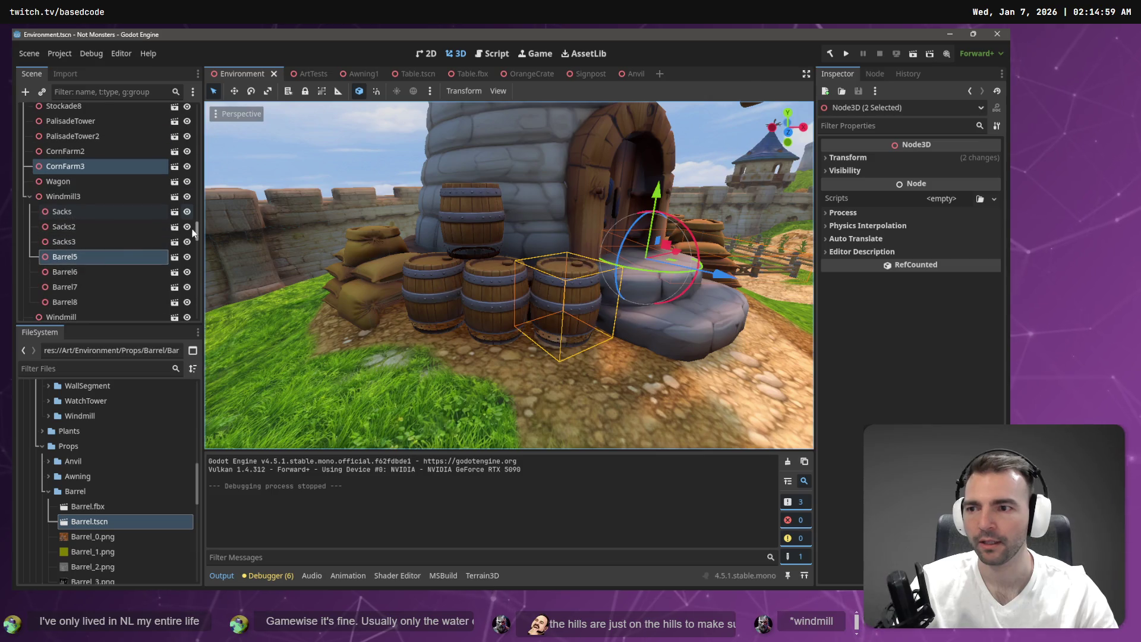
left_click(99, 257)
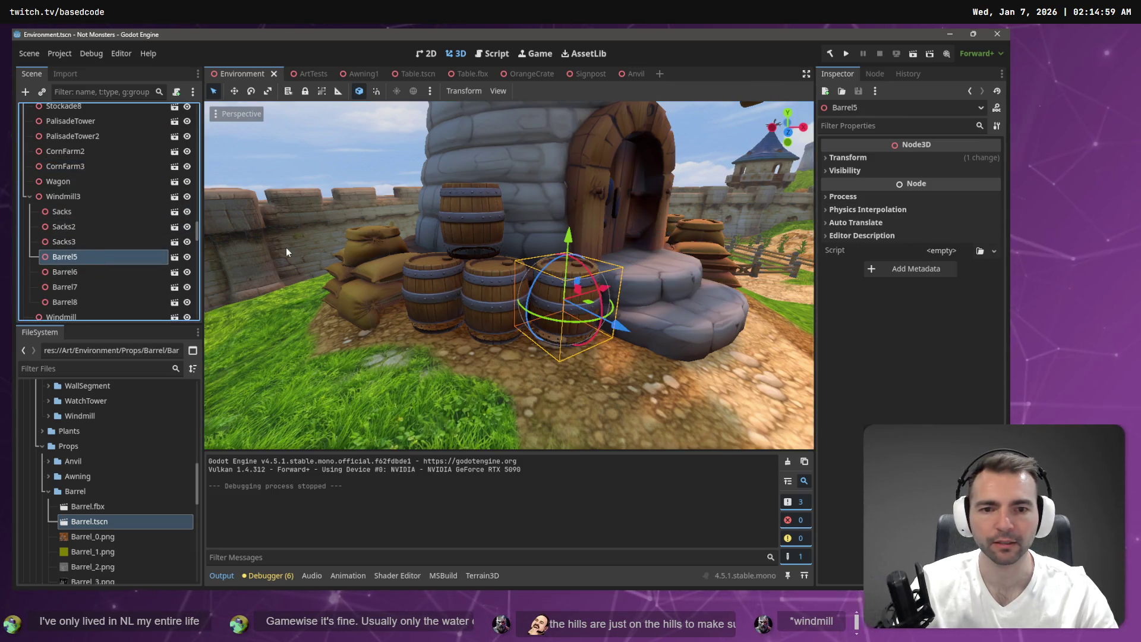
left_click(175, 257)
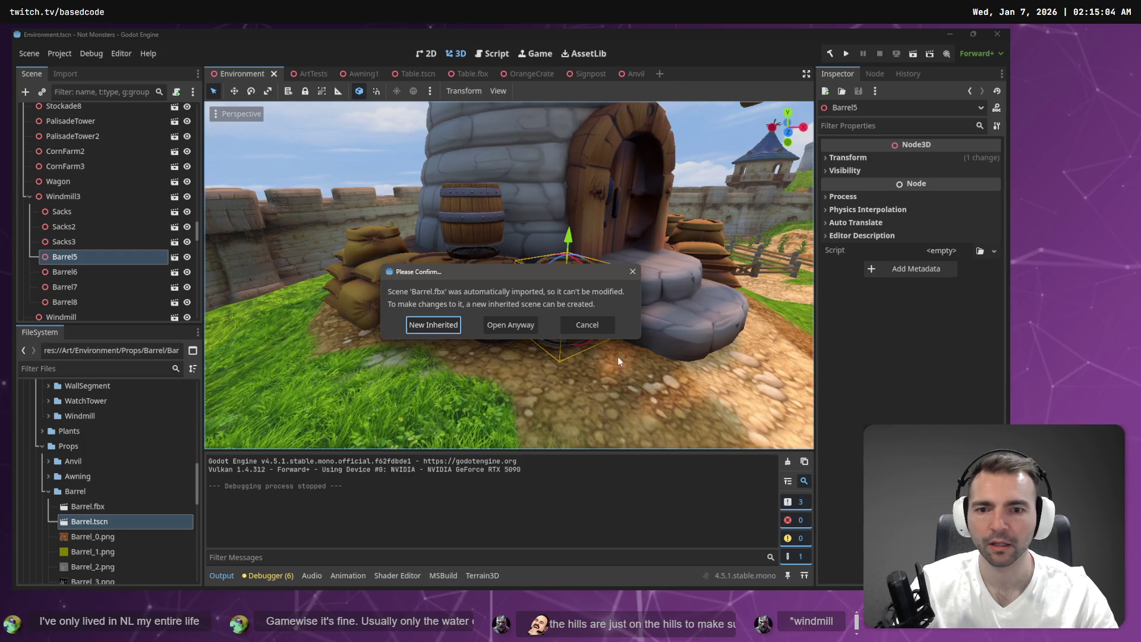
left_click(599, 330)
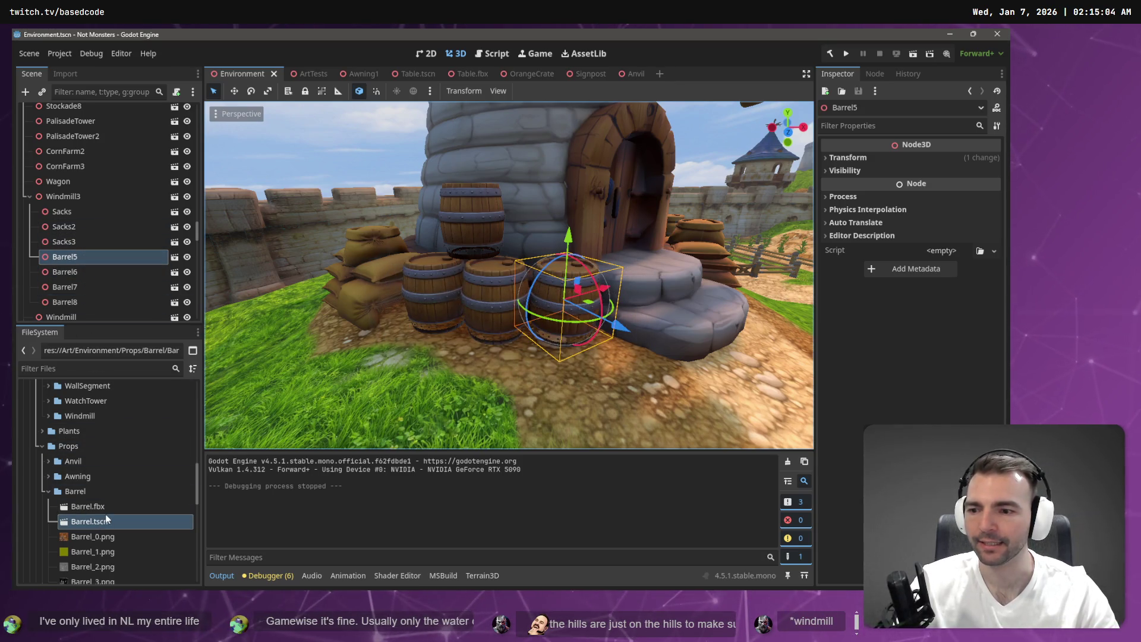
Step: Instance Barrel.tscn as a child of Barrel5 and select the new node
right_click(97, 259)
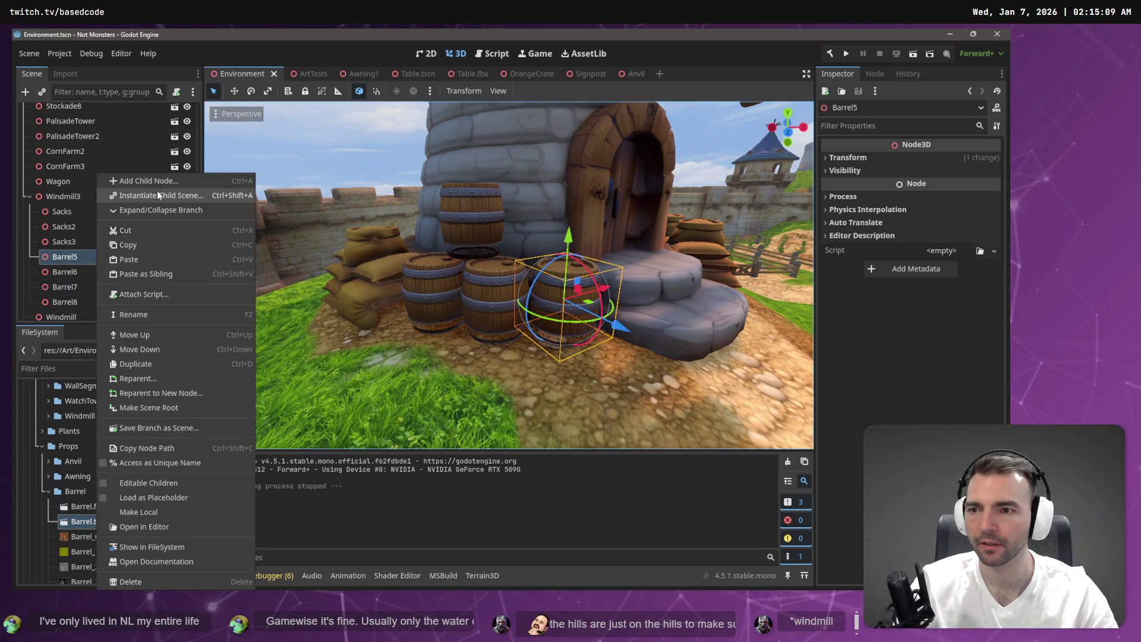
left_click(158, 195)
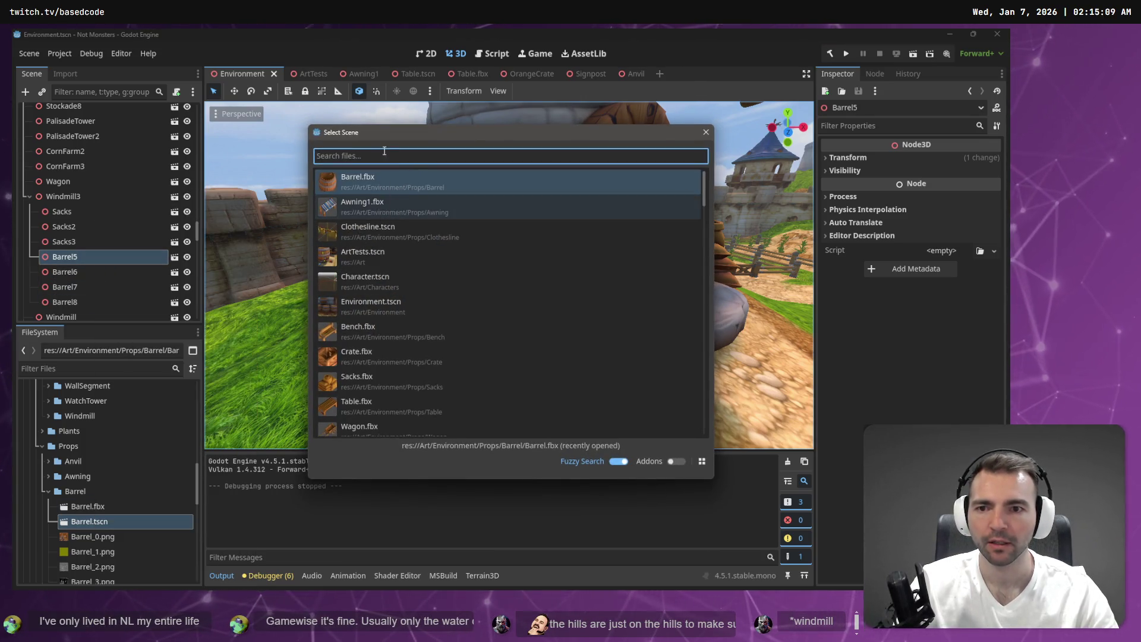
type("Barre")
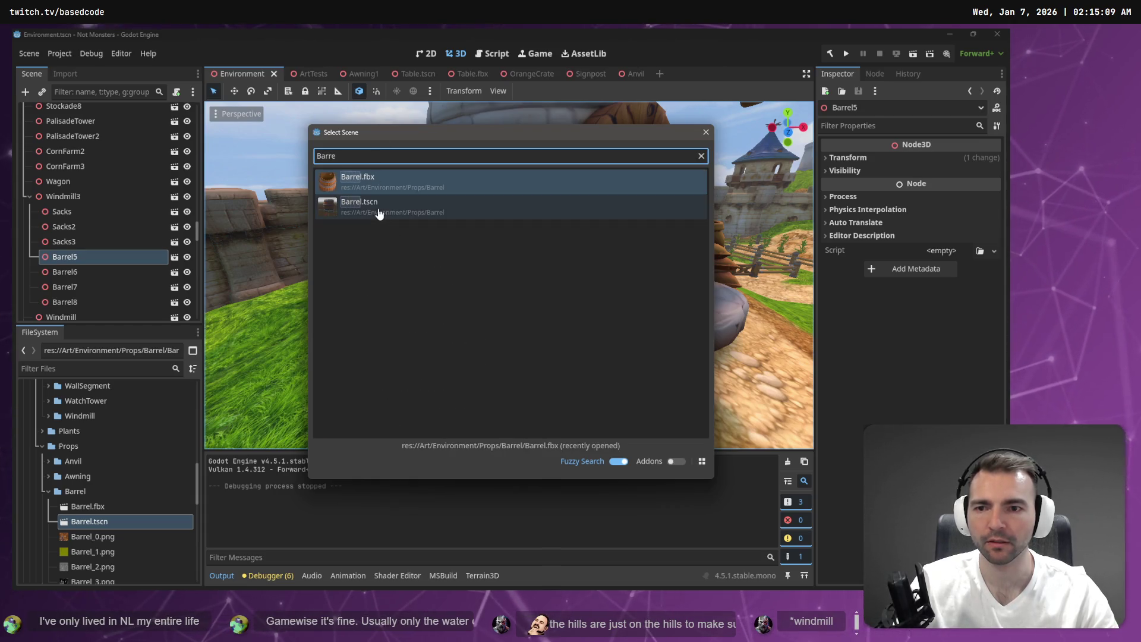
double_click(377, 207)
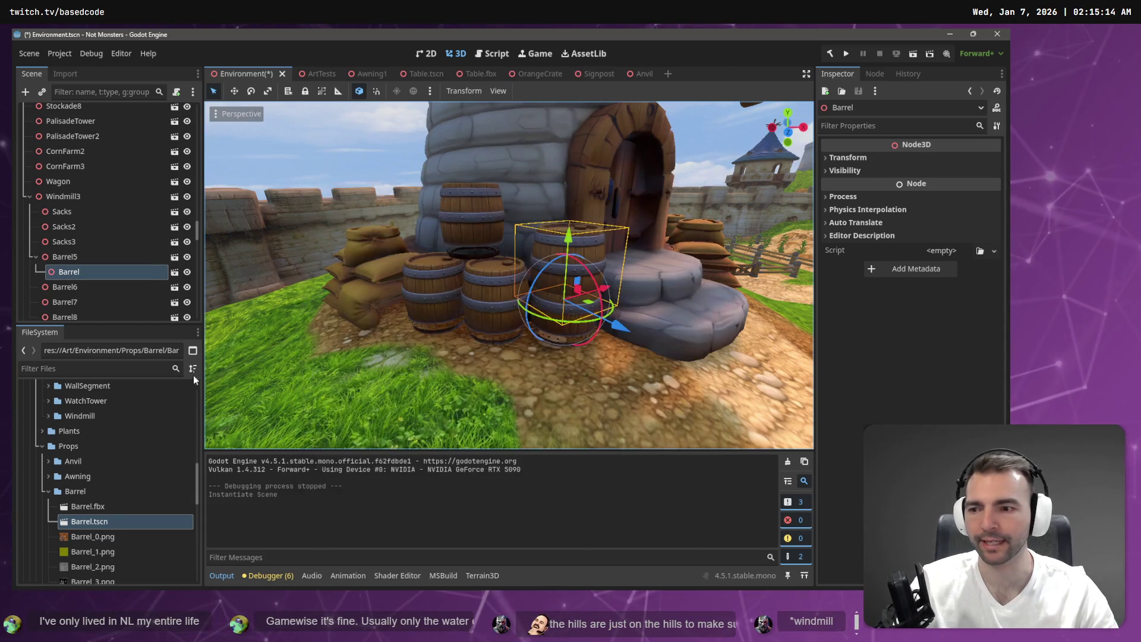
left_click(93, 273)
Step: Paste copies of the Barrel instance under Barrel6, Barrel7 and Barrel8
left_click(77, 287)
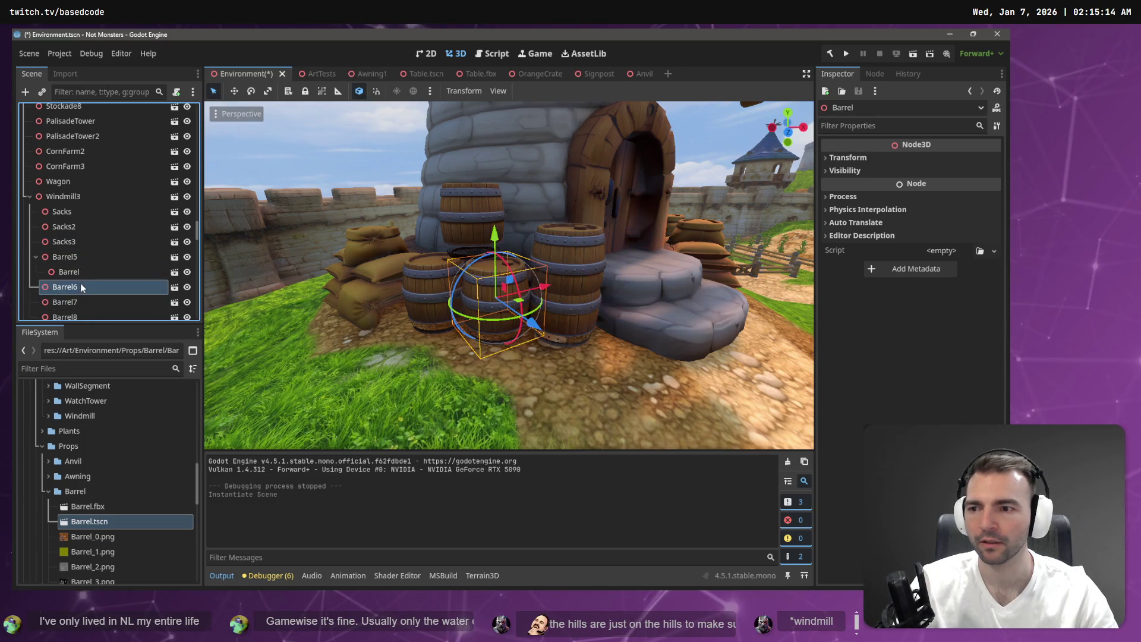
key("ctrl+v")
left_click(85, 290)
key("ctrl+v")
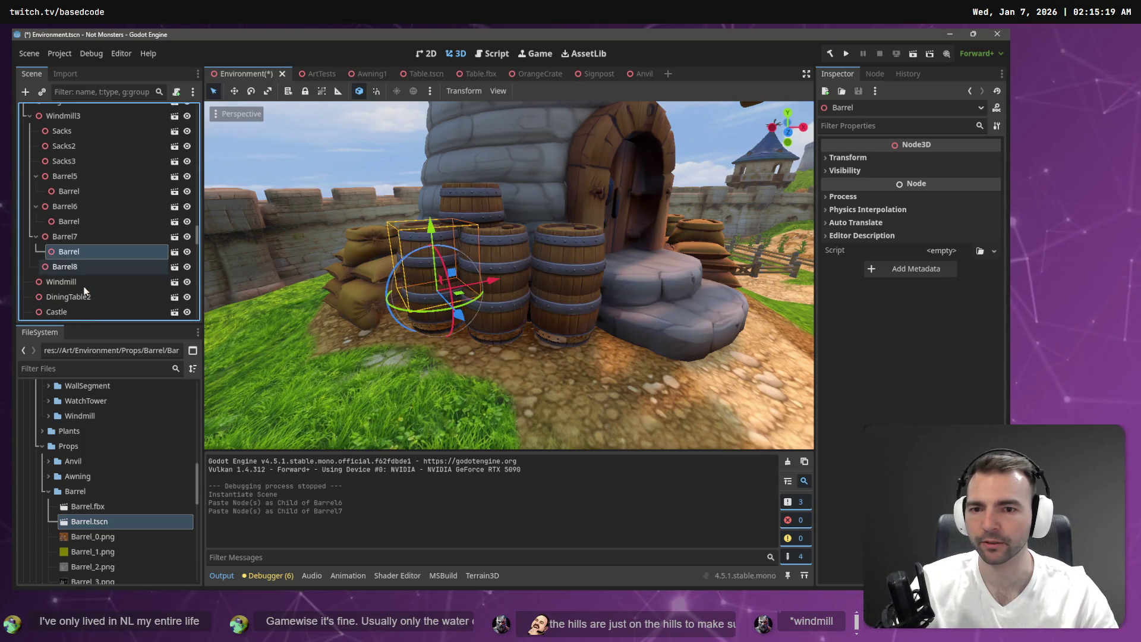
left_click(87, 267)
key("ctrl+v")
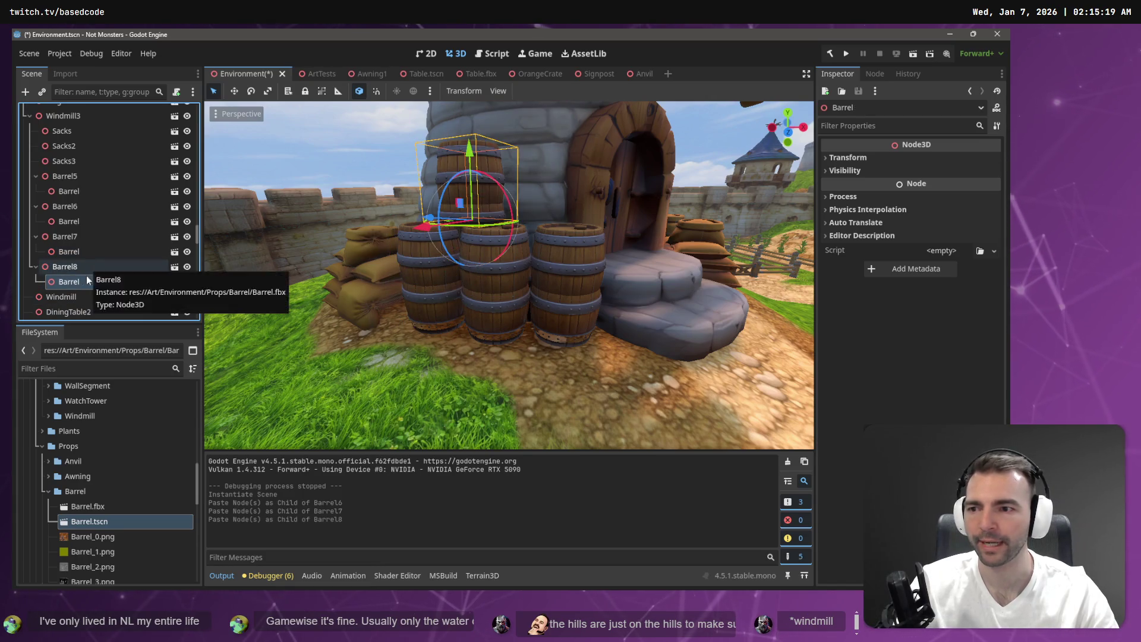
Step: Lower the four new barrels onto the ground and move them under Windmill3
left_click(86, 251, "ctrl")
left_click(79, 221, "ctrl")
left_click(77, 191, "ctrl")
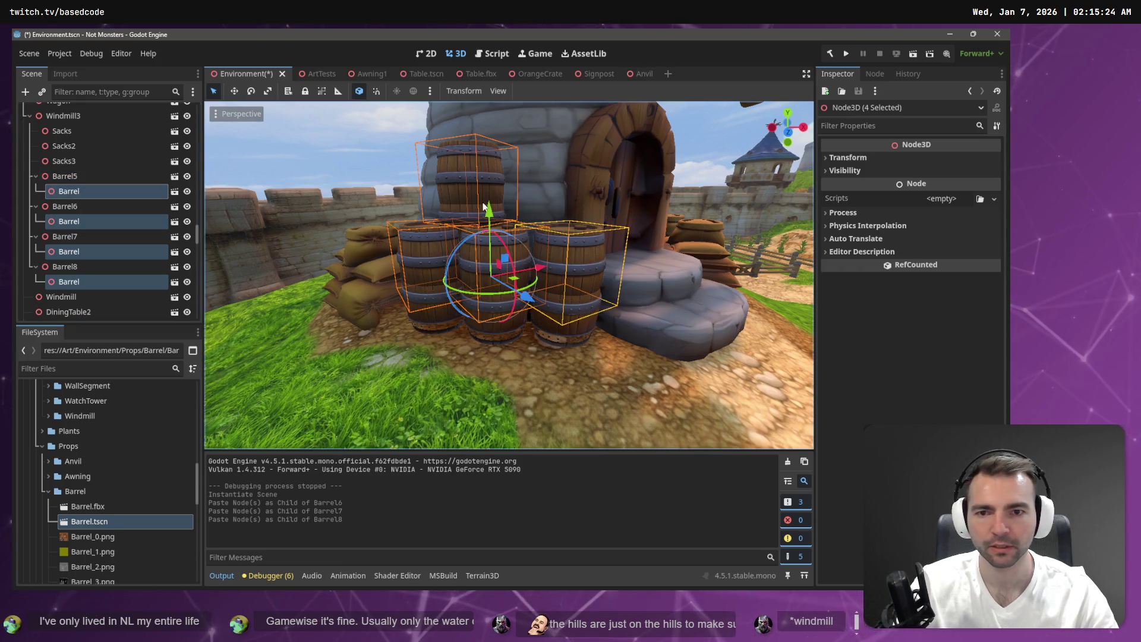
left_click_drag(488, 209, 502, 246)
mouse_move(114, 191)
left_mouse_down()
mouse_move(74, 172)
mouse_move(66, 151)
left_mouse_up()
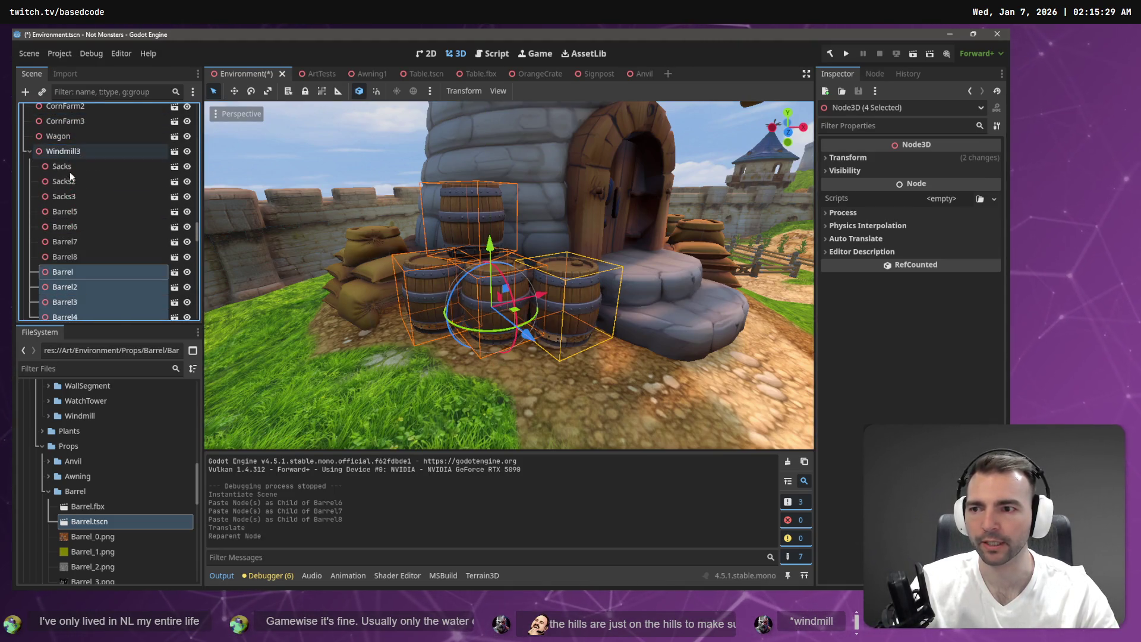
Step: Delete the old Barrel5 through Barrel8 nodes
left_click(76, 255)
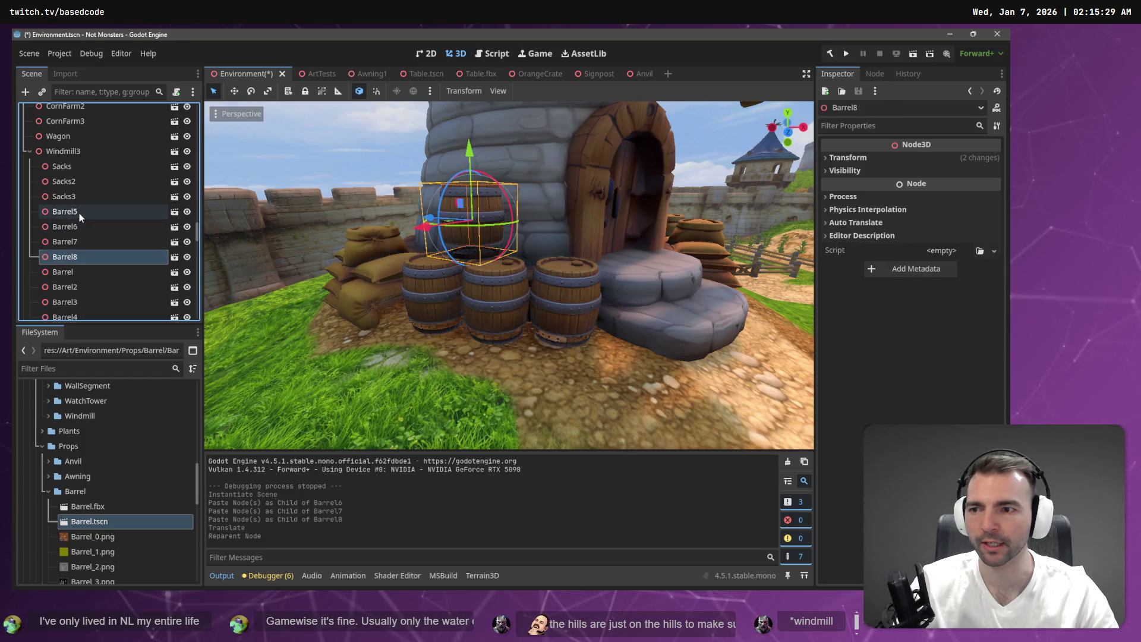
left_click(79, 213, "shift")
key("Delete")
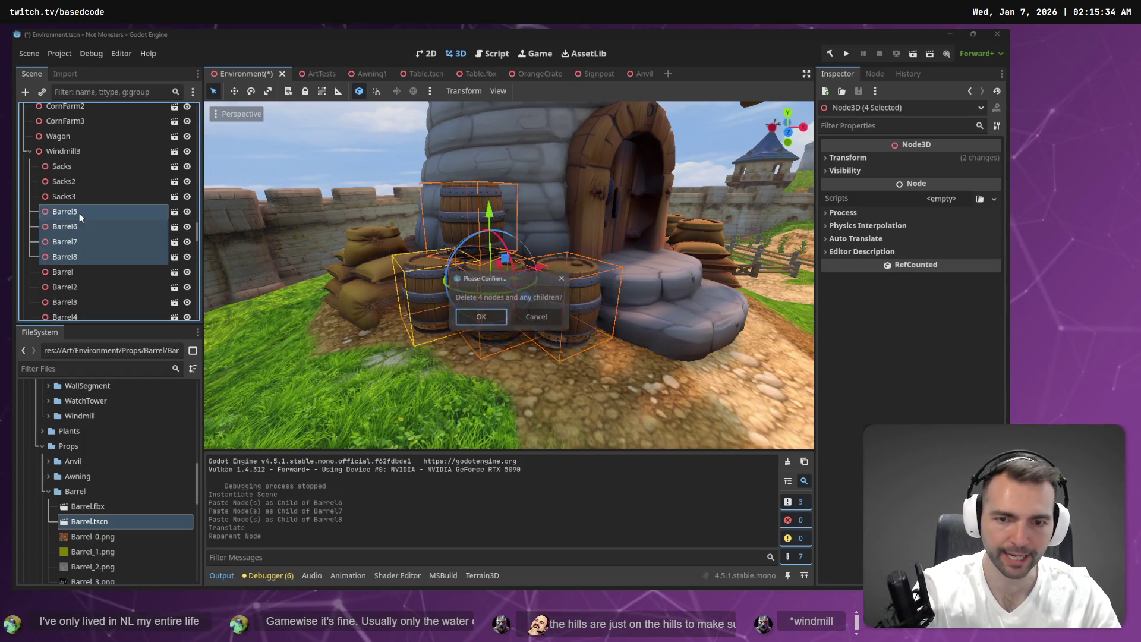
left_click(484, 318)
Step: Open the Sacks scene from the sacks beside the barrels and inspect its first collision shape
mouse_move(497, 318)
left_mouse_down()
mouse_move(451, 312)
mouse_move(493, 309)
mouse_move(421, 287)
left_mouse_up()
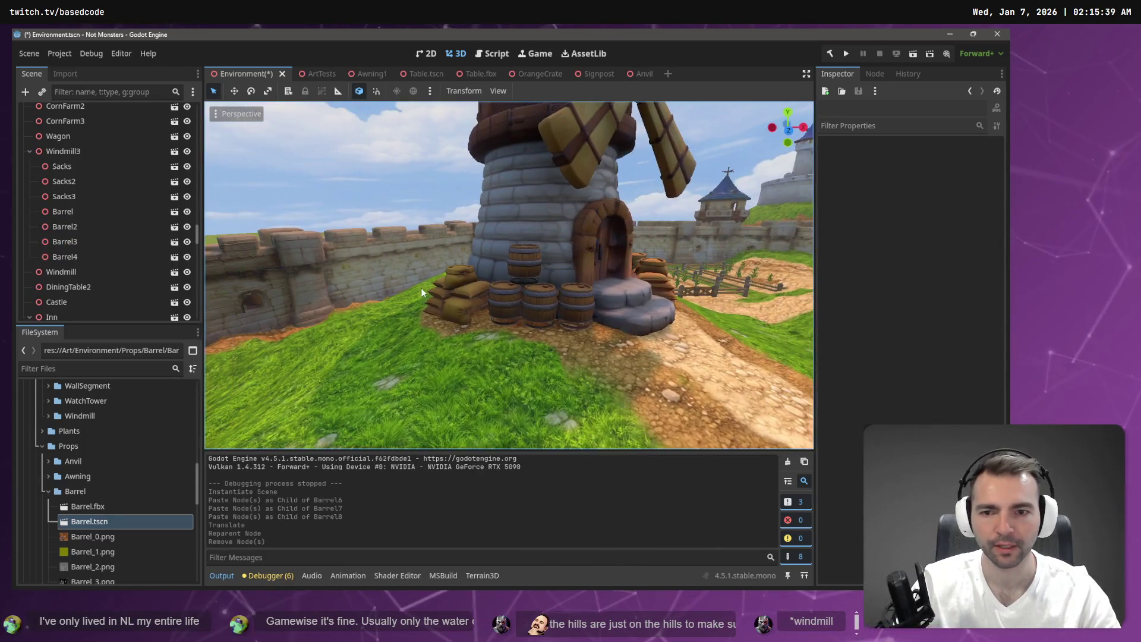
left_click(465, 289)
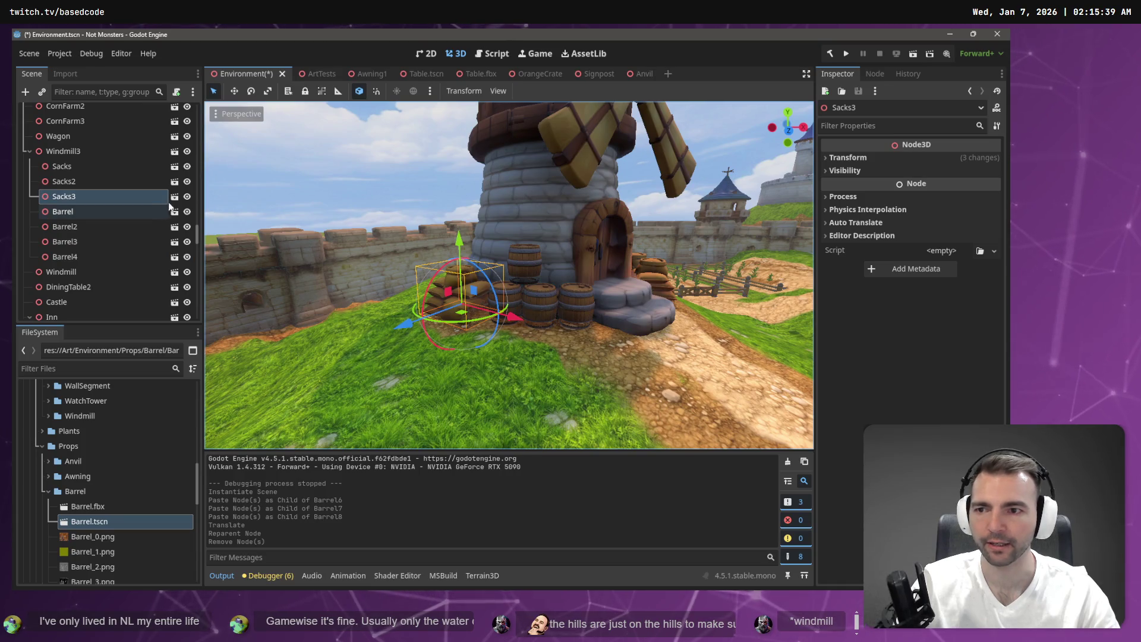
left_click(174, 197)
left_click(94, 157)
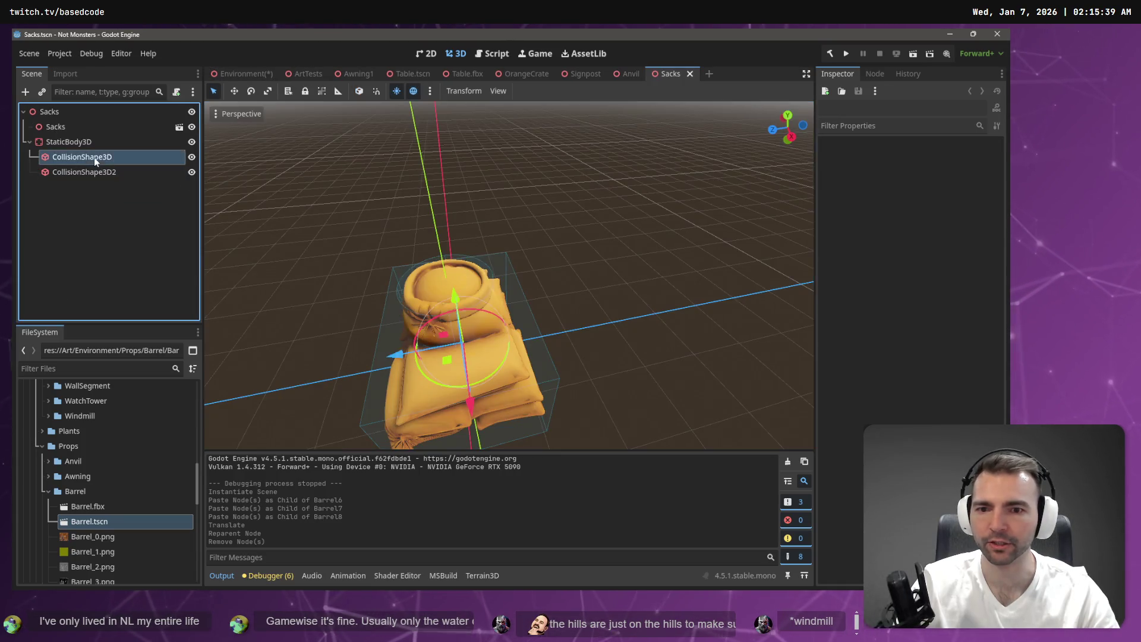
Step: Close the Sacks, Anvil, Signpost, OrangeCrate, Table.fbx, Table and Awning1 scene tabs
left_click(99, 173)
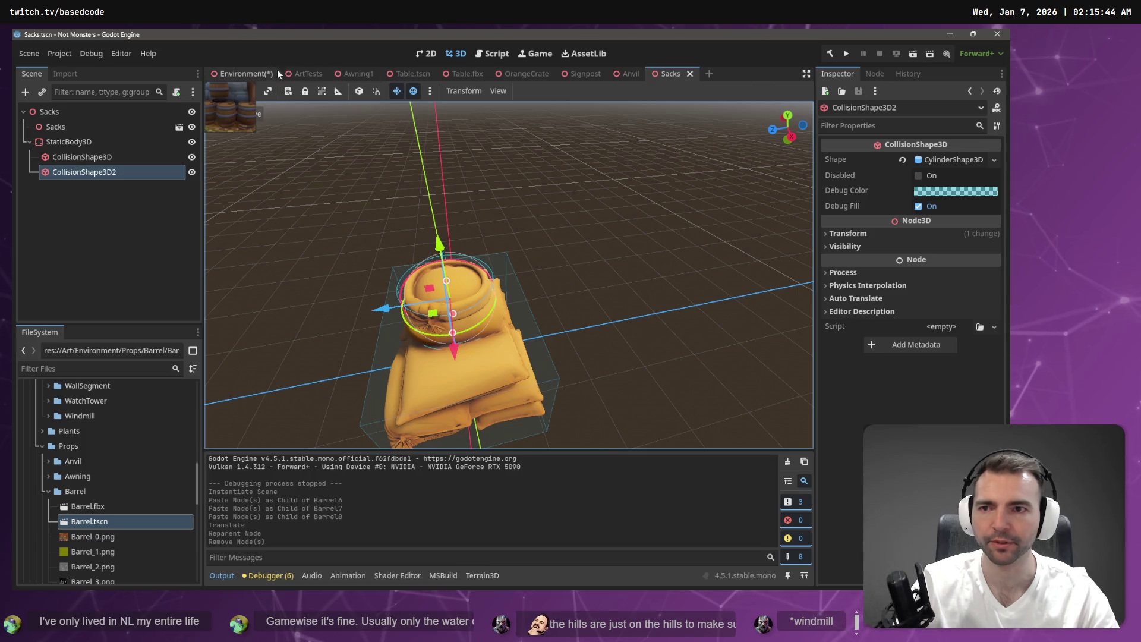
middle_click(668, 74)
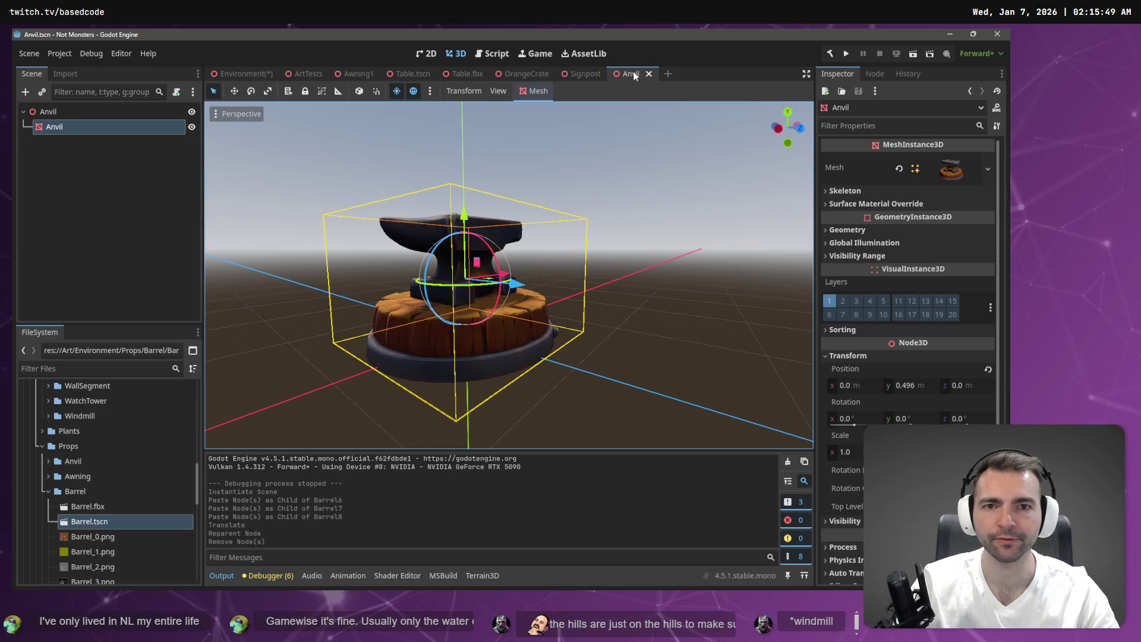
middle_click(633, 75)
middle_click(605, 72)
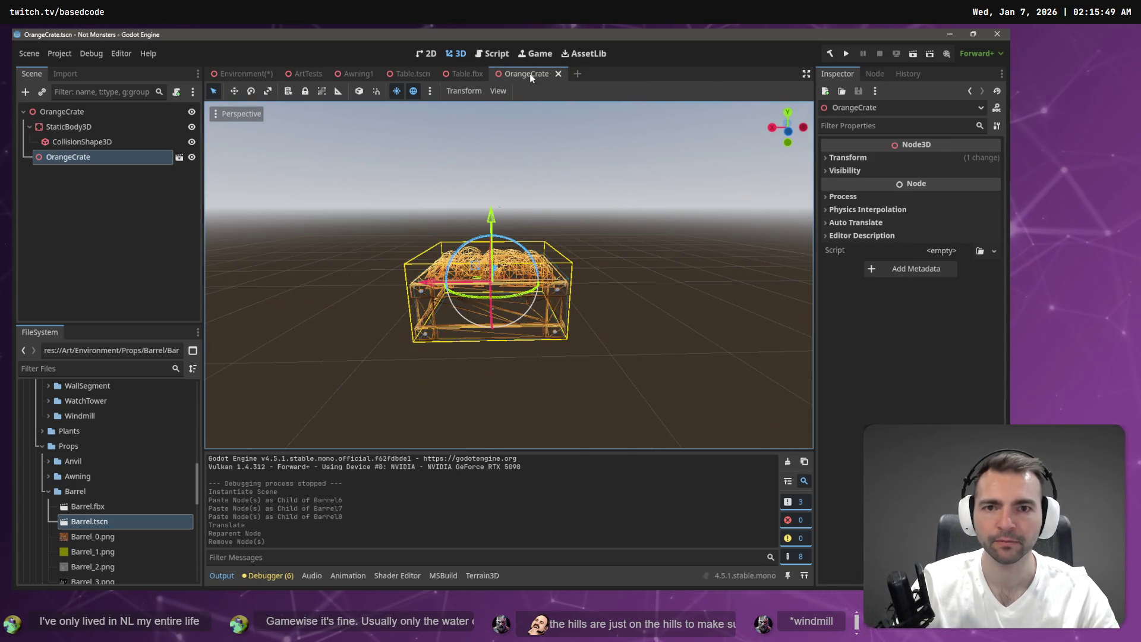
middle_click(528, 74)
middle_click(470, 72)
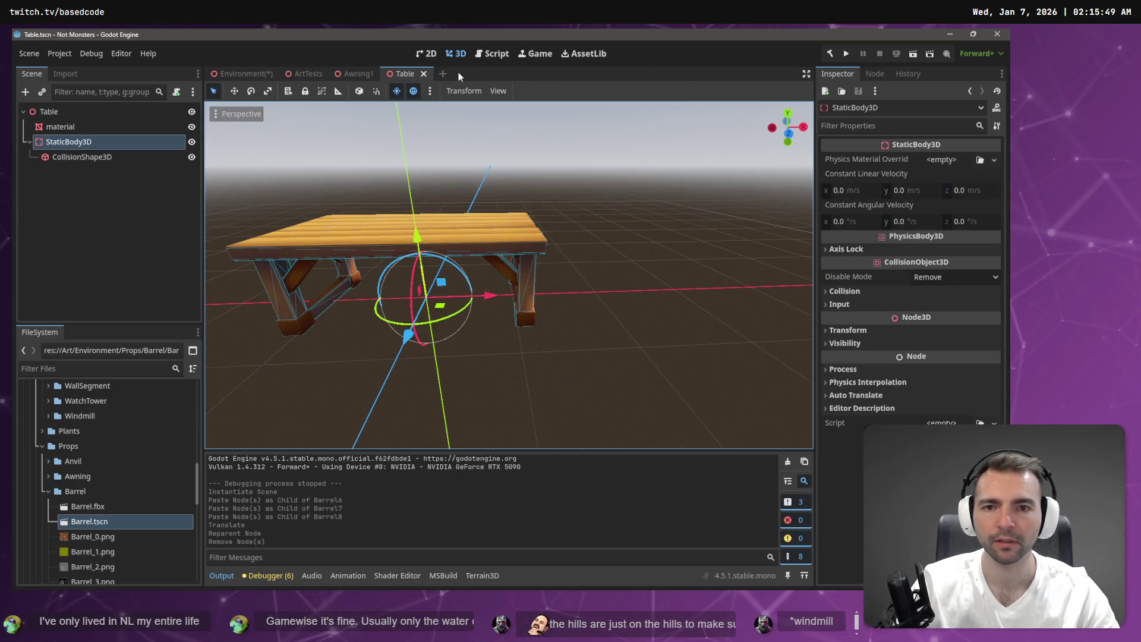
middle_click(400, 76)
middle_click(352, 75)
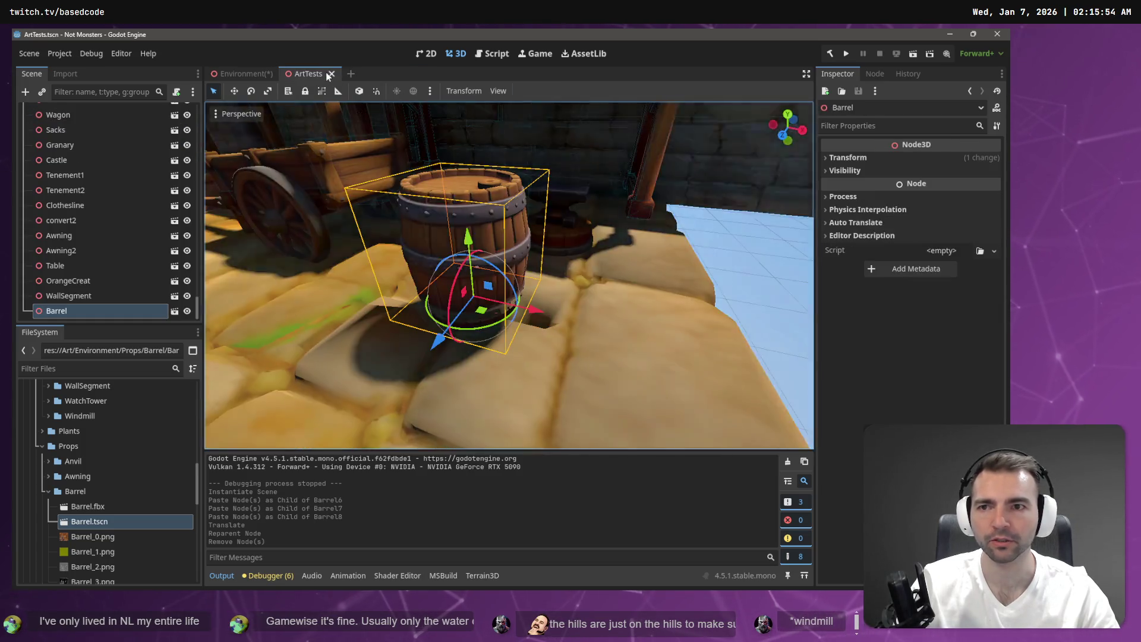
Step: Save the Environment scene, play-test the game, and stop it
key("ctrl+s")
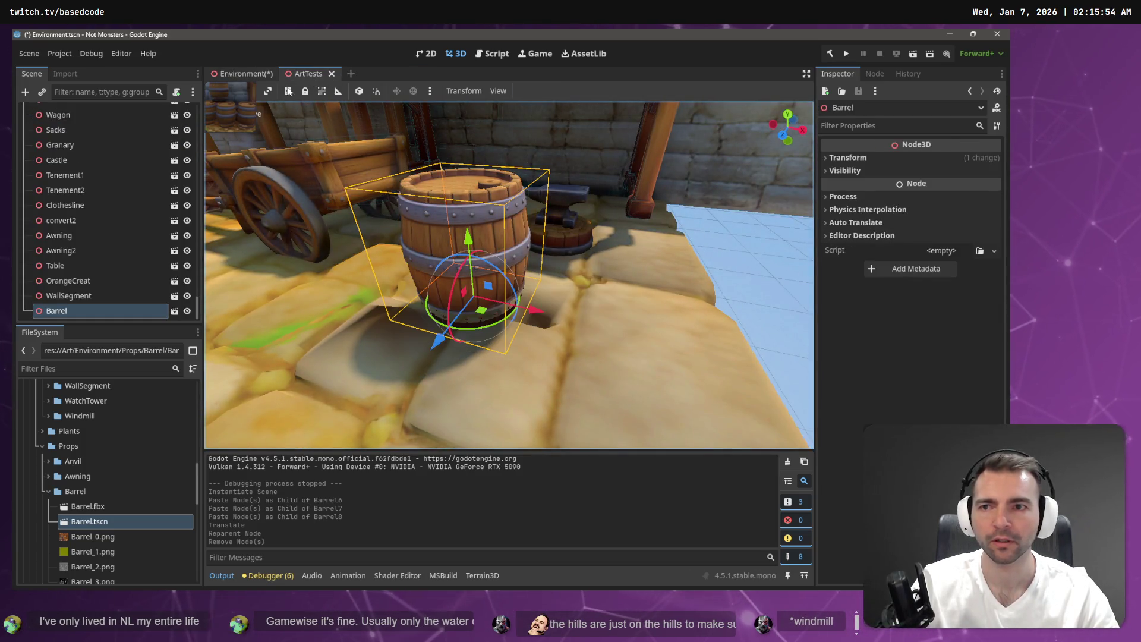
left_click(241, 74)
key("ctrl+s")
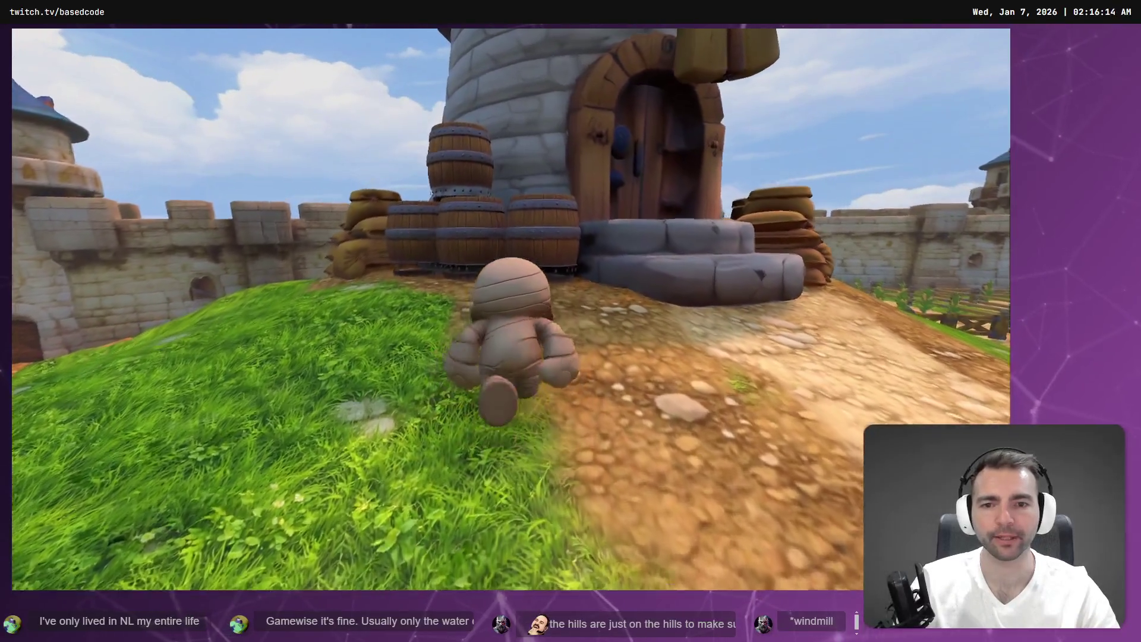
key("F8")
scroll(137, 140, "up", 10)
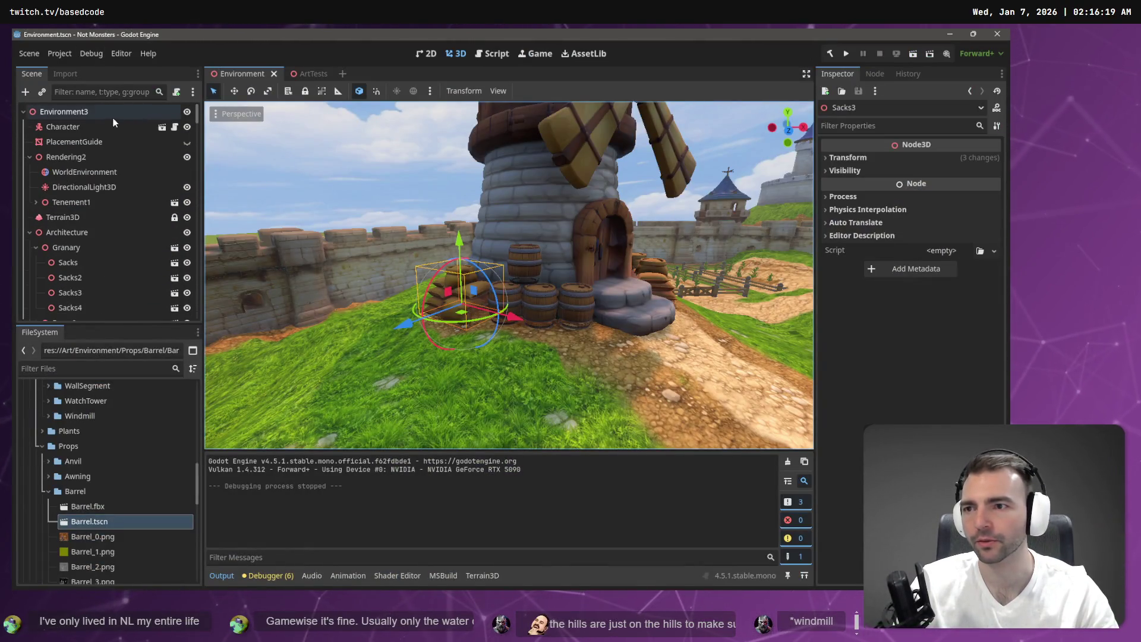
Step: Open Character.tscn and select its CharacterBody3D root node
left_click(112, 125)
left_click(162, 127)
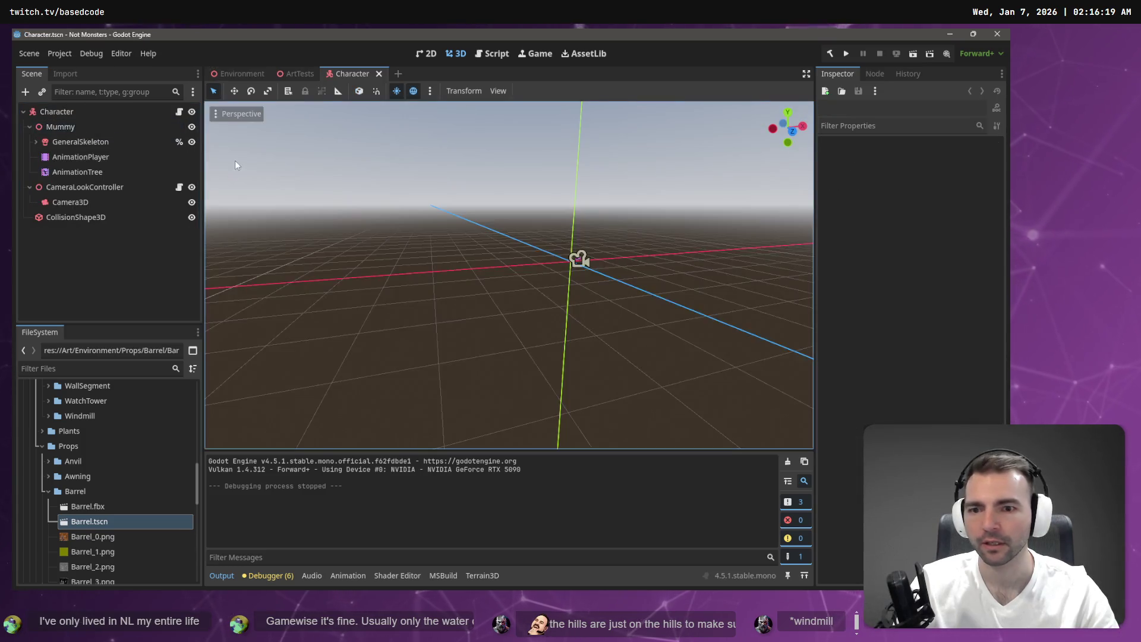
left_click(83, 112)
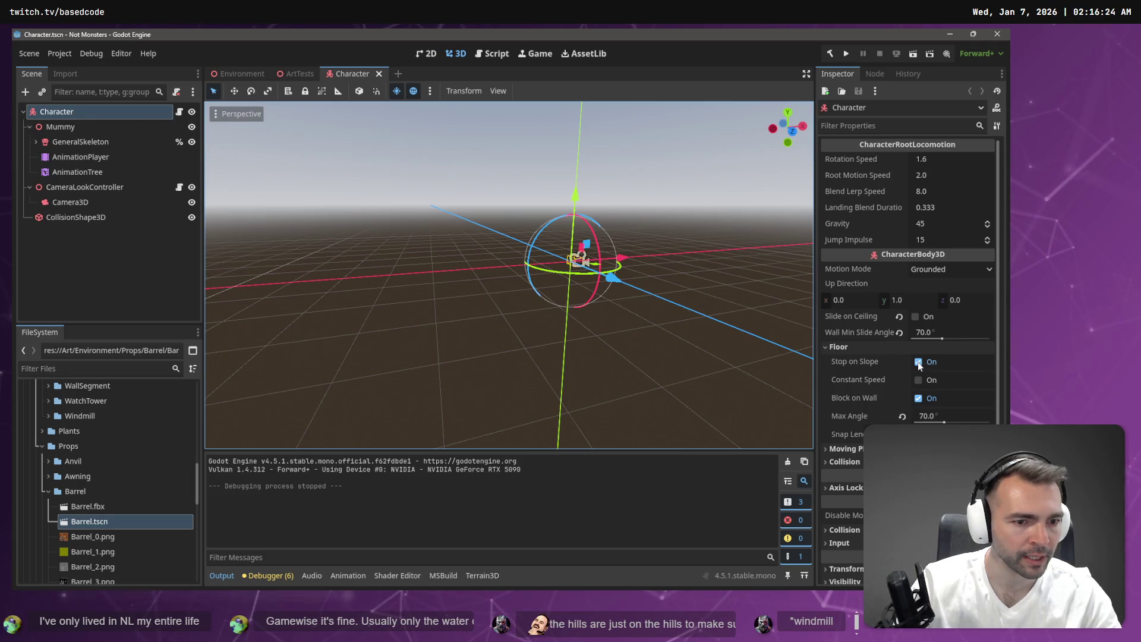
mouse_move(848, 397)
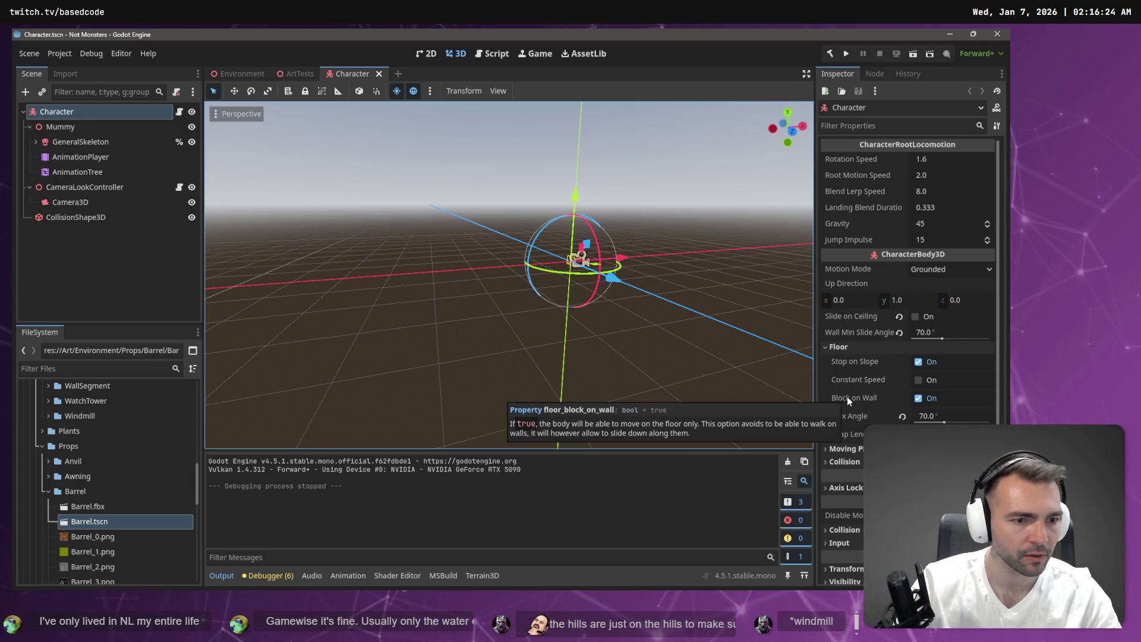
mouse_move(855, 362)
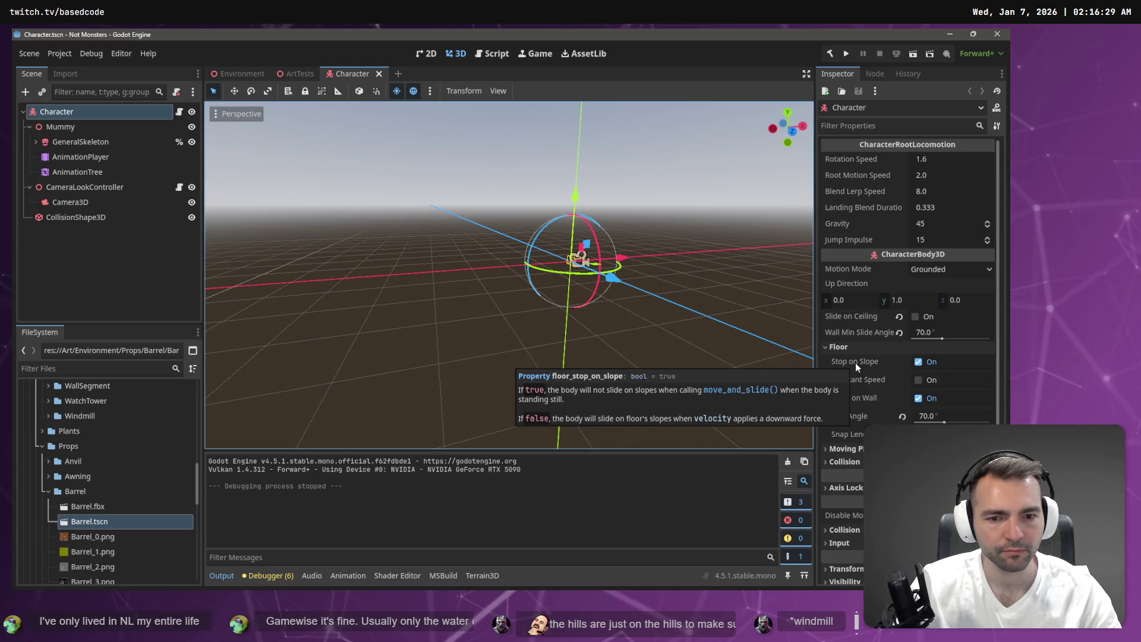
Step: Change the CharacterBody3D Motion Mode from Grounded to Floating
scroll(886, 365, "down", 1)
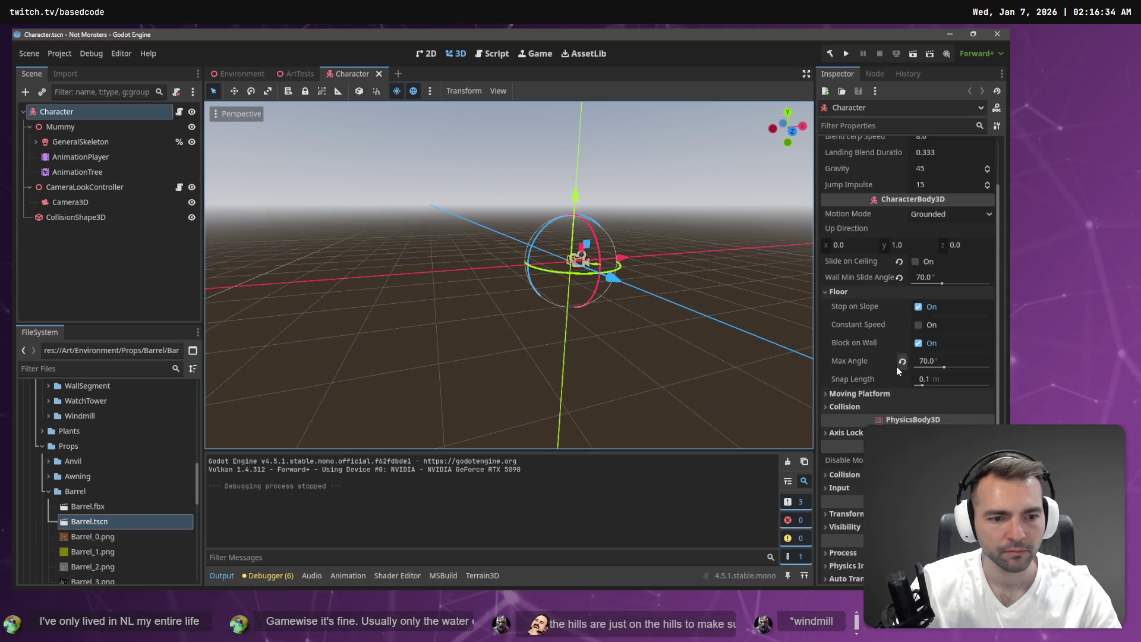
left_click(854, 406)
left_click(856, 406)
scroll(868, 388, "down", 1)
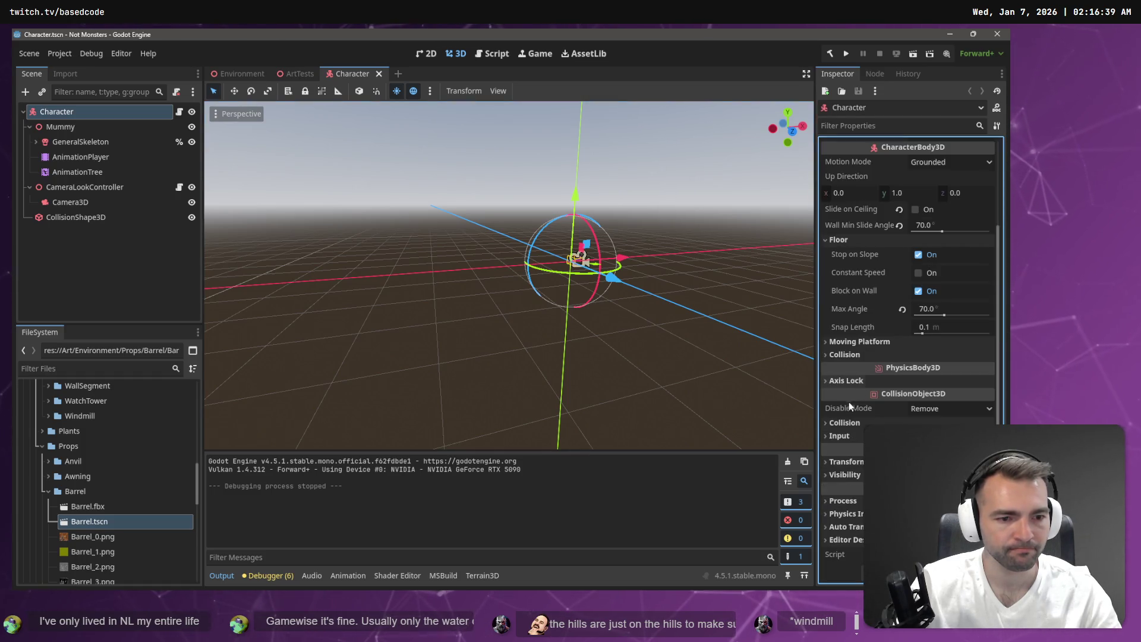
left_click(853, 423)
left_click(854, 423)
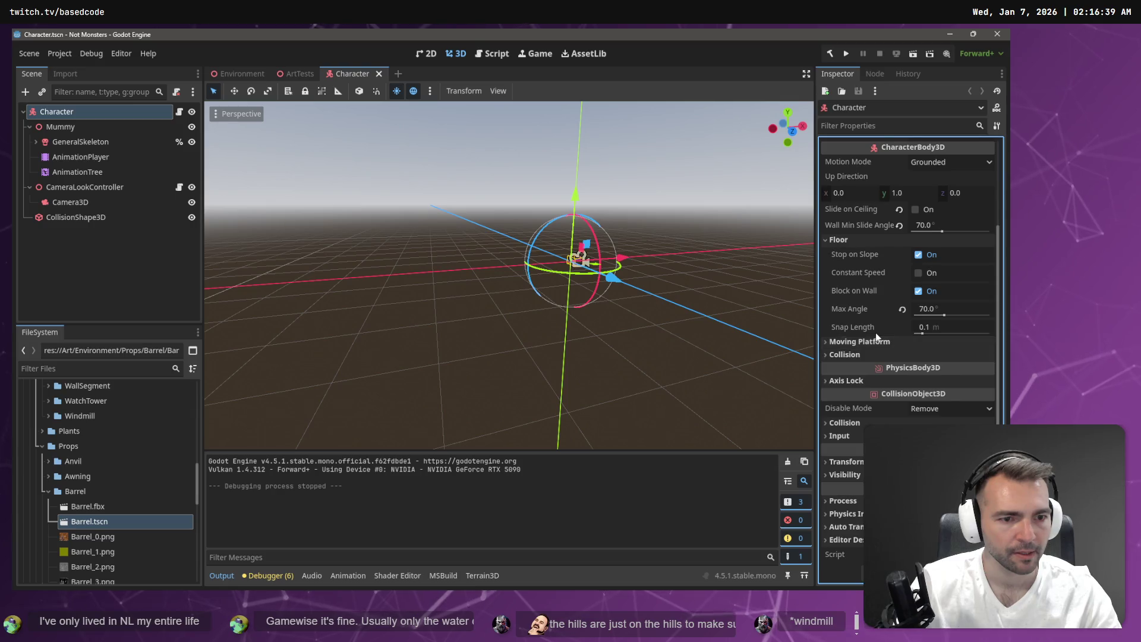
scroll(875, 332, "up", 2)
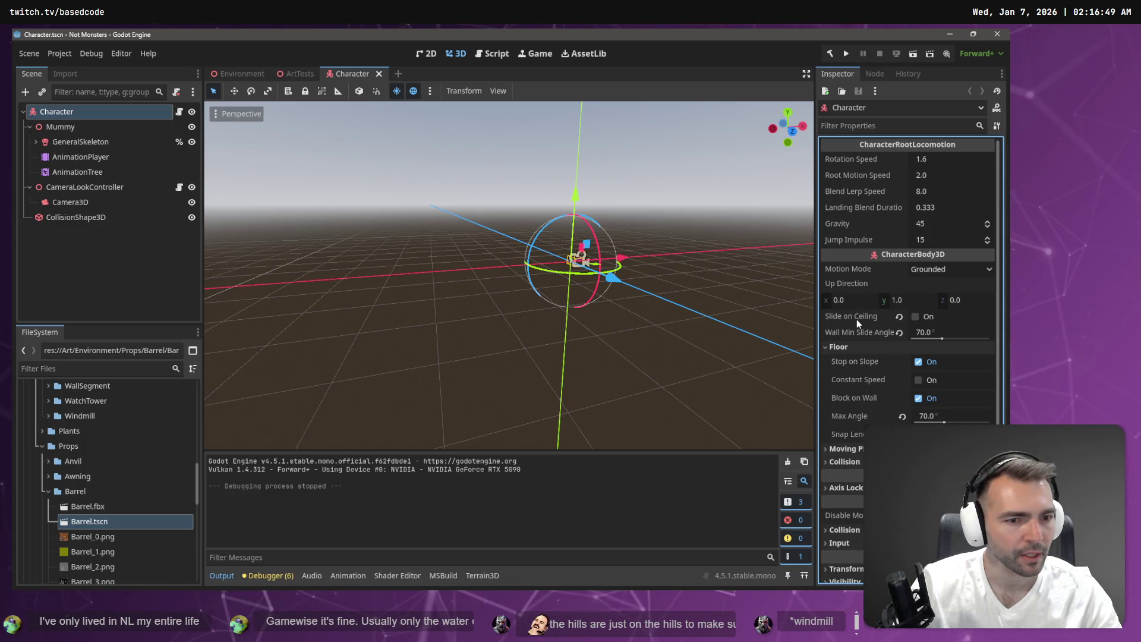
left_click(954, 271)
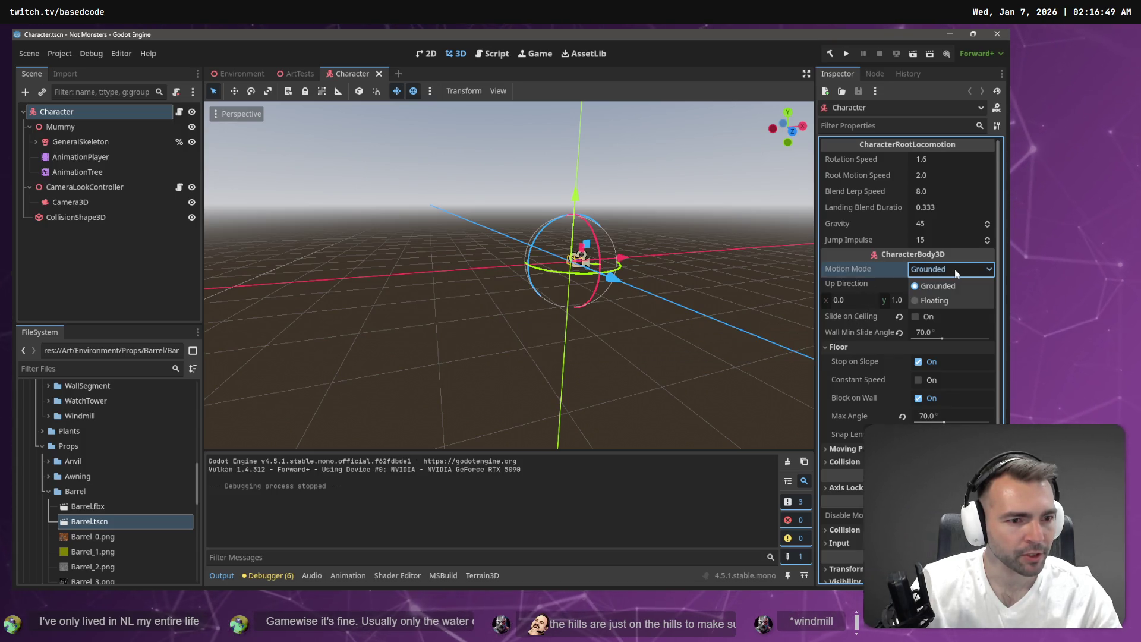
left_click(939, 300)
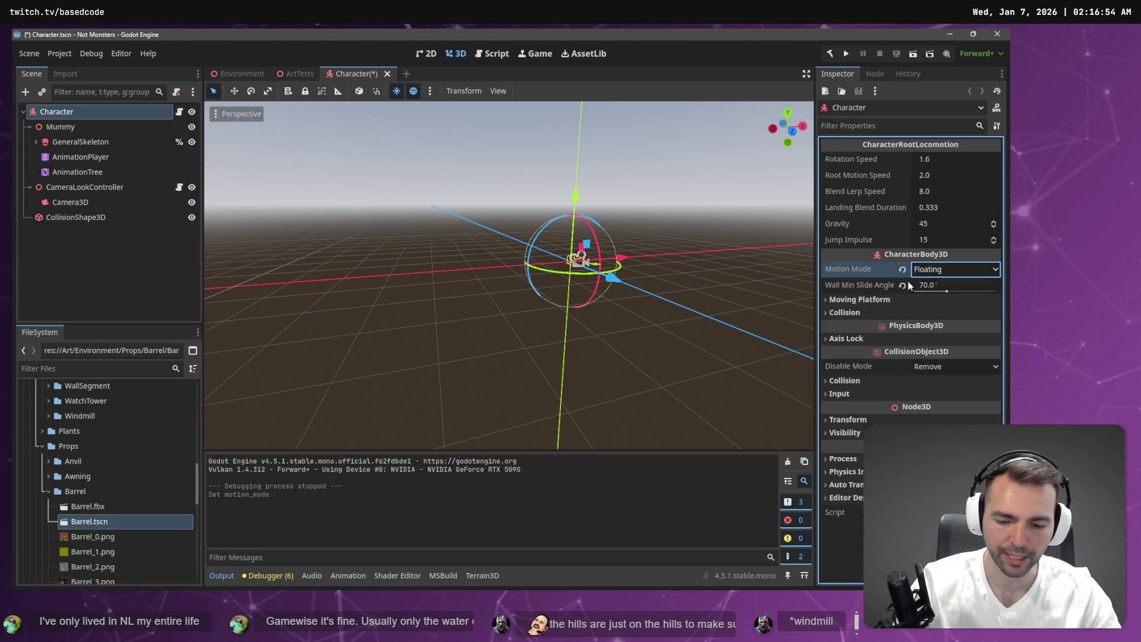
Step: Test Floating by running the Character and Environment scenes, then undo Motion Mode back to Grounded
key("F5")
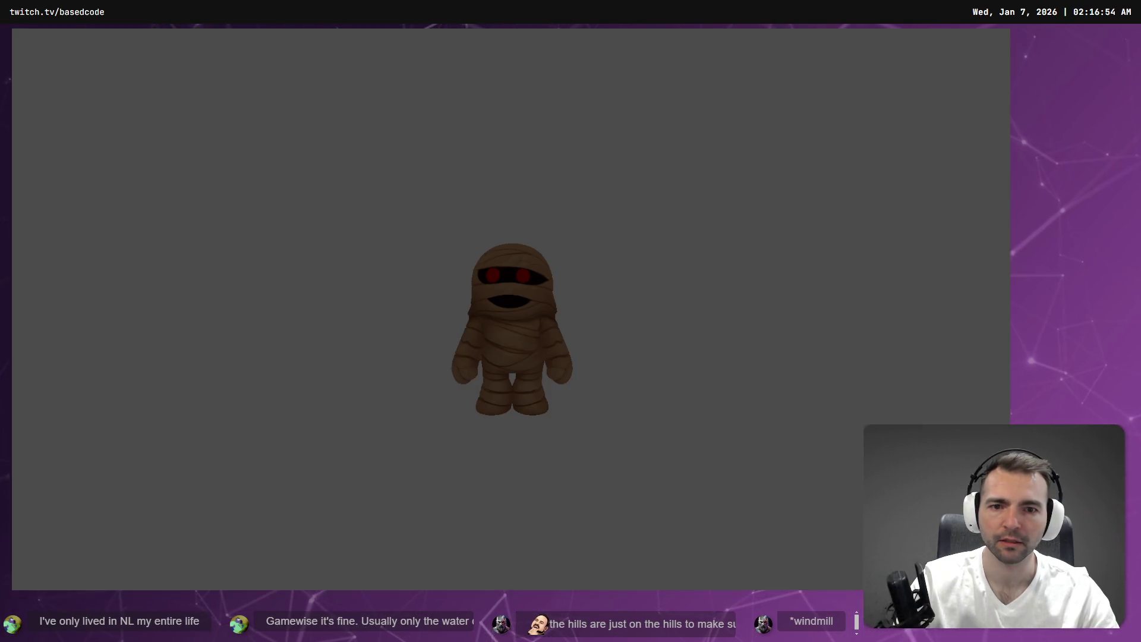
key("alt+F4")
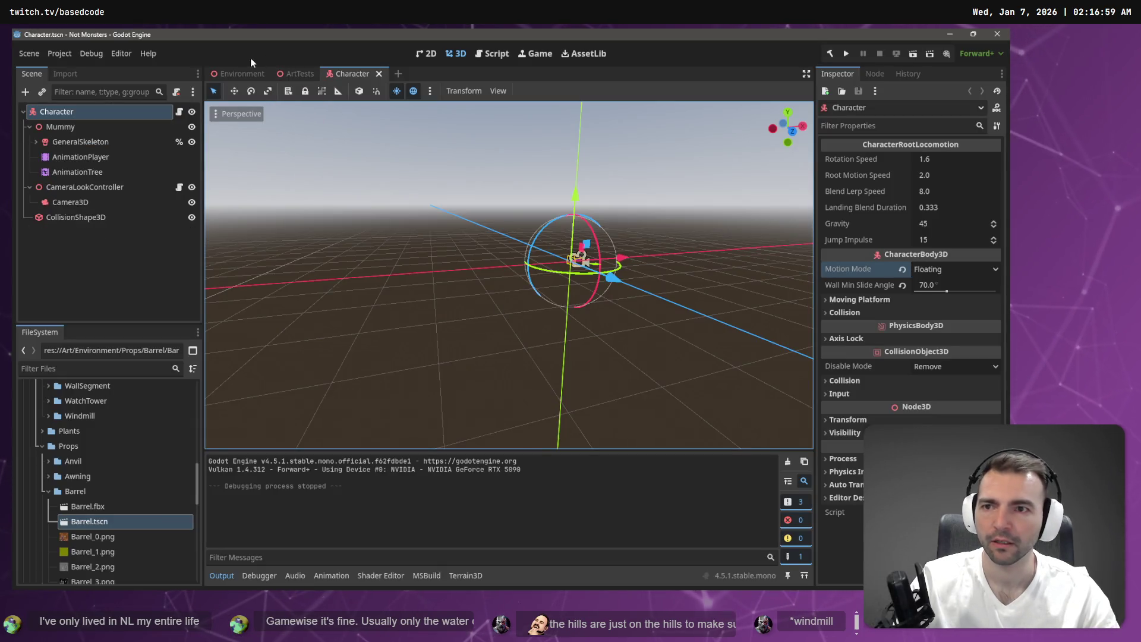
left_click(239, 77)
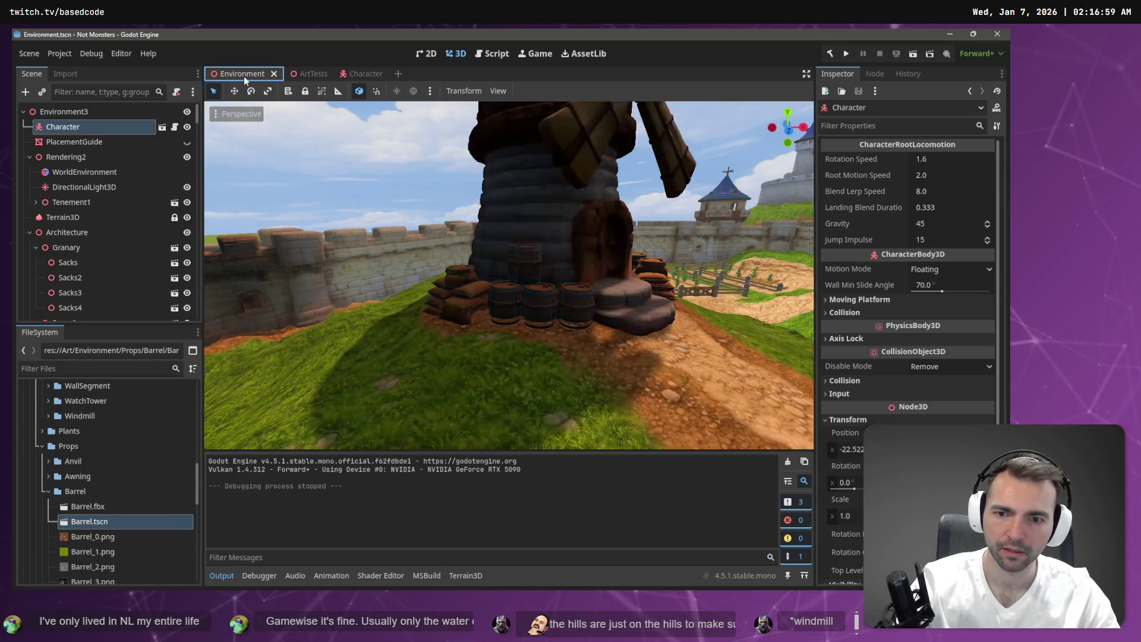
key("F5")
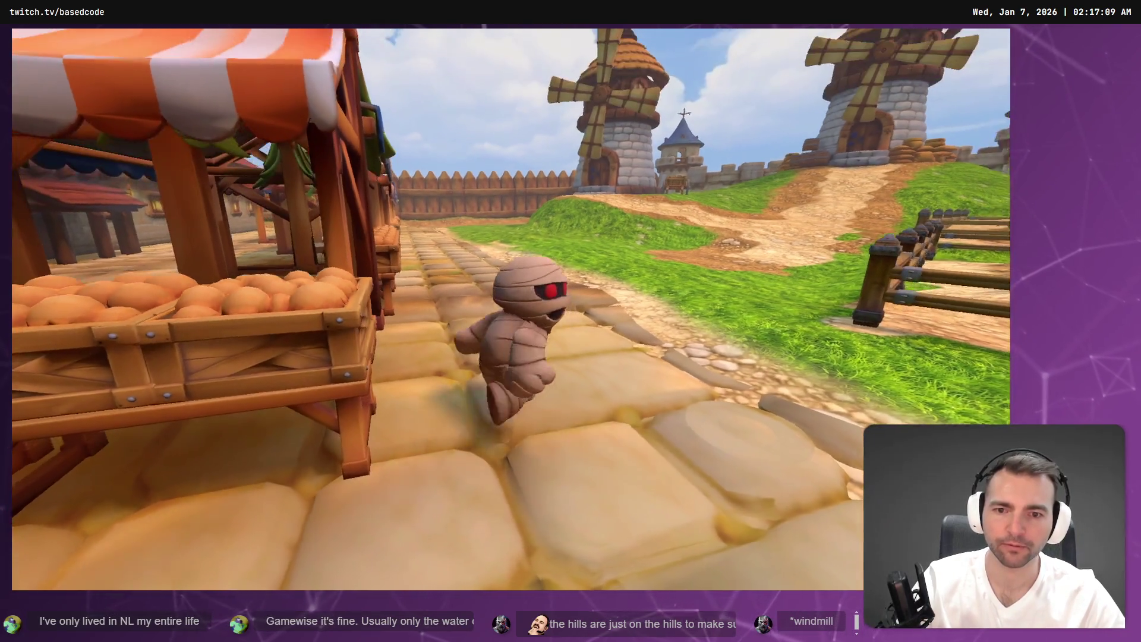
key("F8")
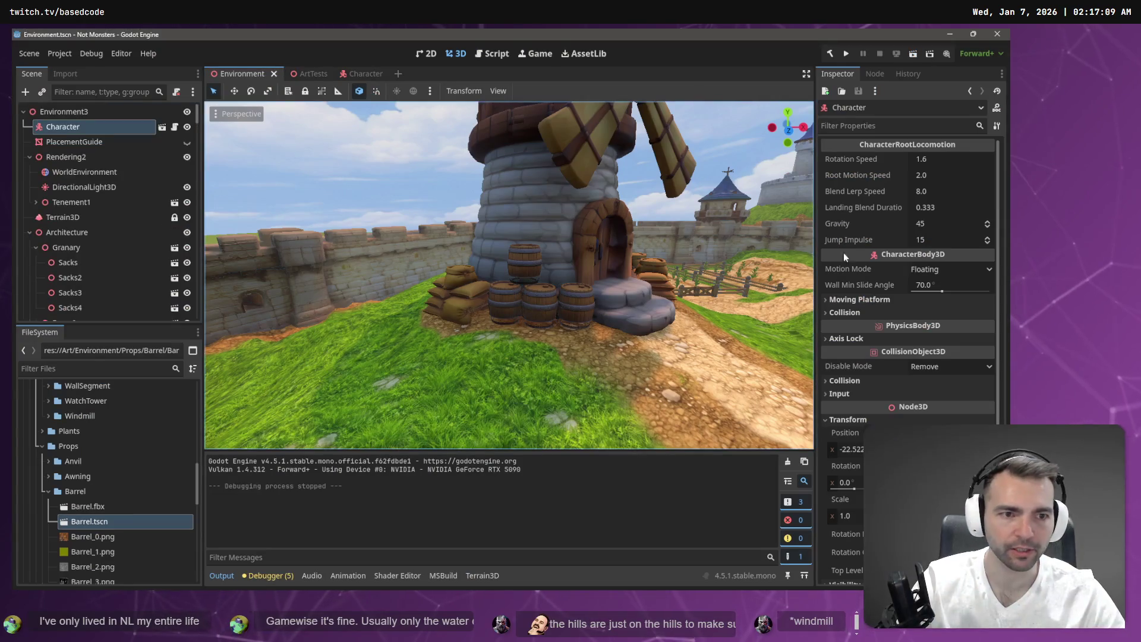
left_click(380, 73)
key("ctrl+z")
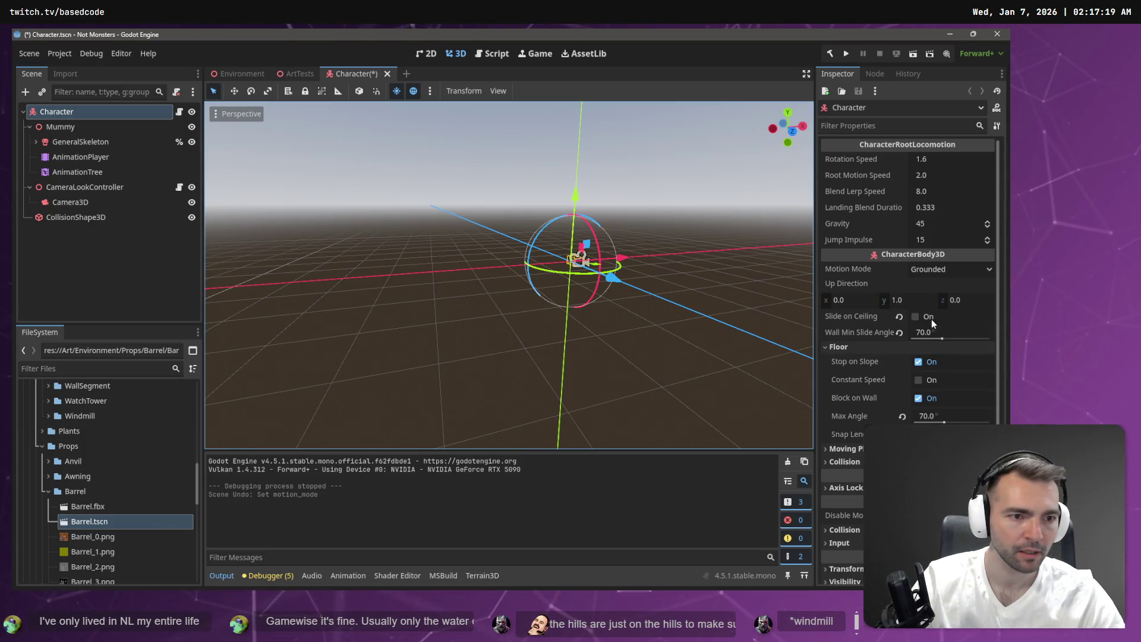
Step: Confirm Motion Mode is Grounded, review the CharacterBody3D Inspector sections, and close the Character tab
left_click(942, 268)
left_click(946, 284)
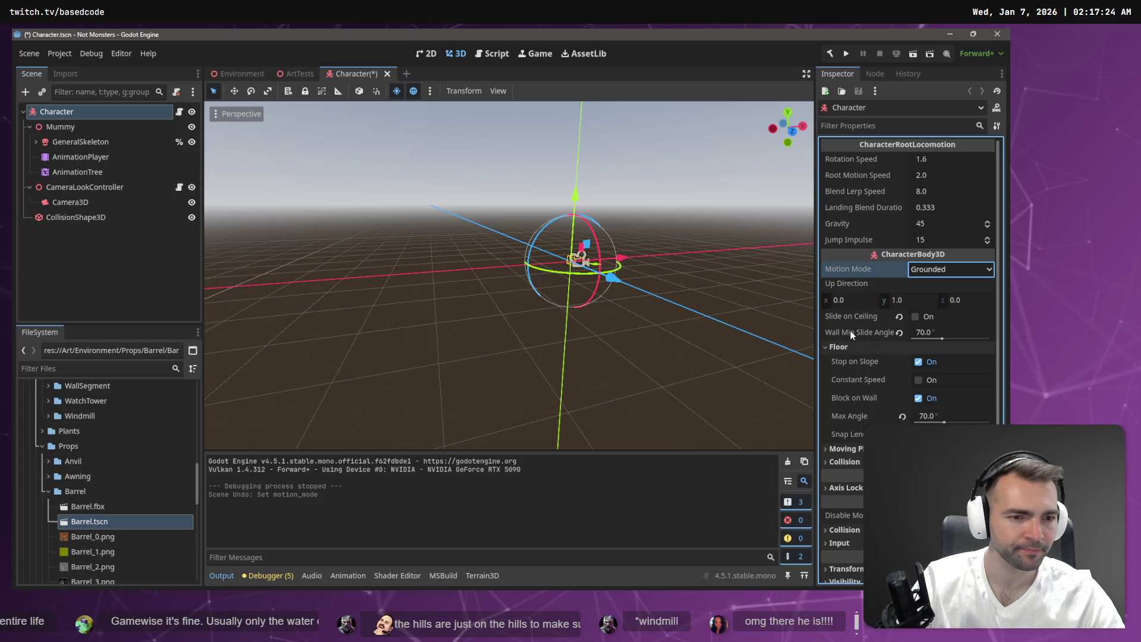
mouse_move(849, 331)
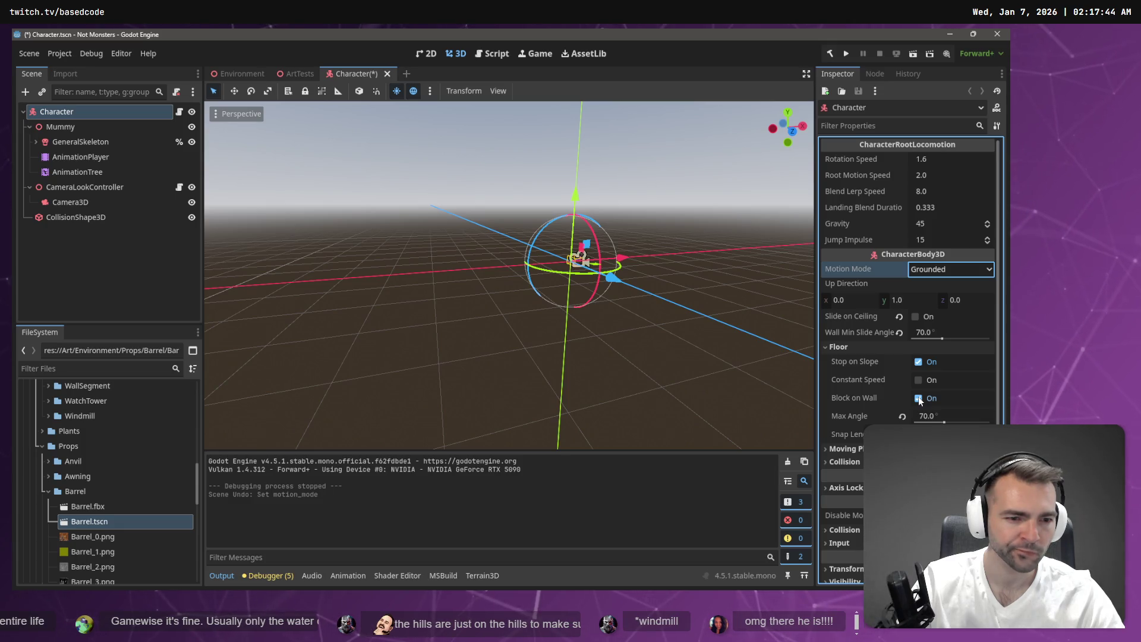
scroll(907, 356, "down", 3)
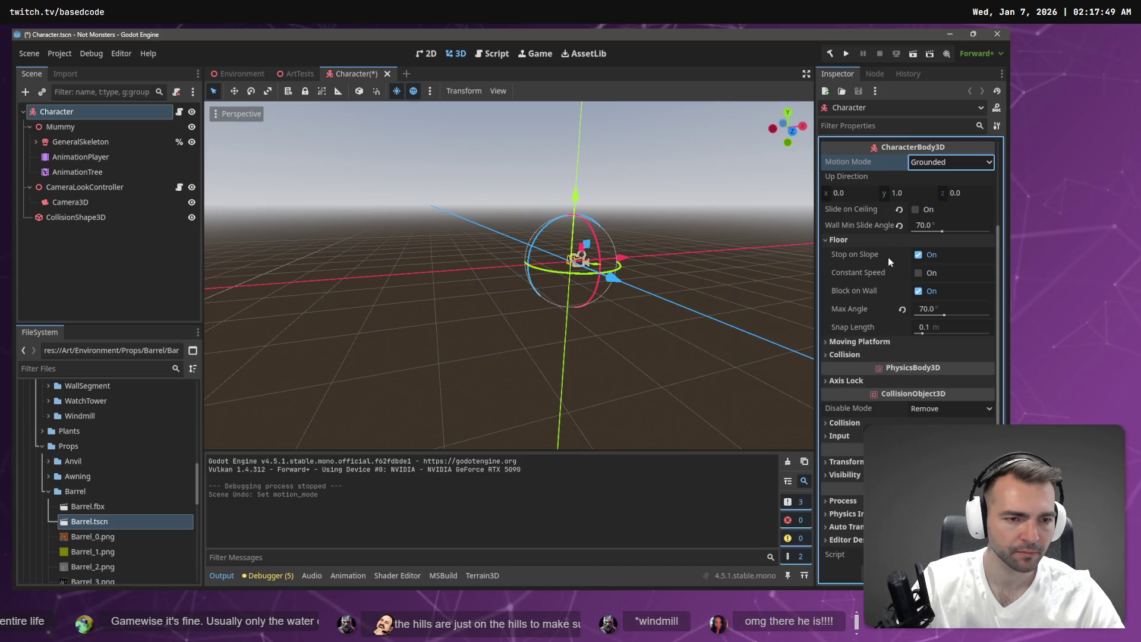
scroll(905, 296, "up", 3)
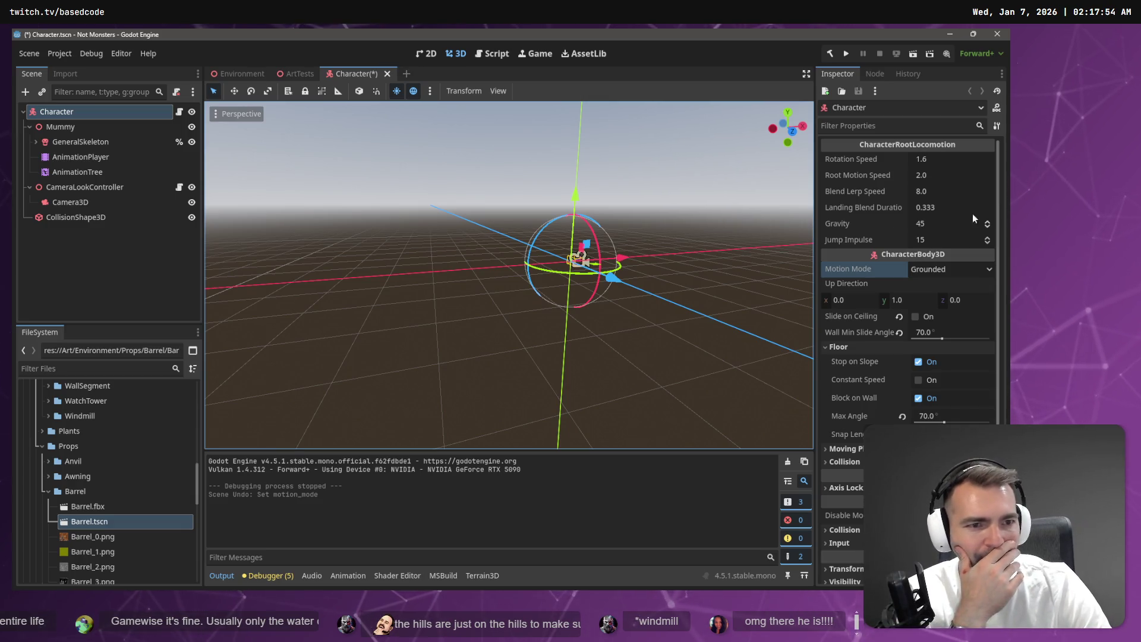
left_click_drag(915, 209, 889, 254)
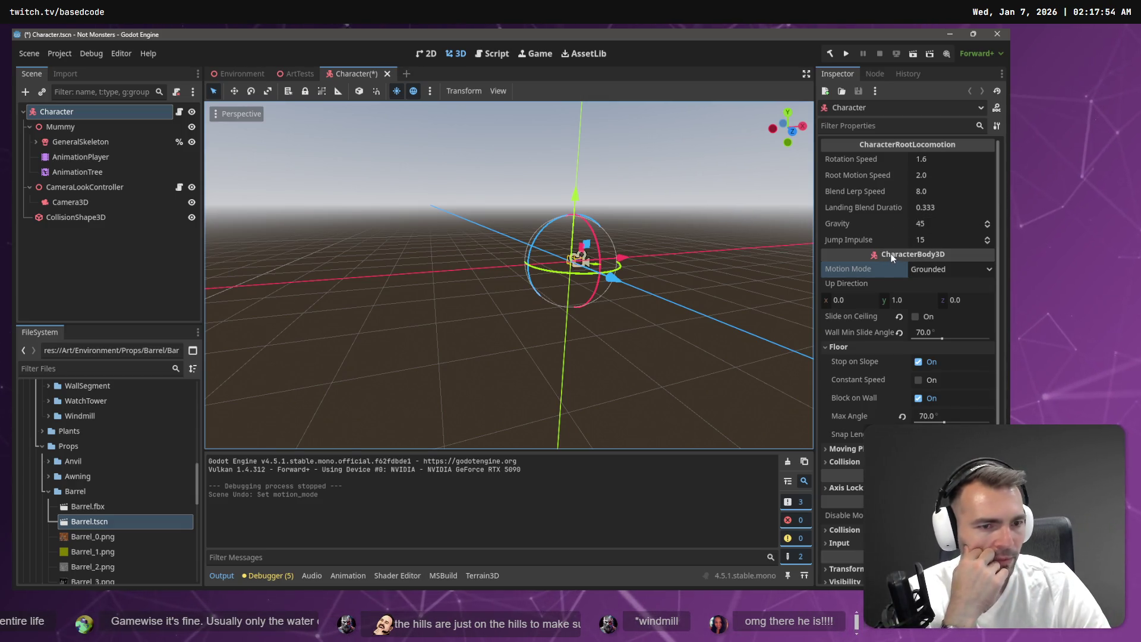
mouse_move(888, 255)
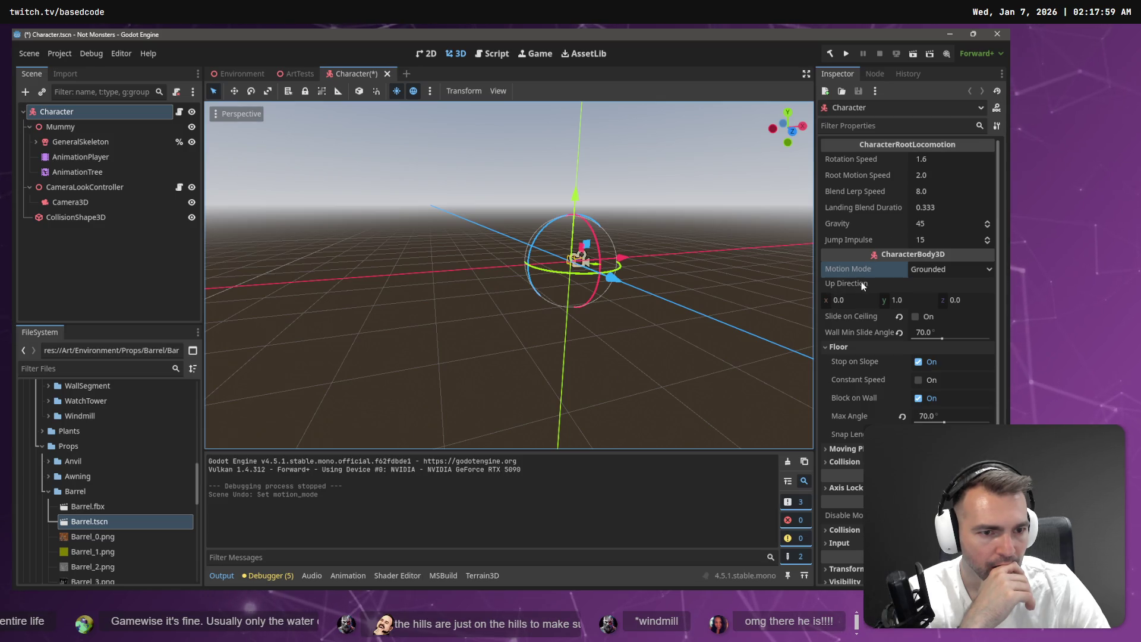
scroll(879, 326, "down", 4)
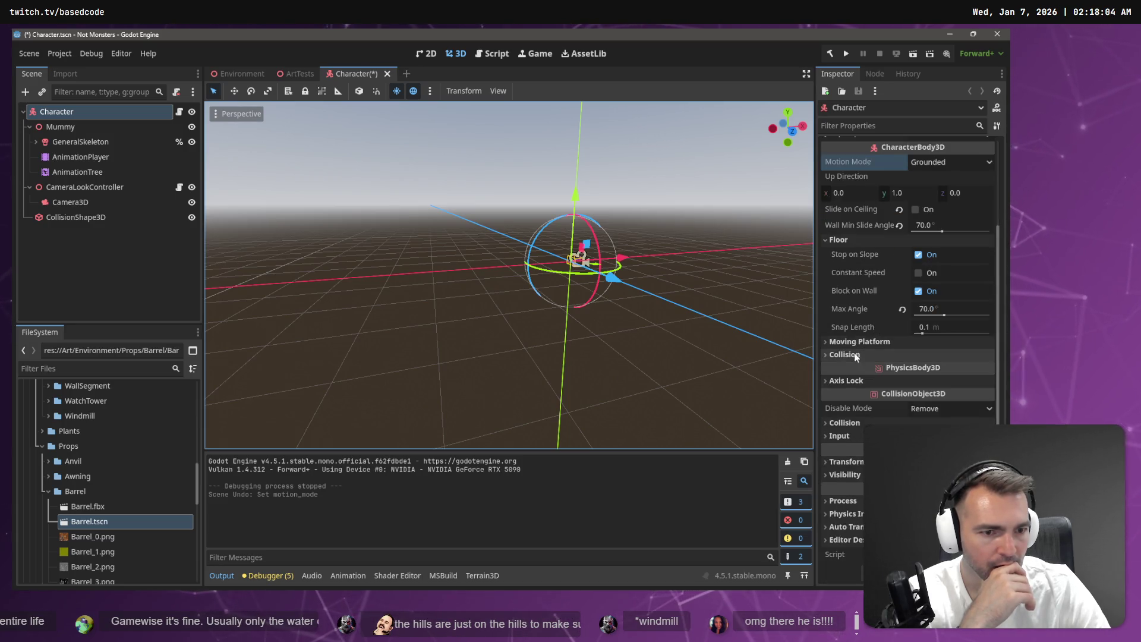
left_click(856, 343)
left_click(857, 343)
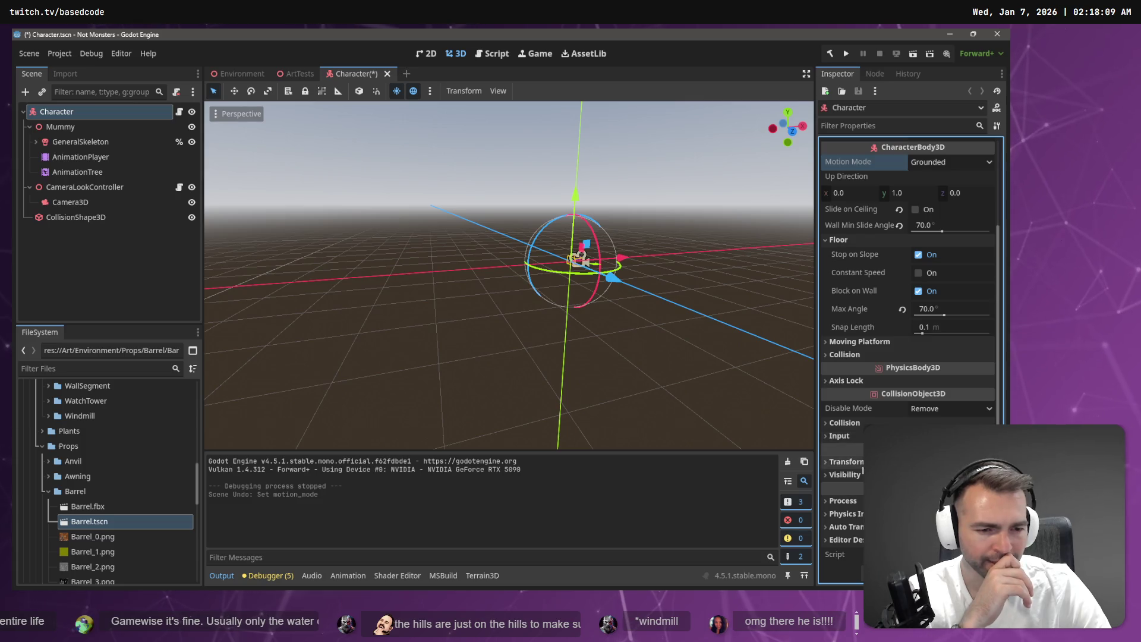
middle_click(350, 72)
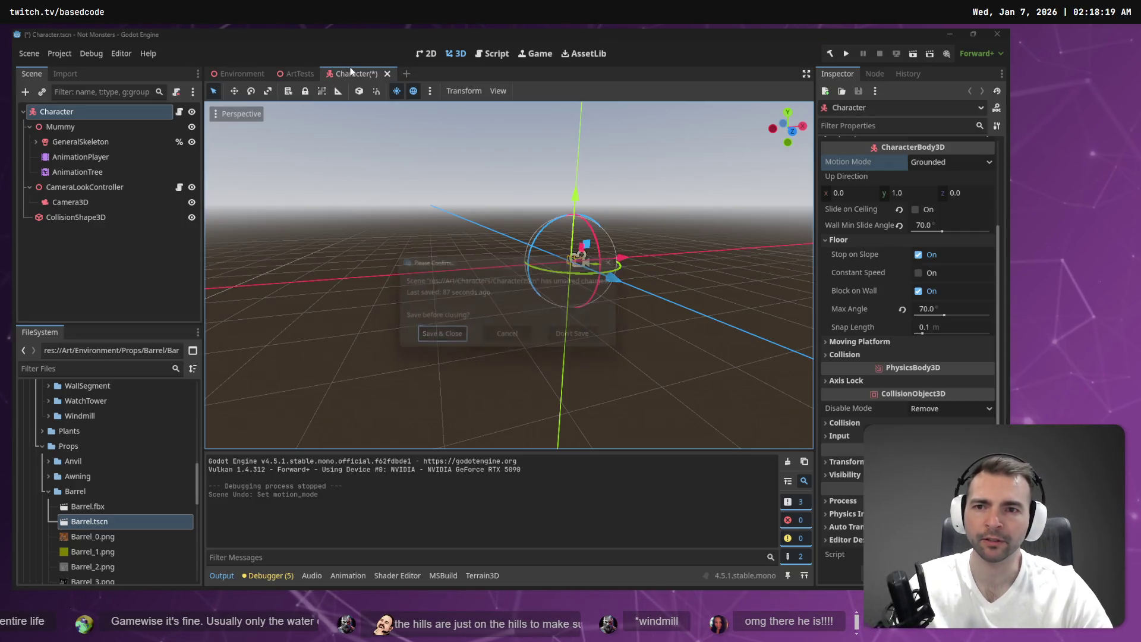
Step: Save and close Character.tscn, then run the game from Environment and walk the mummy forward
left_click(433, 336)
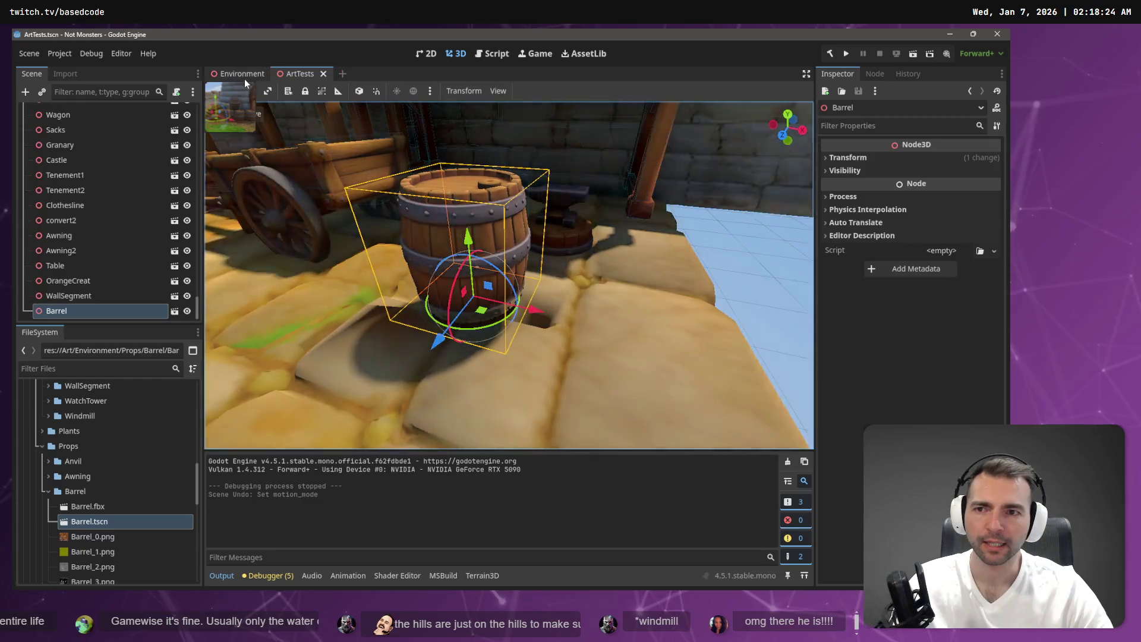
left_click(248, 74)
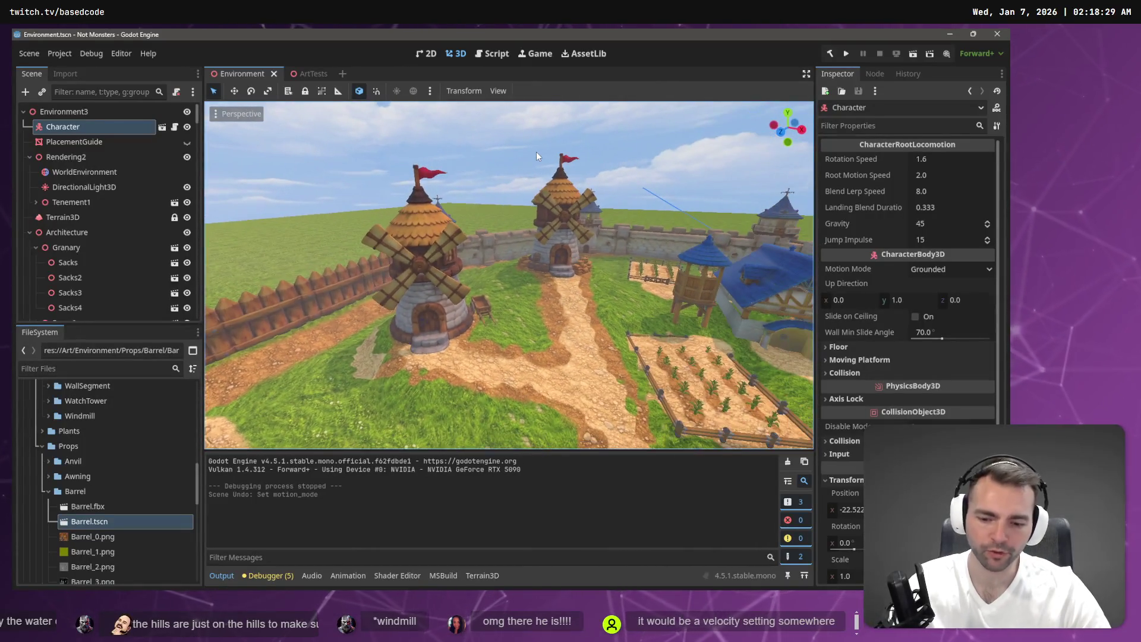
key("F5")
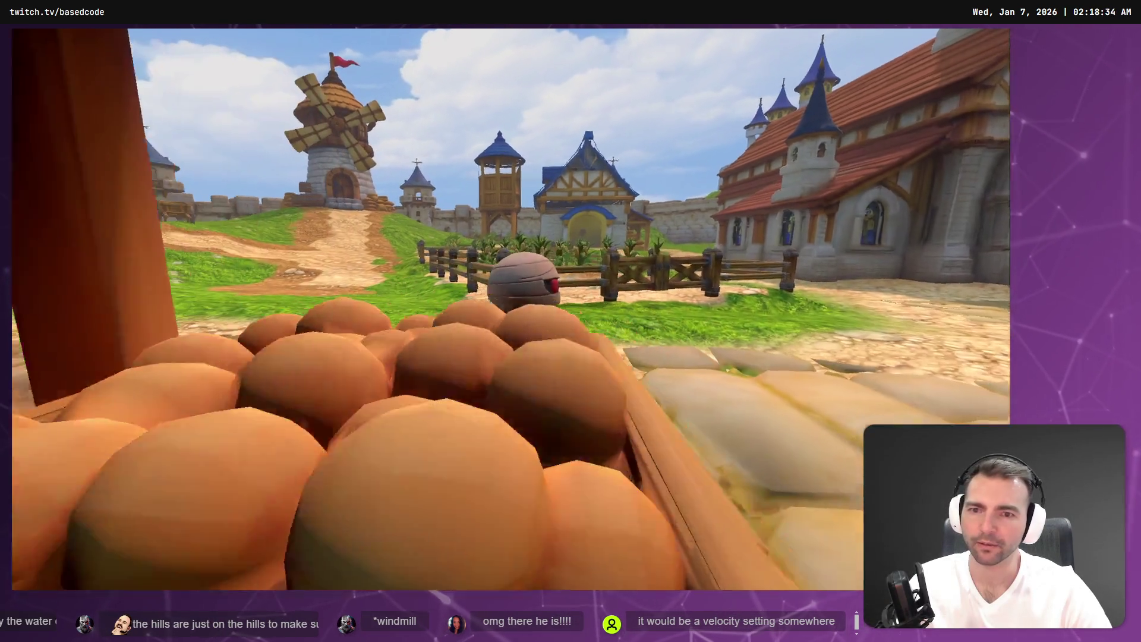
key("w")
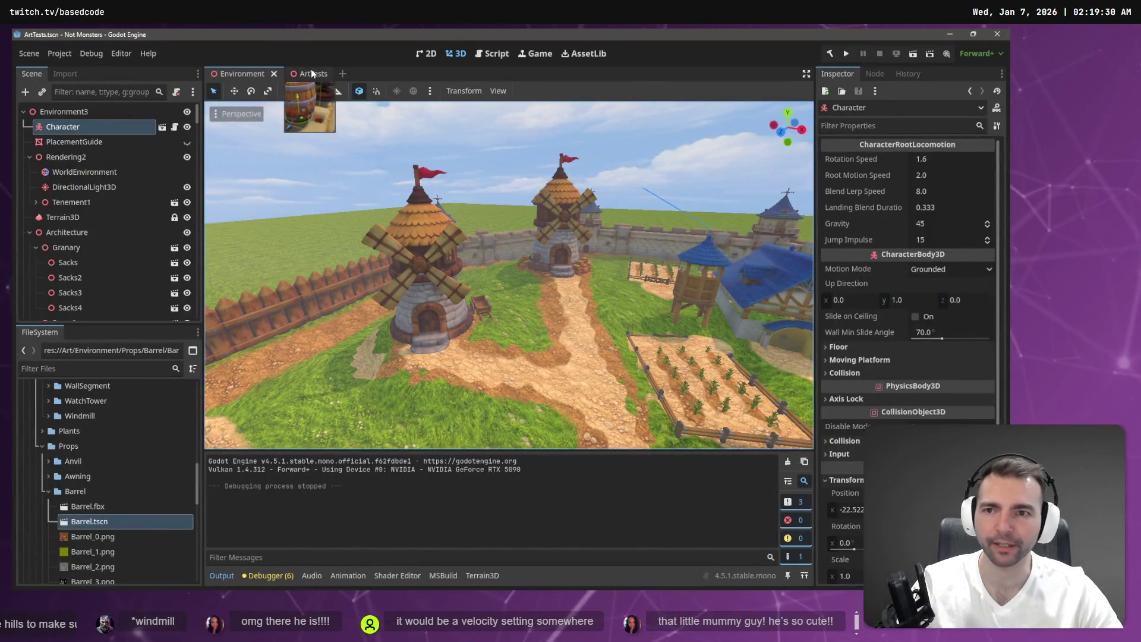
Step: In the ArtTests scene, select the rock and reveal RockMedium.fbx in the FileSystem dock
left_click(311, 70)
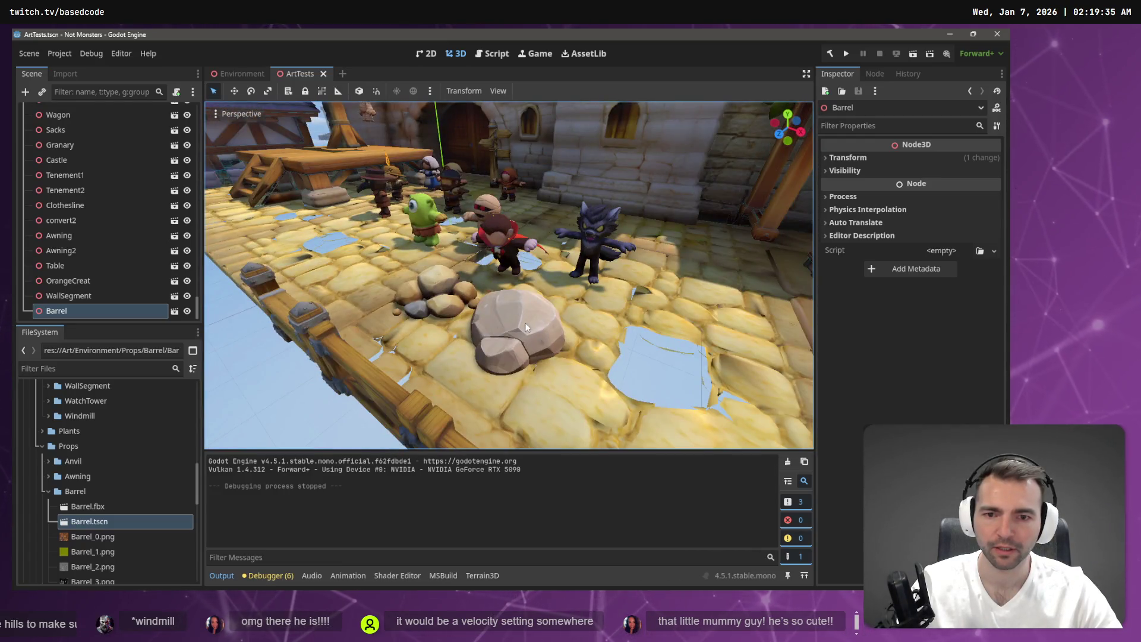
left_click(528, 323)
scroll(98, 142, "up", 3)
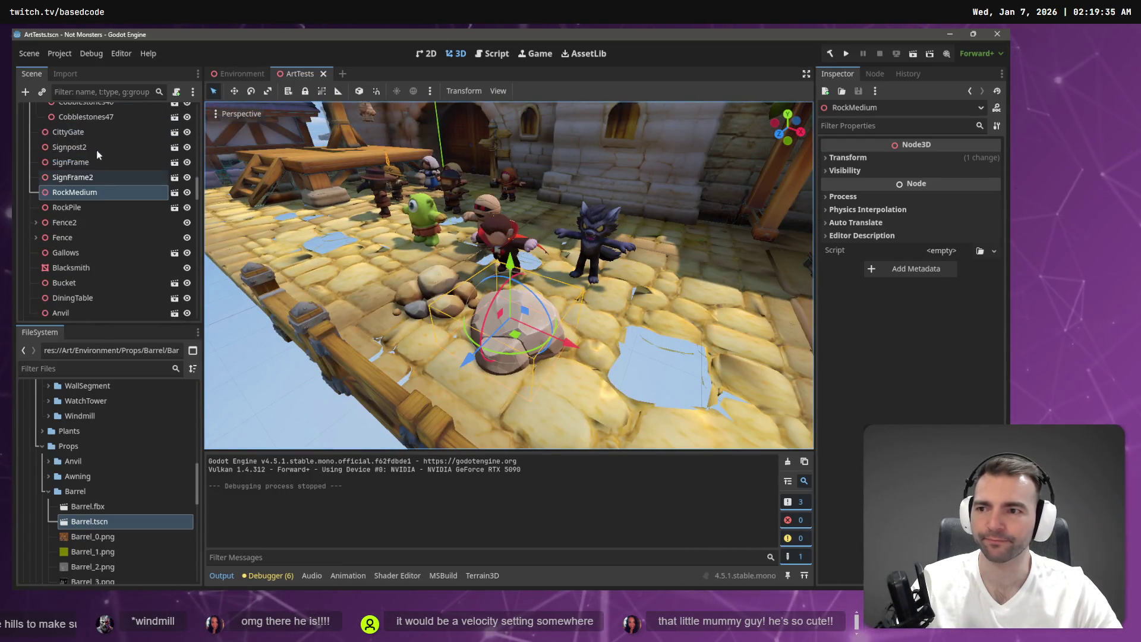
scroll(95, 284, "up", 1)
scroll(95, 281, "up", 1)
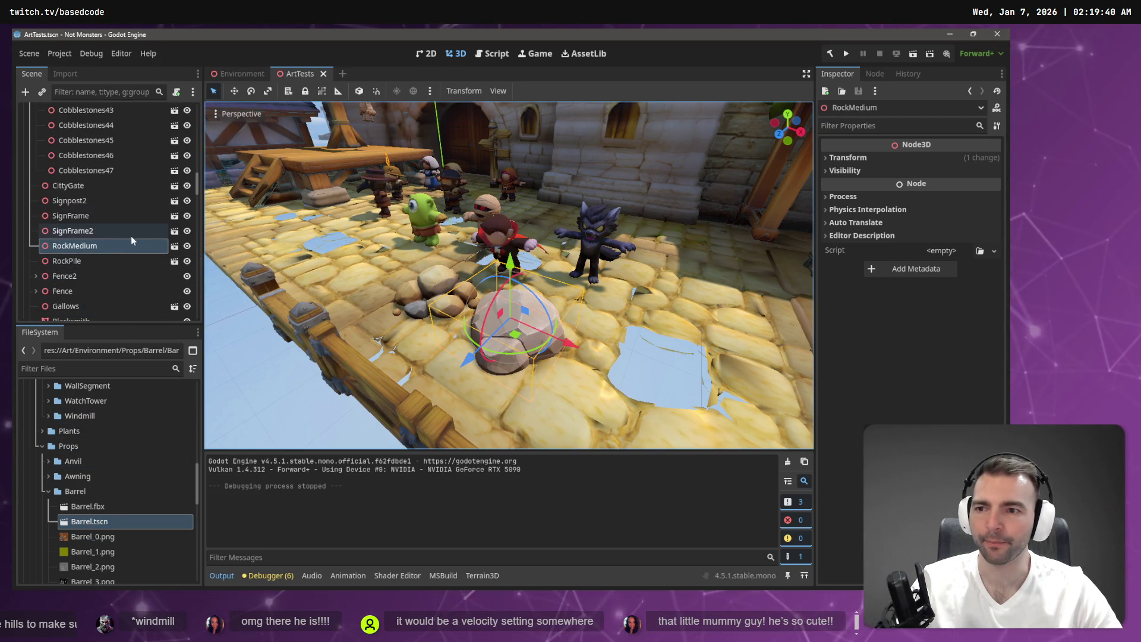
right_click(114, 245)
left_click(196, 545)
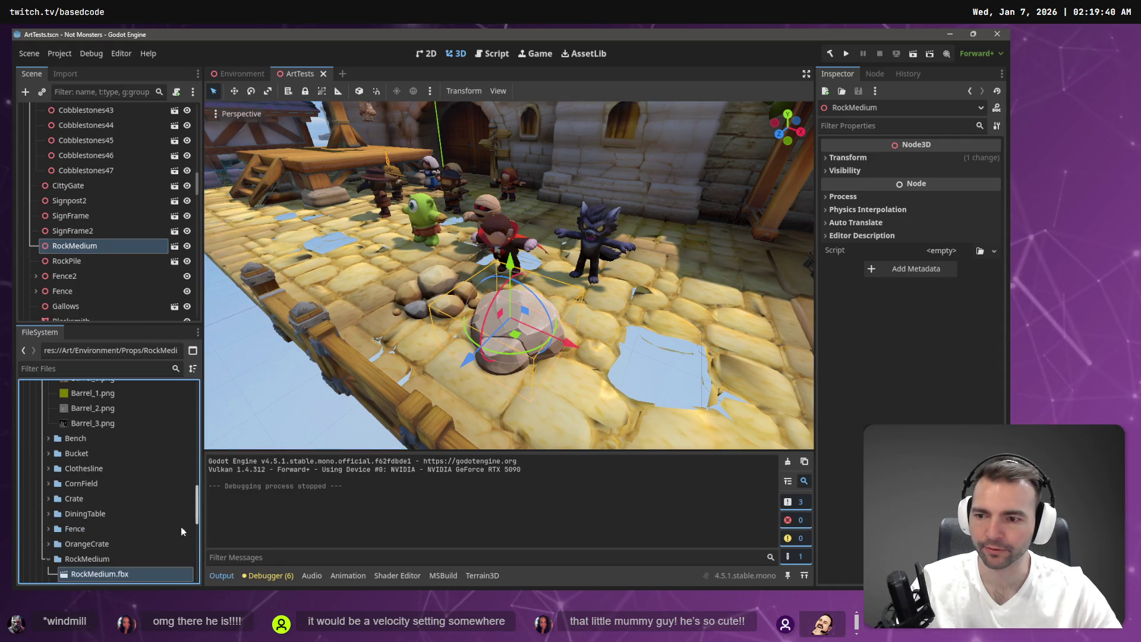
left_click(89, 508)
right_click(89, 509)
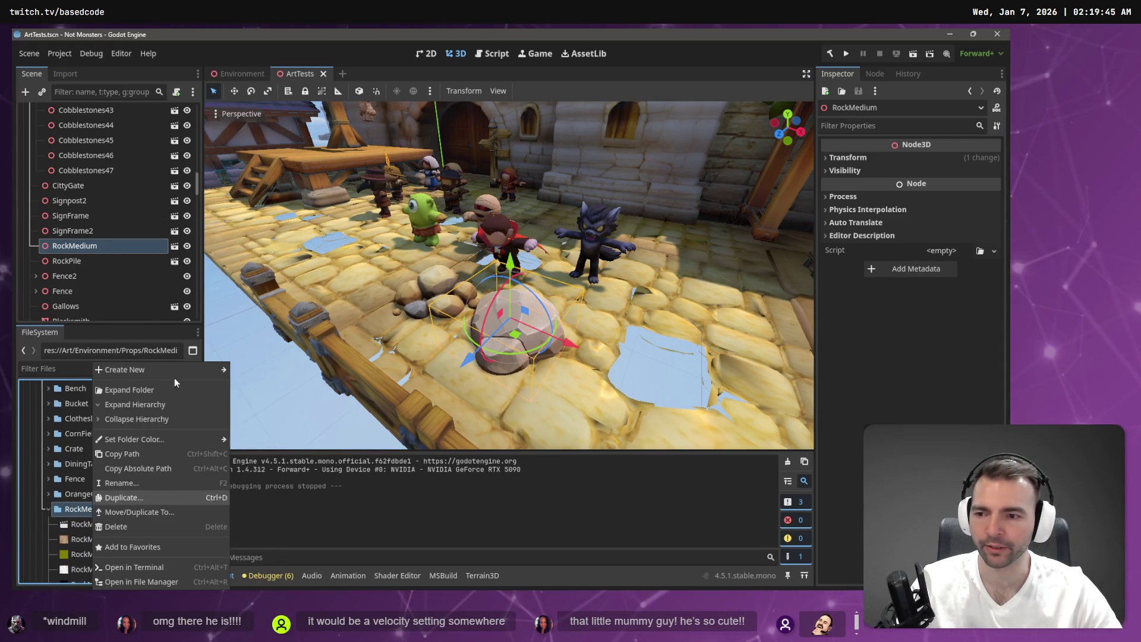
Step: Create a RockMedium scene in the RockMedium folder and drag RockMedium.fbx into it
mouse_move(179, 369)
left_click(275, 379)
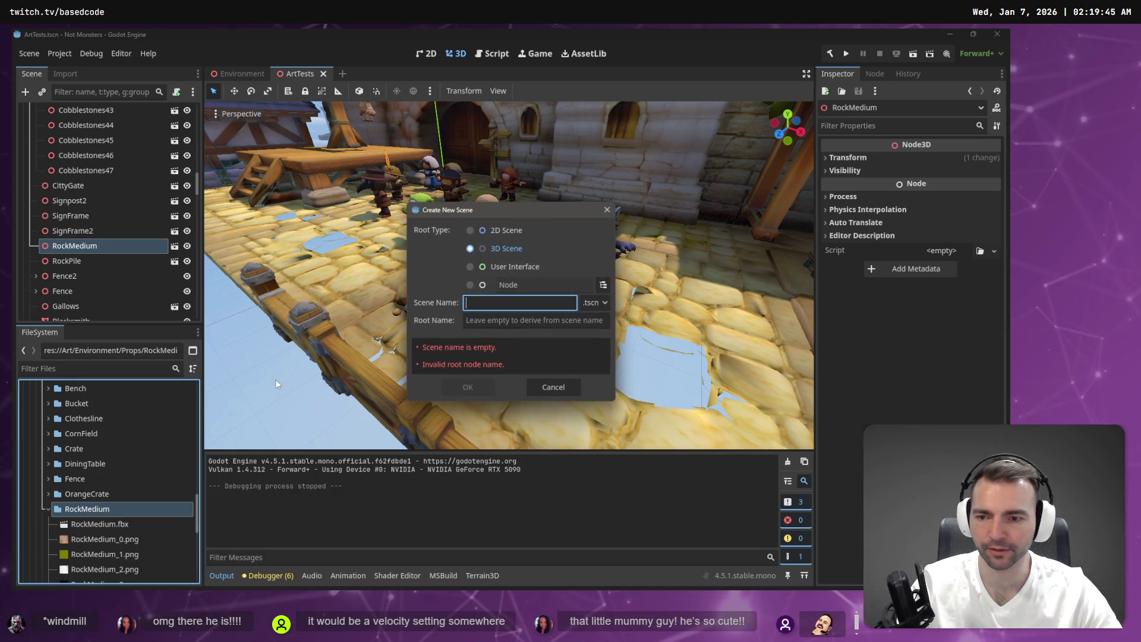
type("Rockm")
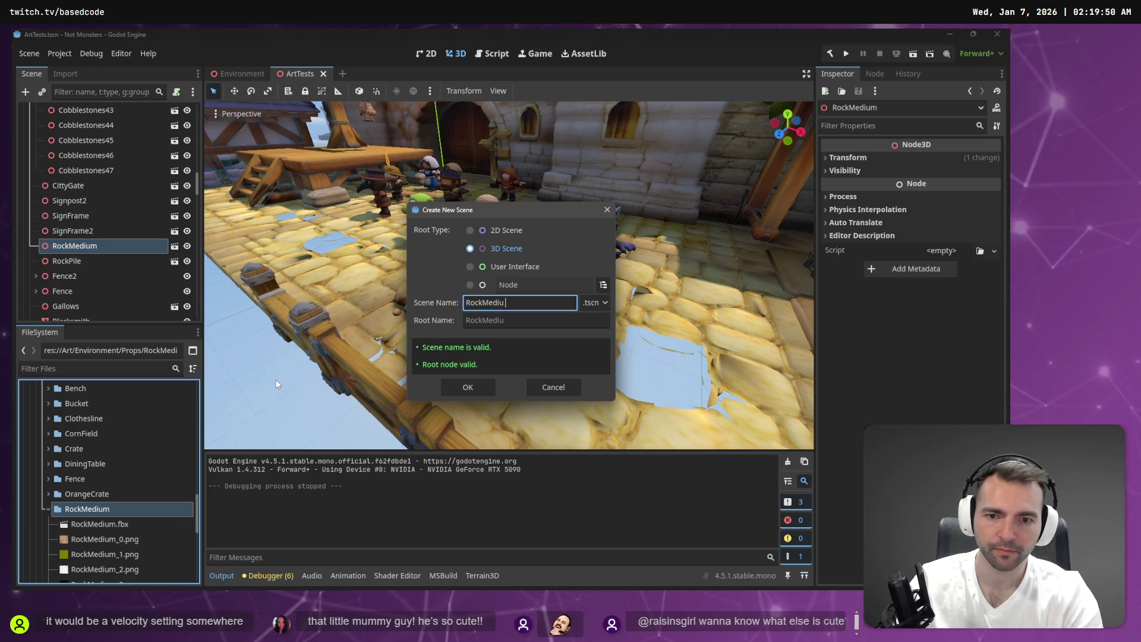
key("Return")
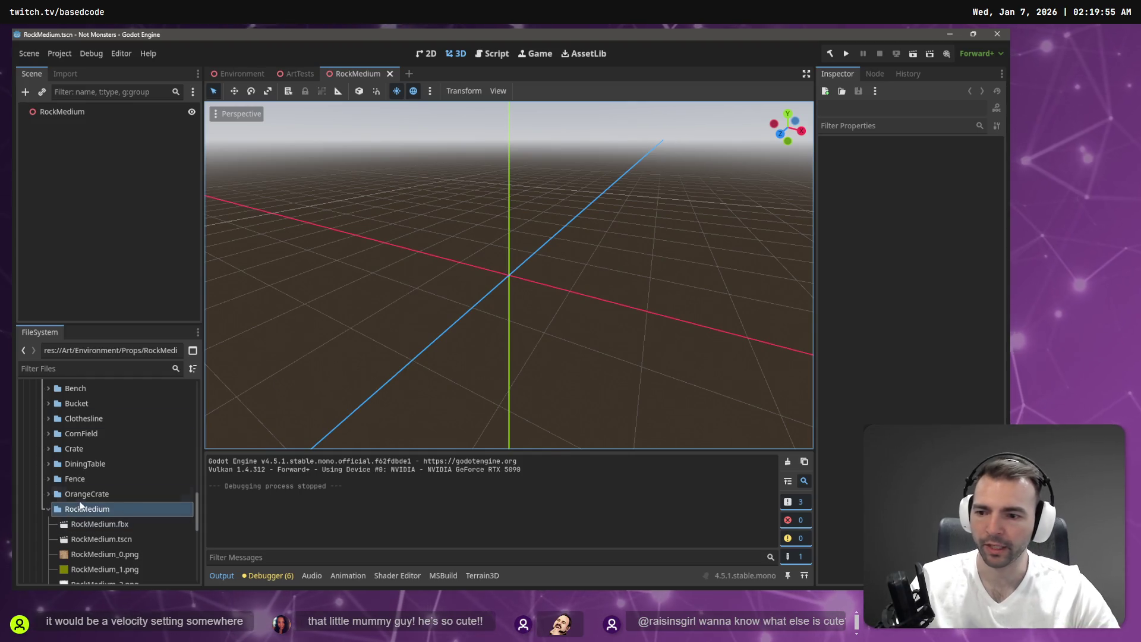
mouse_move(102, 524)
left_mouse_down()
mouse_move(556, 353)
mouse_move(518, 277)
left_mouse_up()
Step: Set the rock model's Position to 0, 0, 0 in the Inspector
left_click(894, 165)
left_click(892, 158)
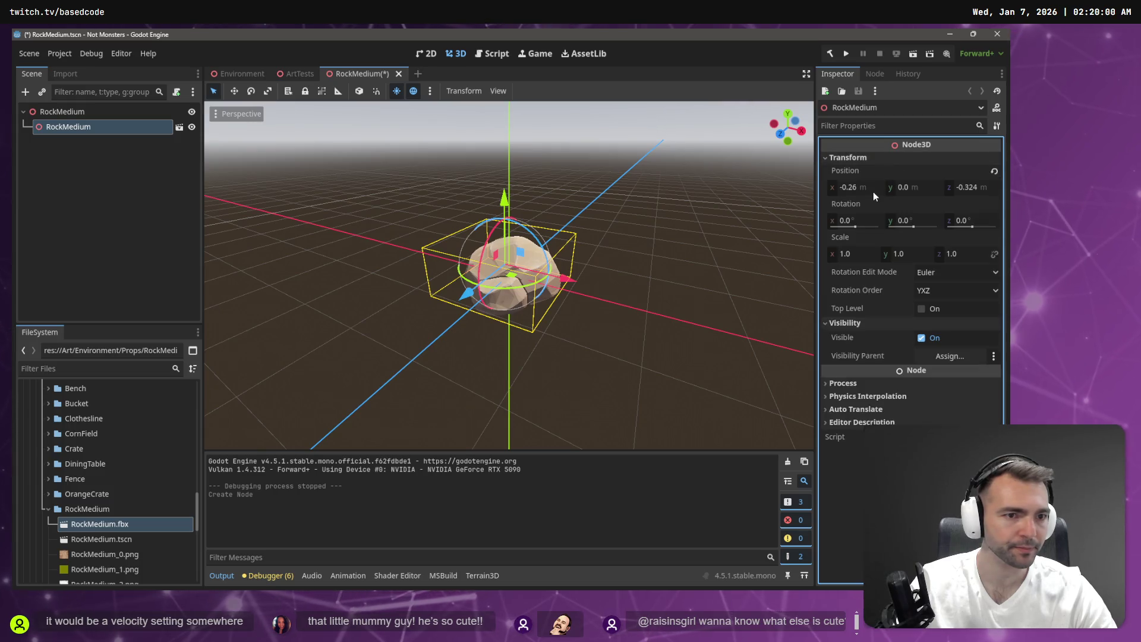
left_click(869, 188)
type("0")
key("Tab")
key("Tab")
type("0")
key("Tab")
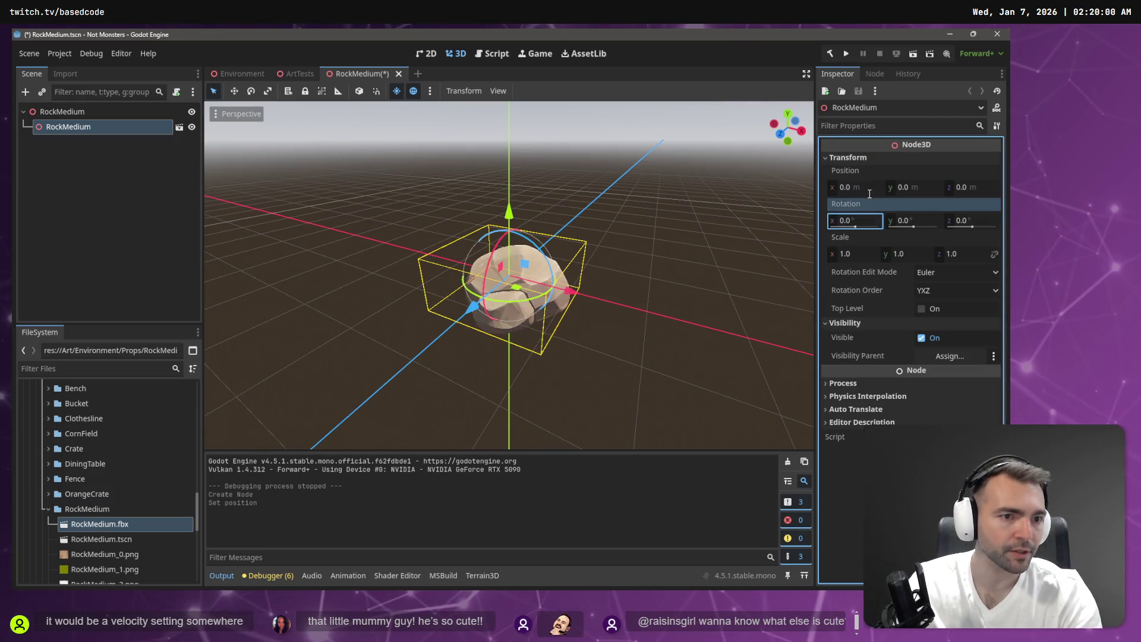
Step: Raise the rock to 0.461 on Y with the move gizmo and save RockMedium.tscn
key("w")
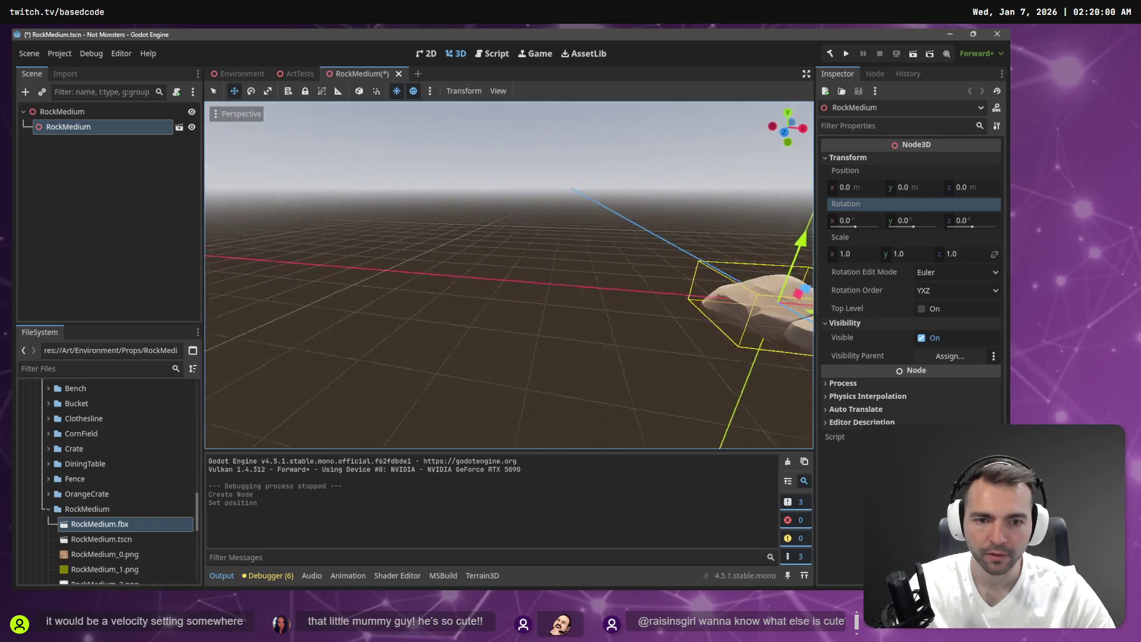
mouse_move(610, 380)
left_mouse_down()
mouse_move(498, 327)
mouse_move(498, 261)
left_mouse_up()
left_click_drag(453, 220, 457, 191)
key("ctrl+s")
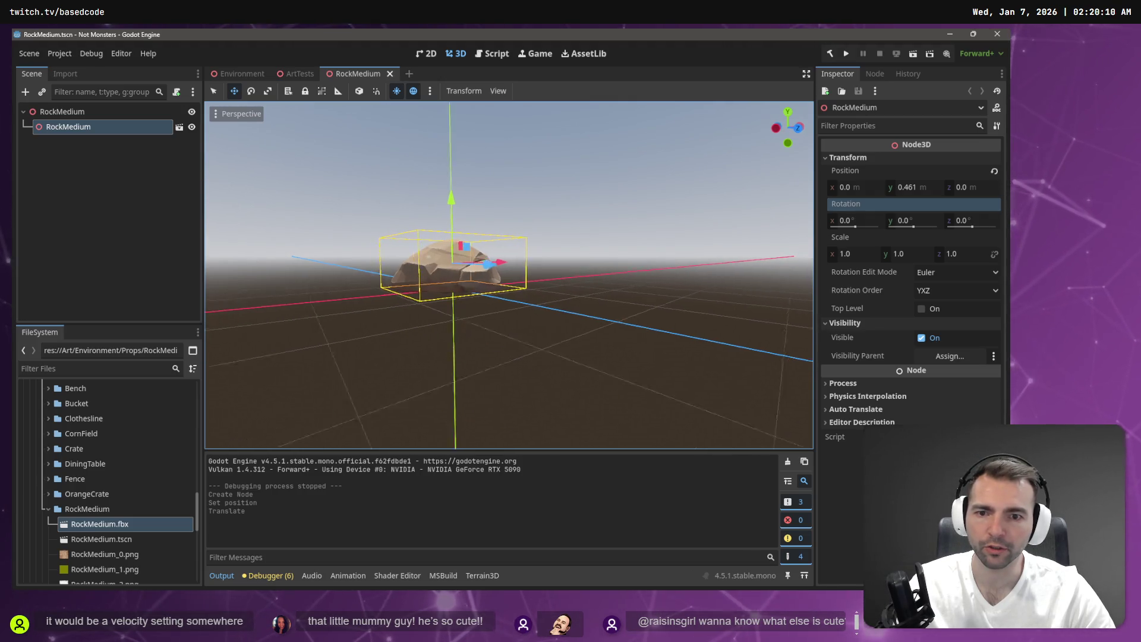
double_click(103, 128)
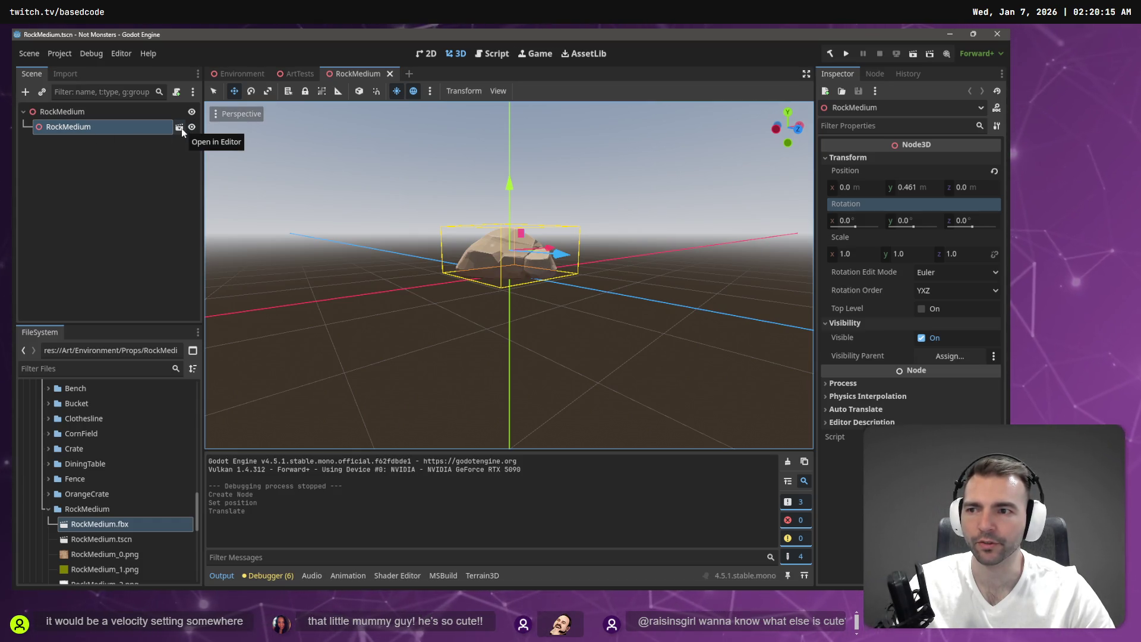
Step: Open the imported RockMedium.fbx anyway and copy its texture_pbr_v128 mesh node
left_click(181, 128)
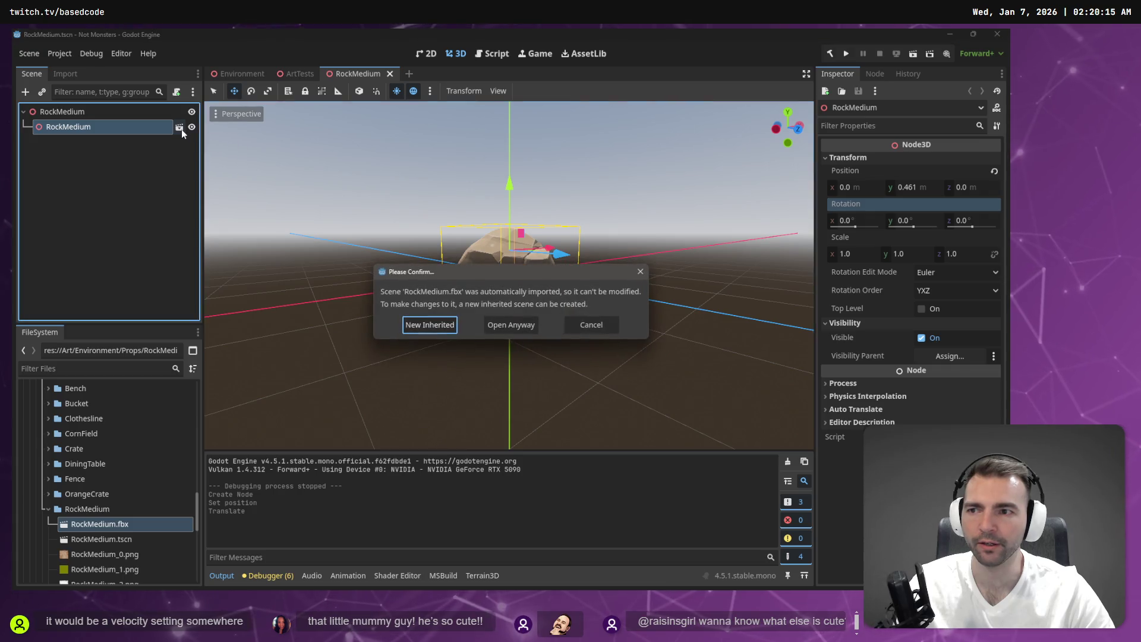
left_click(504, 326)
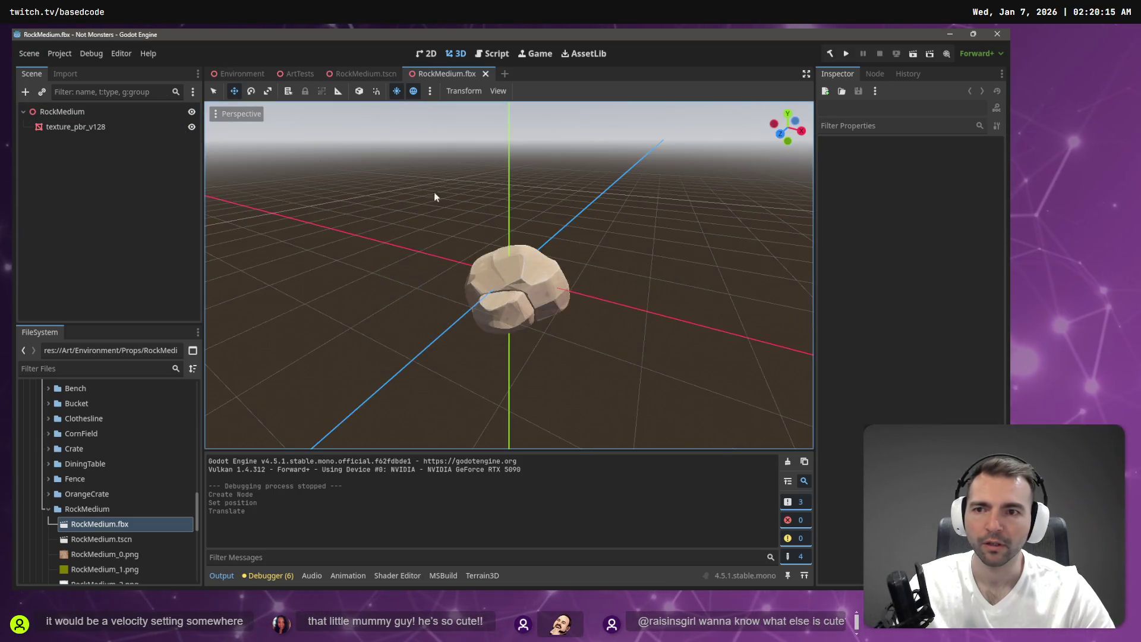
left_click(98, 128)
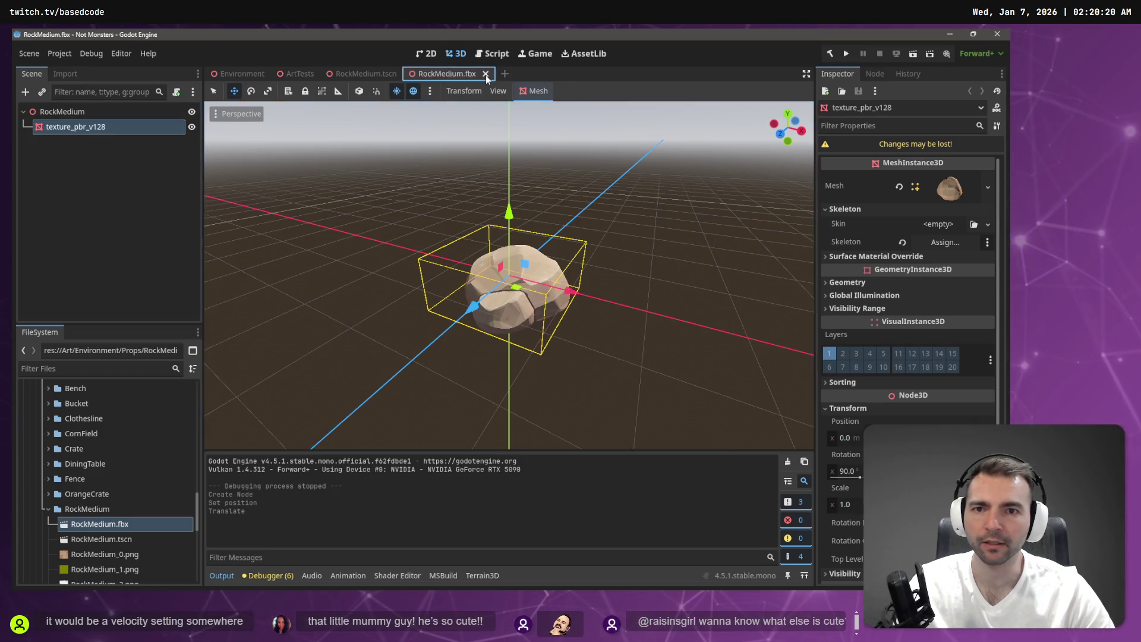
left_click(486, 74)
Step: Paste texture_pbr_v128 under the RockMedium root and delete the old RockMedium child instance
key("ctrl+v")
left_click(78, 126)
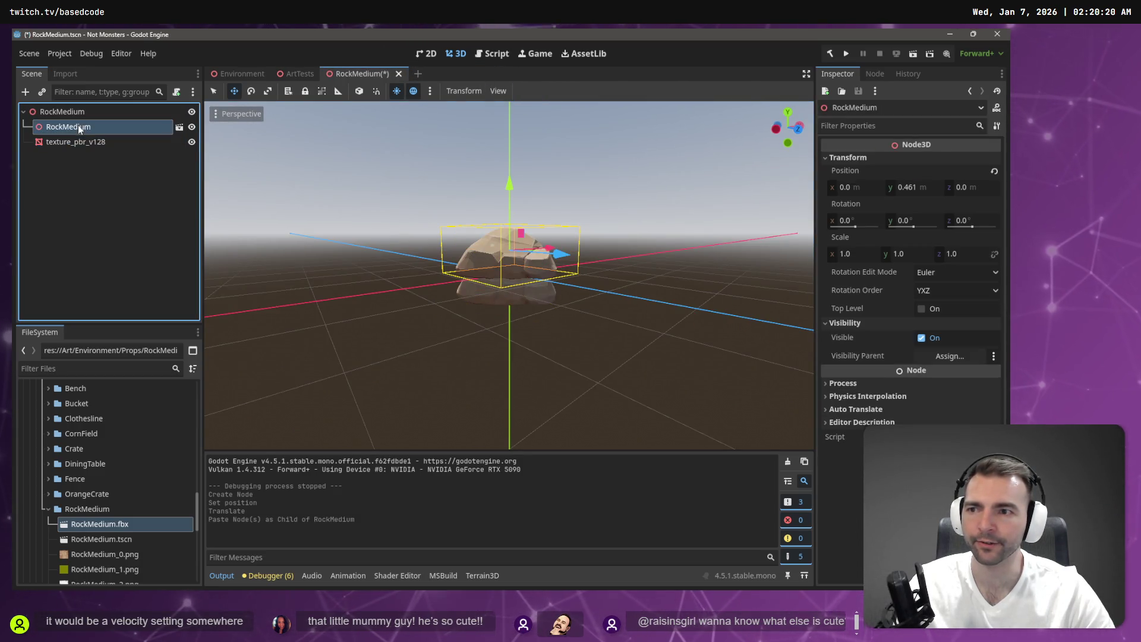
key("Delete")
key("Return")
right_click(74, 112)
Step: Add a StaticBody3D and a trimesh collision shape from the mesh, nested under the StaticBody3D
left_click(140, 123)
type("stat")
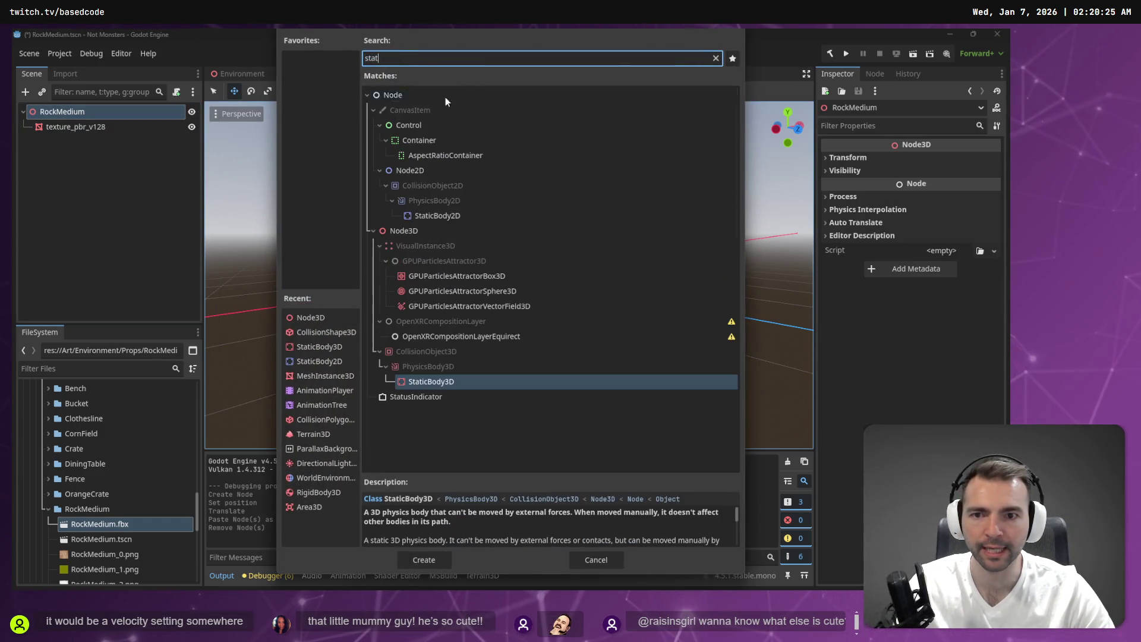
double_click(442, 386)
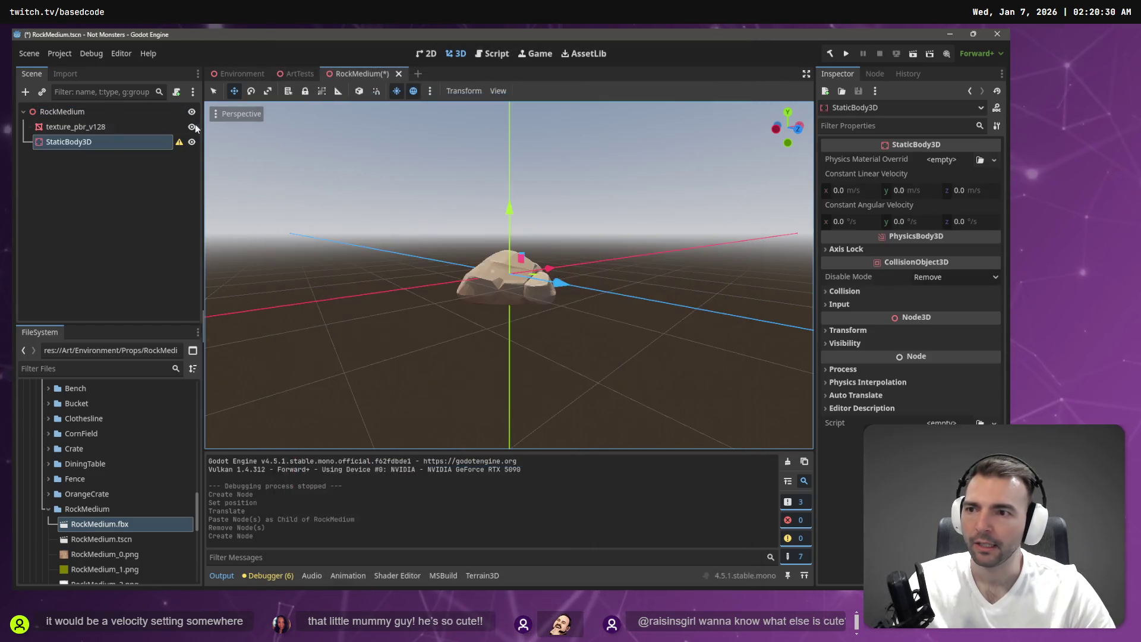
left_click(76, 126)
left_click(525, 92)
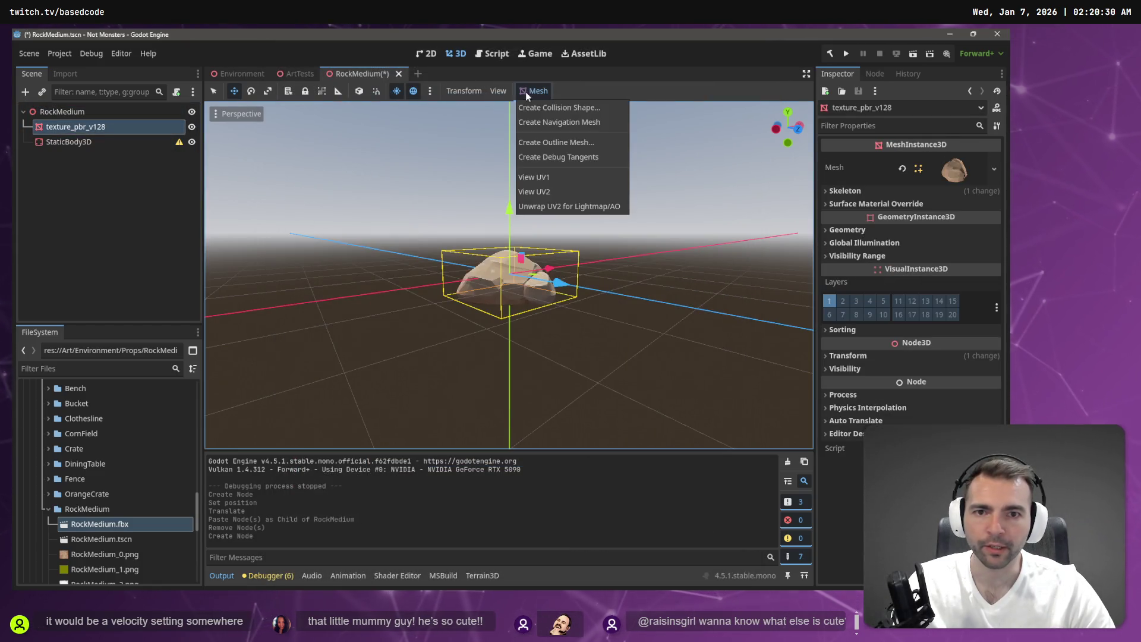
left_click(568, 111)
left_click(498, 347)
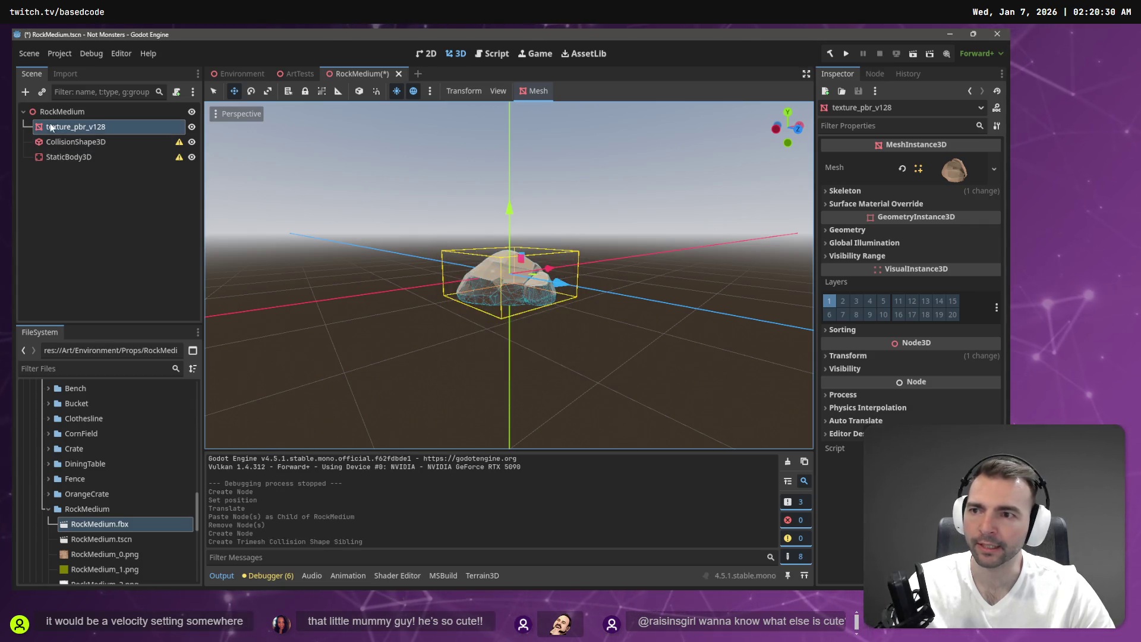
left_click_drag(79, 157, 81, 138)
Step: Rename the texture_pbr_v128 mesh node to Model and save the RockMedium scene
left_click(81, 138)
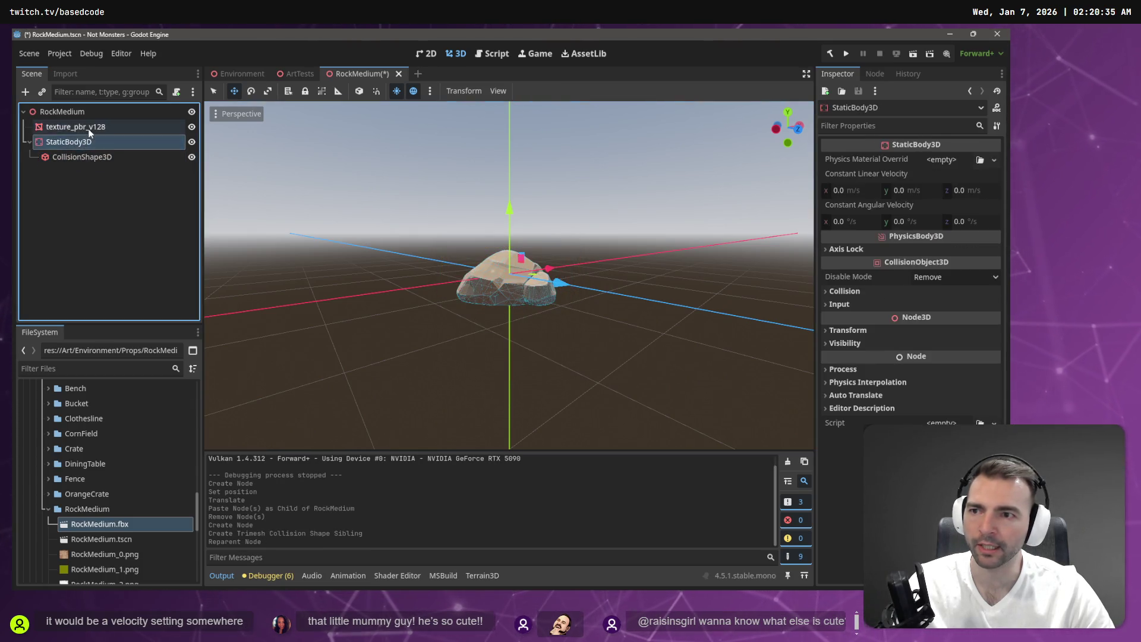
key("Up")
key("F2")
type("Model")
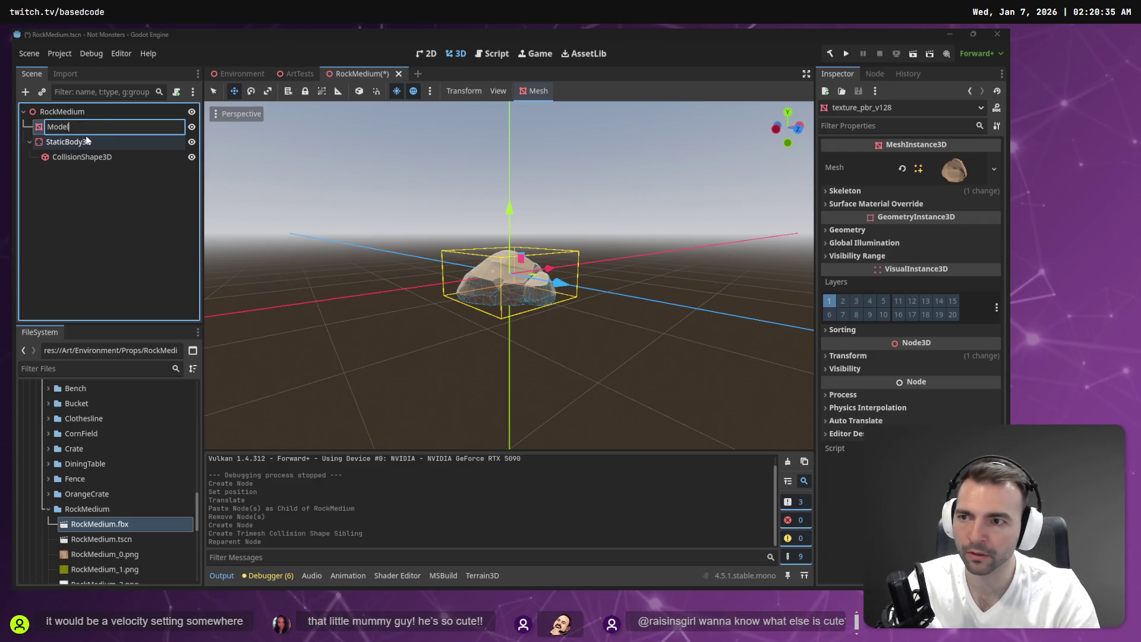
key("Return")
key("ctrl+s")
left_click(244, 72)
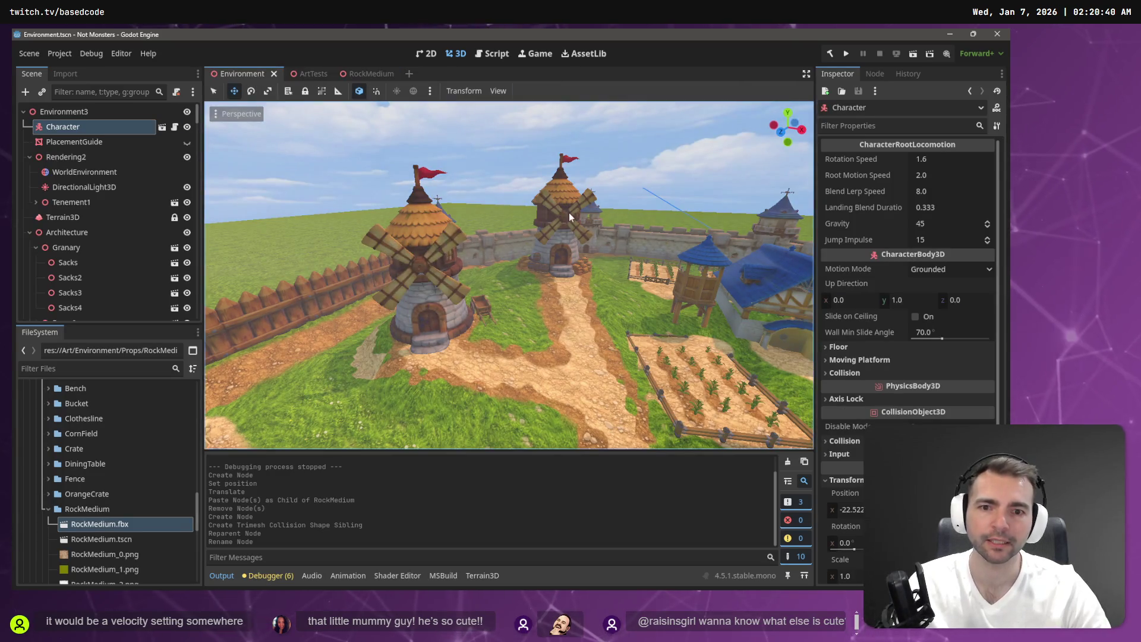
Step: Drop a RockMedium.tscn instance near the windmill and raise it about 6.4 units
scroll(568, 212, "up", 5)
mouse_move(101, 539)
left_mouse_down()
mouse_move(279, 504)
mouse_move(610, 294)
left_mouse_up()
left_click_drag(518, 301, 522, 304)
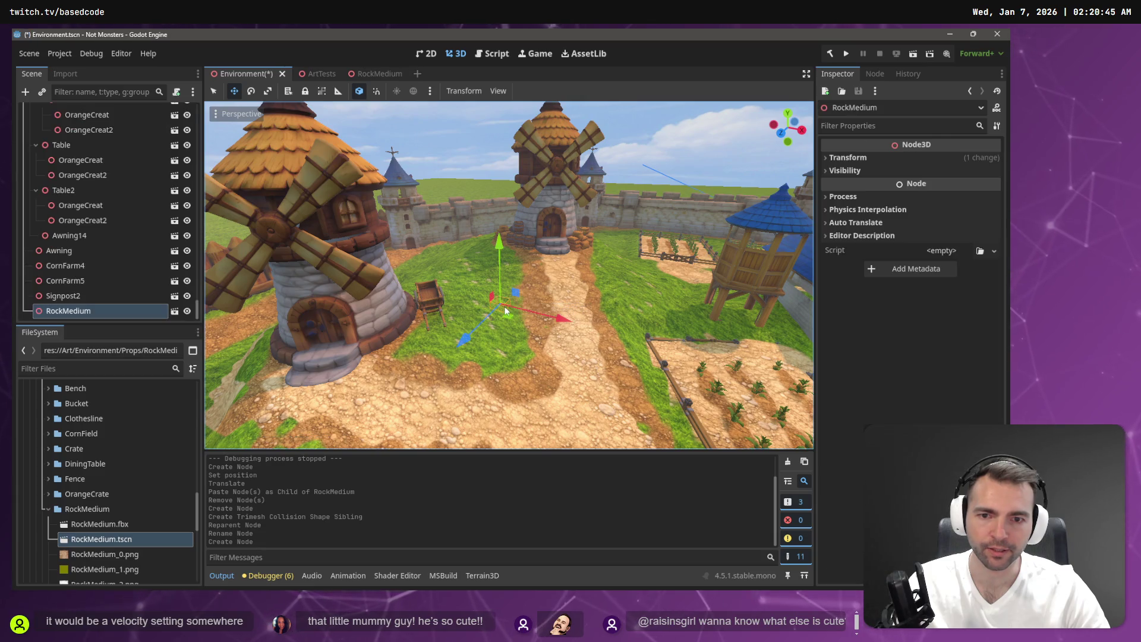
scroll(522, 305, "down", 10)
scroll(476, 283, "up", 10)
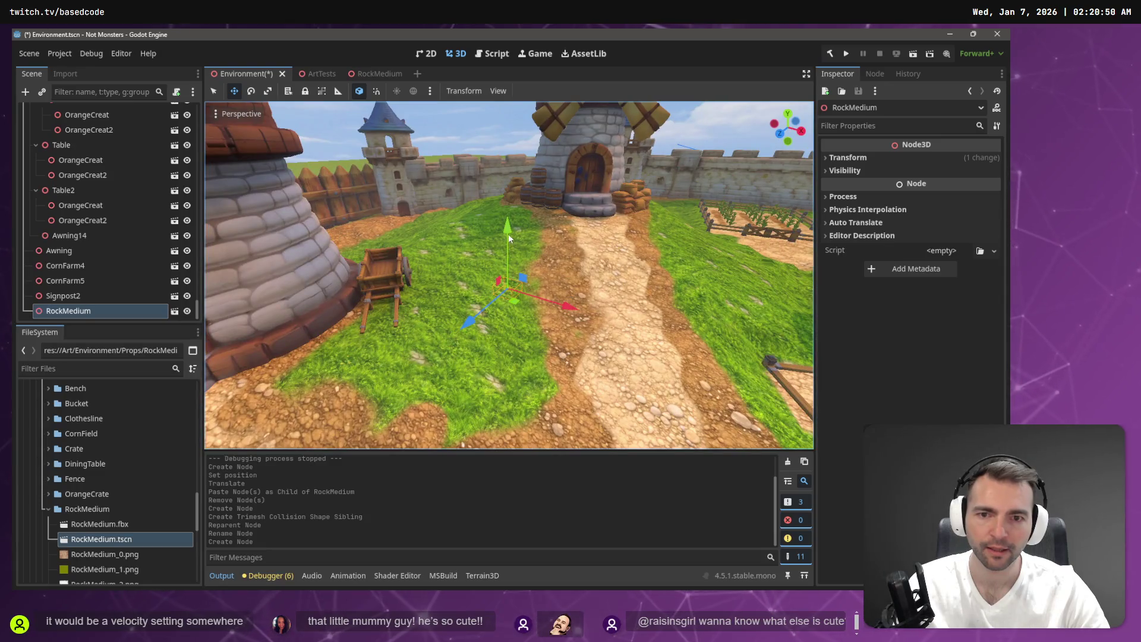
left_click_drag(508, 234, 515, 136)
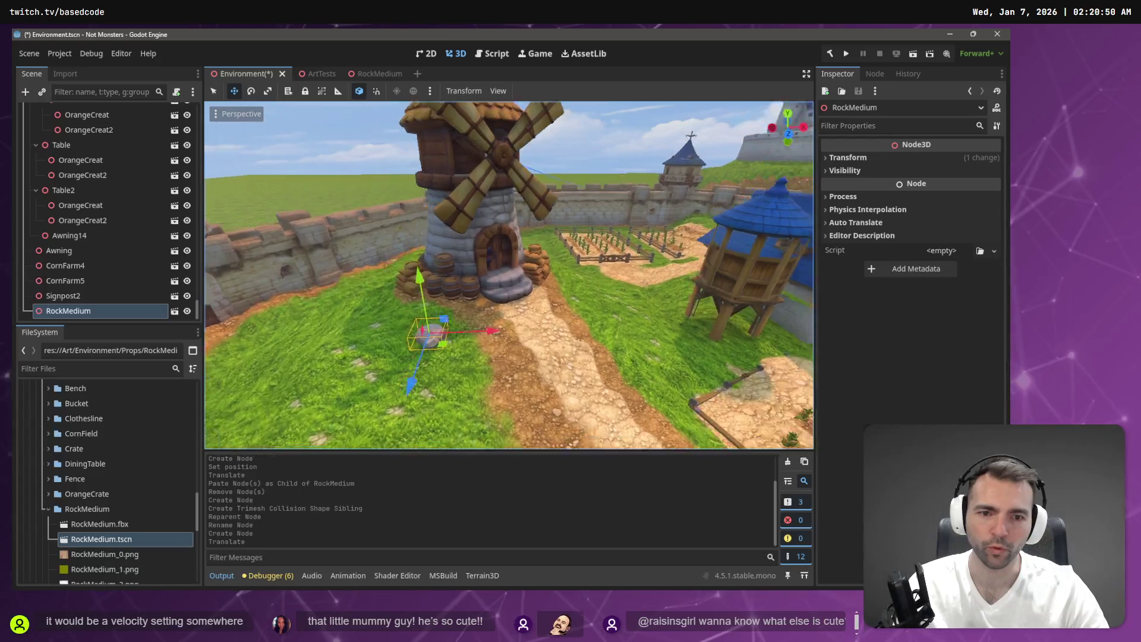
Step: Cut the RockMedium node and paste it under Environment3 near the wooden fence
key("w")
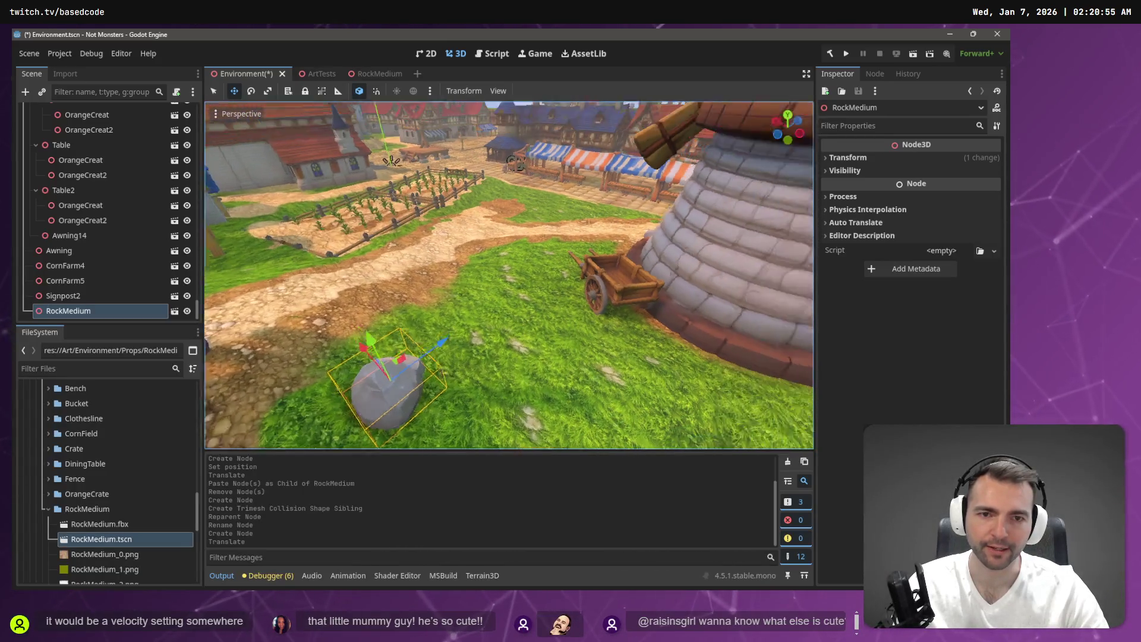
key("s")
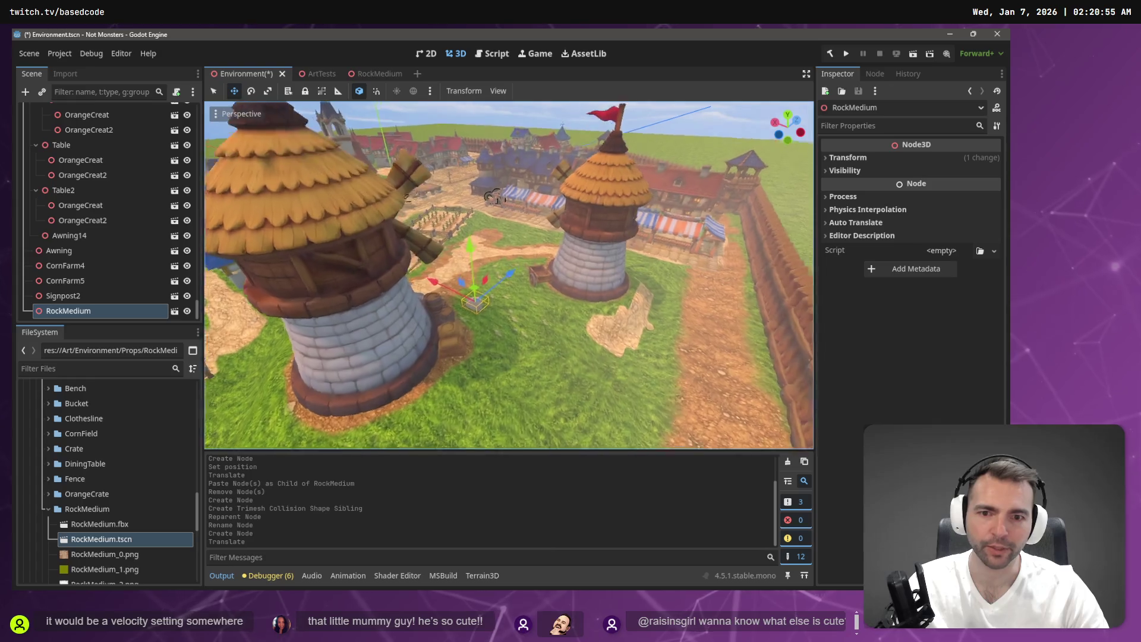
key("w")
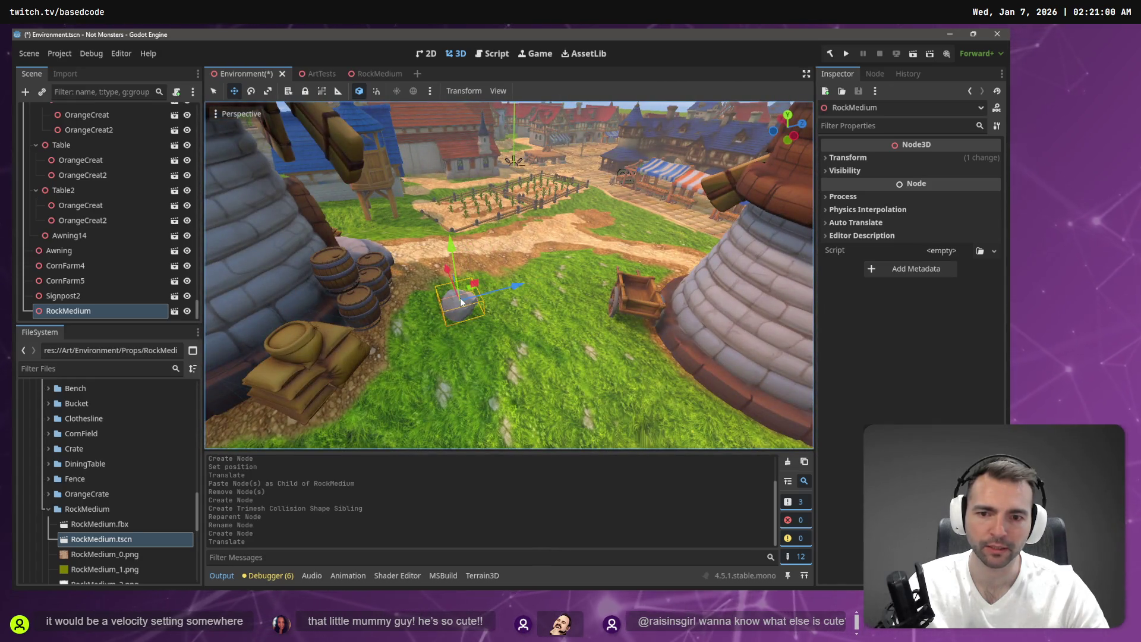
key("ctrl+x")
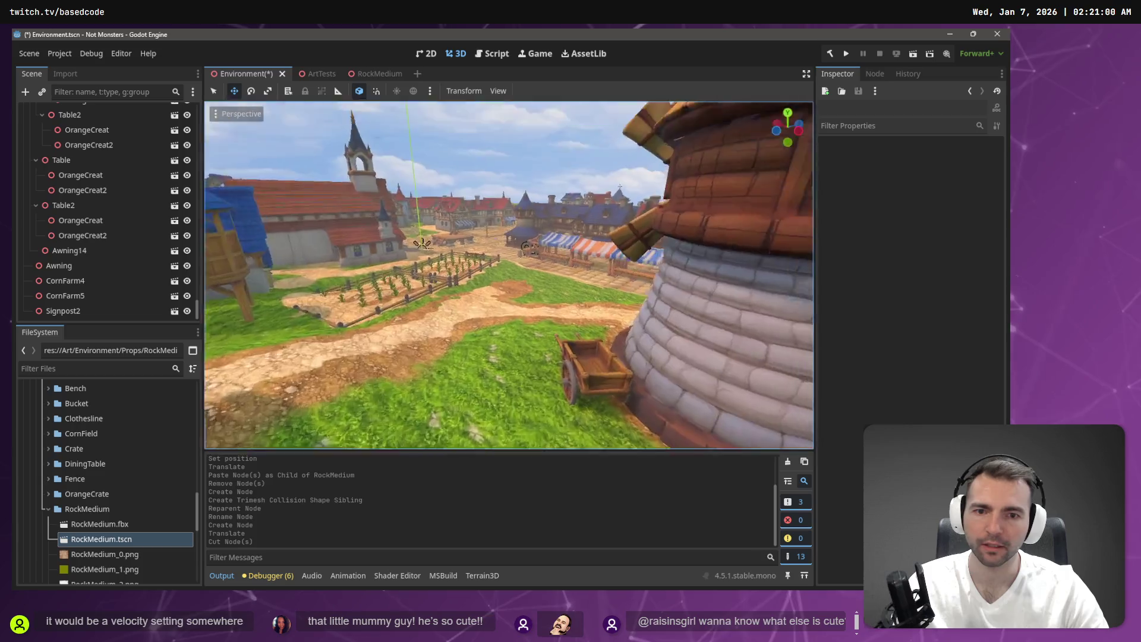
key("w")
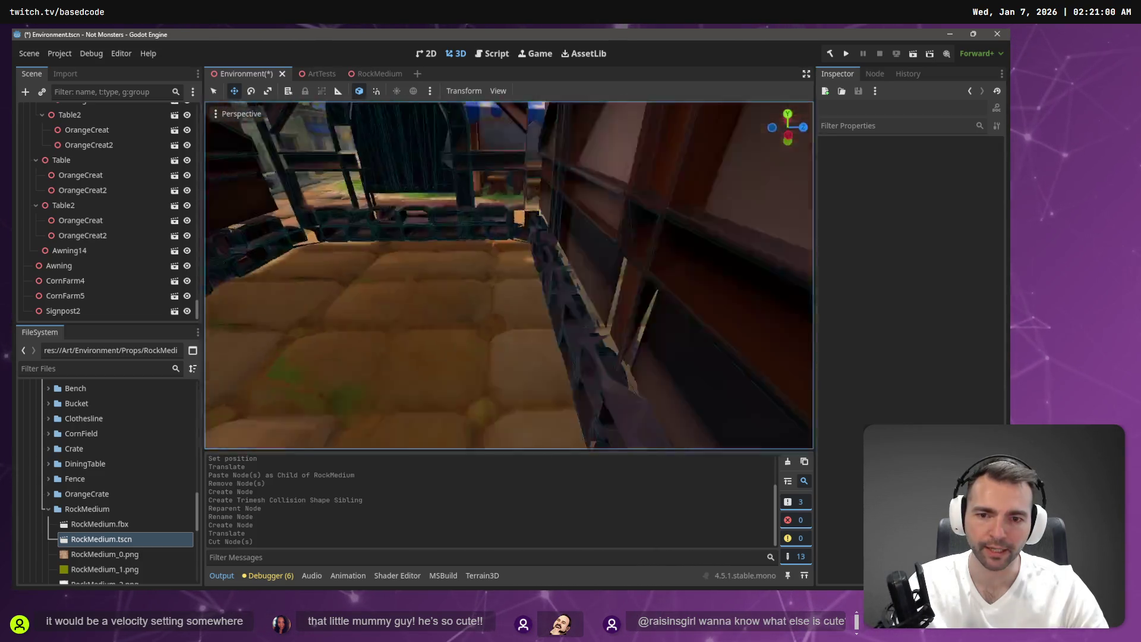
key("s")
key("w")
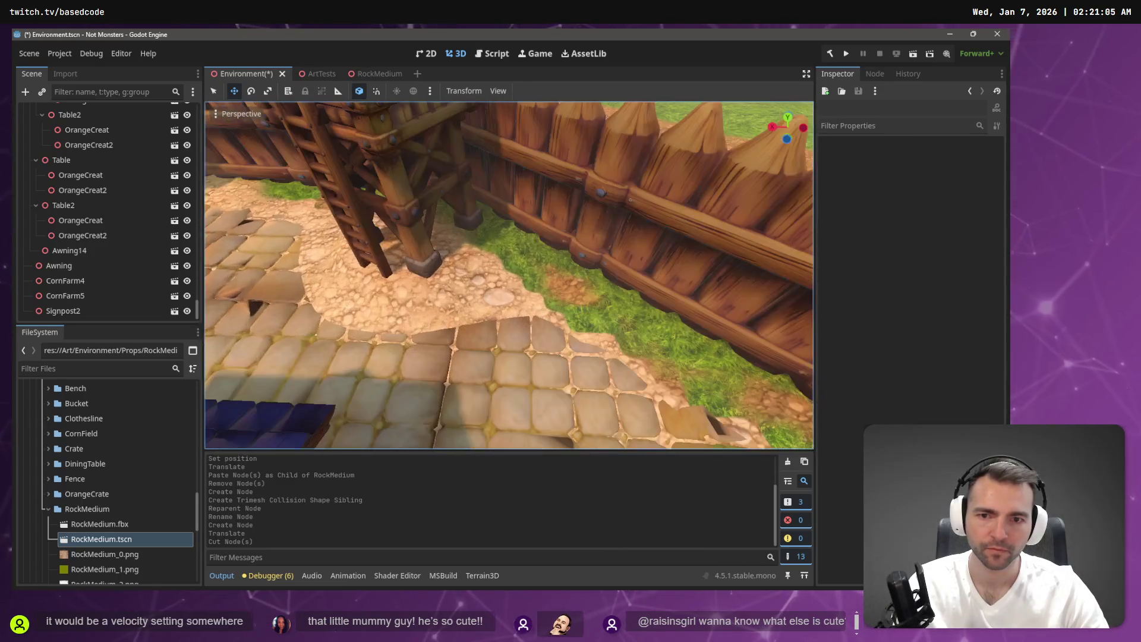
key("ctrl+v")
key("s")
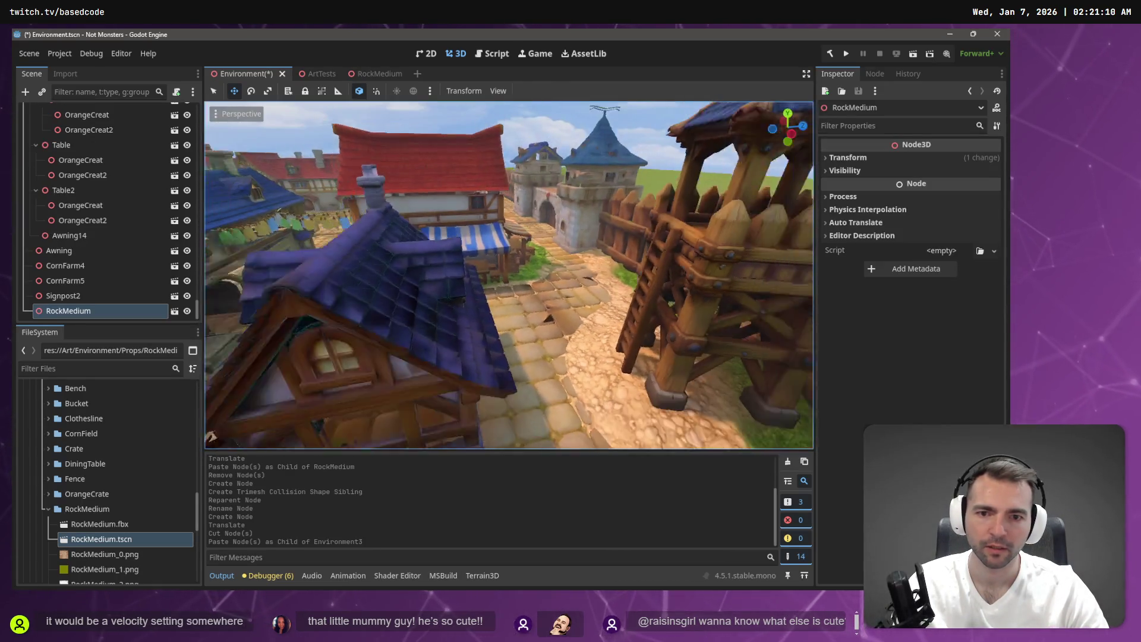
key("w")
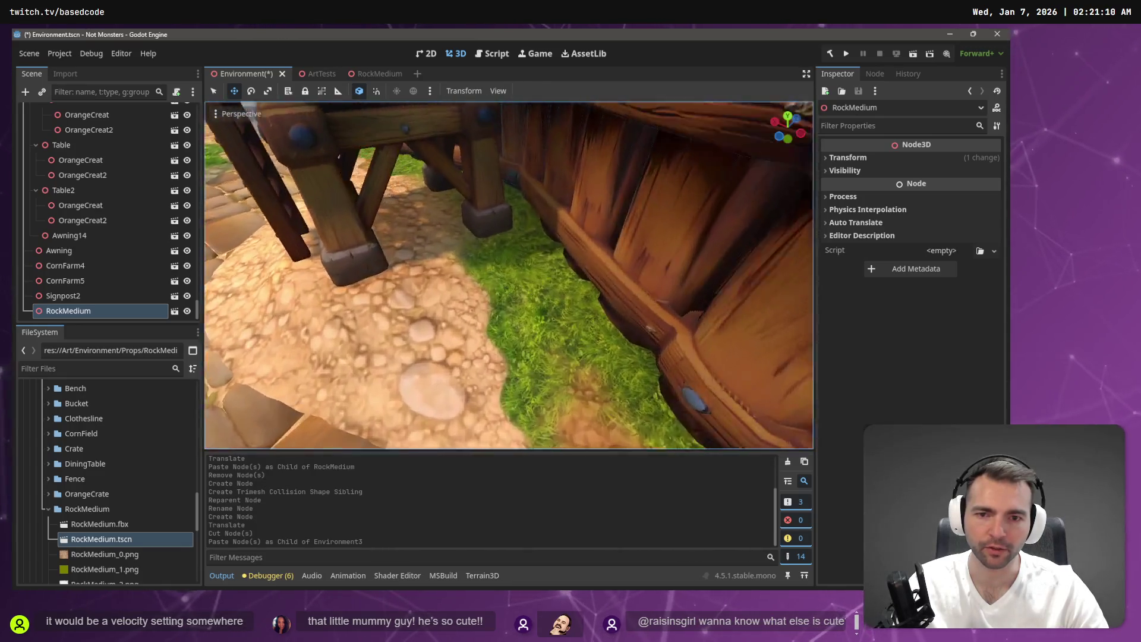
Step: Align the rock's transform with the view and zero its X and Y rotation
left_click(215, 115)
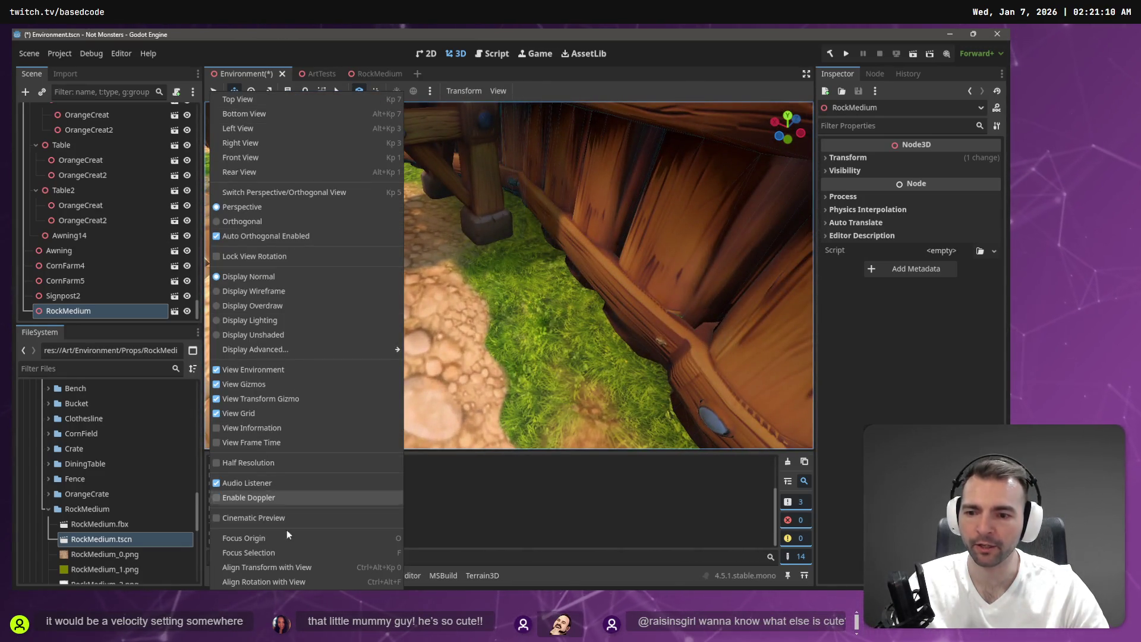
left_click(320, 566)
left_click(872, 157)
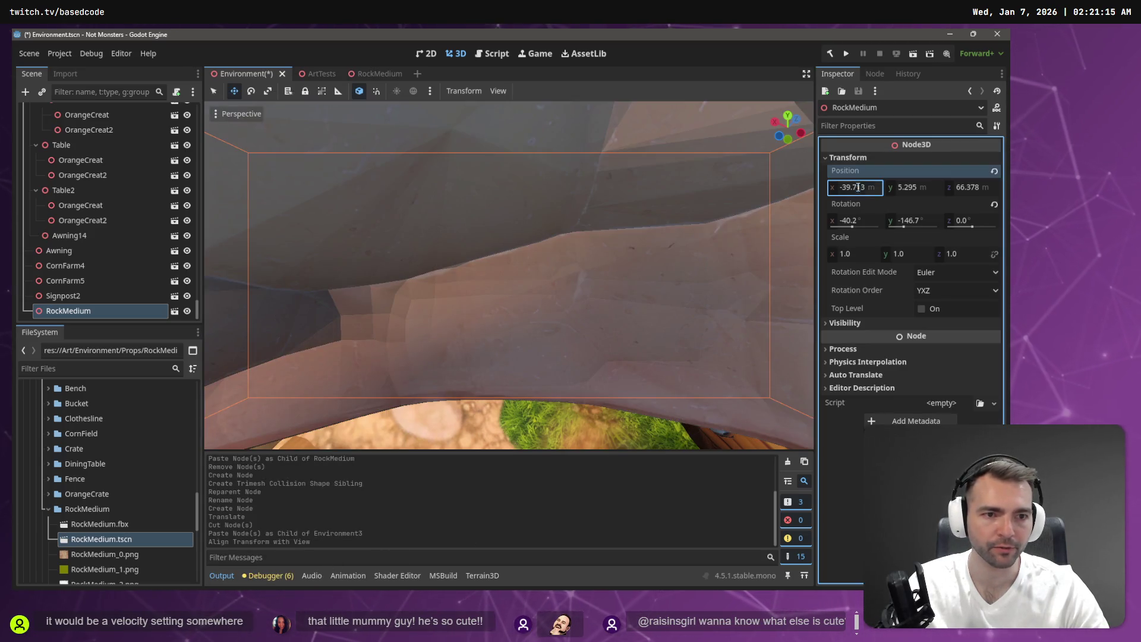
left_click(856, 219)
type("0")
key("Tab")
type("0")
key("Return")
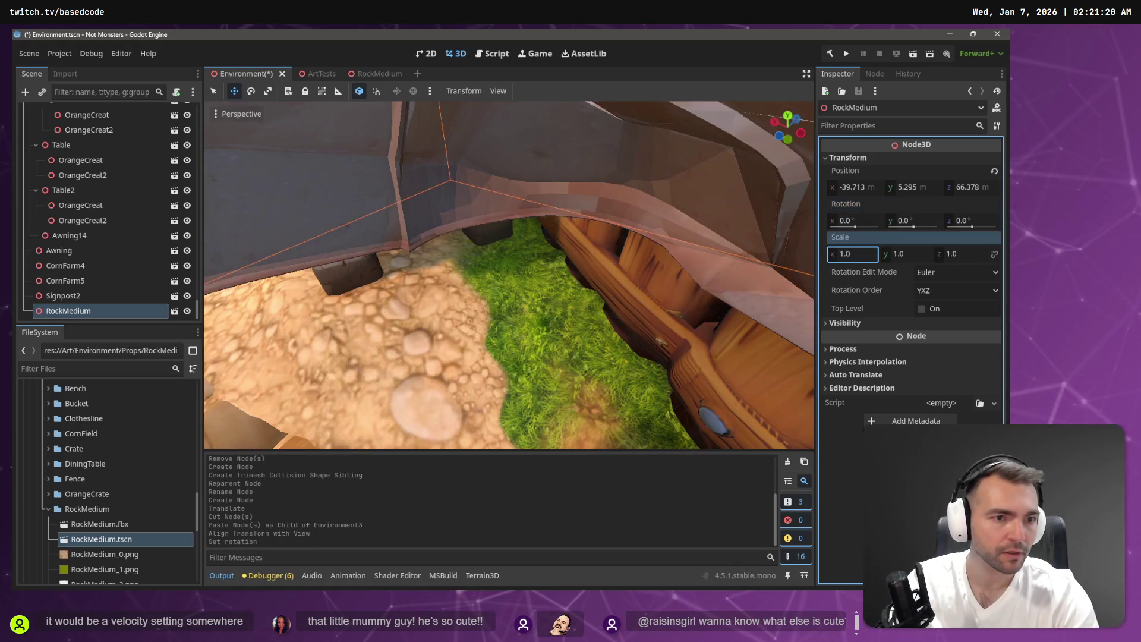
key("f")
Step: Lower the rock toward the ground near the fence and spin it around its vertical axis
scroll(573, 206, "down", 4)
mouse_move(509, 236)
left_mouse_down()
mouse_move(514, 265)
mouse_move(493, 297)
mouse_move(494, 259)
left_mouse_up()
key("f")
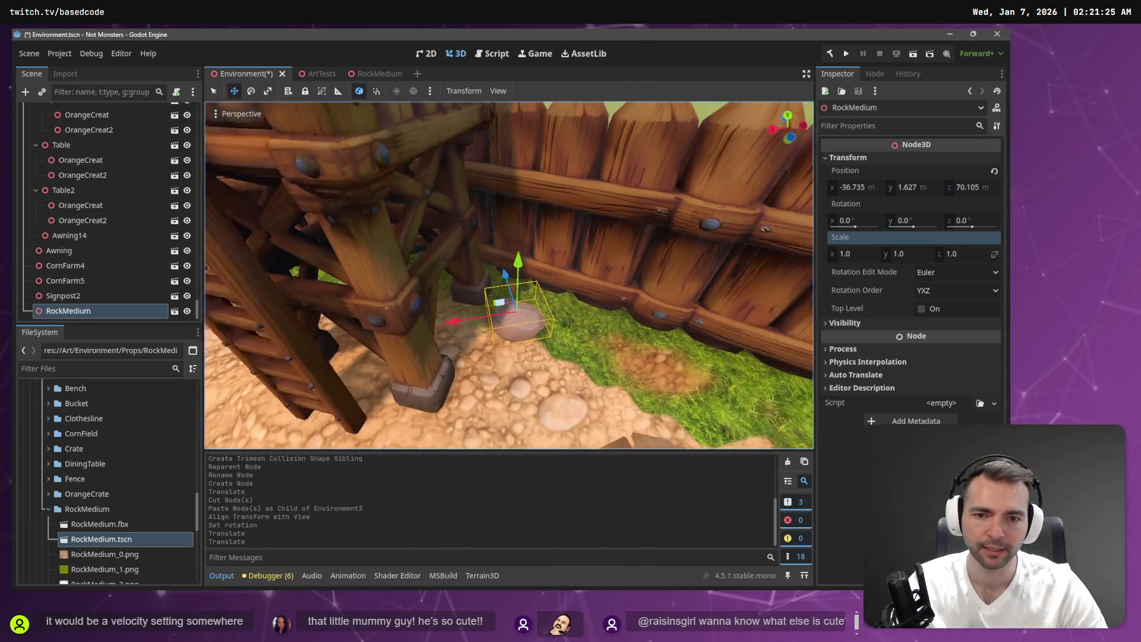
mouse_move(498, 305)
left_mouse_down()
mouse_move(520, 316)
mouse_move(534, 276)
left_mouse_up()
scroll(534, 277, "down", 10)
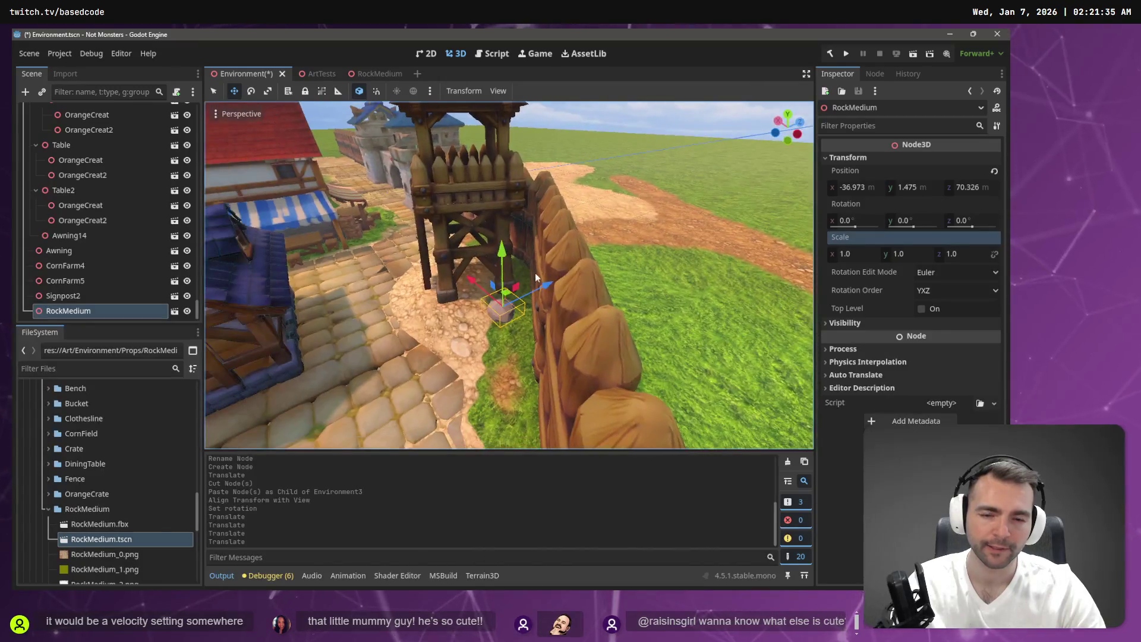
key("e")
mouse_move(507, 334)
left_mouse_down()
mouse_move(372, 320)
mouse_move(320, 241)
mouse_move(384, 227)
left_mouse_up()
scroll(384, 227, "down", 8)
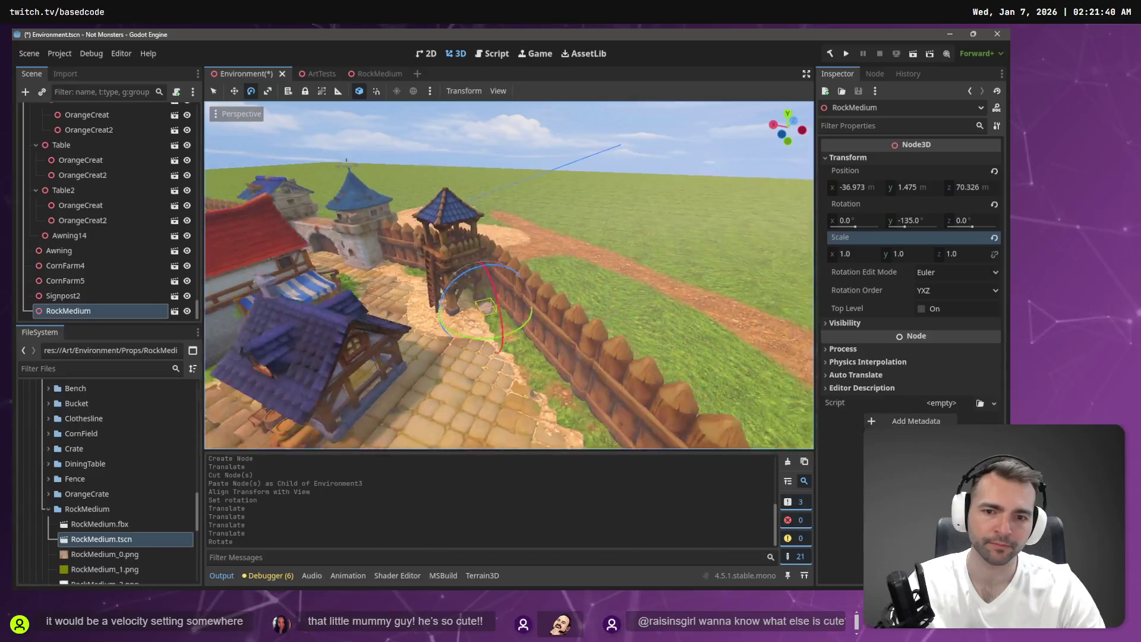
scroll(576, 298, "up", 8)
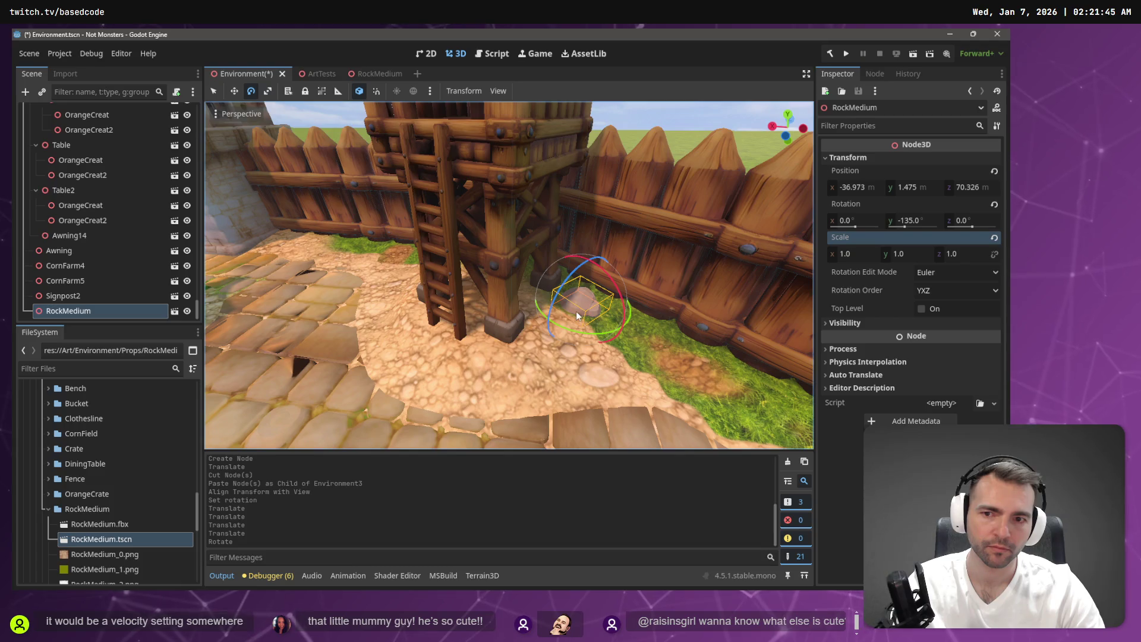
Step: Slide the rock beside the stone tower and settle it slightly into the cobbled path
key("w")
mouse_move(576, 315)
left_mouse_down()
mouse_move(416, 249)
mouse_move(268, 230)
mouse_move(255, 254)
left_mouse_up()
key("ctrl+z")
left_click_drag(613, 306, 291, 239)
key("f")
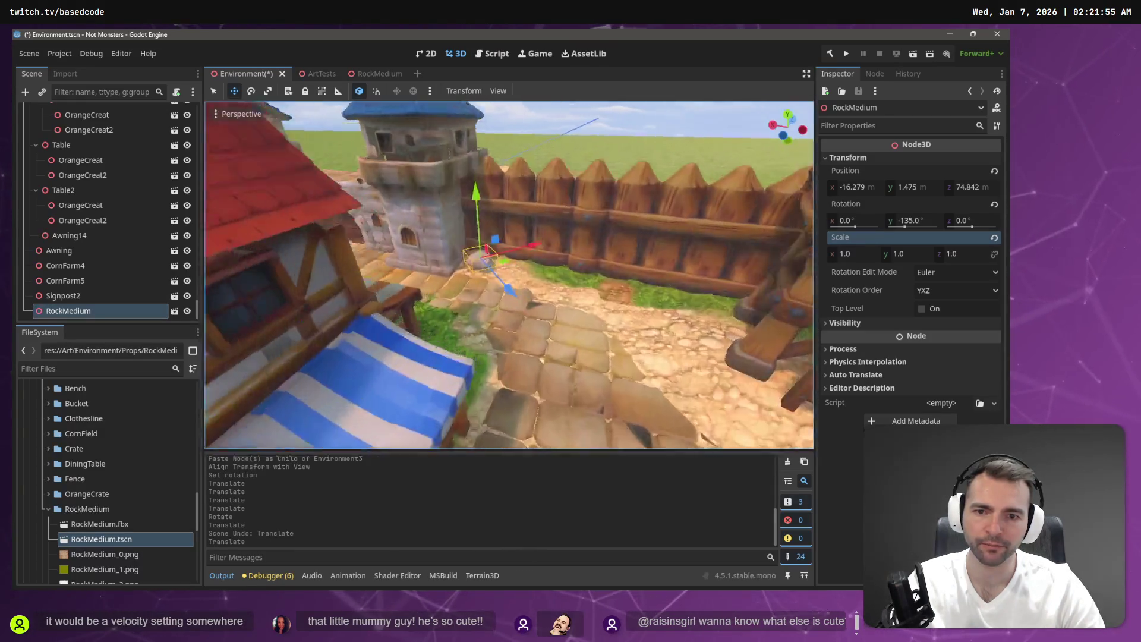
scroll(402, 228, "up", 5)
scroll(403, 231, "down", 5)
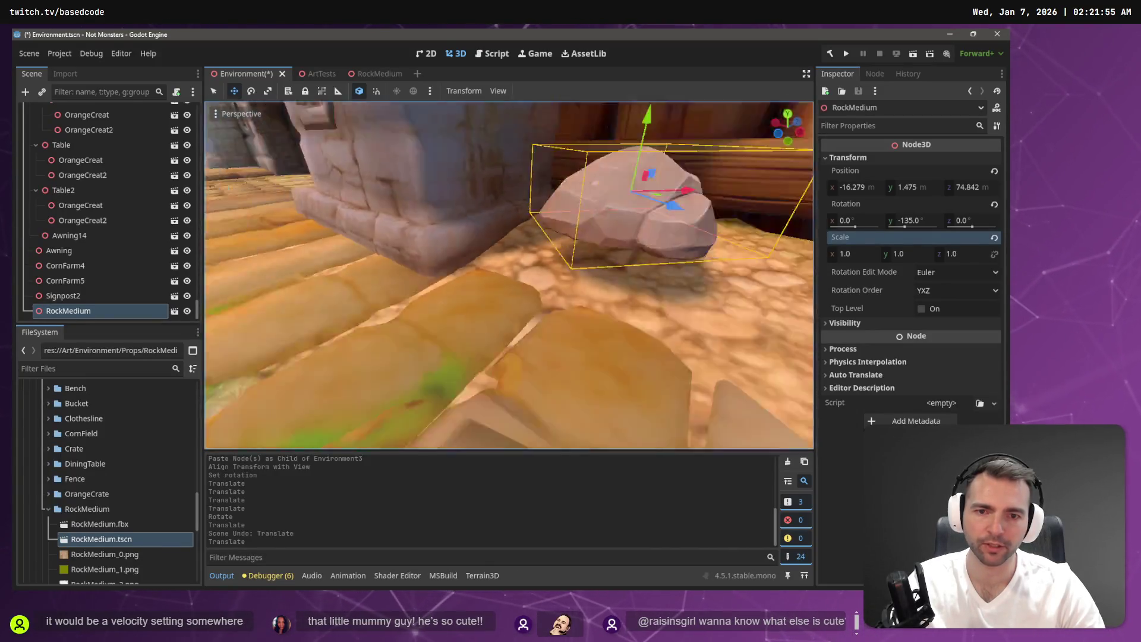
scroll(494, 240, "down", 5)
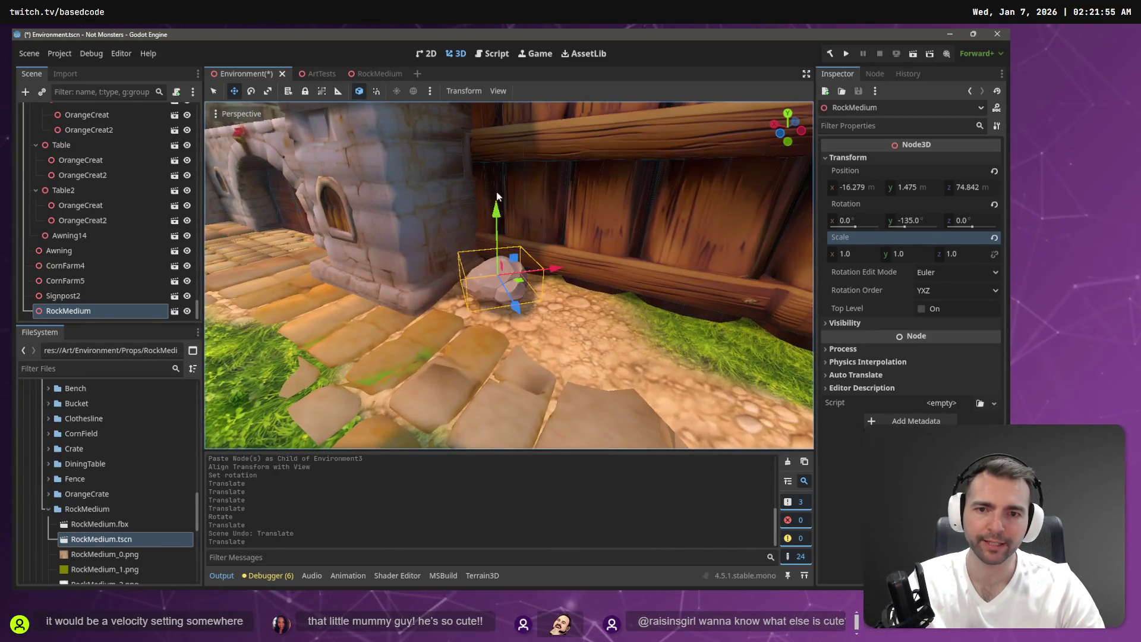
left_click_drag(497, 196, 501, 238)
mouse_move(519, 305)
left_mouse_down()
mouse_move(515, 284)
mouse_move(398, 361)
left_mouse_up()
Step: Undo the last rotation and reselect the RockMedium rock in the viewport
key("e")
key("ctrl+z")
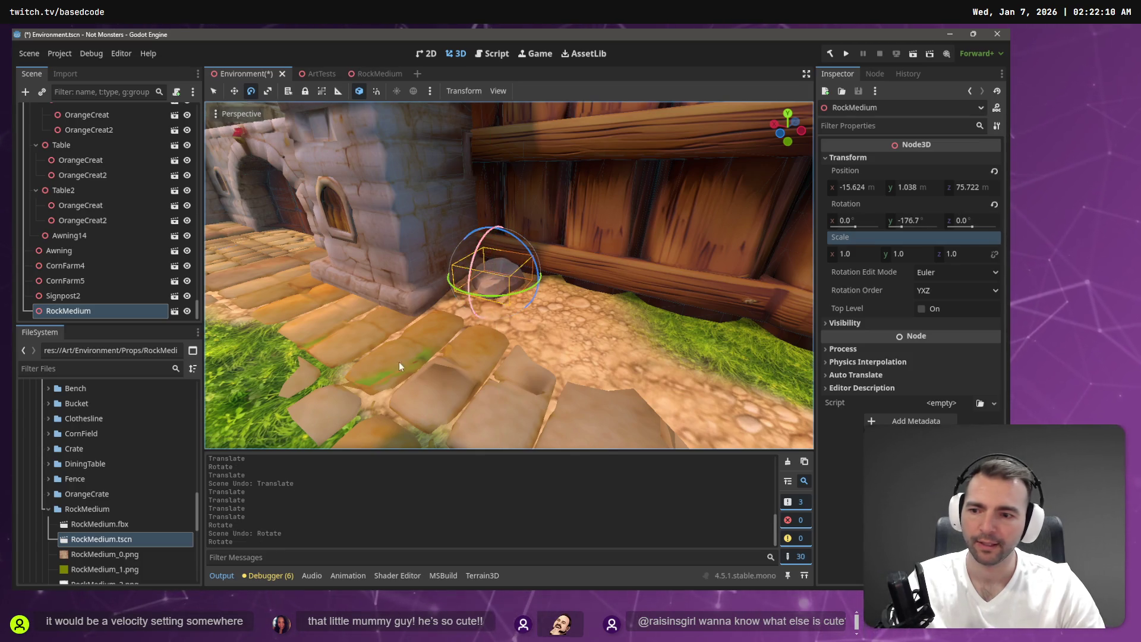
left_click(97, 300)
left_click(97, 311)
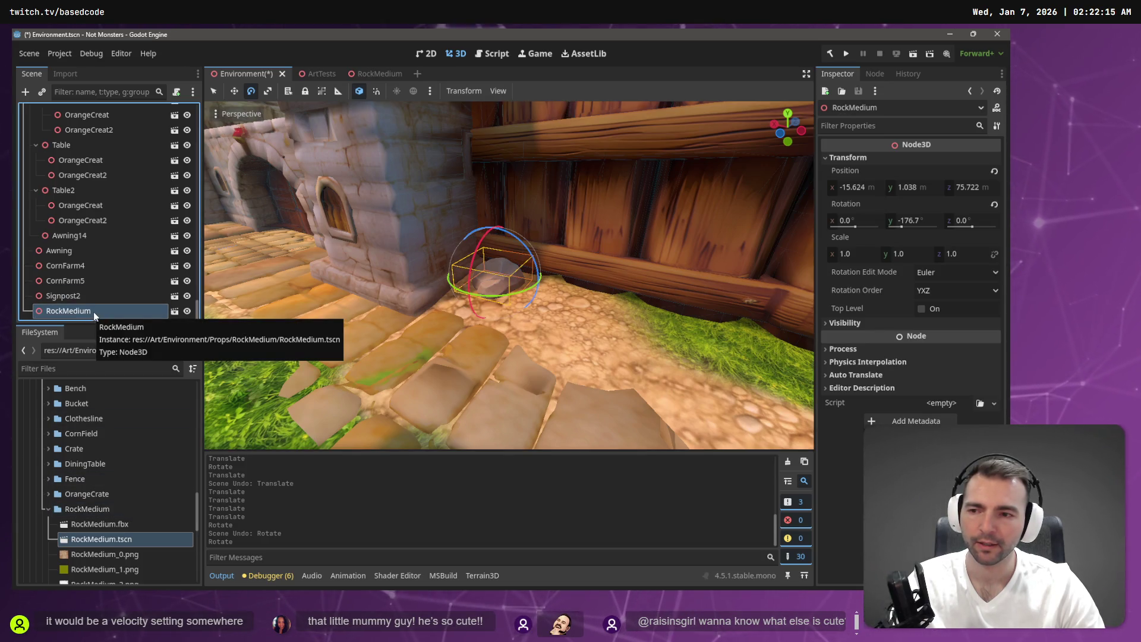
left_click(414, 187)
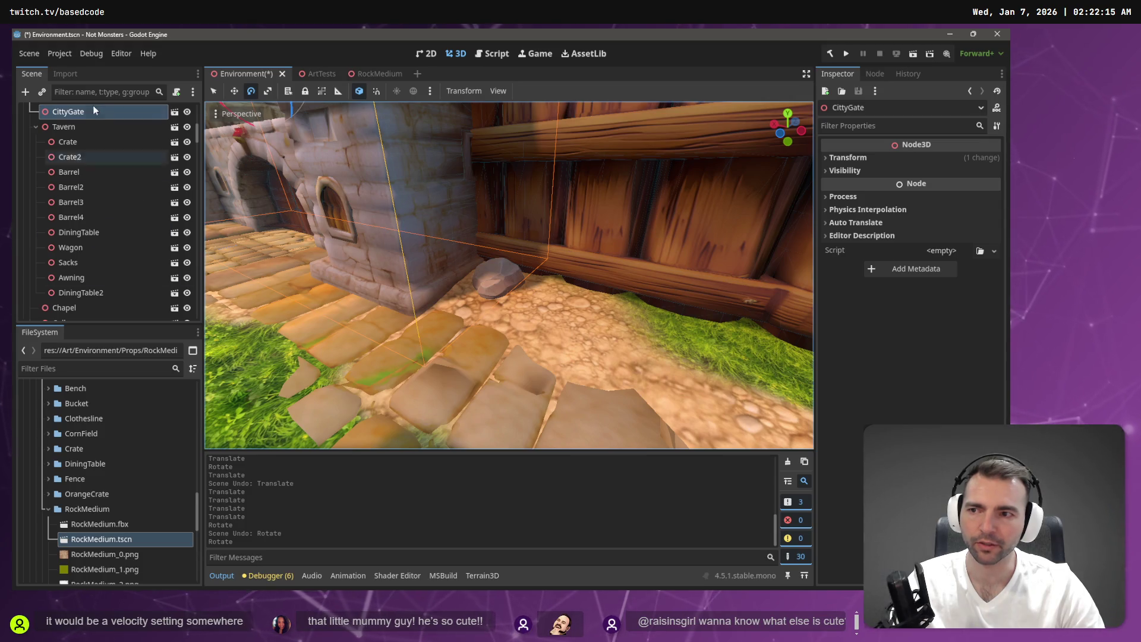
left_click(502, 277)
Step: Nudge the rock sideways and reparent RockMedium under CittyGate2, keeping its global transform
key("w")
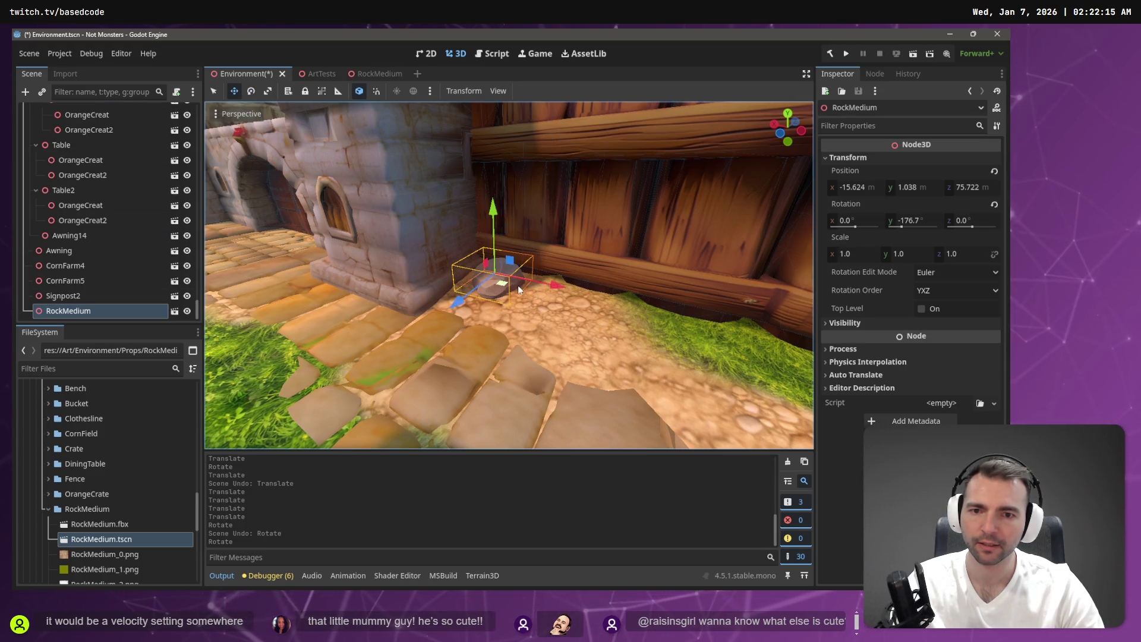
left_click_drag(505, 284, 489, 284)
right_click(111, 310)
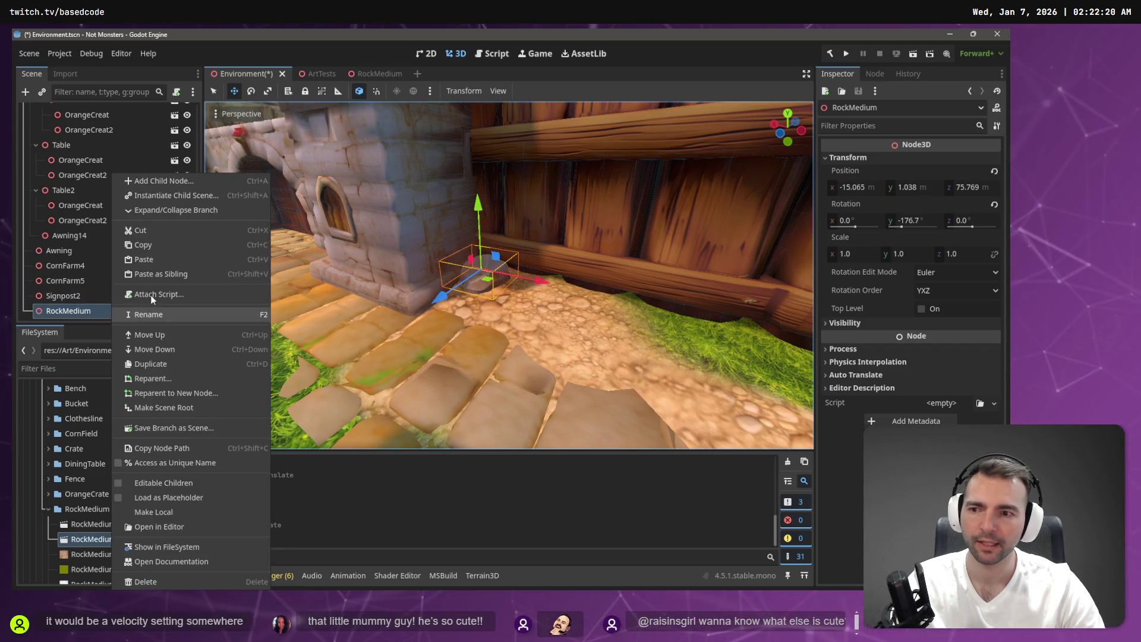
left_click(185, 380)
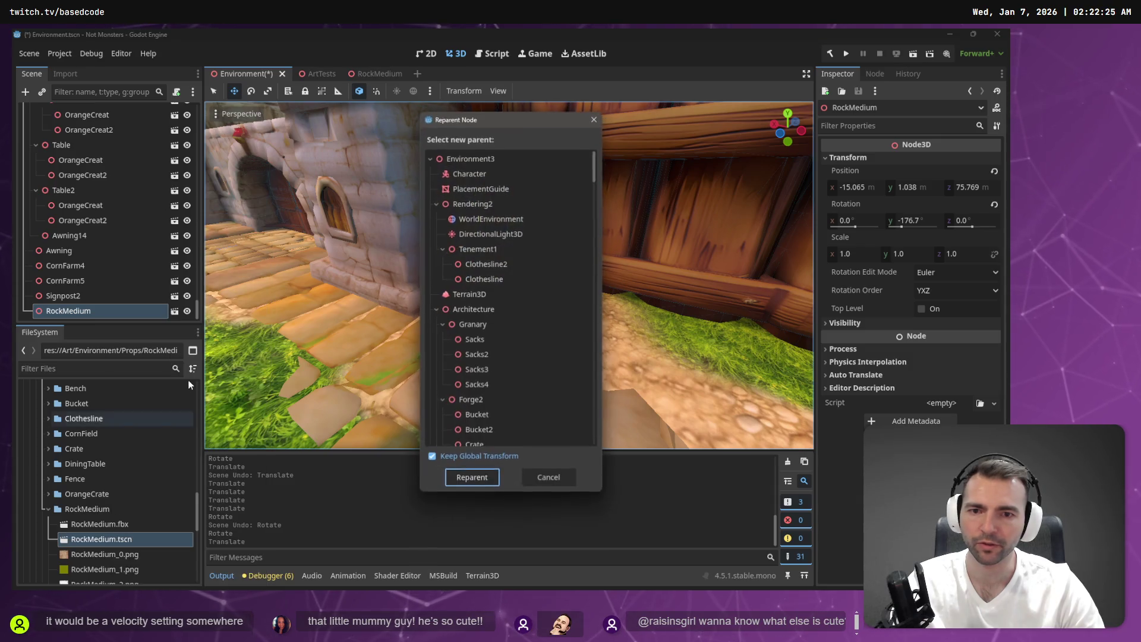
left_click(489, 187)
key("Down")
key("Down")
key("Down")
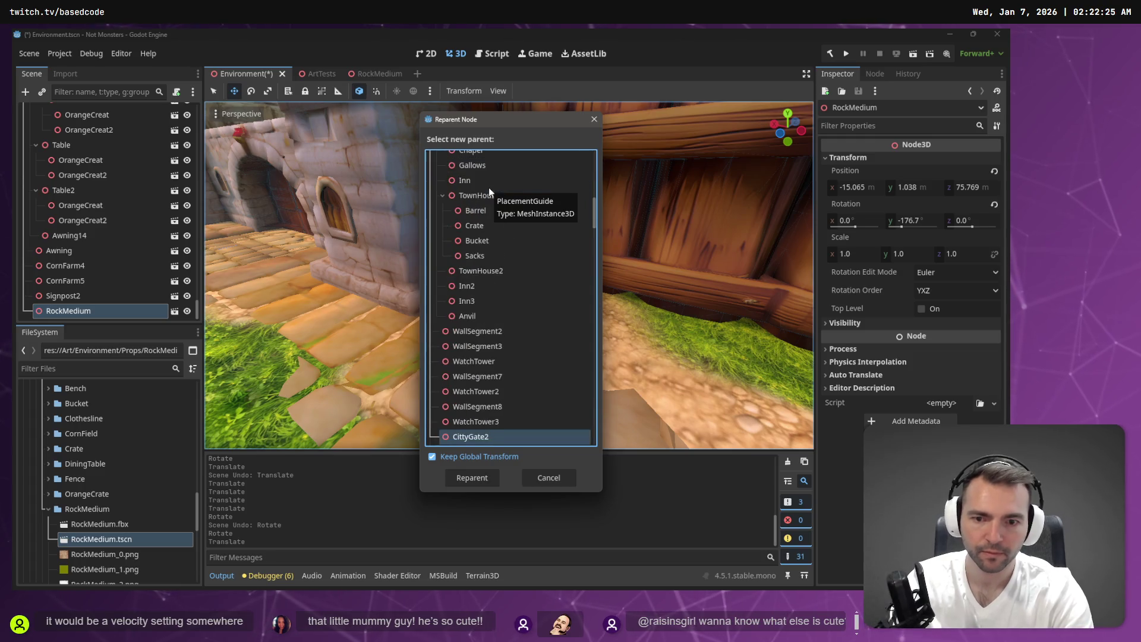
key("Return")
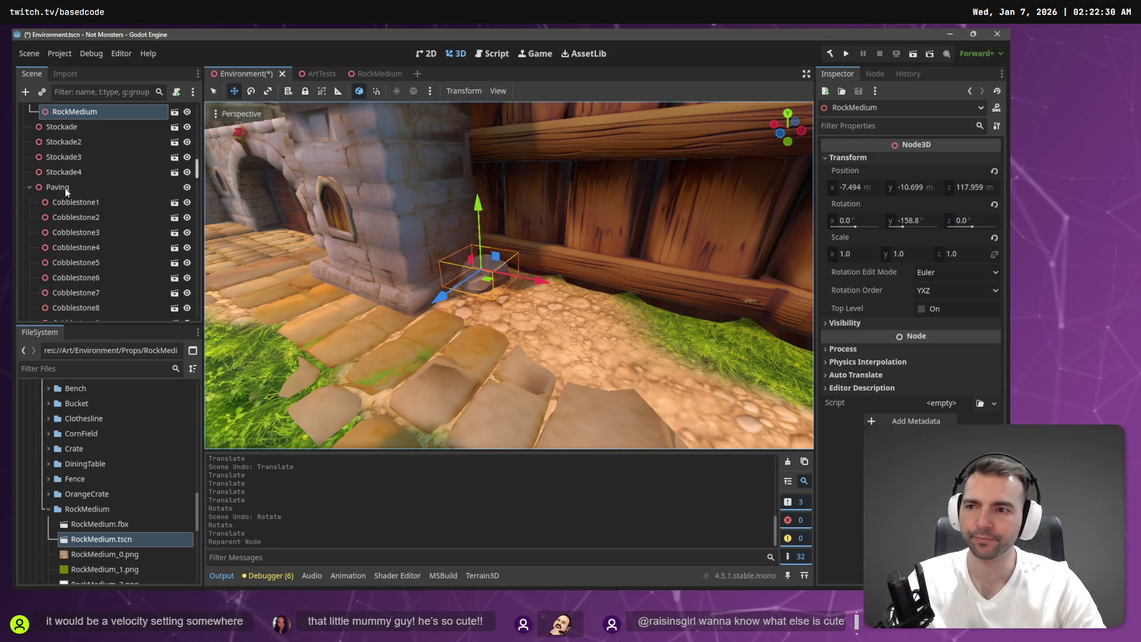
Step: Select RockMedium and then CittyGate2 in the Scene tree as the paste target
scroll(121, 137, "up", 2)
left_click(98, 165)
key("Up")
left_click(95, 165)
left_click(83, 151)
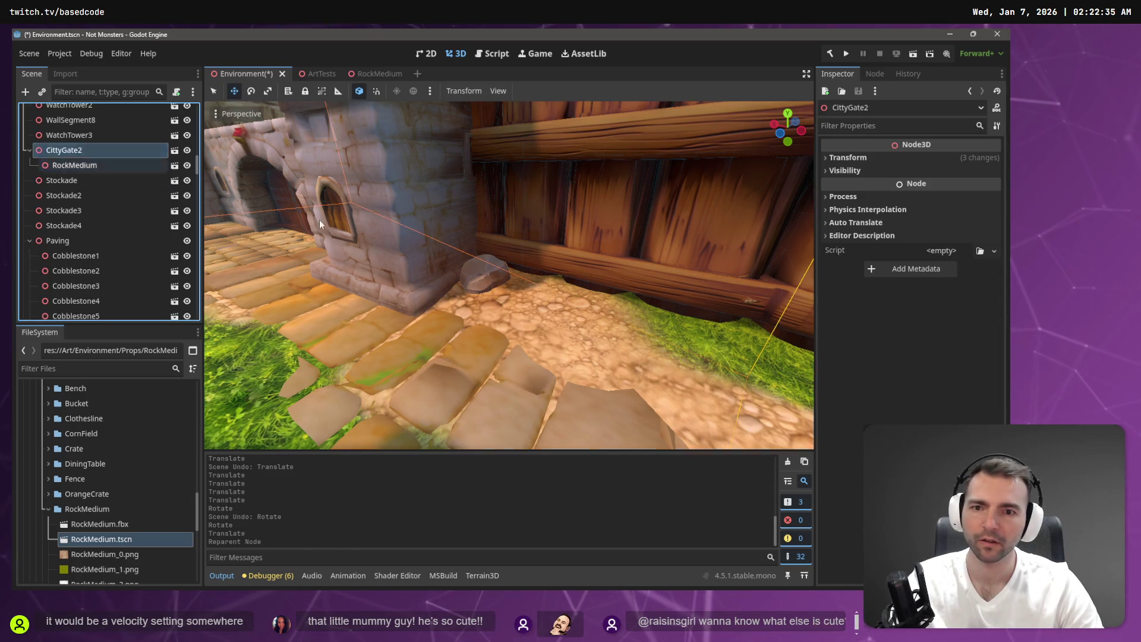
Step: Paste a second rock, RockMedium2, under CittyGate2 and set its Scale to 1.5
key("ctrl+v")
mouse_move(487, 283)
left_mouse_down()
mouse_move(497, 300)
mouse_move(502, 292)
left_mouse_up()
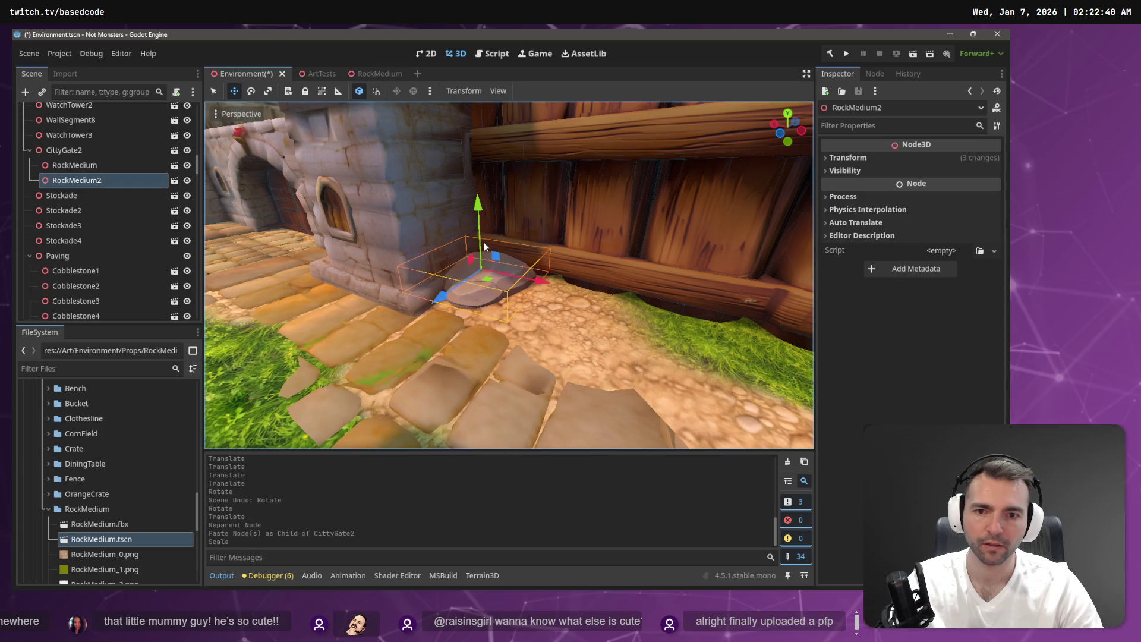
key("ctrl+z")
key("r")
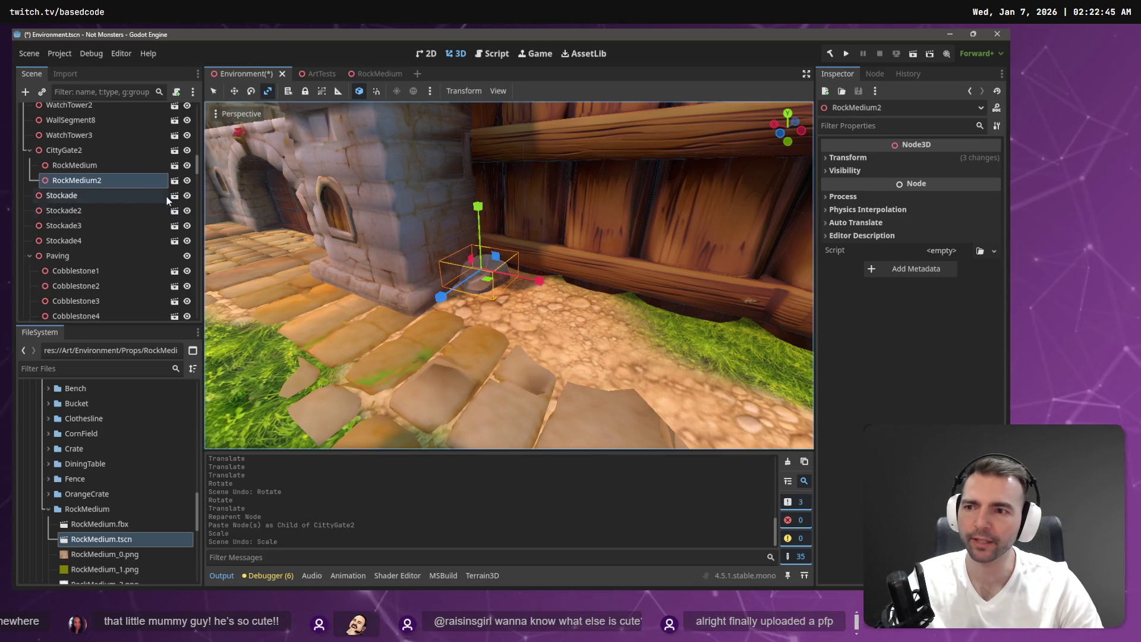
left_click(870, 158)
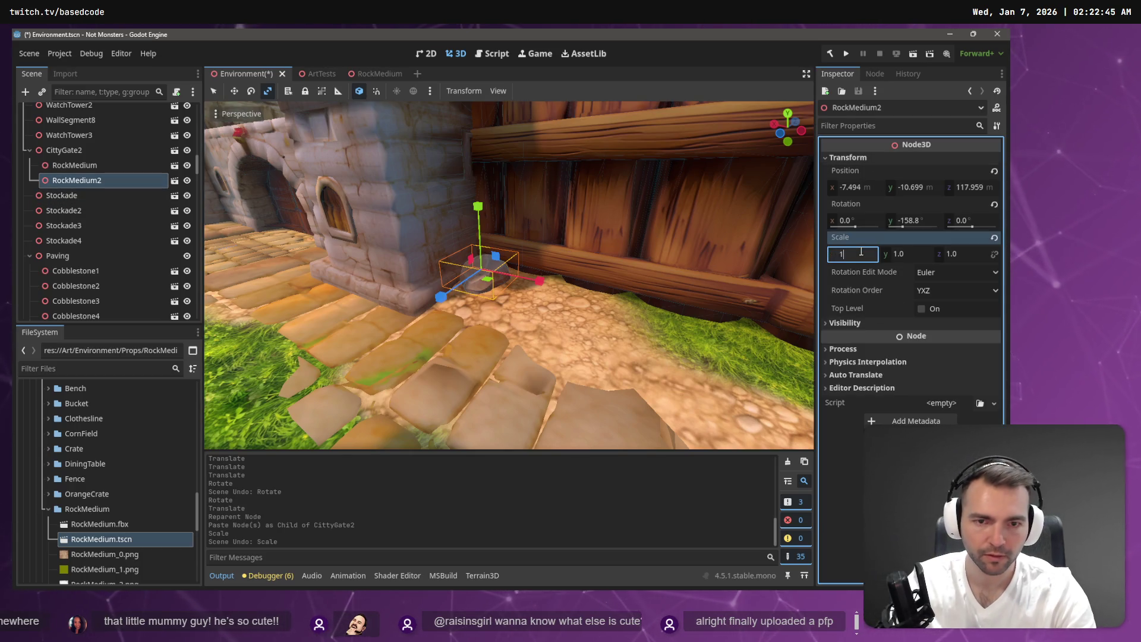
type(".5")
key("Tab")
key("Tab")
type("1.5w")
Step: Raise RockMedium2 slightly, slide the first rock beside it against the tower, and save
left_click_drag(483, 215, 478, 204)
left_click(477, 262)
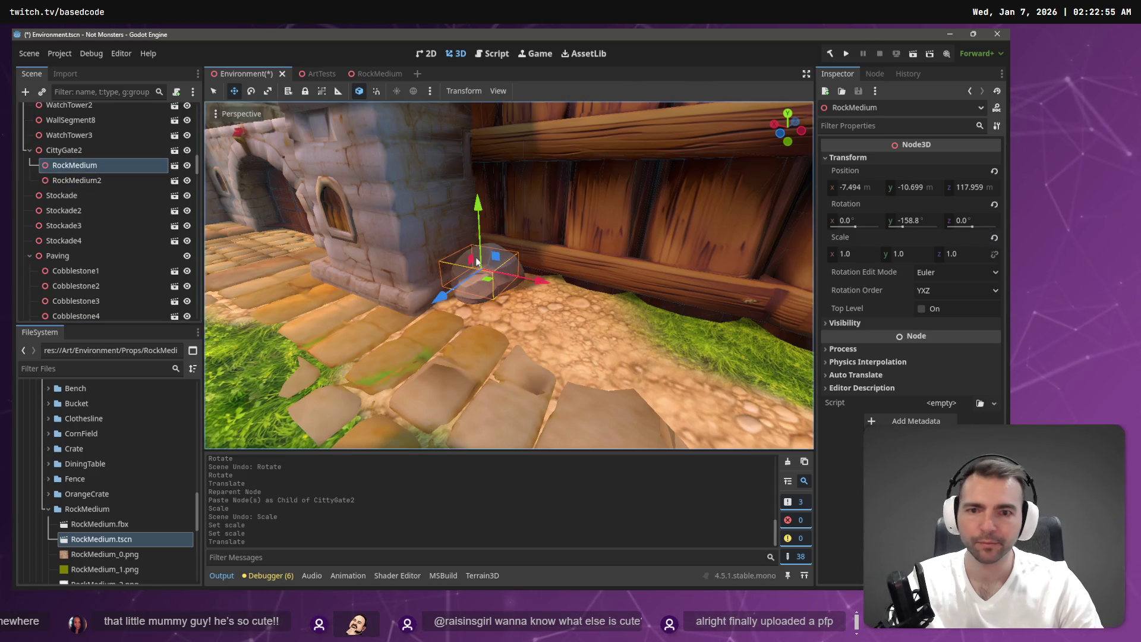
mouse_move(521, 280)
left_mouse_down()
mouse_move(591, 294)
mouse_move(405, 312)
left_mouse_up()
key("e")
key("f")
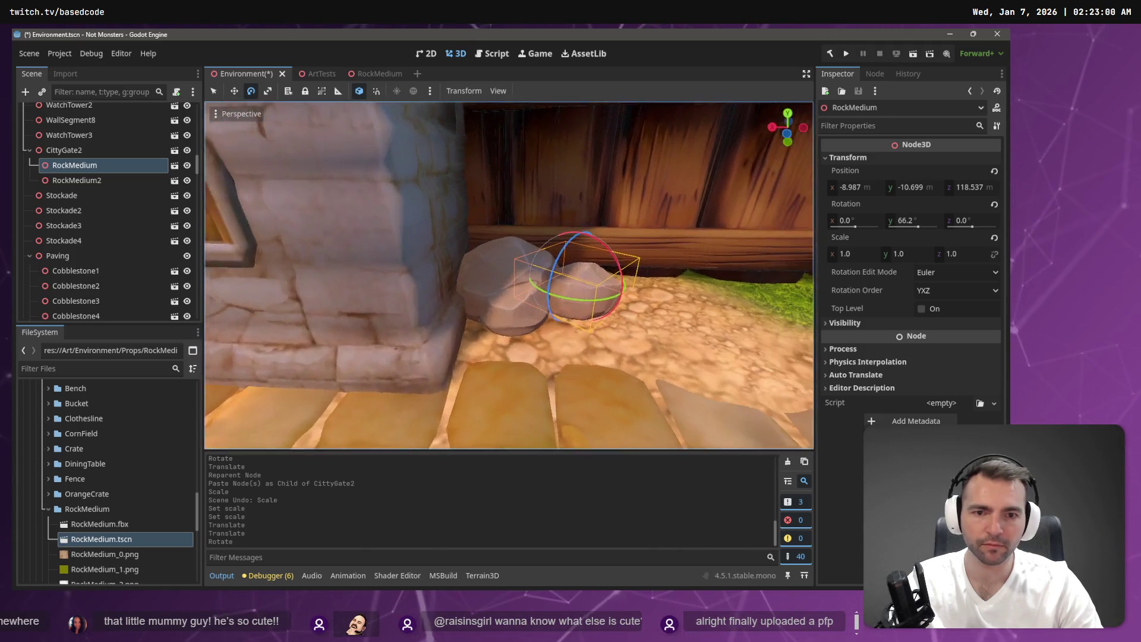
key("w")
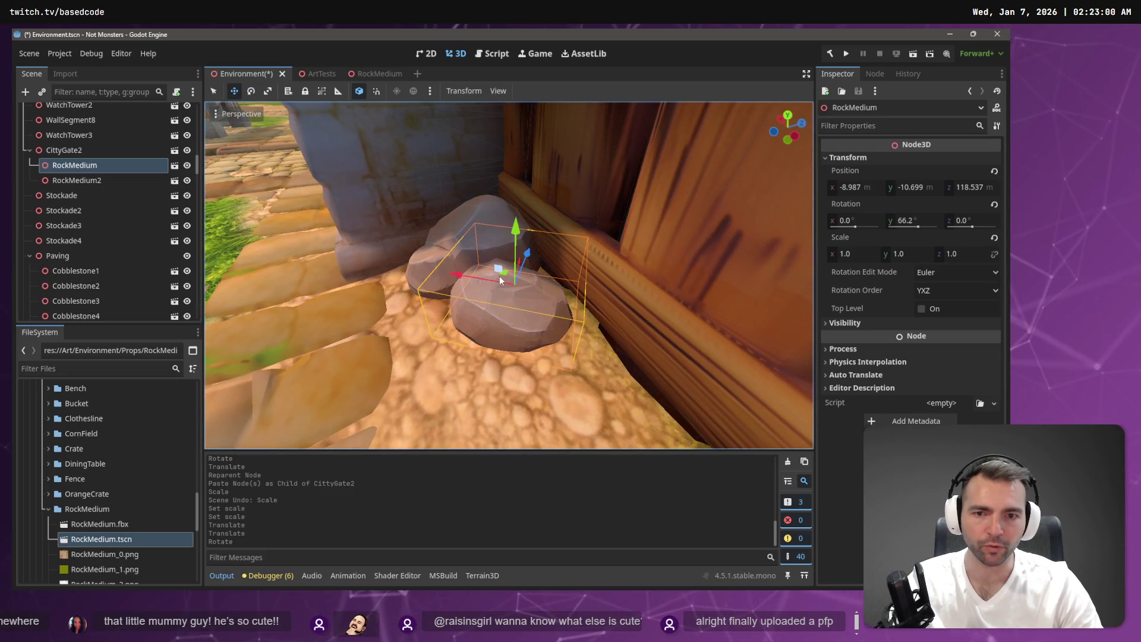
left_click_drag(507, 276, 522, 276)
key("ctrl+z")
scroll(535, 279, "down", 10)
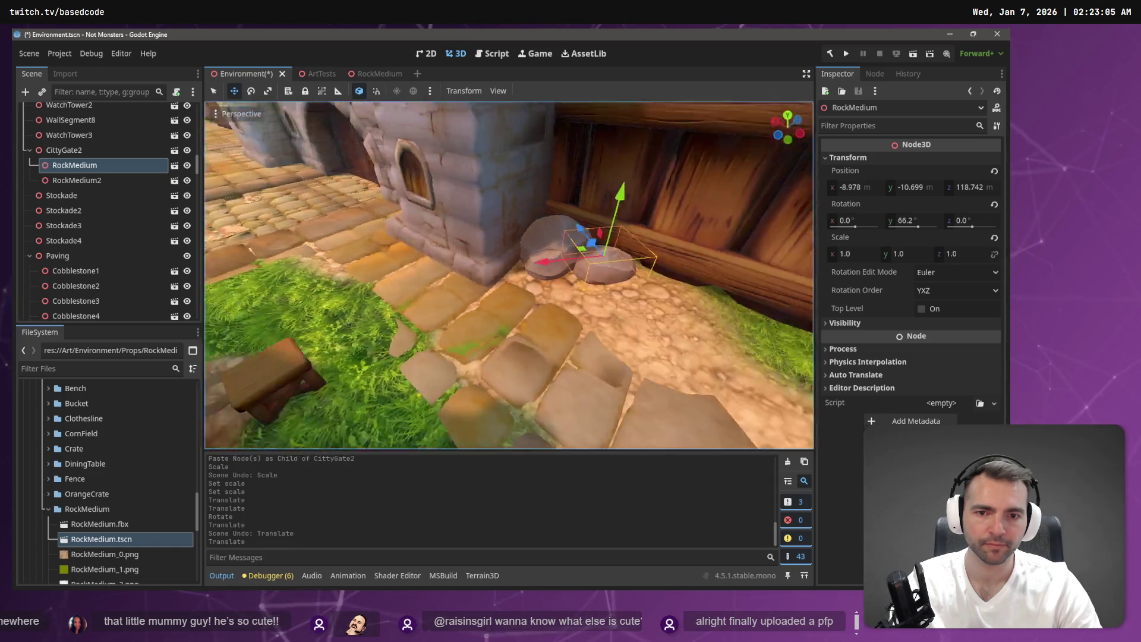
key("ctrl+s")
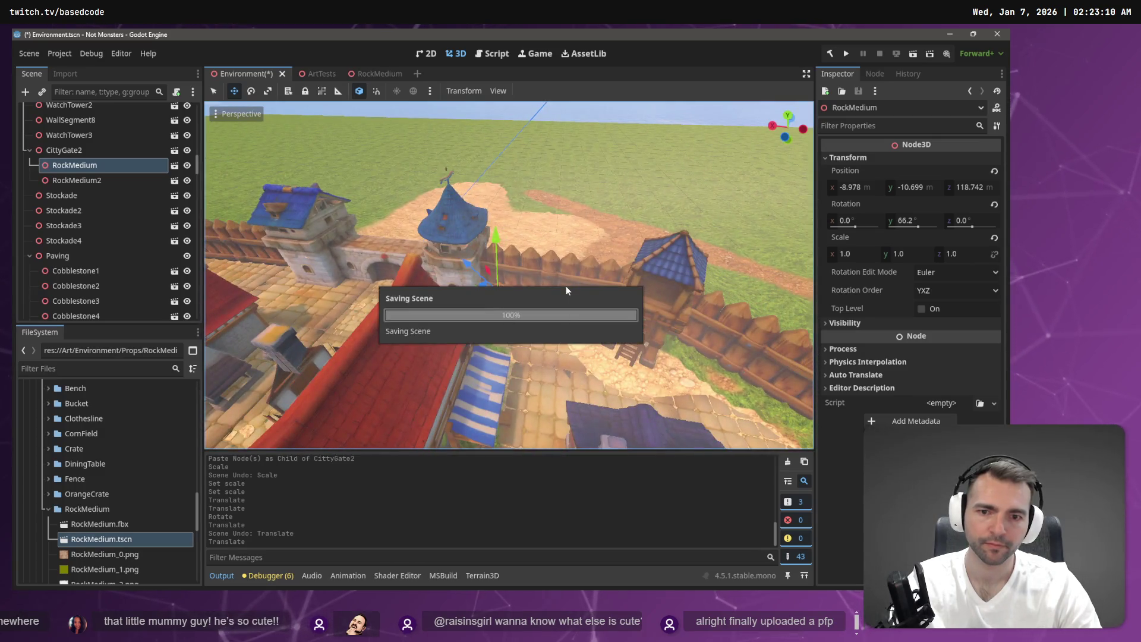
key("f")
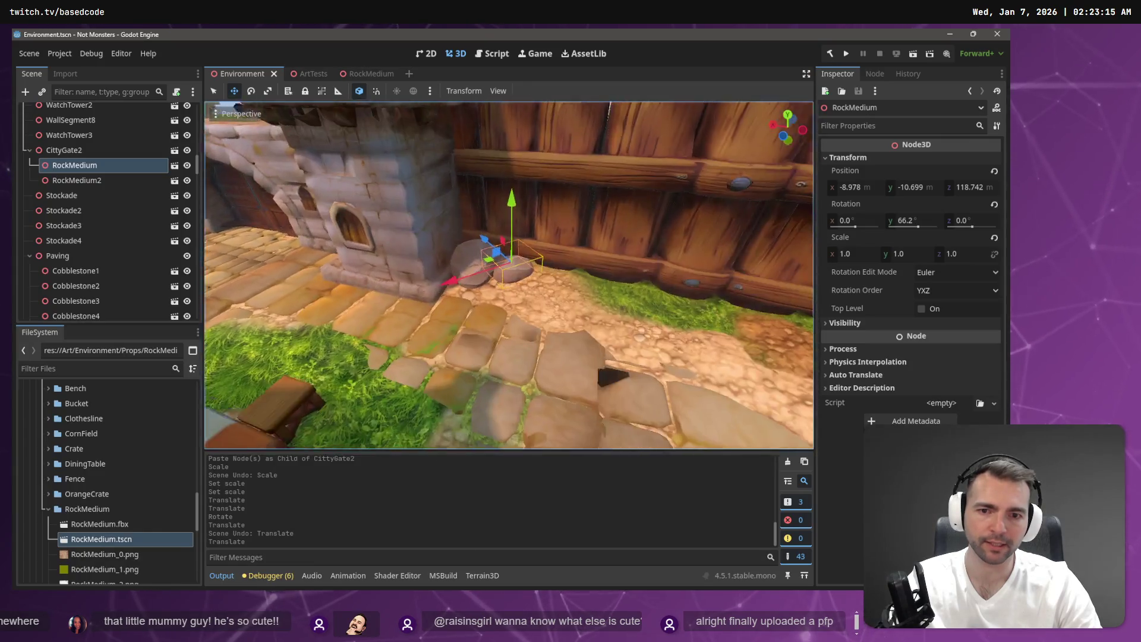
Step: Paste a copy of the rock, zero its X position, and parent it under CittyGate2
key("ctrl+v")
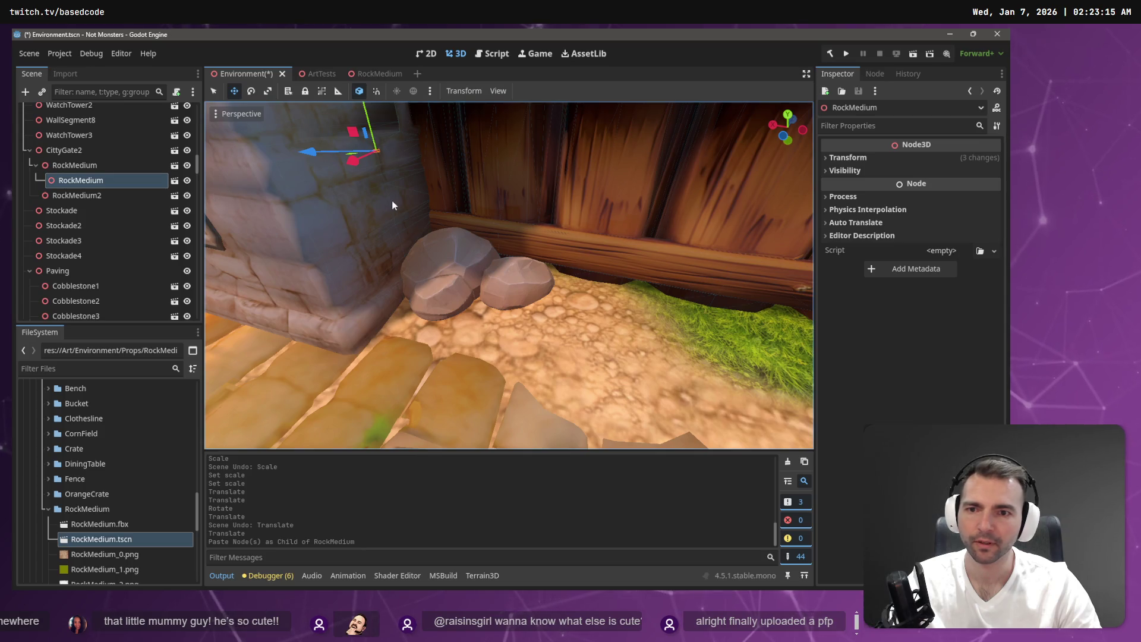
left_click(870, 159)
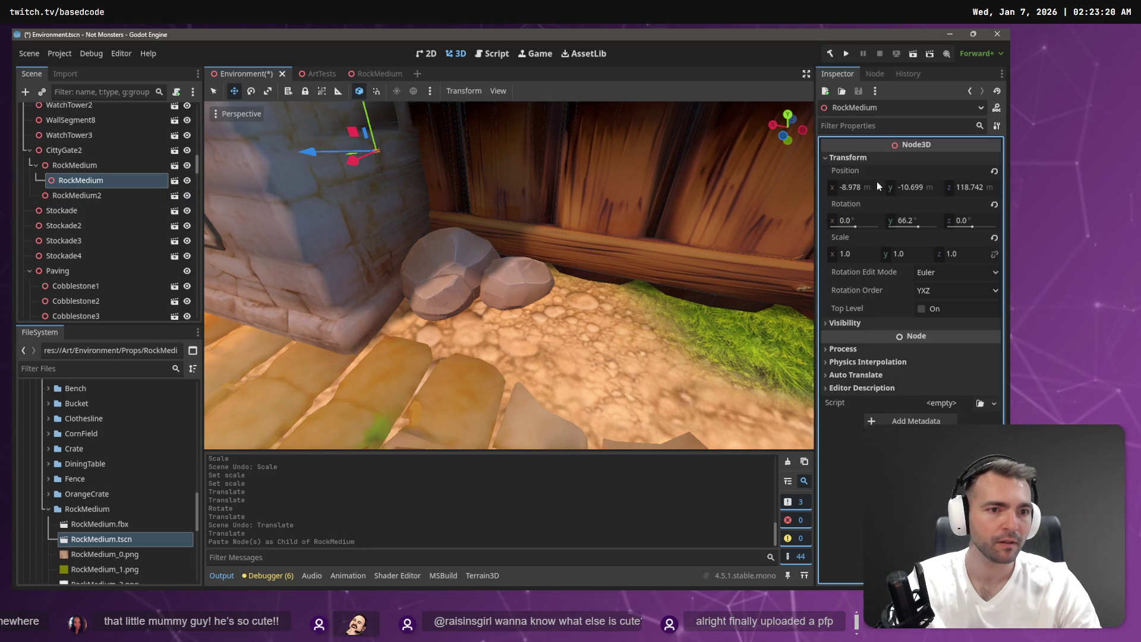
left_click(864, 186)
key("Tab")
type("0")
key("Tab")
type("0")
key("Tab")
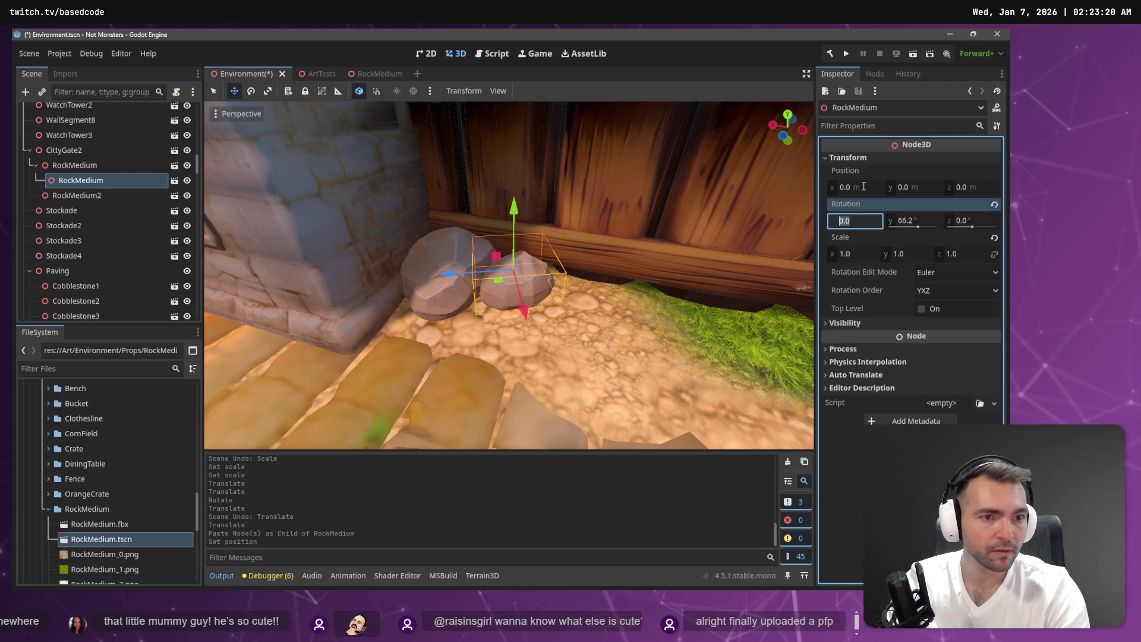
left_click(73, 181)
left_click_drag(79, 155, 81, 157)
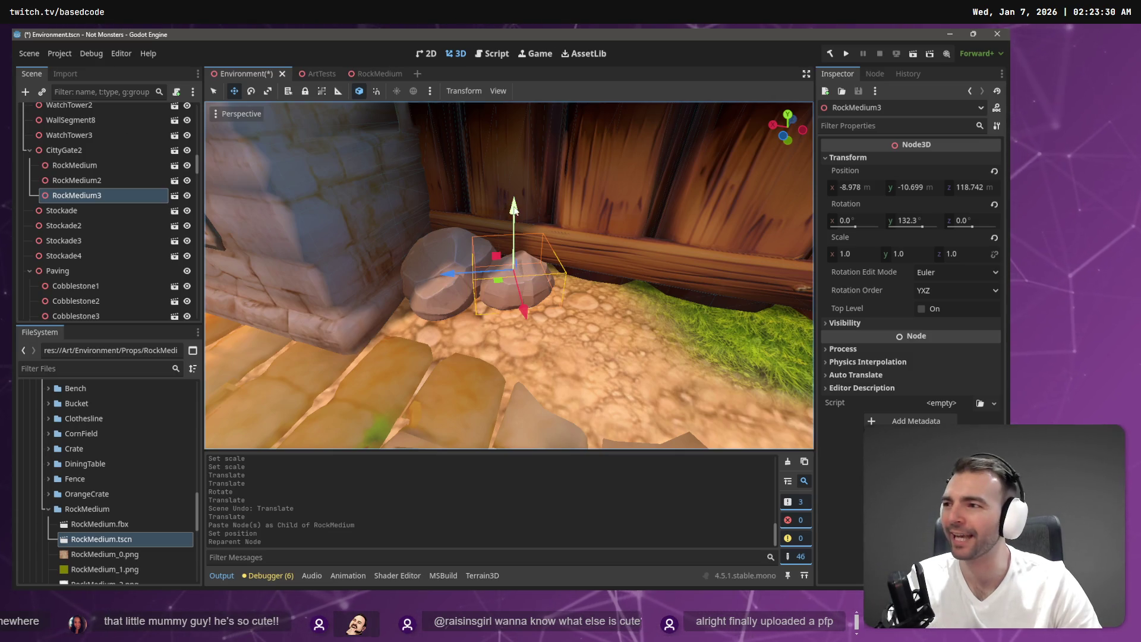
Step: Raise RockMedium3 above the other two rocks and slide it over onto the pile
left_click_drag(515, 209, 511, 144)
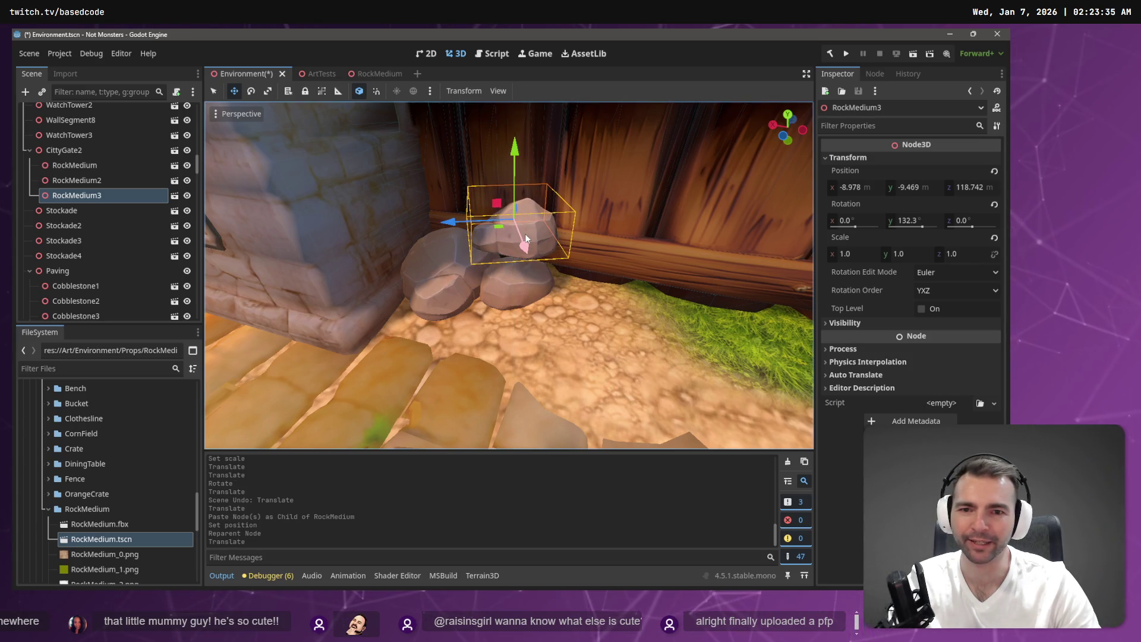
mouse_move(499, 233)
left_mouse_down()
mouse_move(415, 220)
mouse_move(443, 224)
left_mouse_up()
key("e")
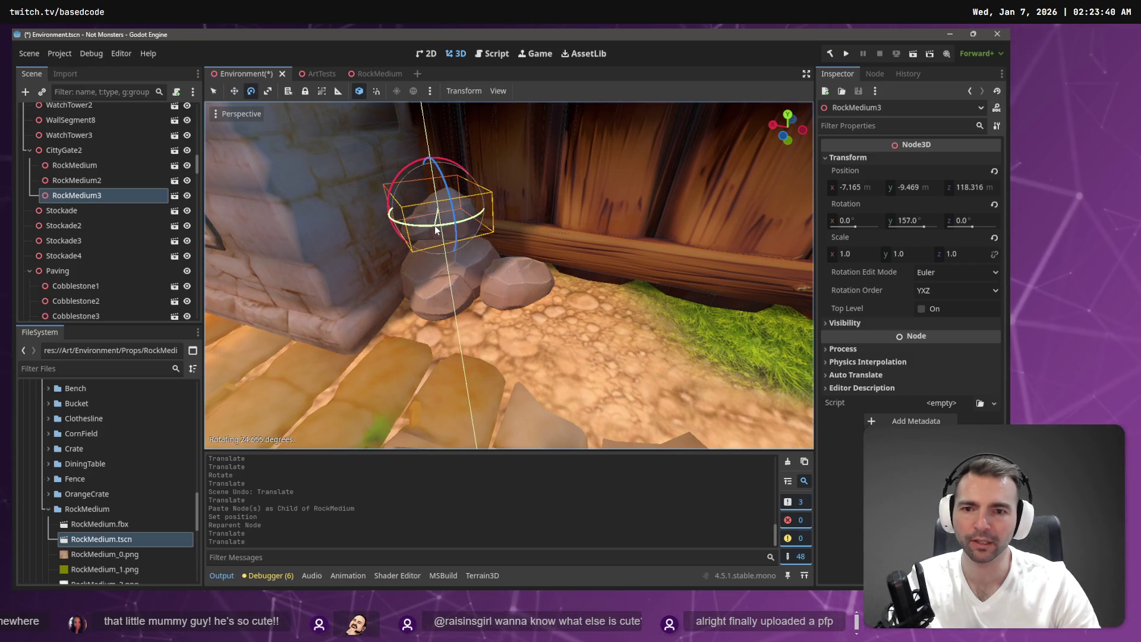
key("w")
key("e")
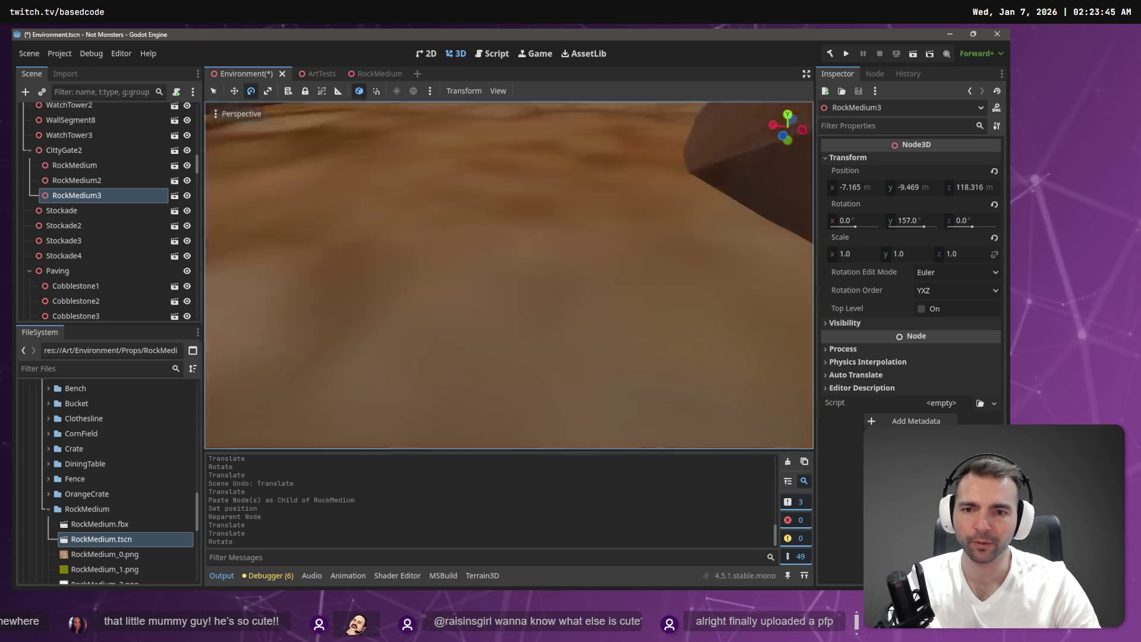
scroll(464, 212, "down", 10)
key("w")
scroll(476, 212, "up", 8)
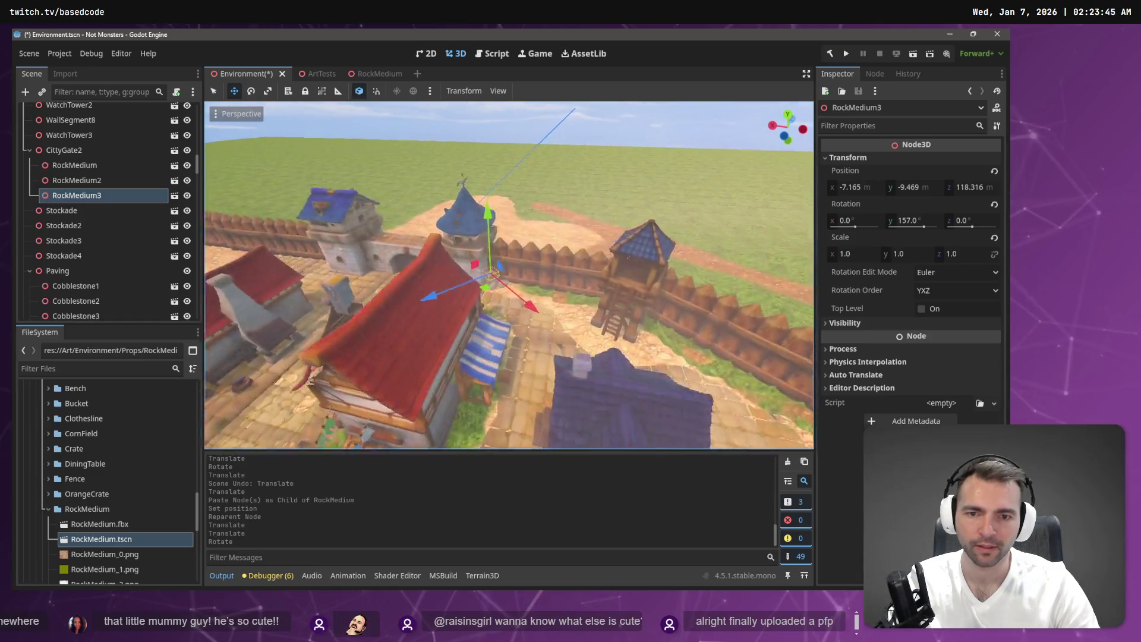
Step: Tilt RockMedium3 to rest naturally, lower it onto the pile, and save the scene
scroll(518, 213, "up", 8)
key("e")
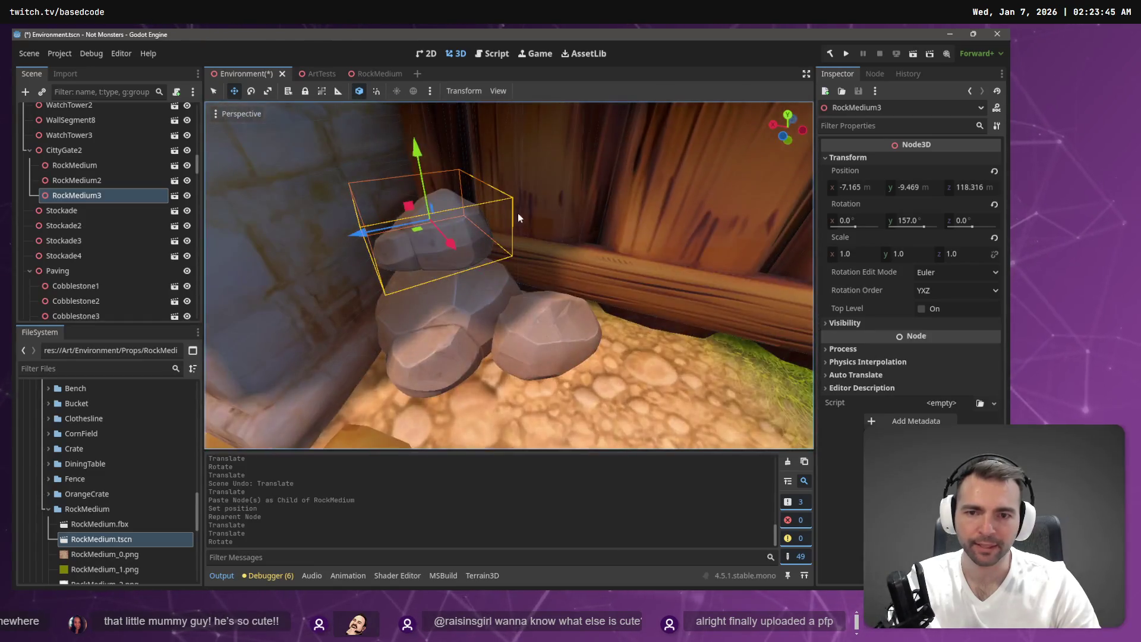
mouse_move(439, 218)
left_mouse_down()
mouse_move(447, 245)
mouse_move(441, 237)
left_mouse_up()
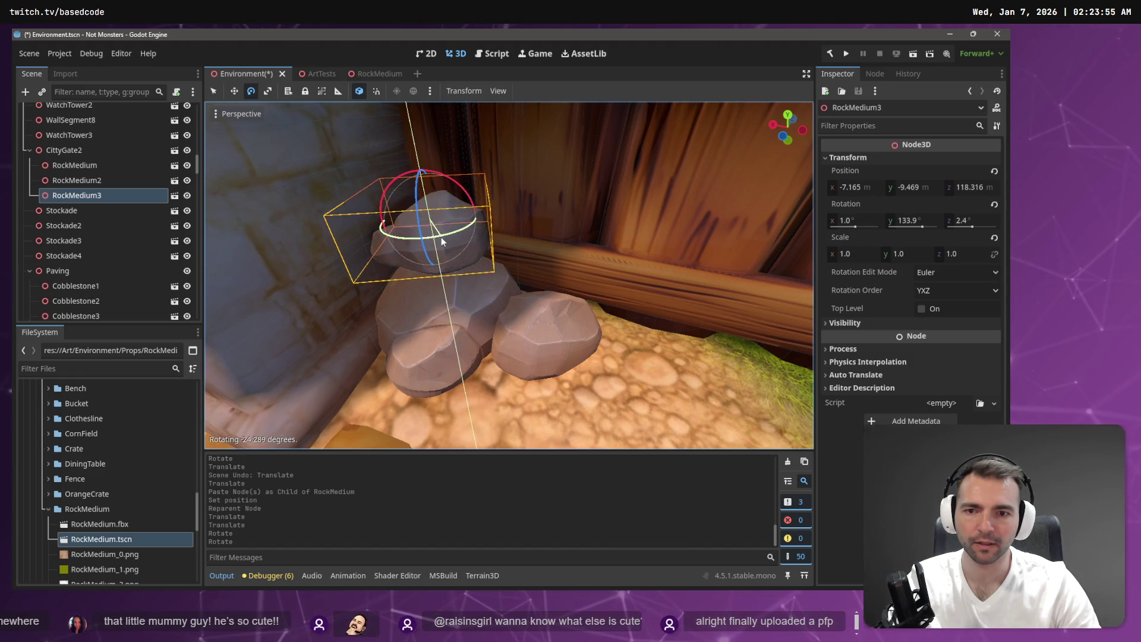
key("w")
left_click_drag(415, 182, 421, 201)
scroll(501, 212, "down", 5)
key("ctrl+s")
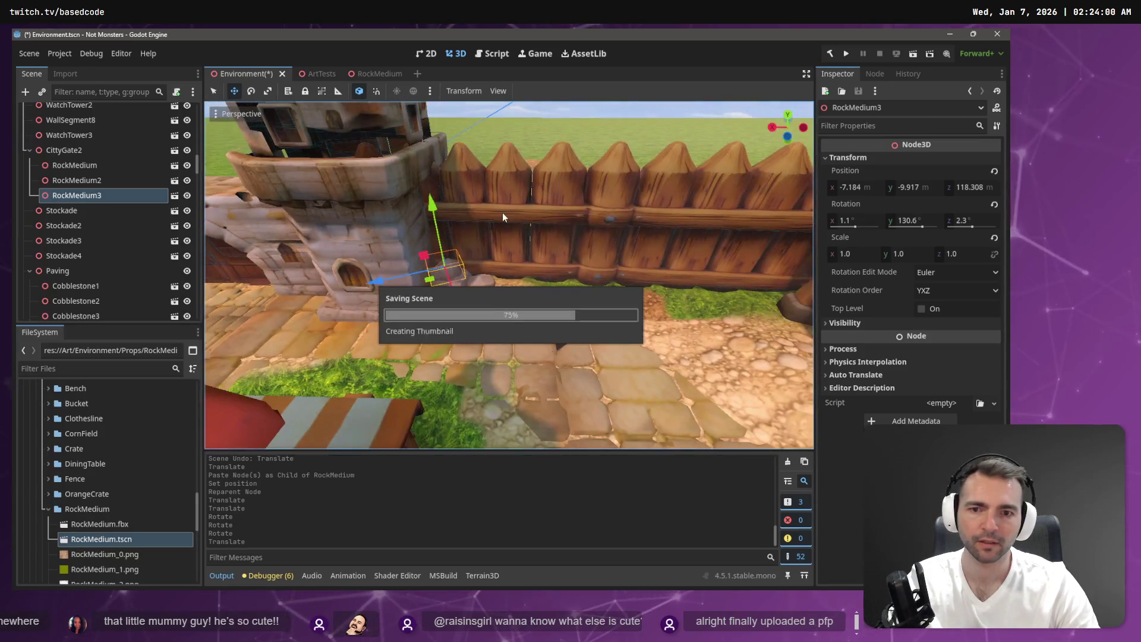
scroll(509, 275, "down", 10)
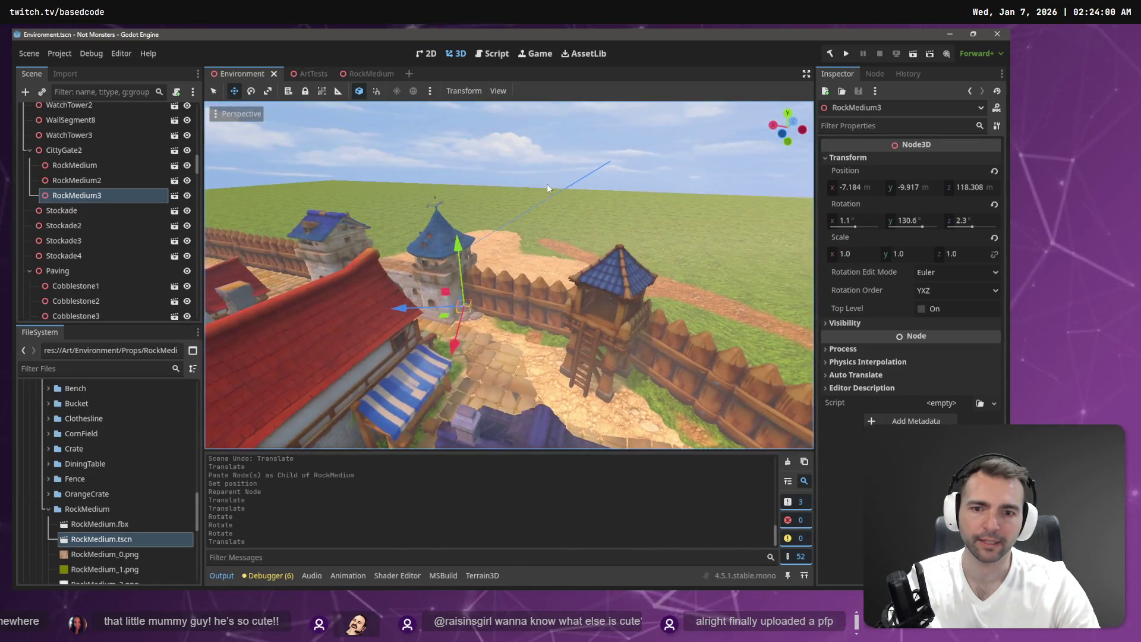
Step: Fly the freelook view over the town to bring the gate and fence into view
key("w")
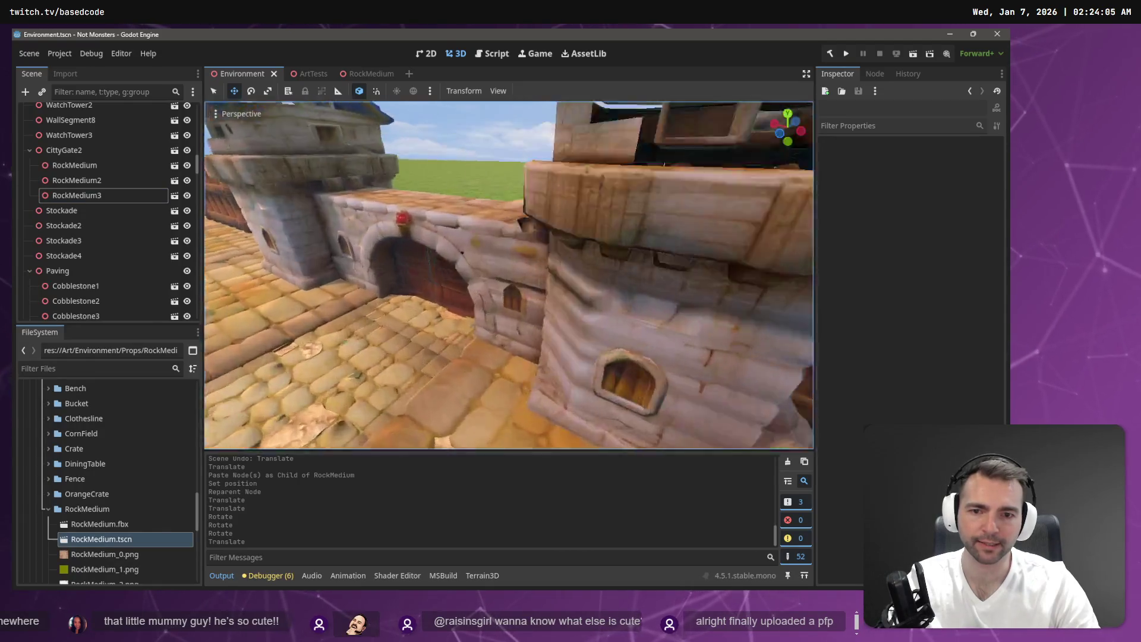
key("s")
key("w")
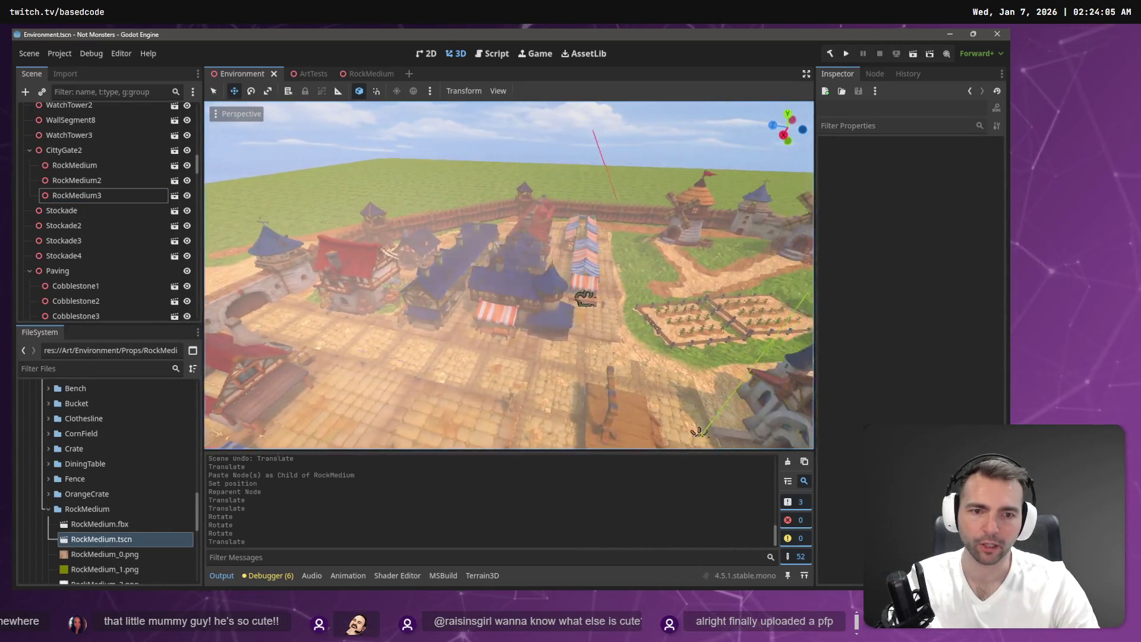
key("w")
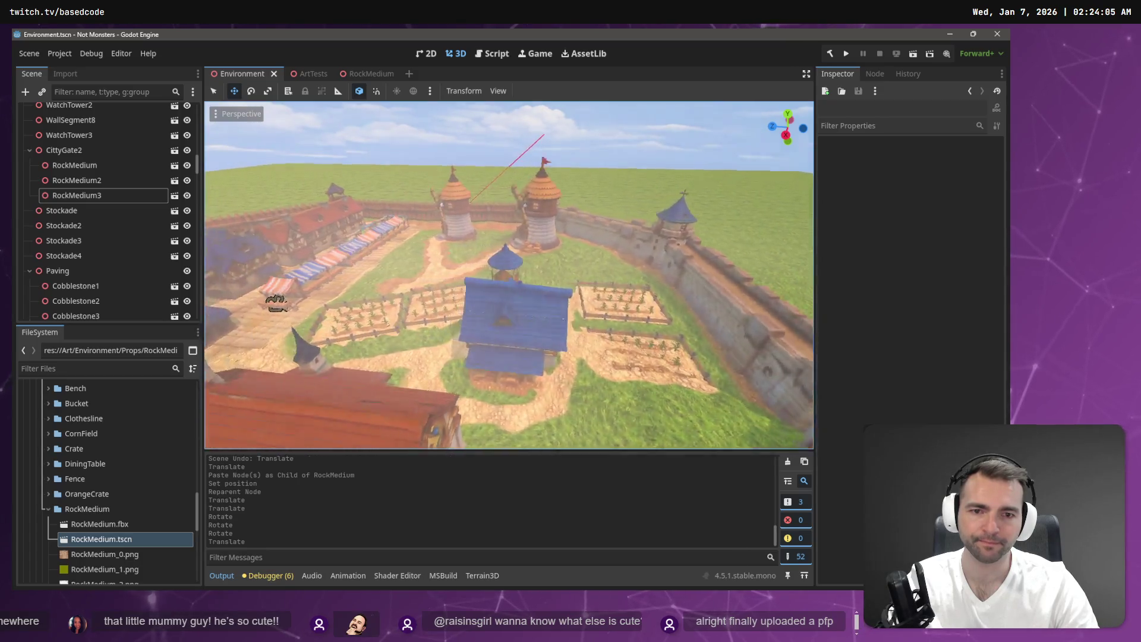
key("w")
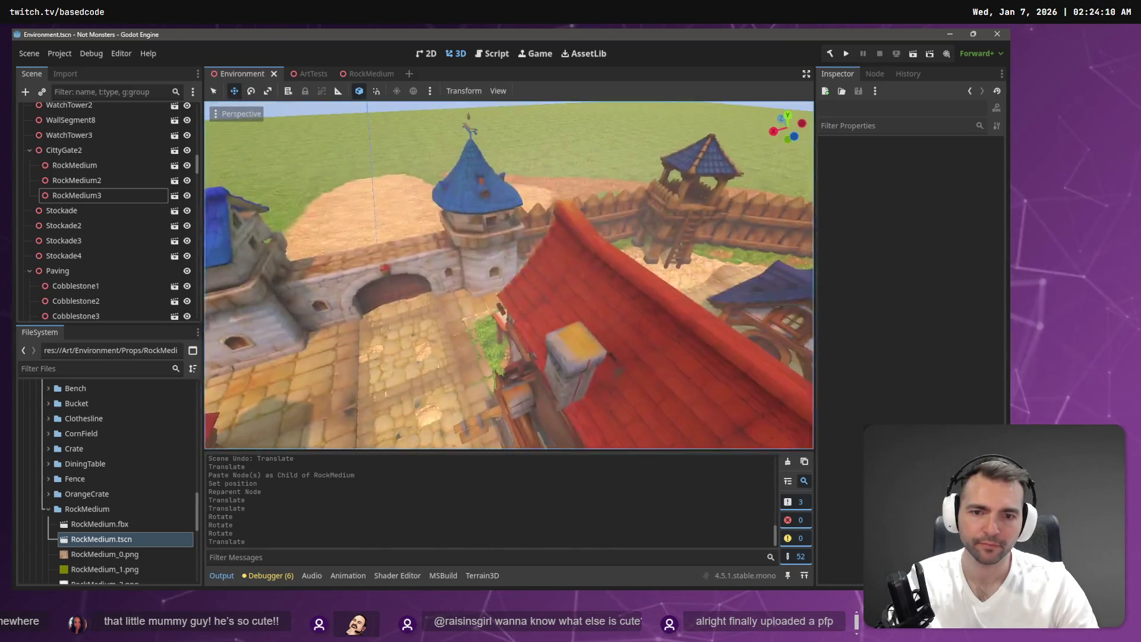
key("s")
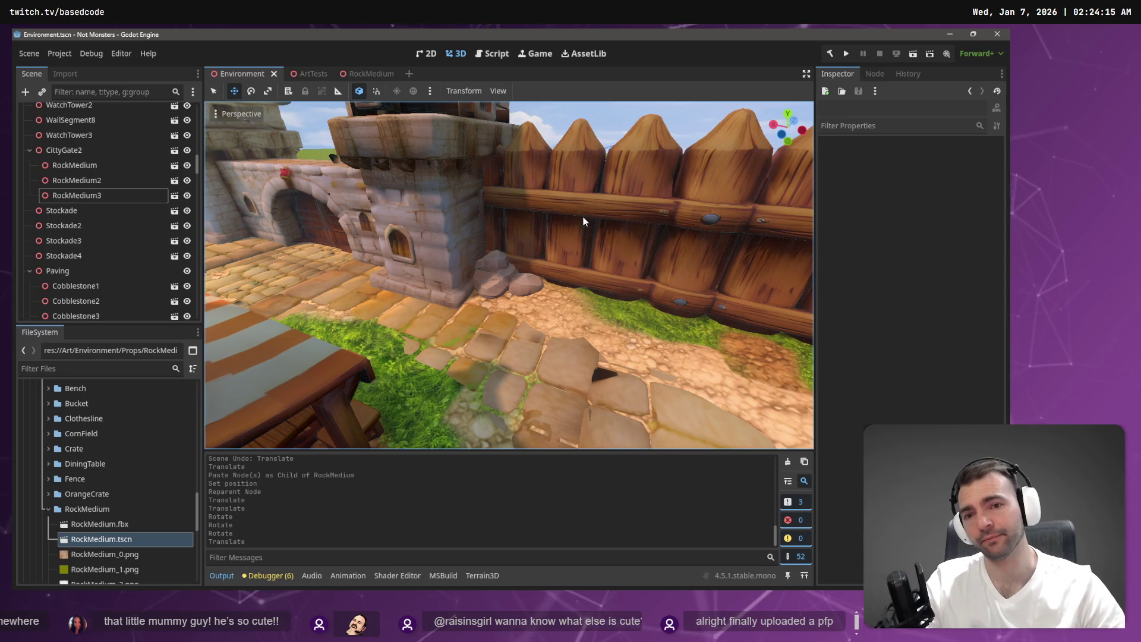
key("s")
key("w")
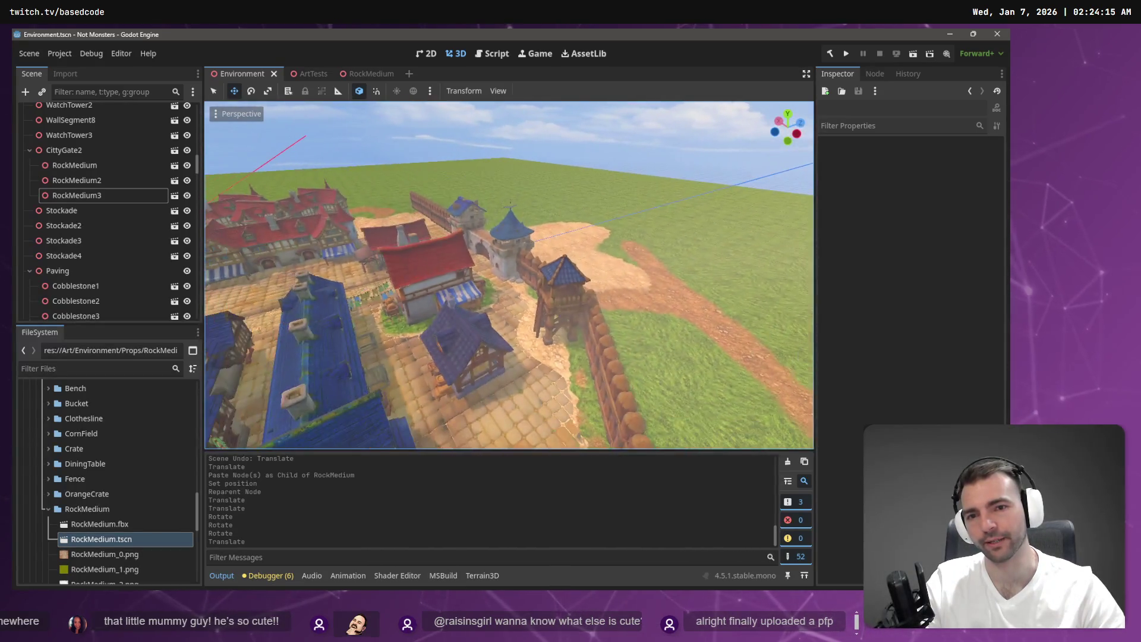
key("a")
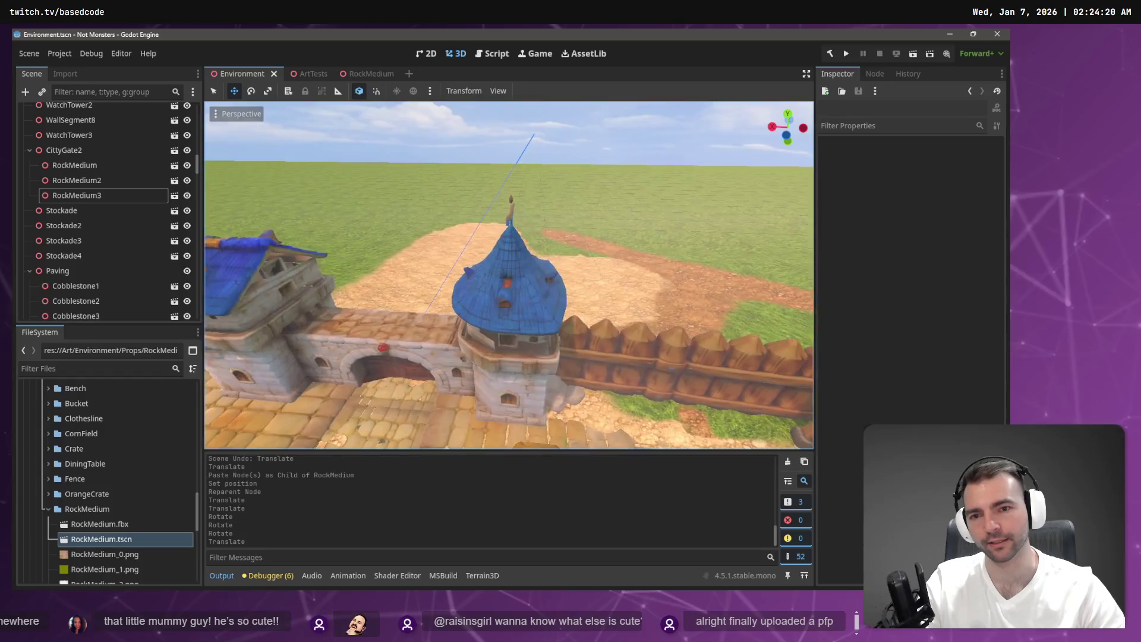
key("s")
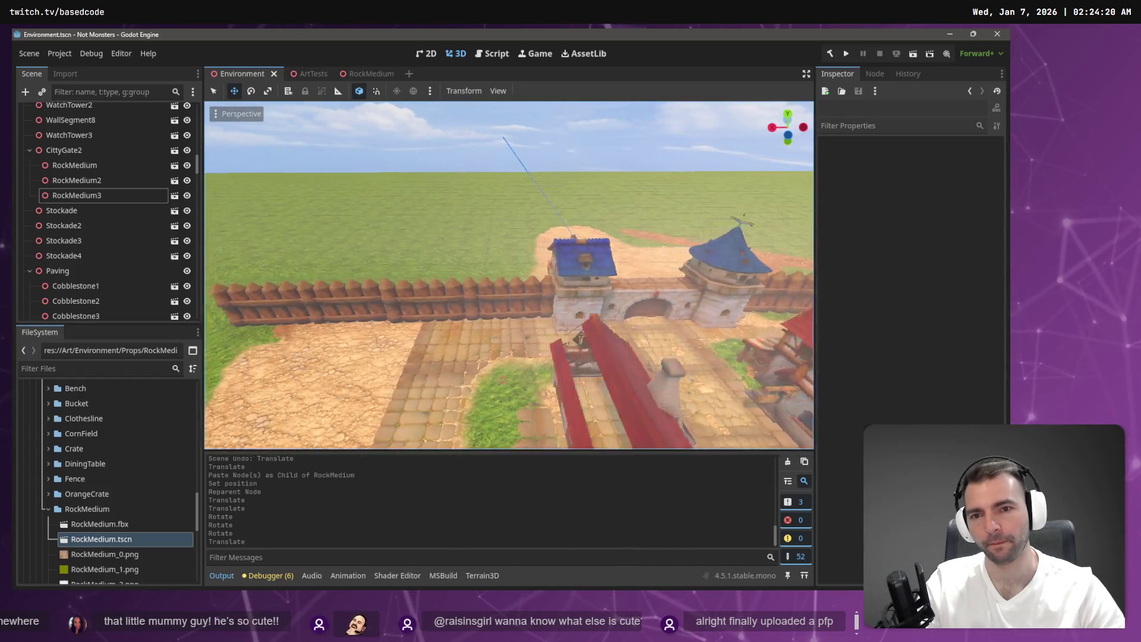
key("w")
key("s")
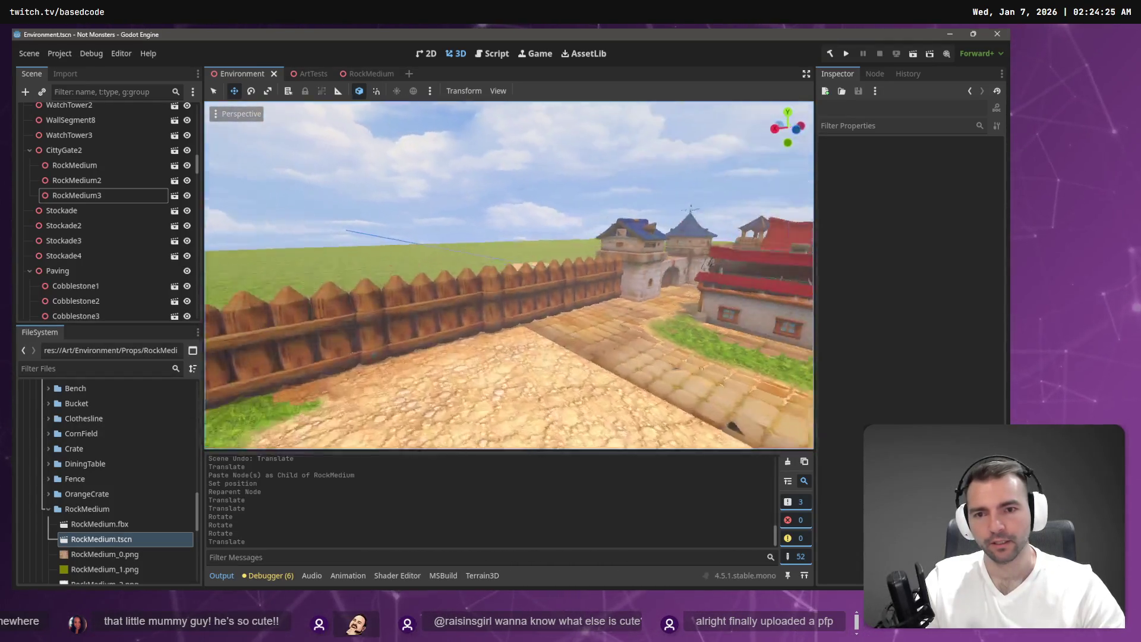
key("w")
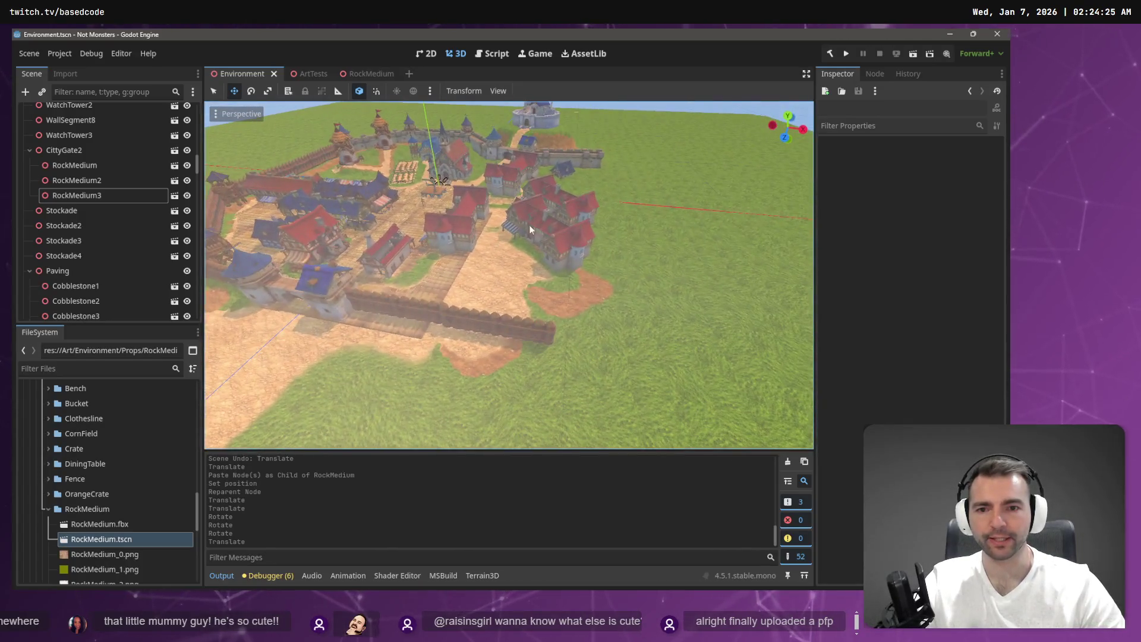
Step: Select Stockade10, shift it slightly with the move gizmo, and save the Environment scene
left_click(507, 324)
left_click_drag(481, 401, 484, 389)
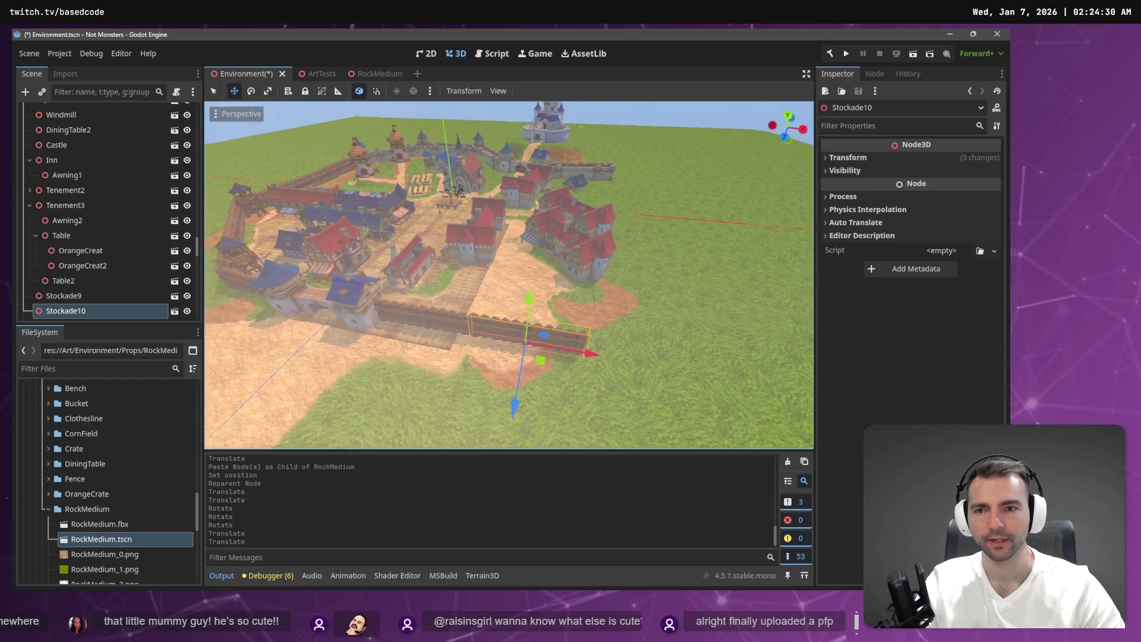
key("w")
key("w")
key("s")
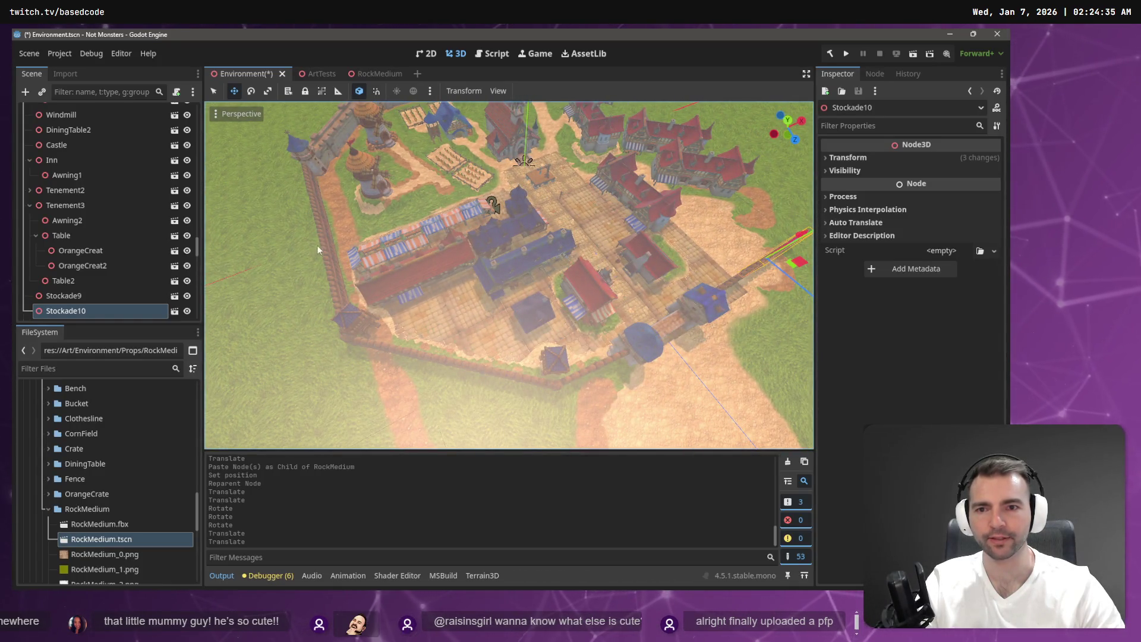
scroll(516, 254, "down", 2)
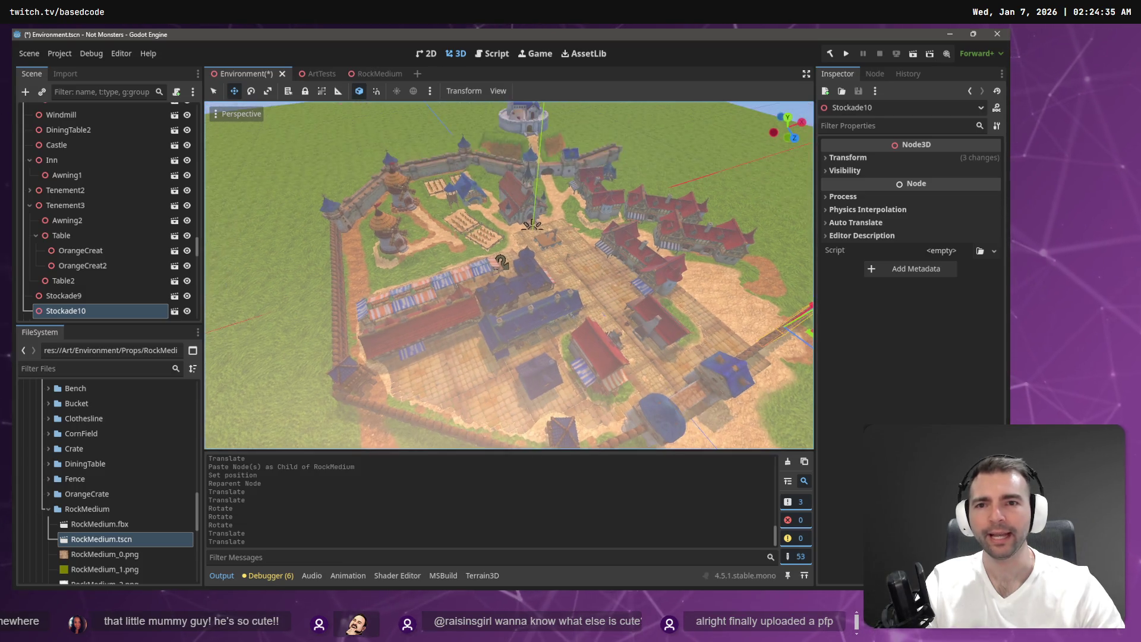
key("ctrl+s")
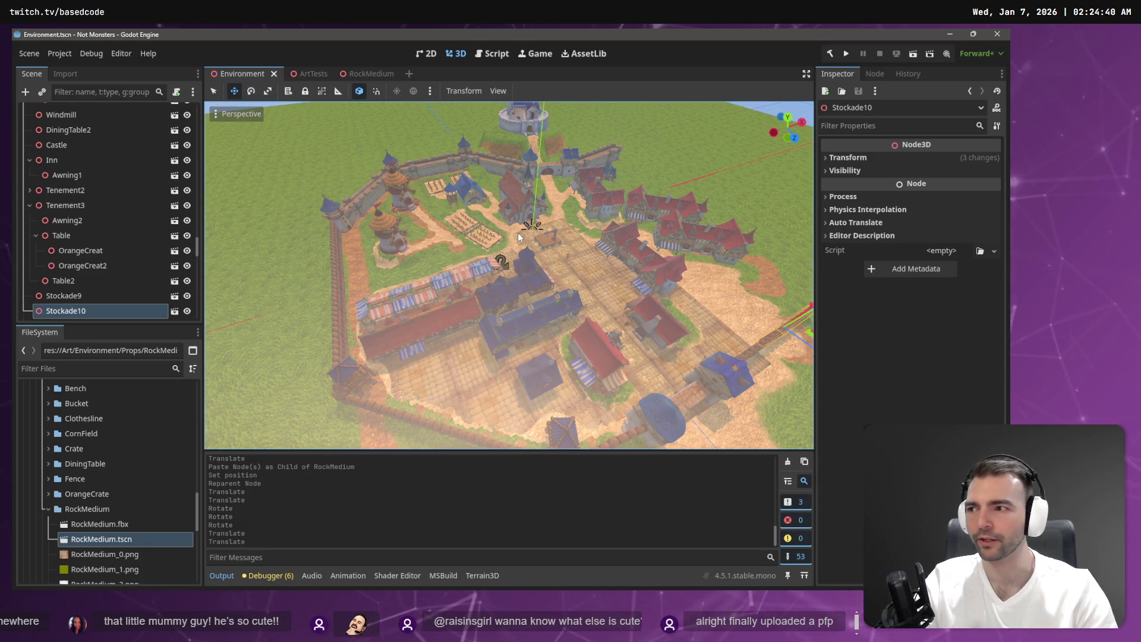
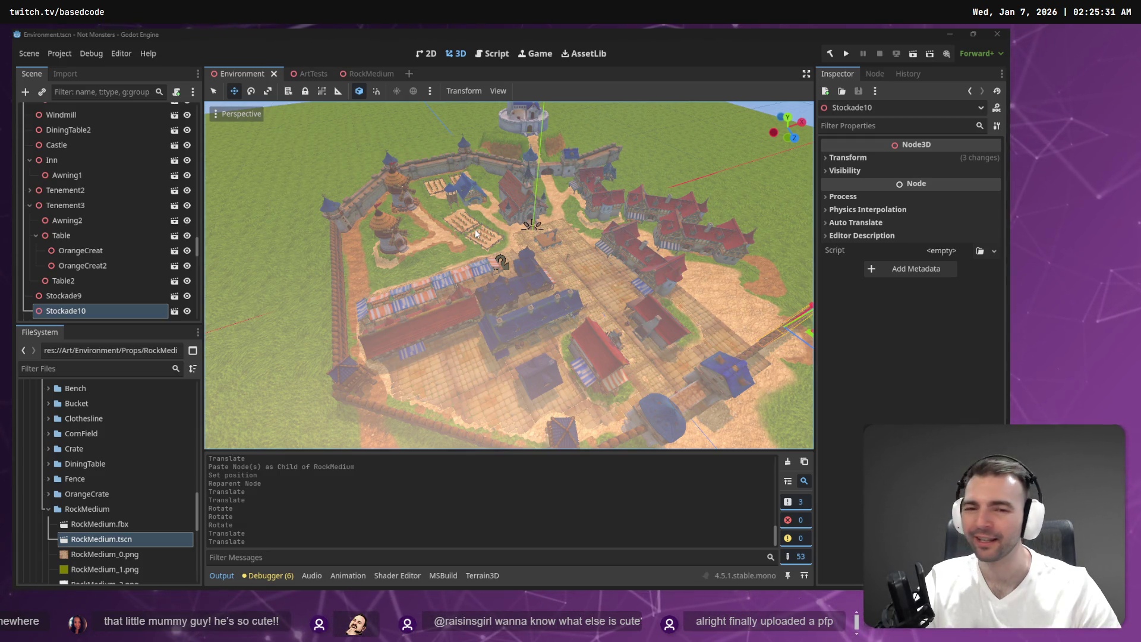
Step: Fly the view down into the town to the rocks by the stone gate tower and select RockMedium3
scroll(494, 226, "up", 5)
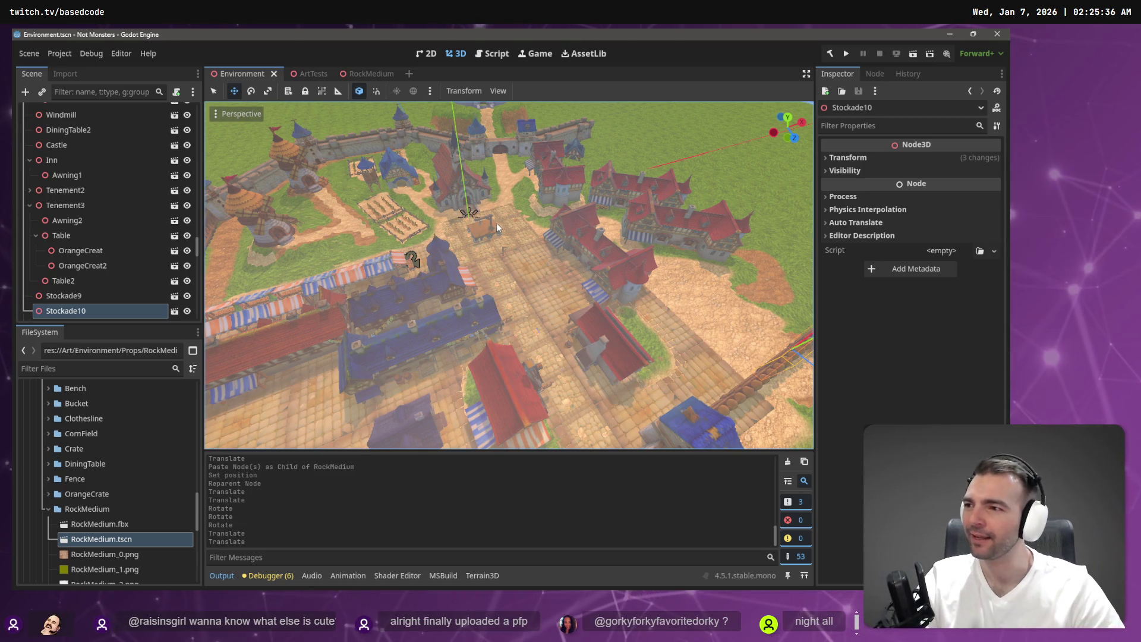
scroll(629, 221, "up", 3)
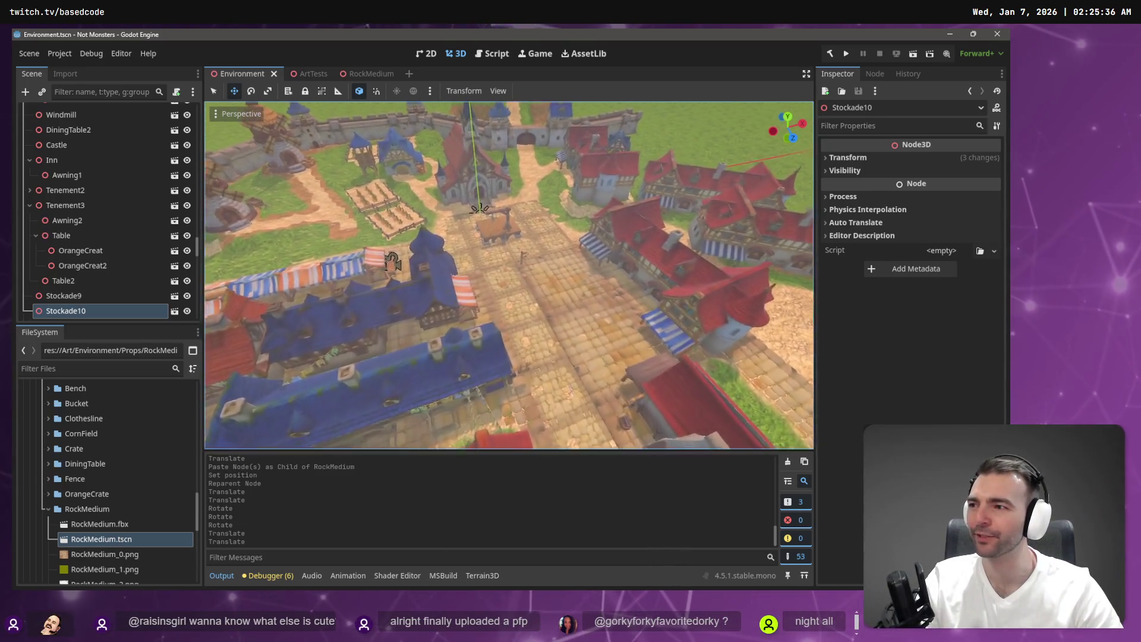
scroll(392, 262, "up", 5)
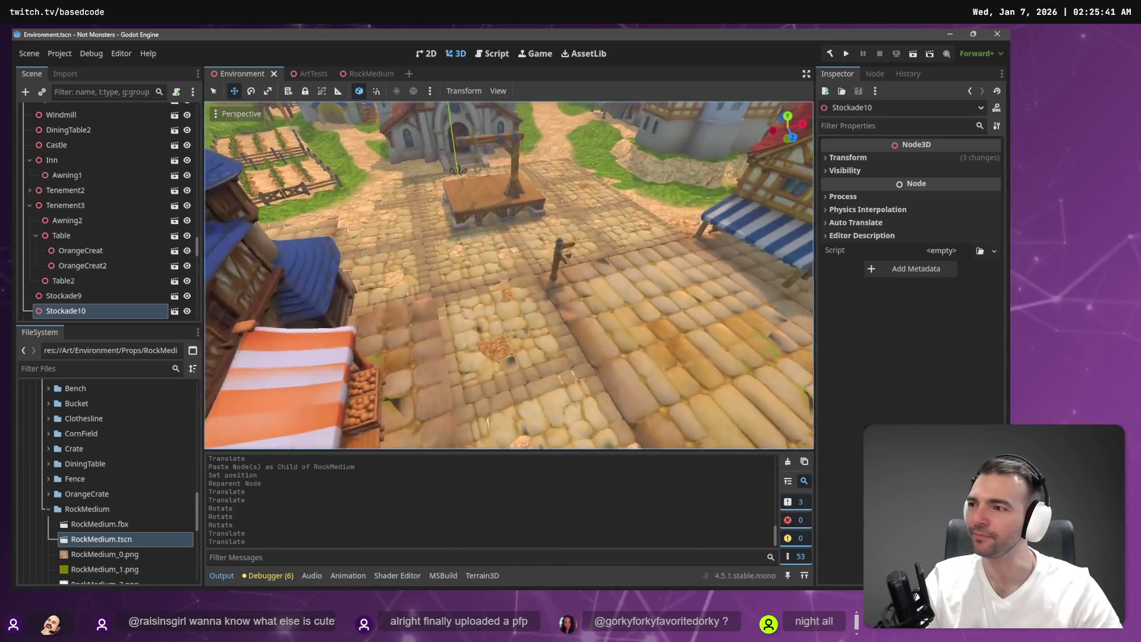
scroll(508, 274, "up", 5)
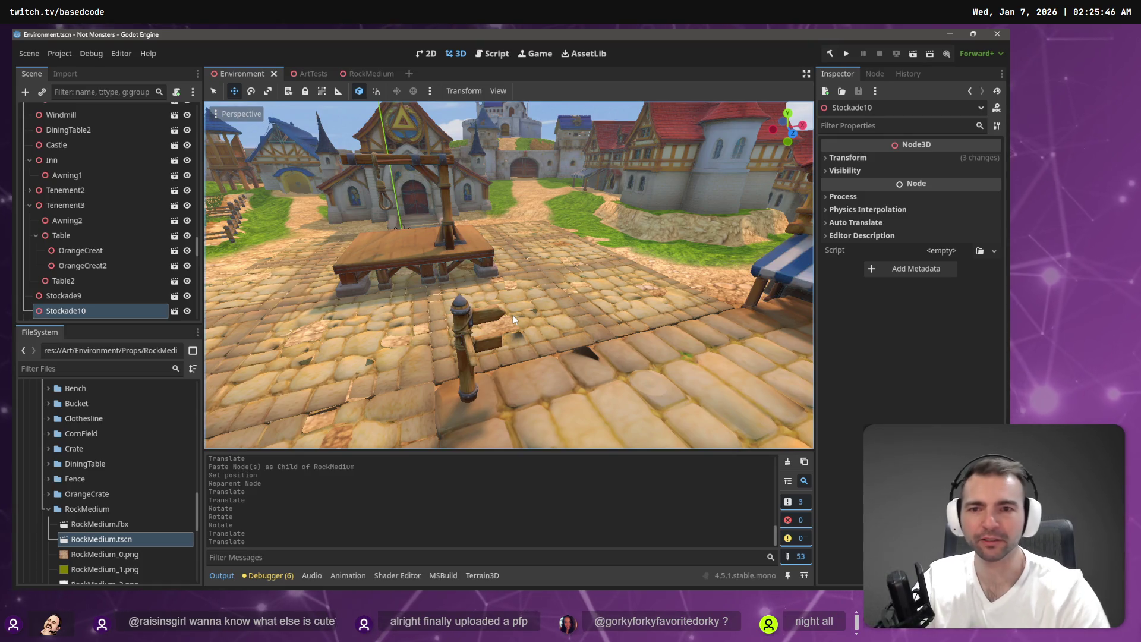
right_click(497, 284)
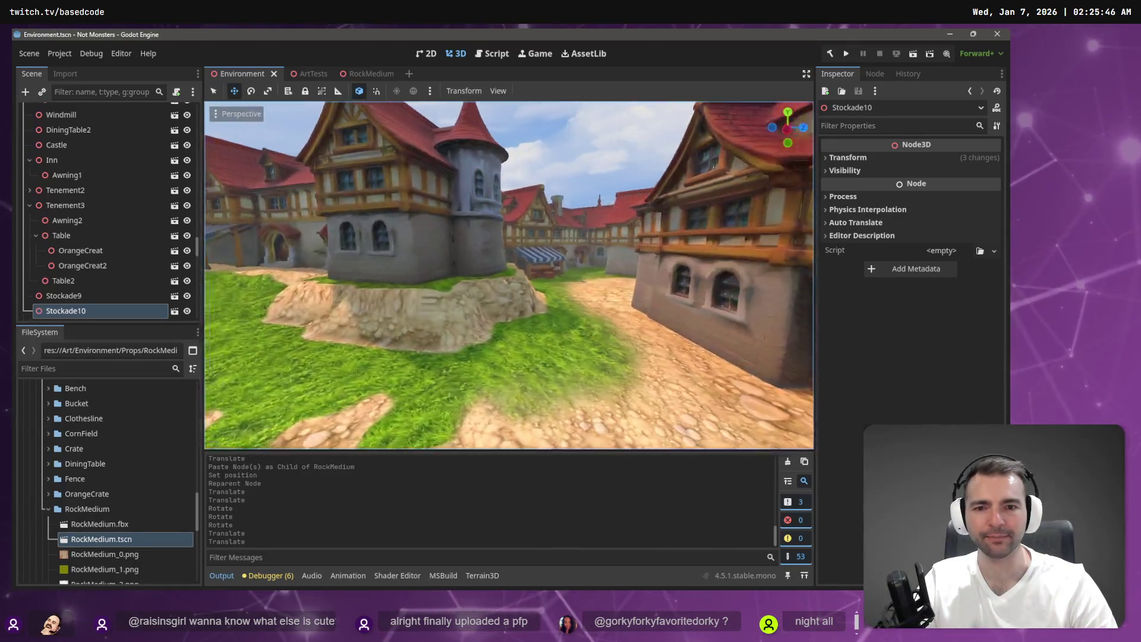
key("w")
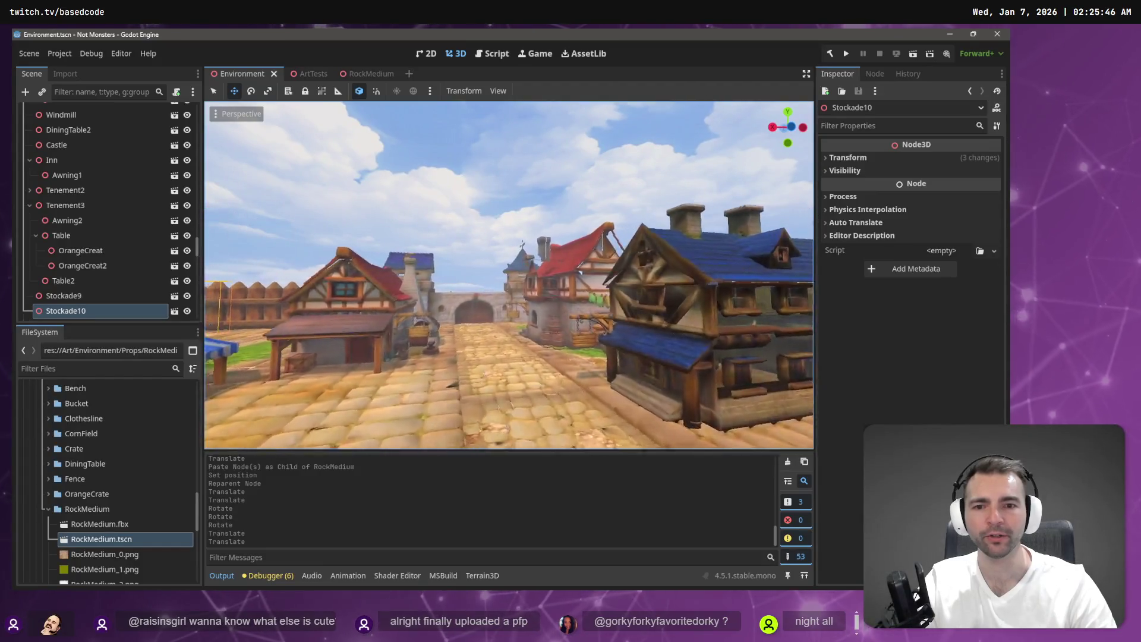
key("w")
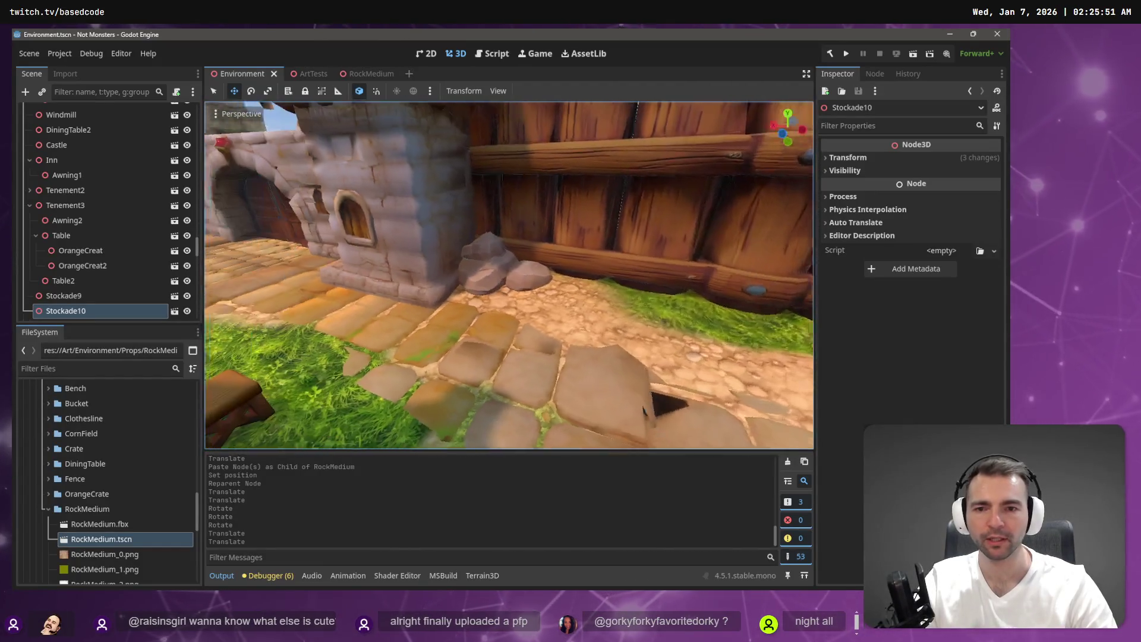
key("s")
scroll(89, 238, "up", 10)
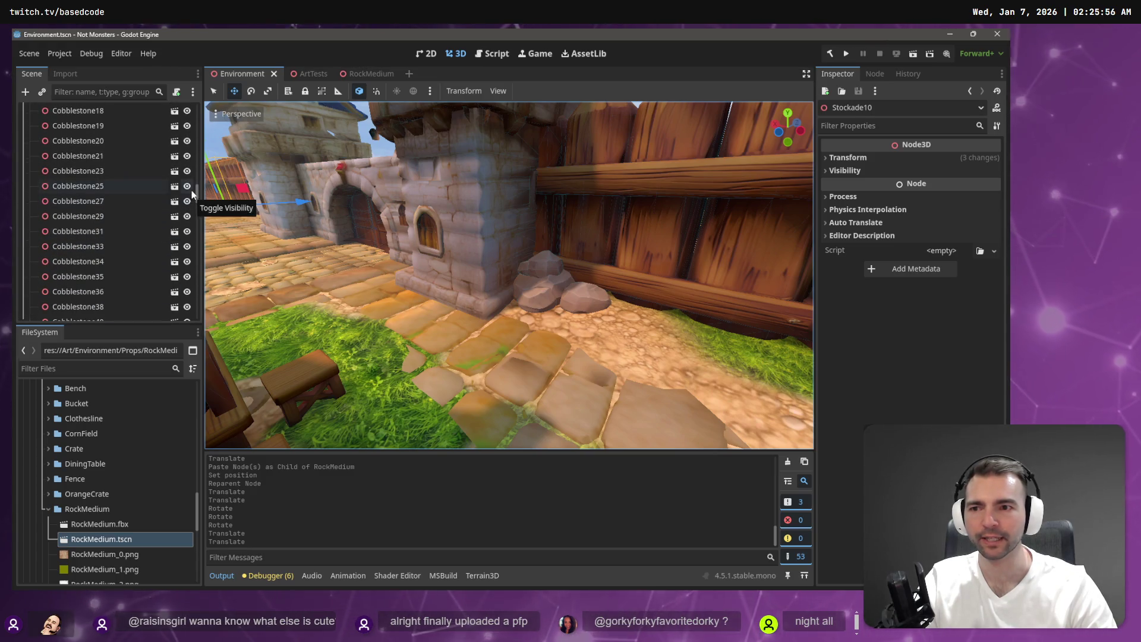
left_click(525, 273)
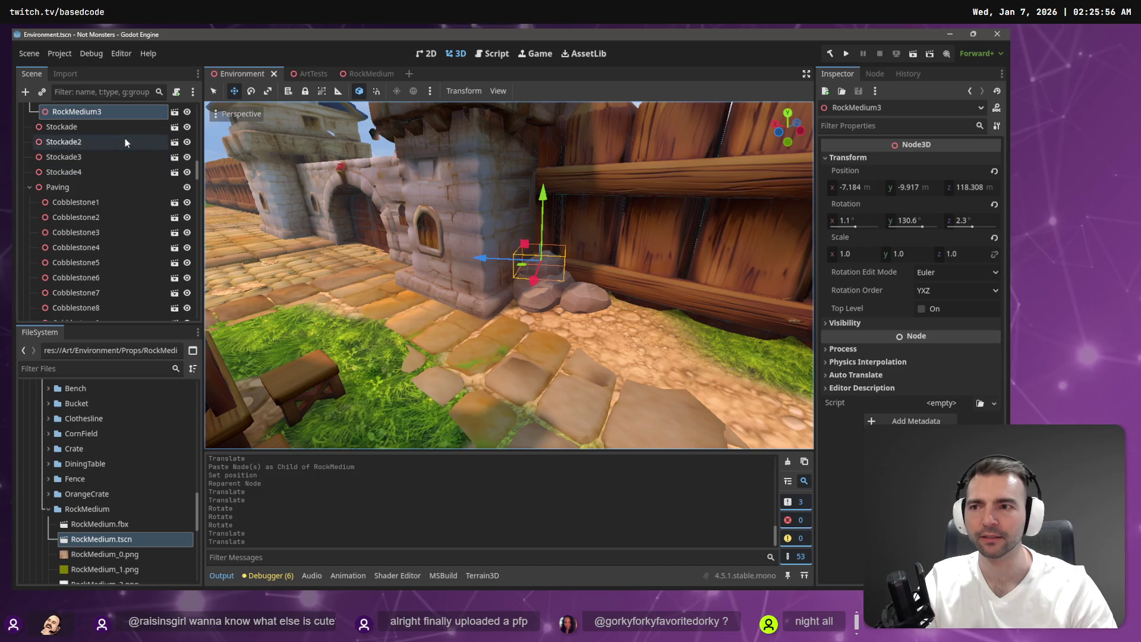
Step: Paste copies of RockMedium, RockMedium2 and RockMedium3 as children of Inn3
scroll(123, 140, "up", 2)
left_click(107, 135, "shift")
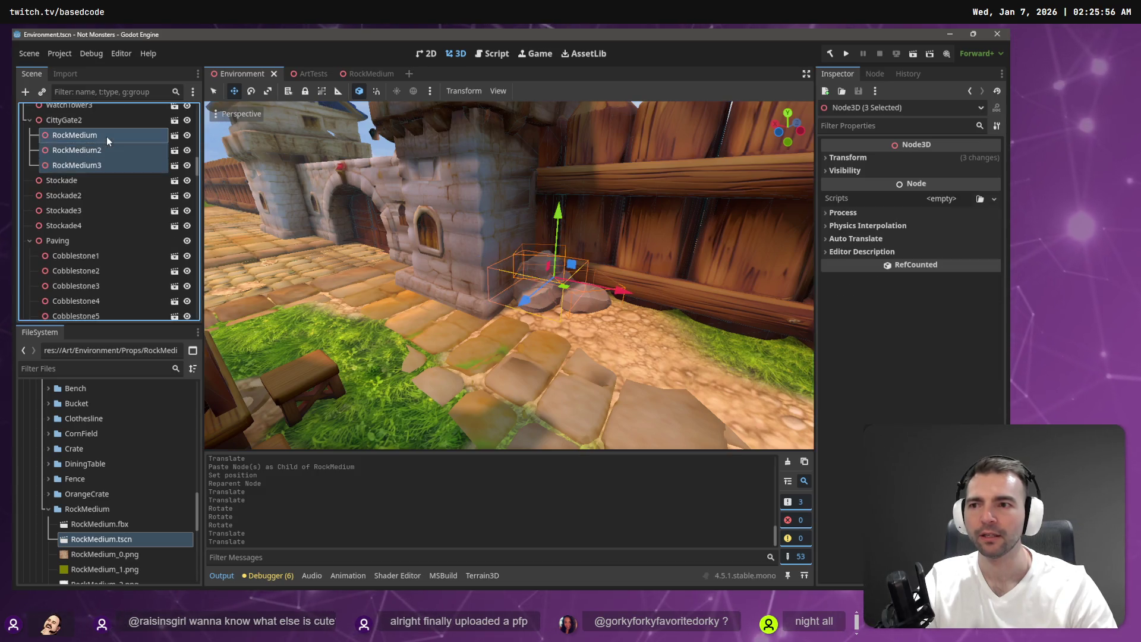
right_click(471, 251)
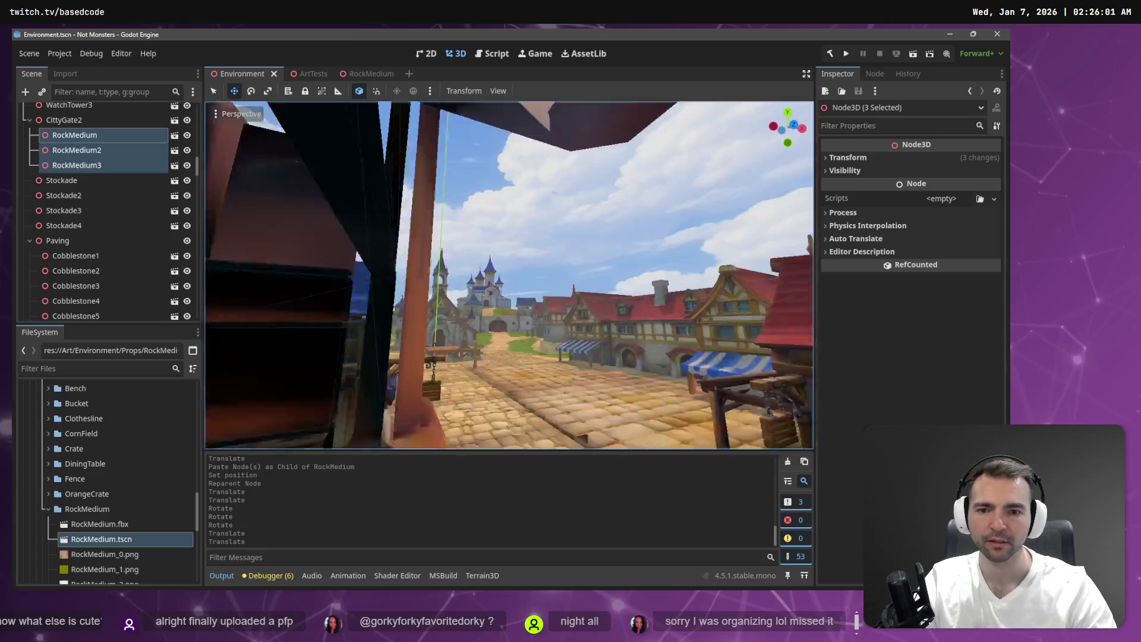
left_click(507, 269)
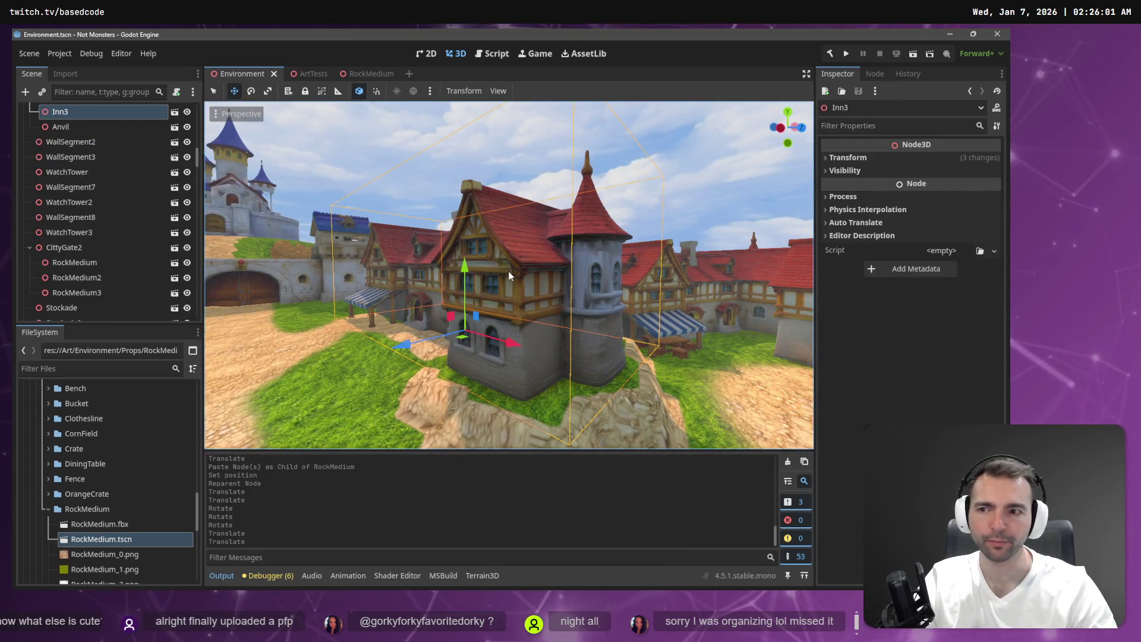
key("ctrl+v")
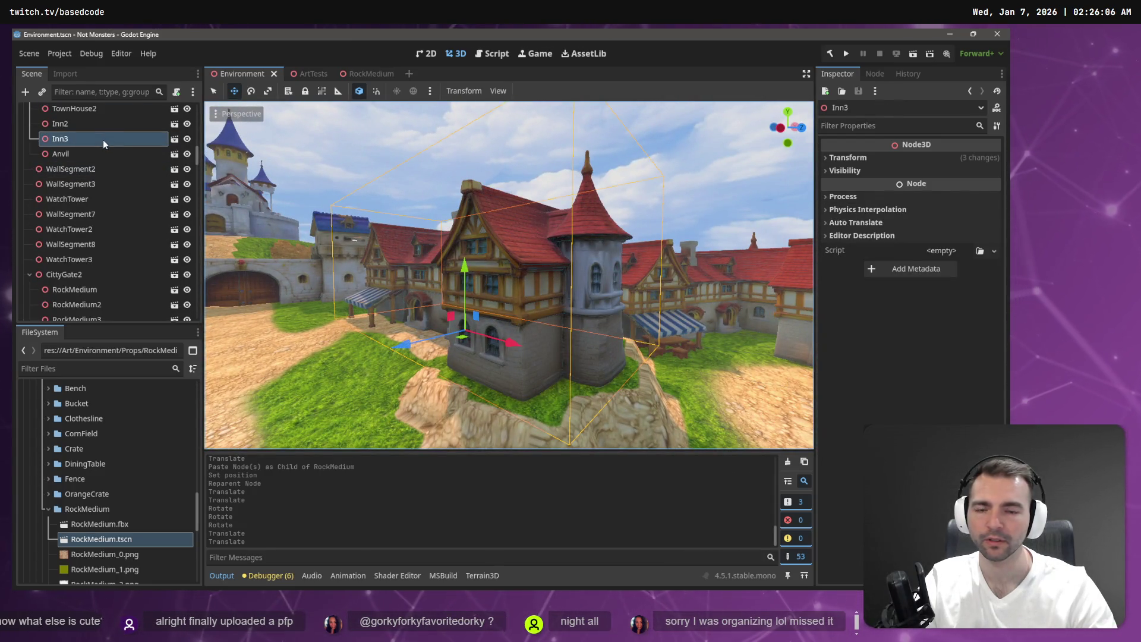
Step: Set the pasted rocks' position to 0 in the Inspector
left_click(850, 157)
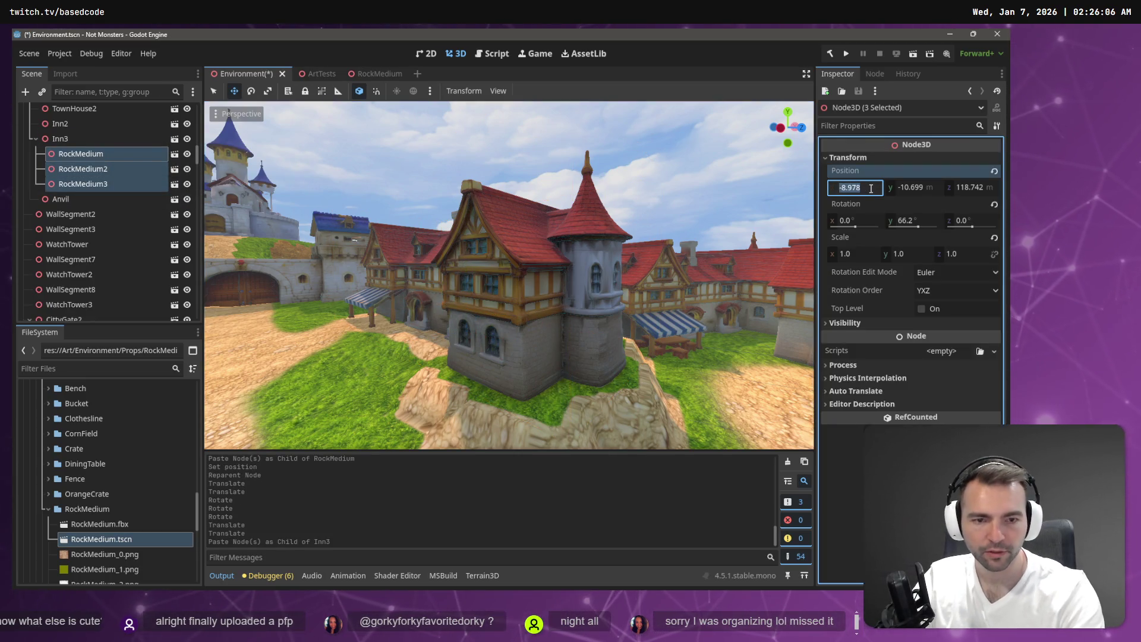
type("0")
key("Return")
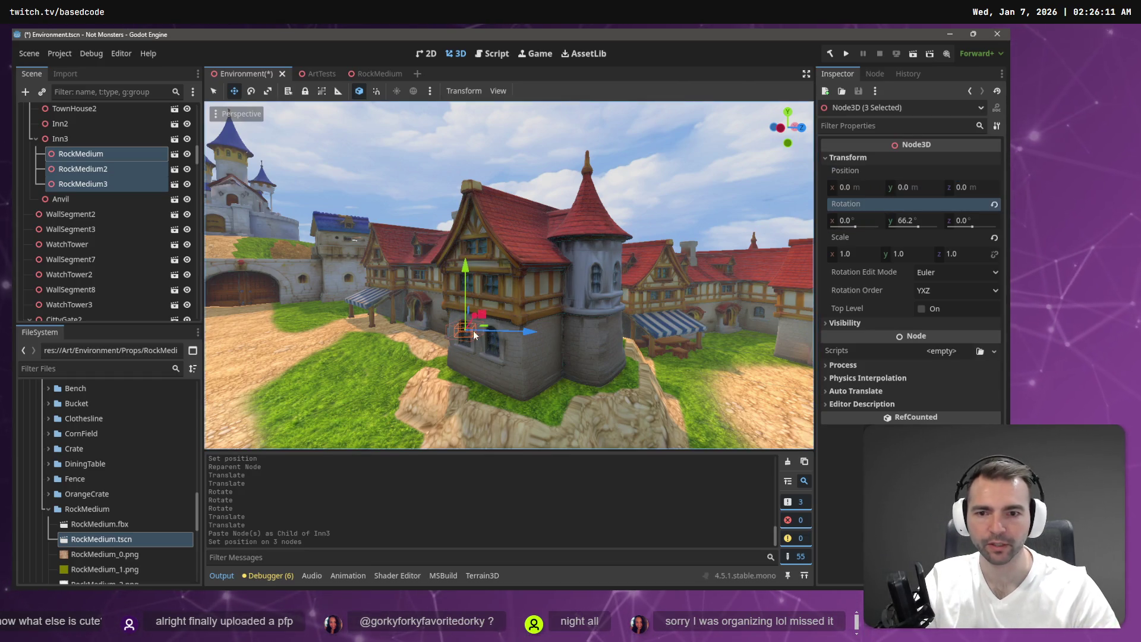
left_click_drag(486, 325, 579, 380)
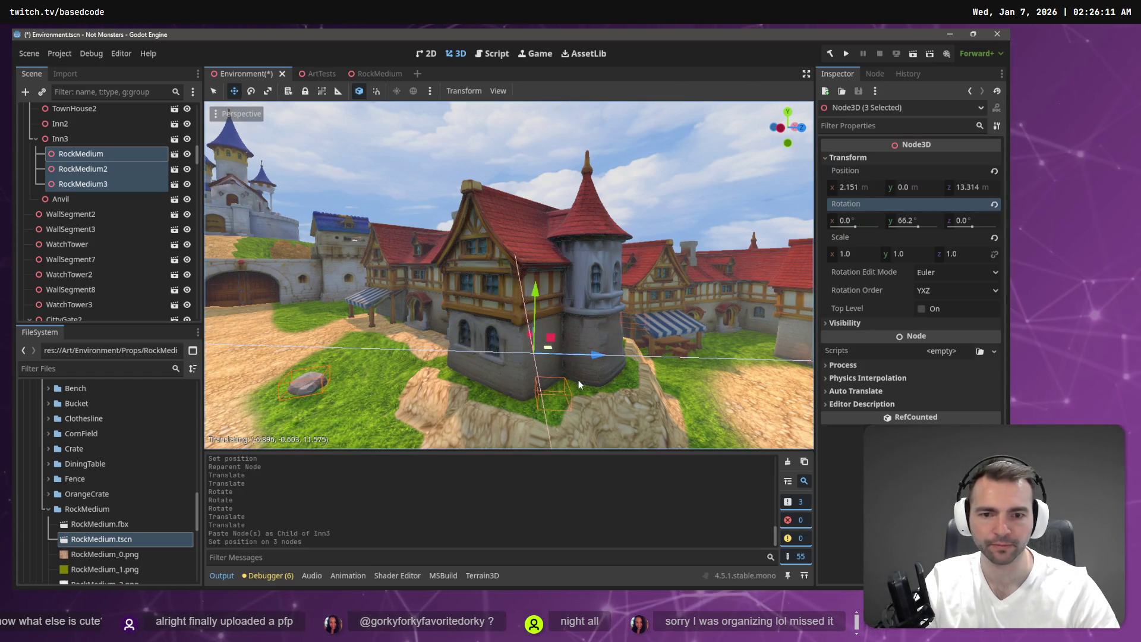
key("ctrl+z")
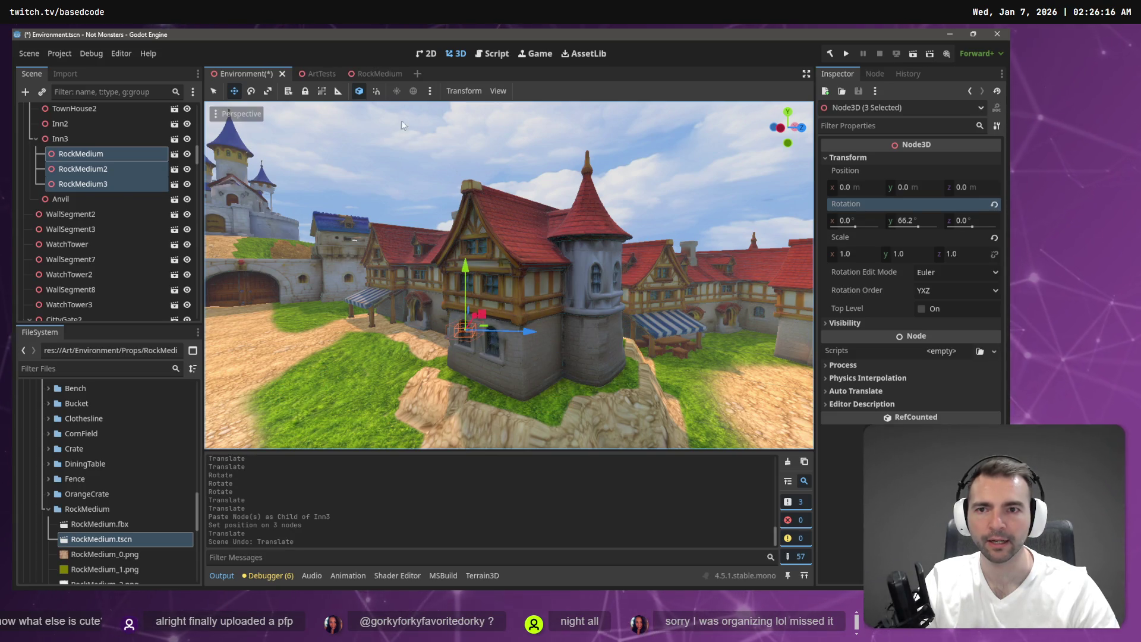
Step: Switch the gizmo to local space and move the rocks beside the inn's round tower
left_click(360, 90)
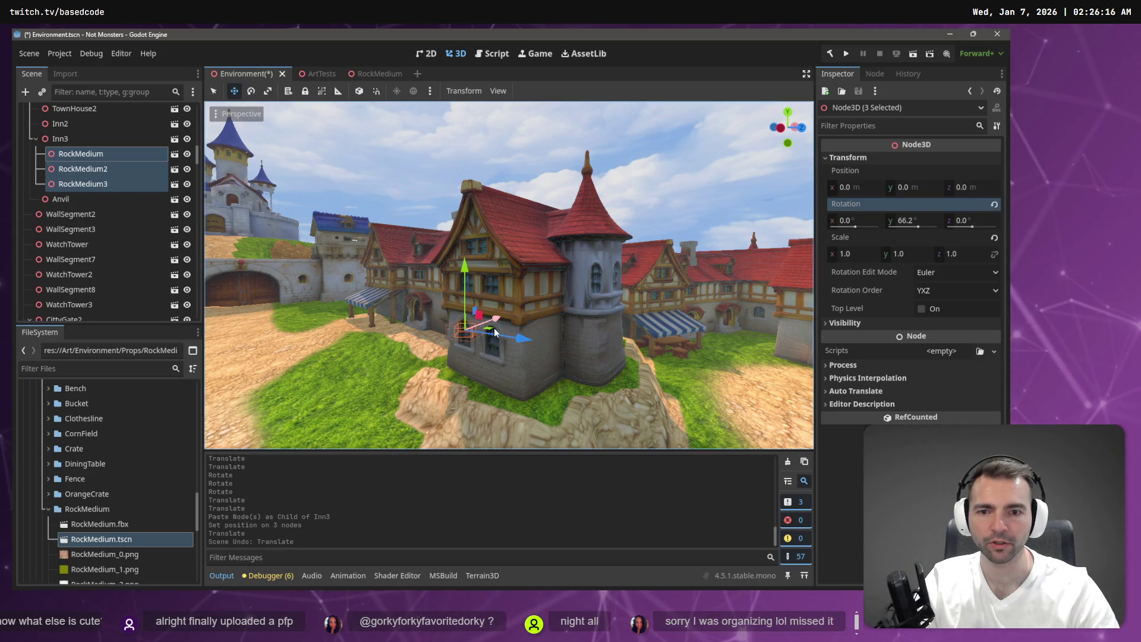
mouse_move(493, 333)
left_mouse_down()
mouse_move(594, 333)
mouse_move(583, 347)
mouse_move(575, 317)
left_mouse_up()
key("f")
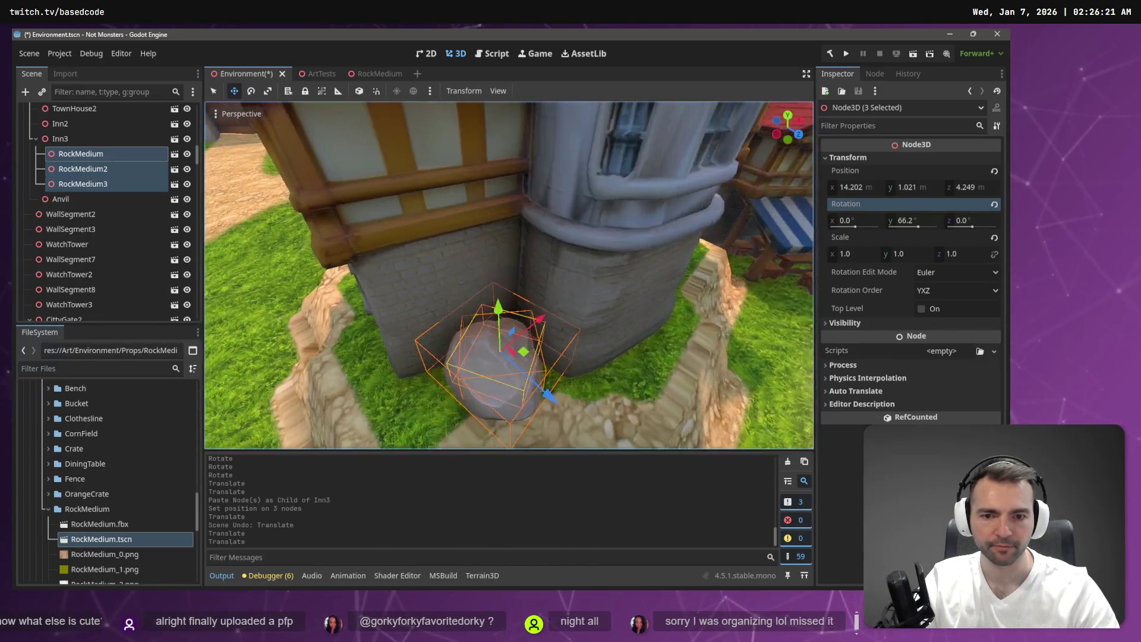
scroll(567, 339, "down", 3)
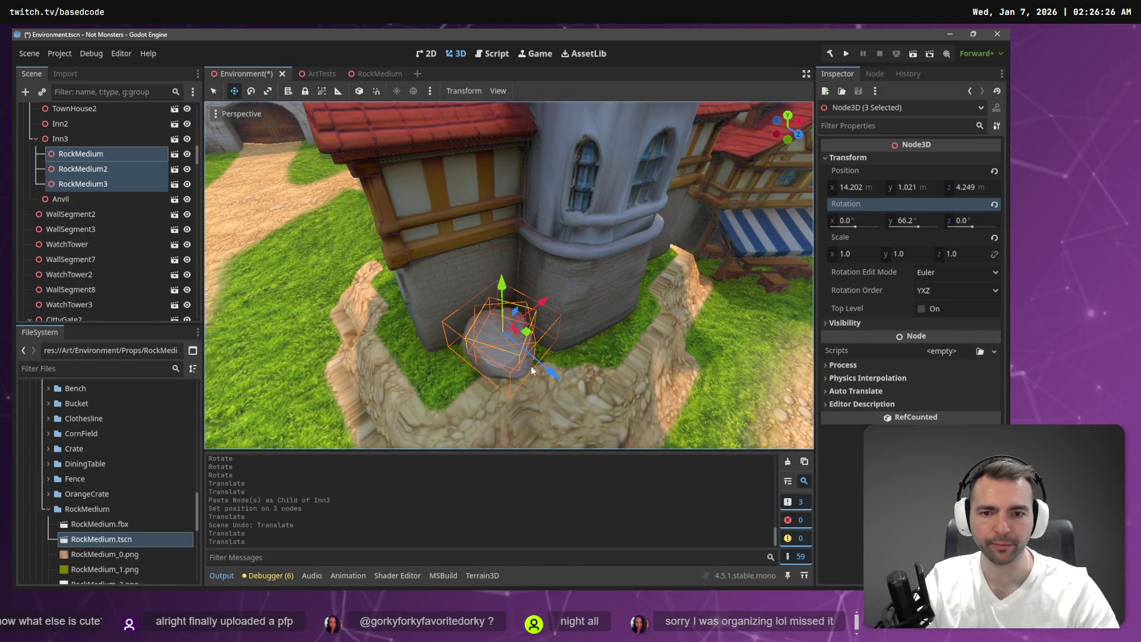
left_click(119, 154)
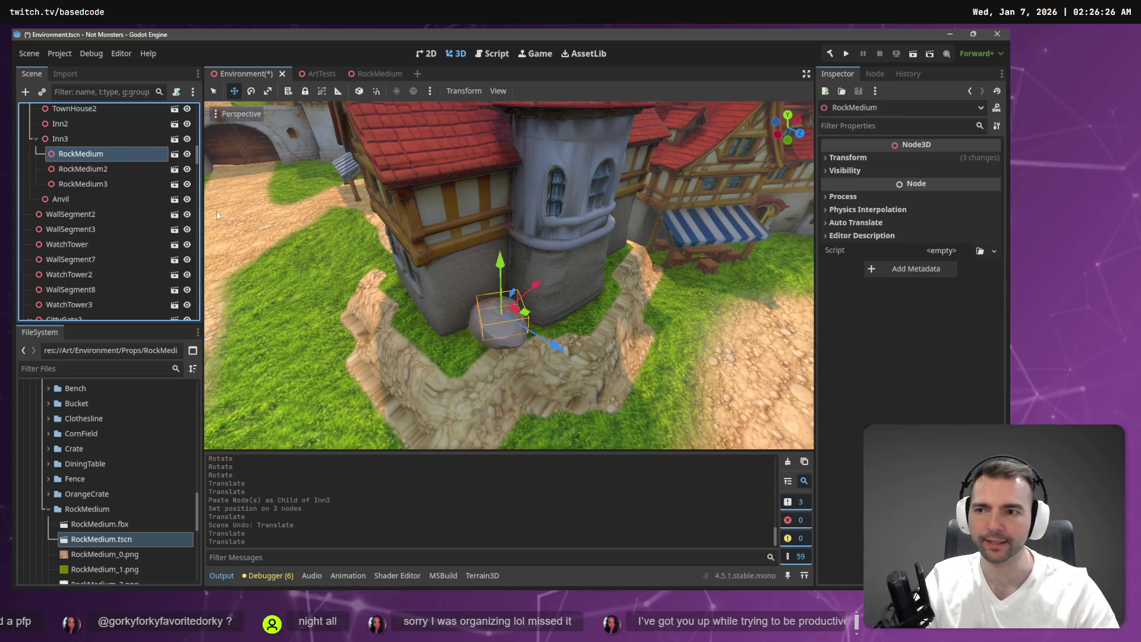
Step: Shift and rotate the first rock and RockMedium3 so they sit staggered at the tower's base
mouse_move(528, 315)
left_mouse_down()
mouse_move(572, 326)
mouse_move(552, 364)
mouse_move(522, 365)
left_mouse_up()
key("e")
left_click(105, 184)
key("w")
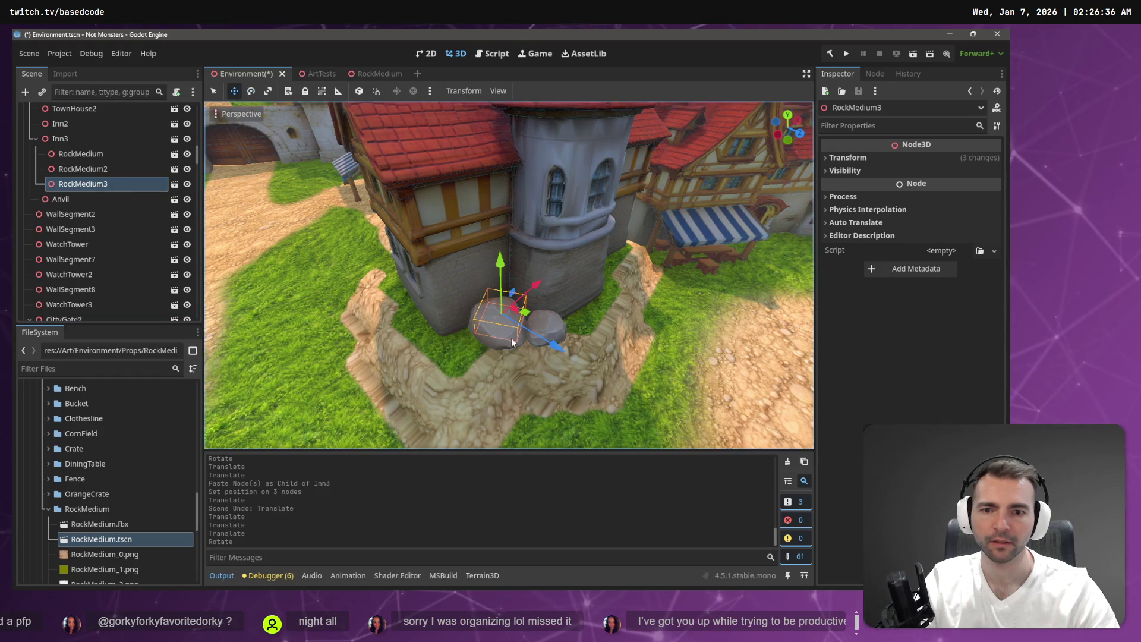
mouse_move(529, 315)
left_mouse_down()
mouse_move(482, 343)
mouse_move(473, 376)
left_mouse_up()
key("e")
key("w")
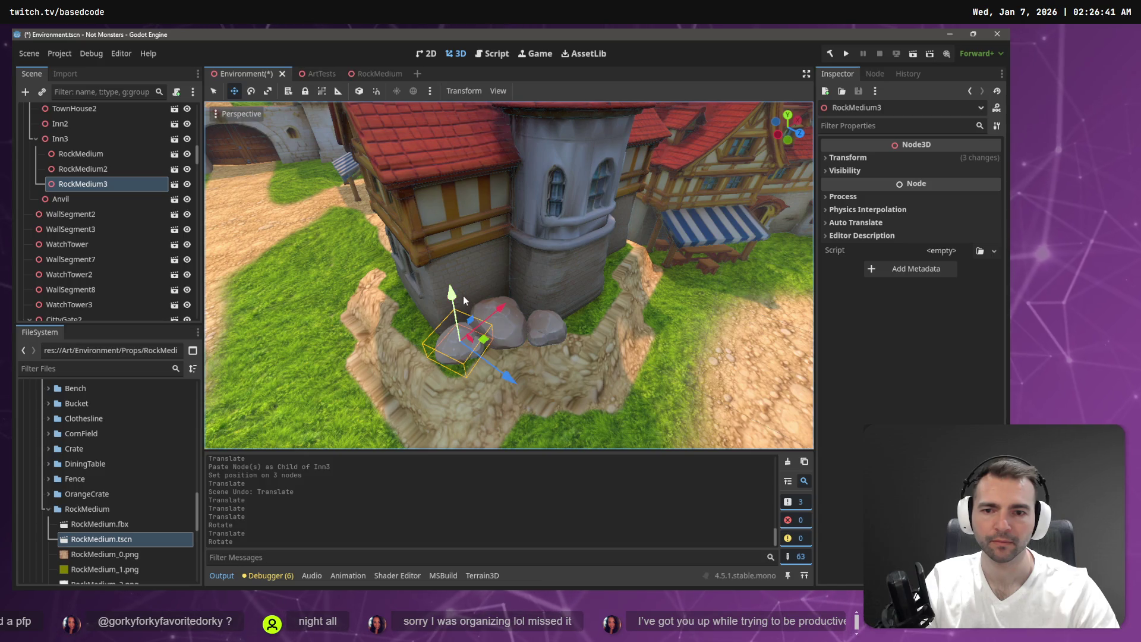
left_click_drag(454, 292, 456, 297)
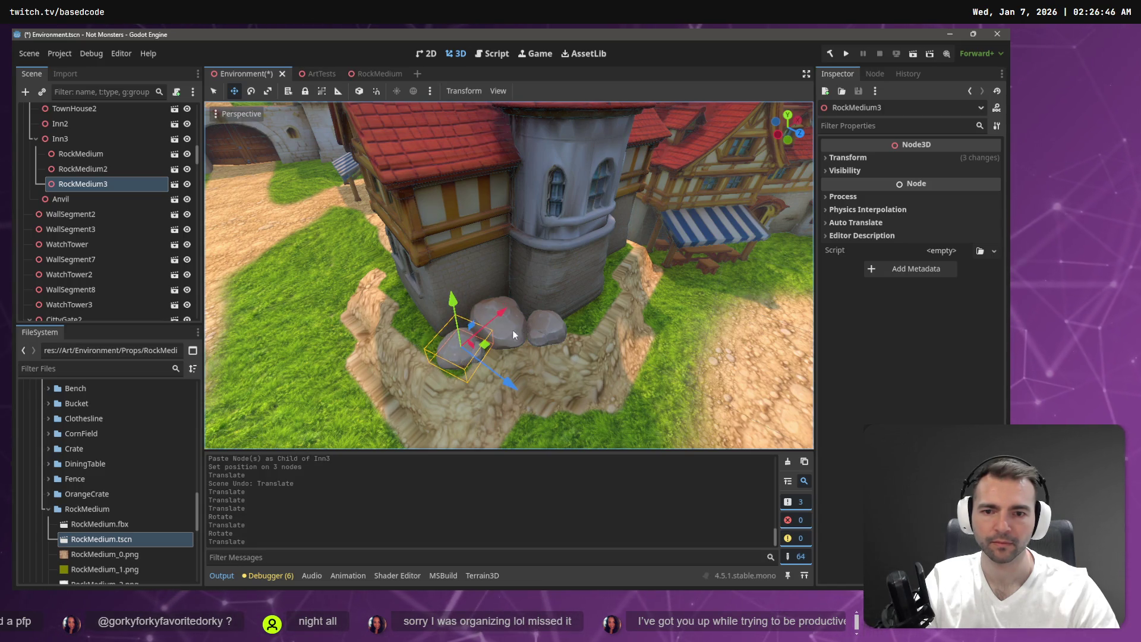
left_click(554, 334)
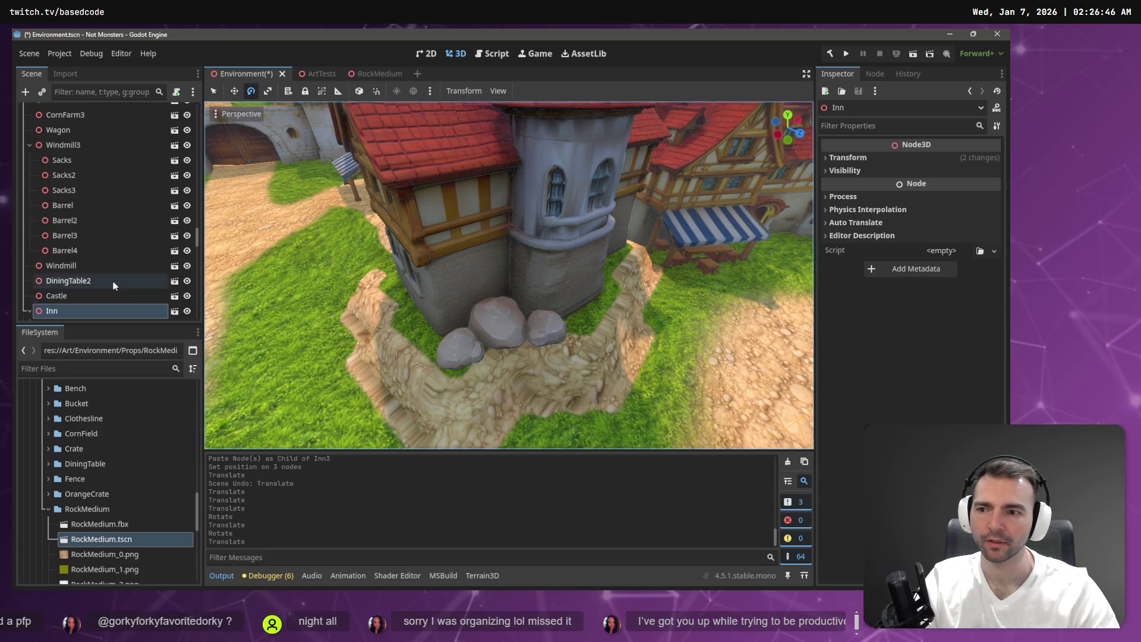
scroll(87, 290, "down", 1)
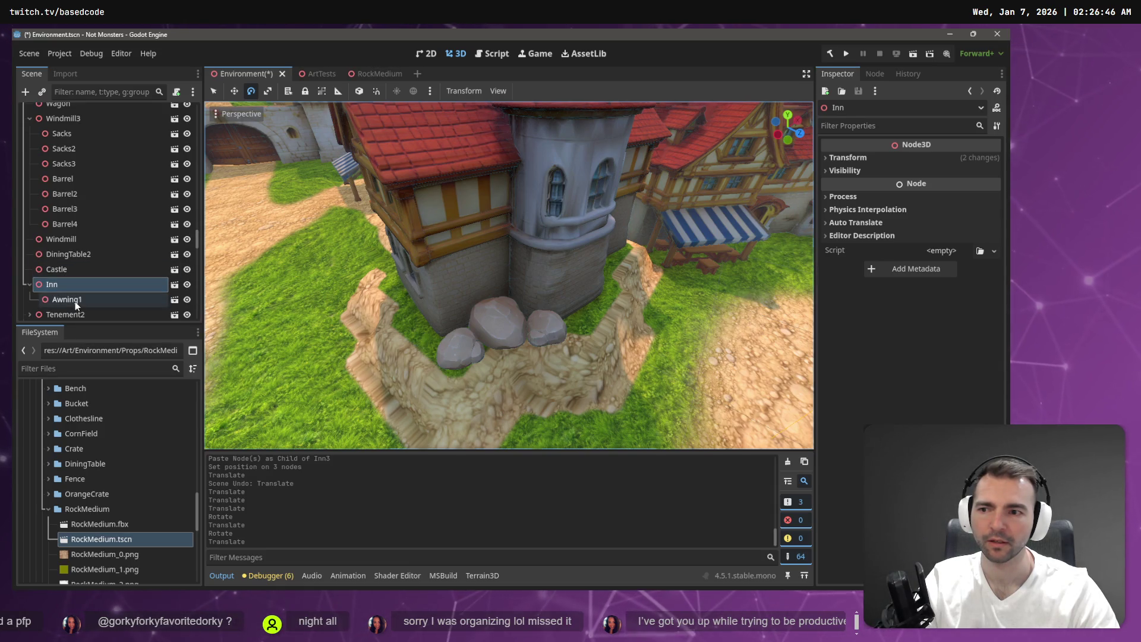
Step: Save the Environment scene
left_click(80, 209)
scroll(80, 214, "down", 1)
scroll(236, 256, "down", 10)
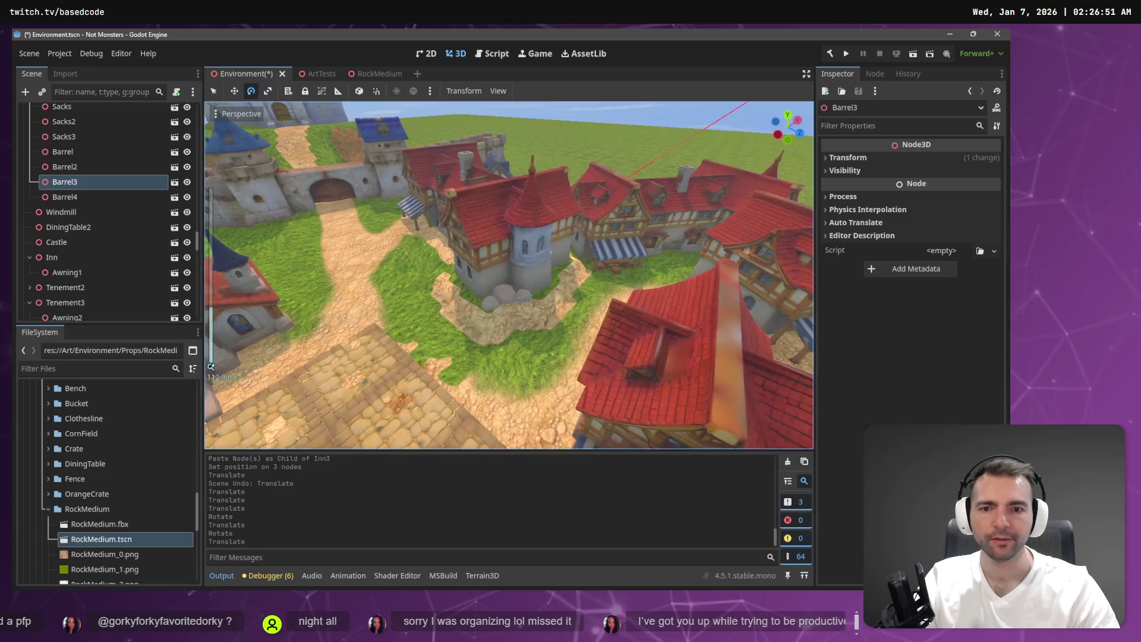
scroll(508, 275, "up", 8)
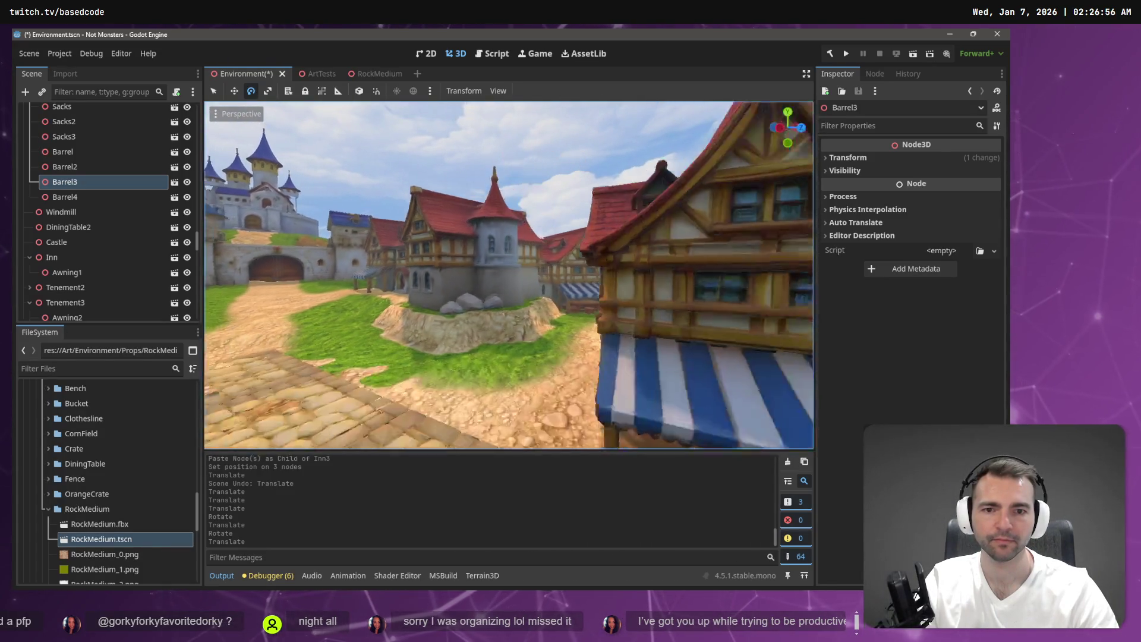
key("ctrl+s")
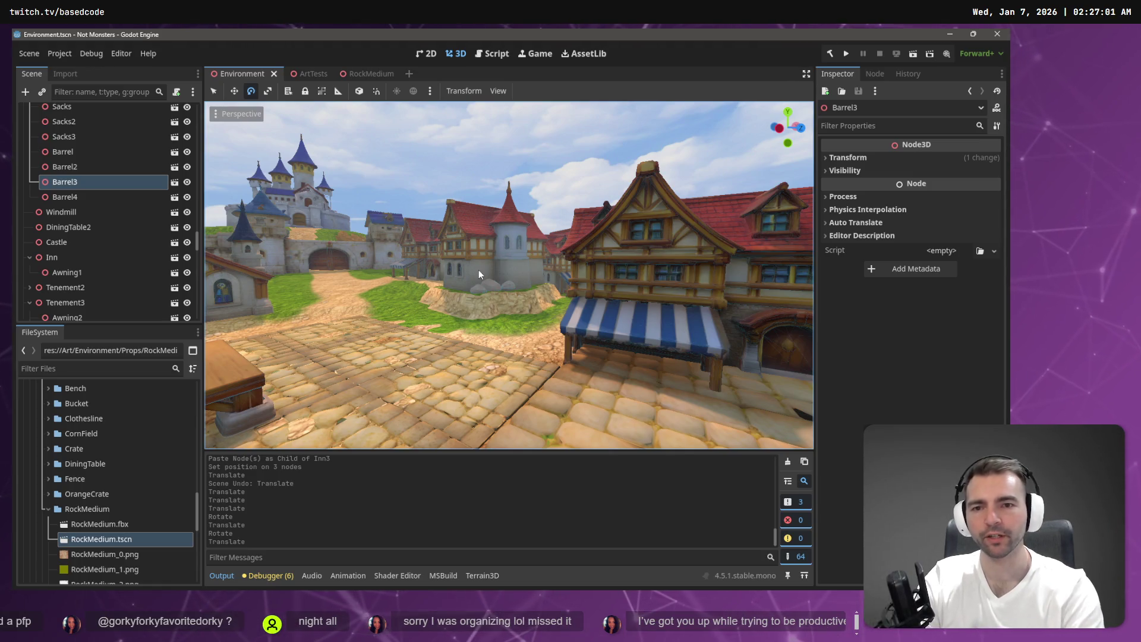
Step: Switch to the ArtTests scene and turn the view to the town gate's WallSegment
left_click_drag(479, 269, 392, 267)
left_click(305, 74)
mouse_move(339, 139)
left_mouse_down()
mouse_move(503, 206)
mouse_move(556, 147)
mouse_move(543, 163)
left_mouse_up()
left_click(542, 156)
Step: Create a new SignFrame scene inside the SignFrame folder
left_click(488, 266)
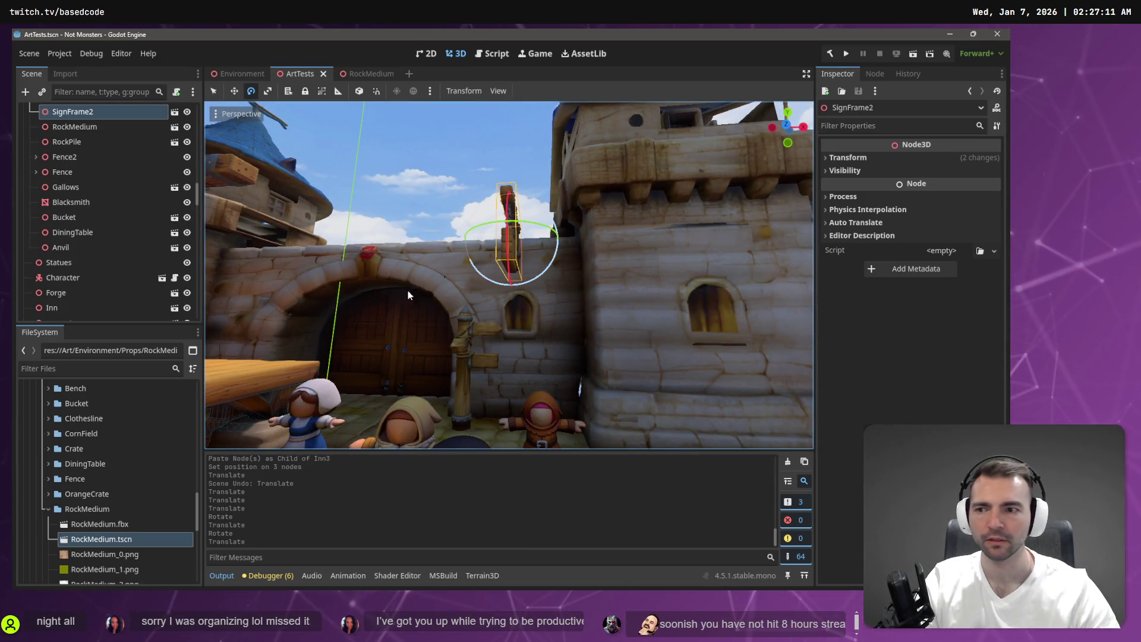
left_click(174, 112)
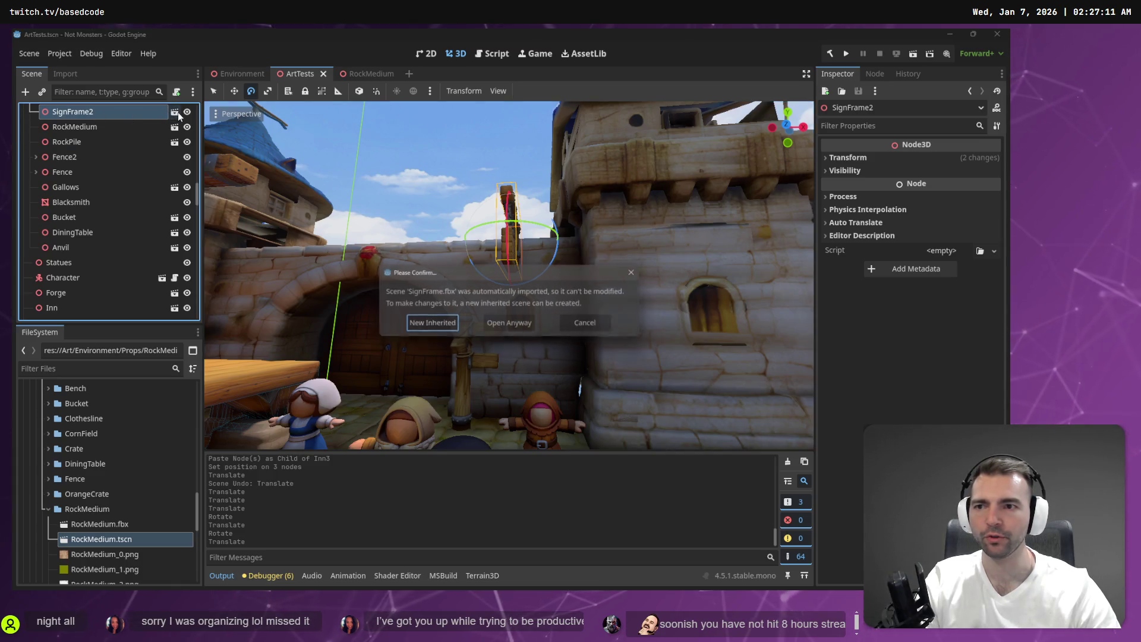
left_click(523, 329)
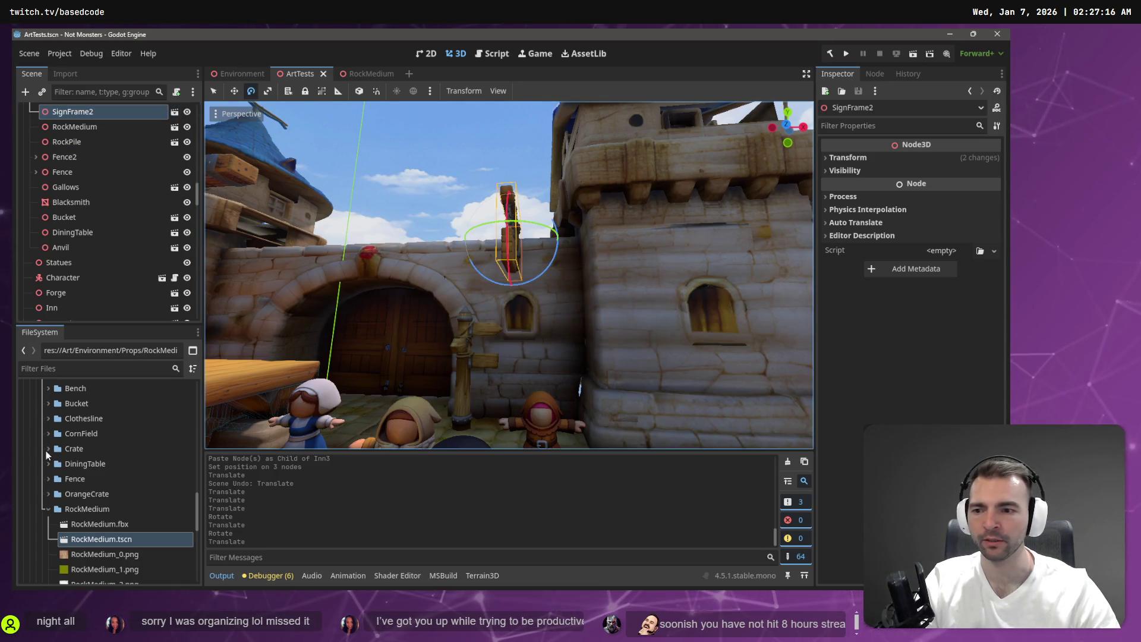
left_click(48, 509)
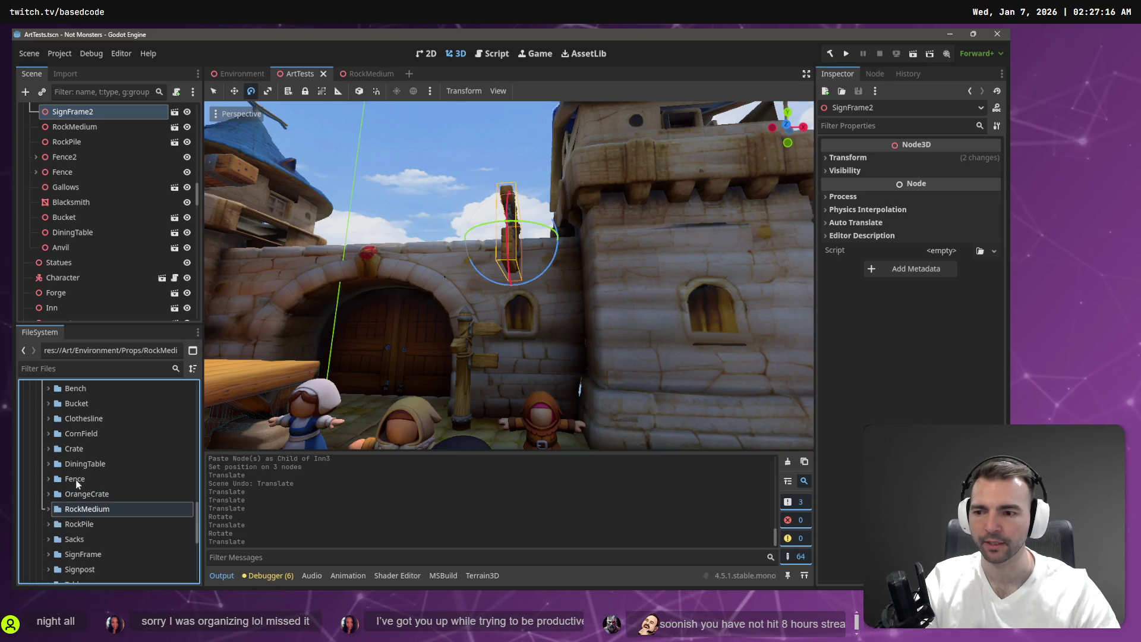
scroll(78, 481, "down", 5)
left_click(47, 426)
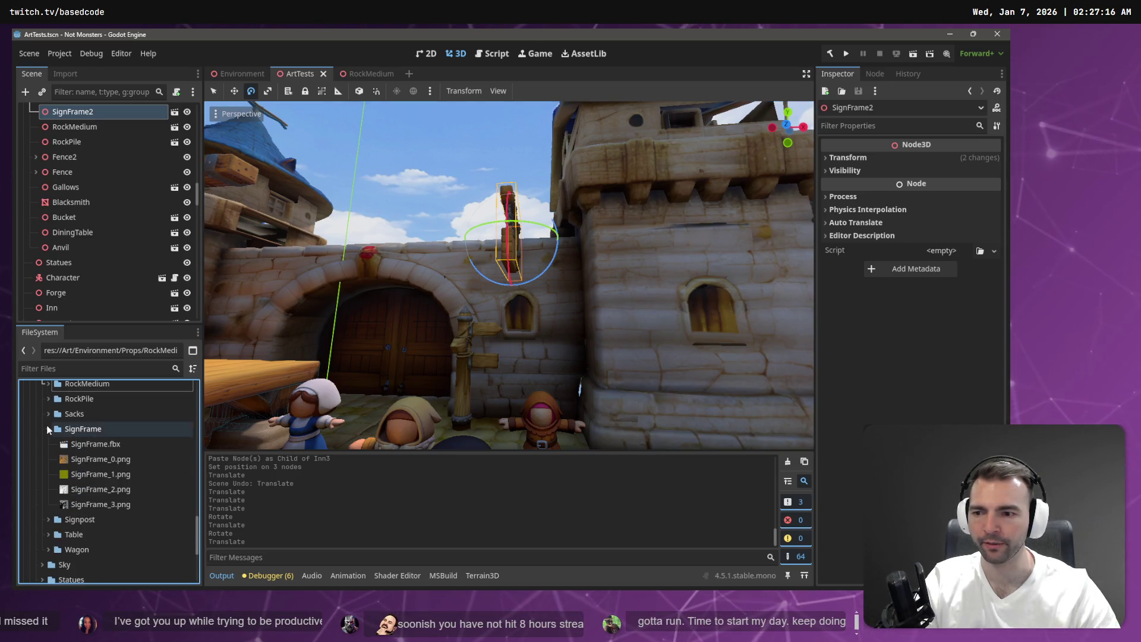
right_click(87, 430)
mouse_move(178, 366)
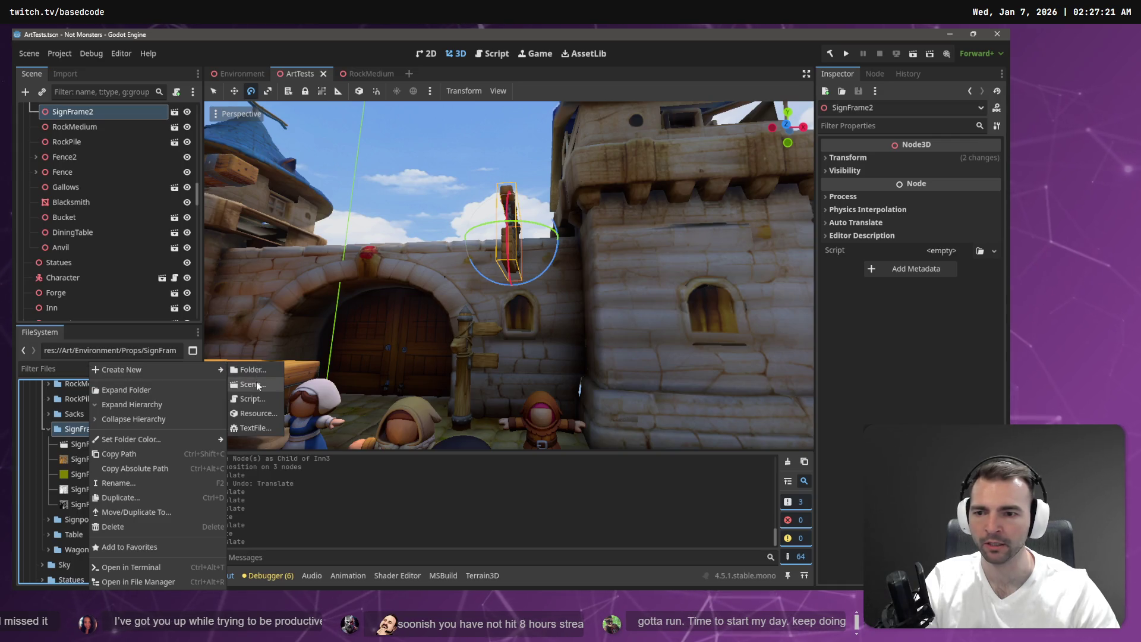
left_click(257, 383)
type("SignFr")
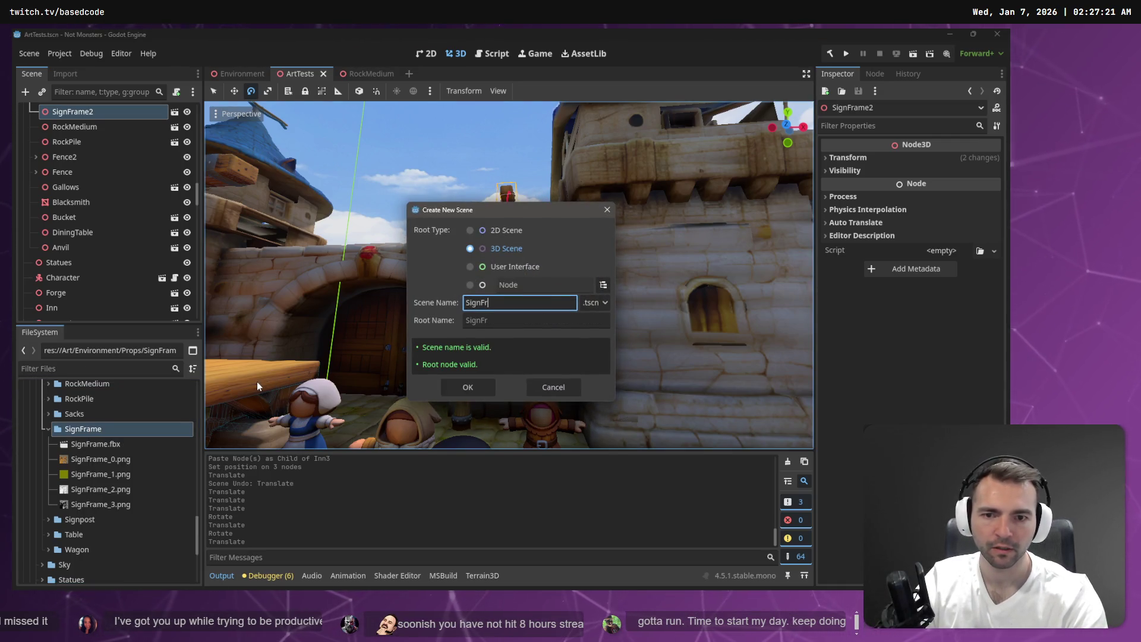
type("ame")
key("Return")
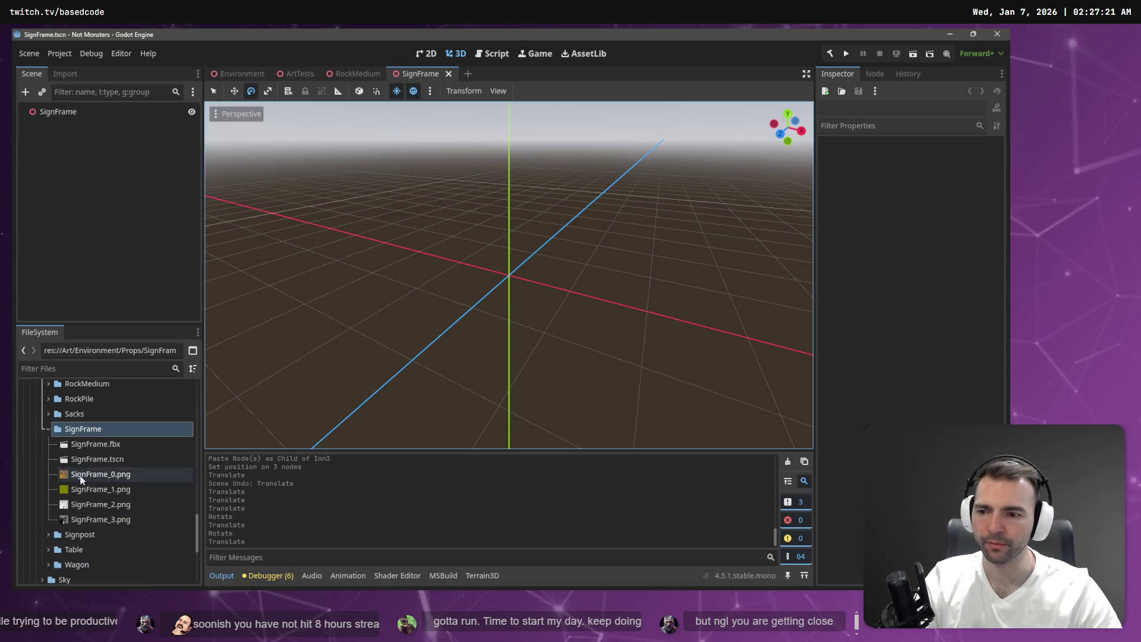
Step: Drop SignFrame.fbx into the new scene and zero its position
left_click(90, 443)
mouse_move(90, 444)
left_mouse_down()
mouse_move(155, 229)
mouse_move(484, 285)
left_mouse_up()
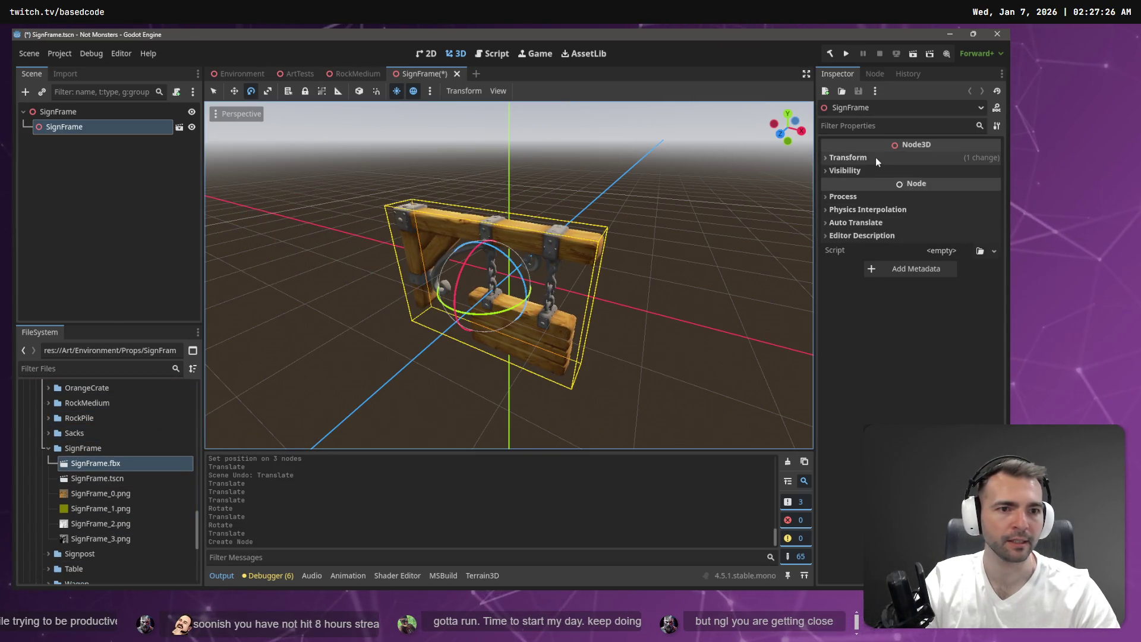
left_click(848, 157)
left_click(876, 187)
type("0")
key("Tab")
type("0")
key("Tab")
type("0")
key("Tab")
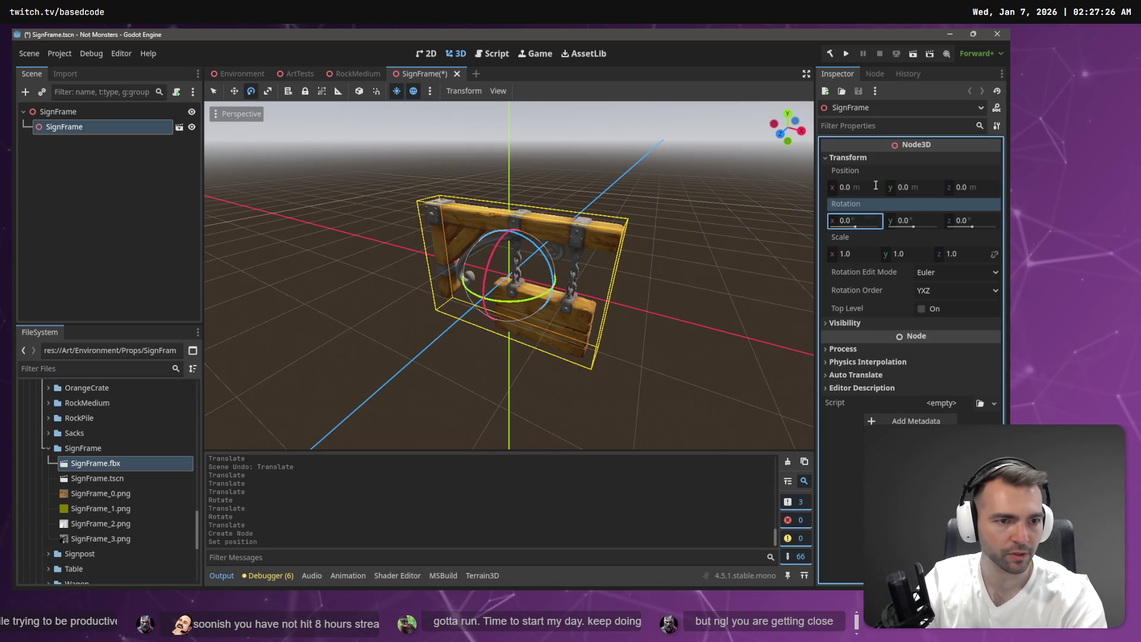
left_click(574, 276)
Step: Move the sign model up and sideways in the viewport
left_click(664, 267)
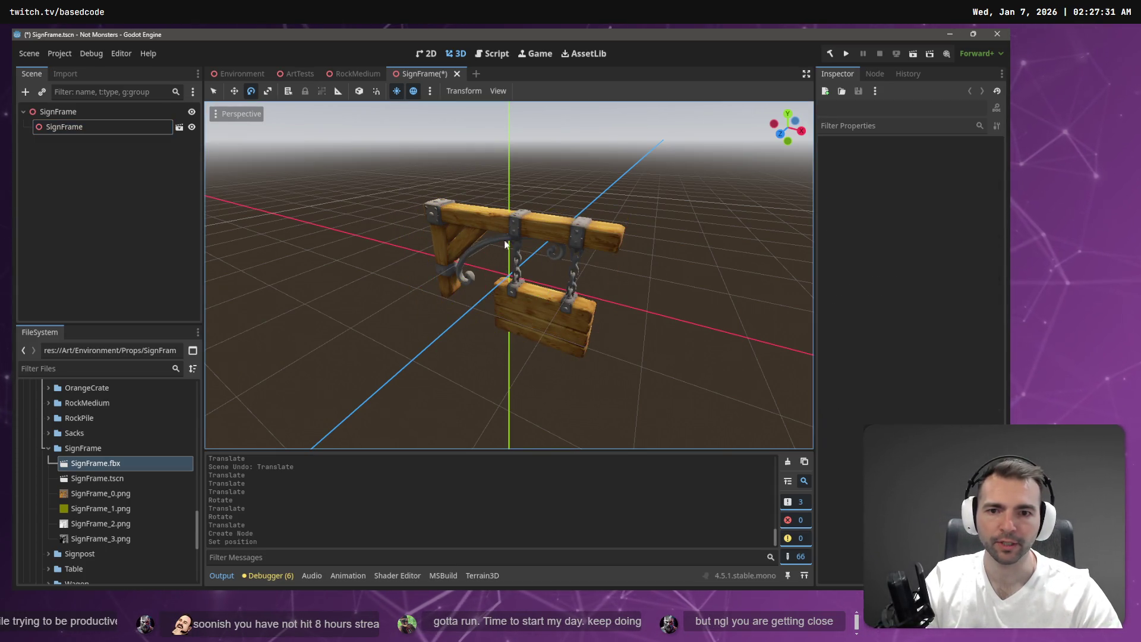
left_click(80, 126)
key("w")
left_click_drag(511, 205, 525, 162)
mouse_move(567, 239)
left_mouse_down()
mouse_move(685, 247)
mouse_move(381, 262)
left_mouse_up()
left_click(640, 253)
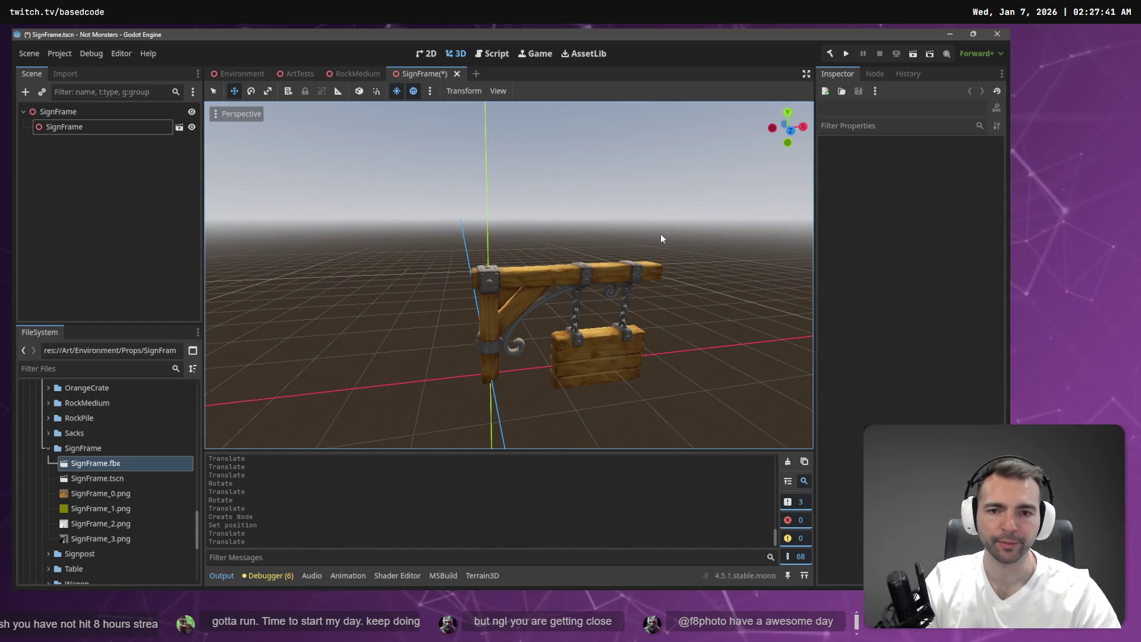
Step: Replace the imported SignFrame child with its mesh pasted directly under the root node
left_click(48, 170)
left_click(64, 127)
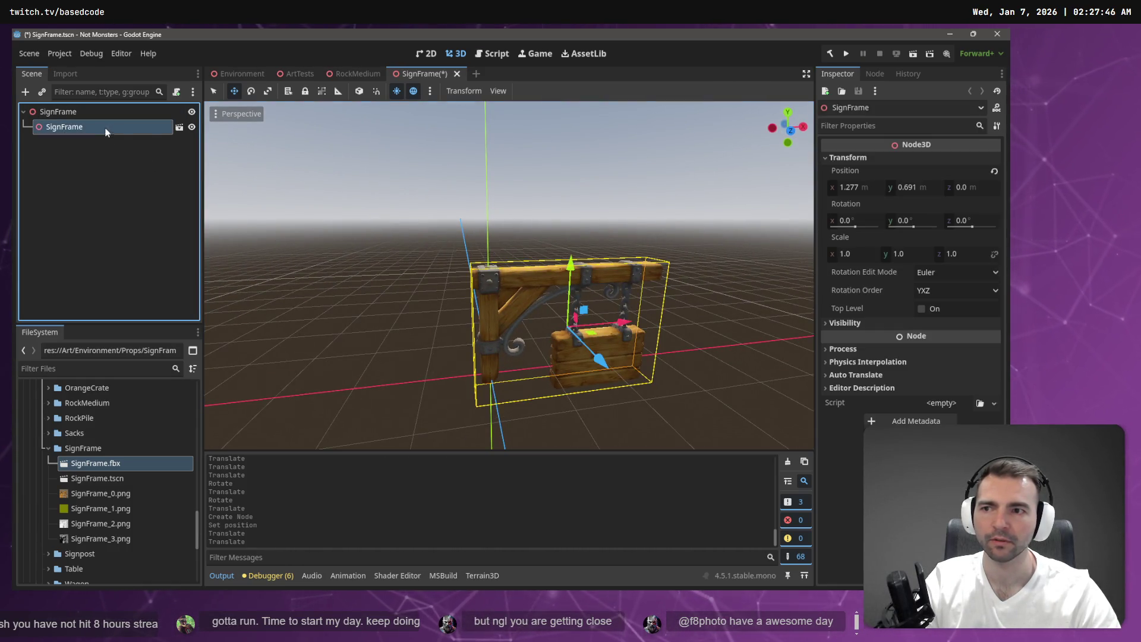
left_click(179, 127)
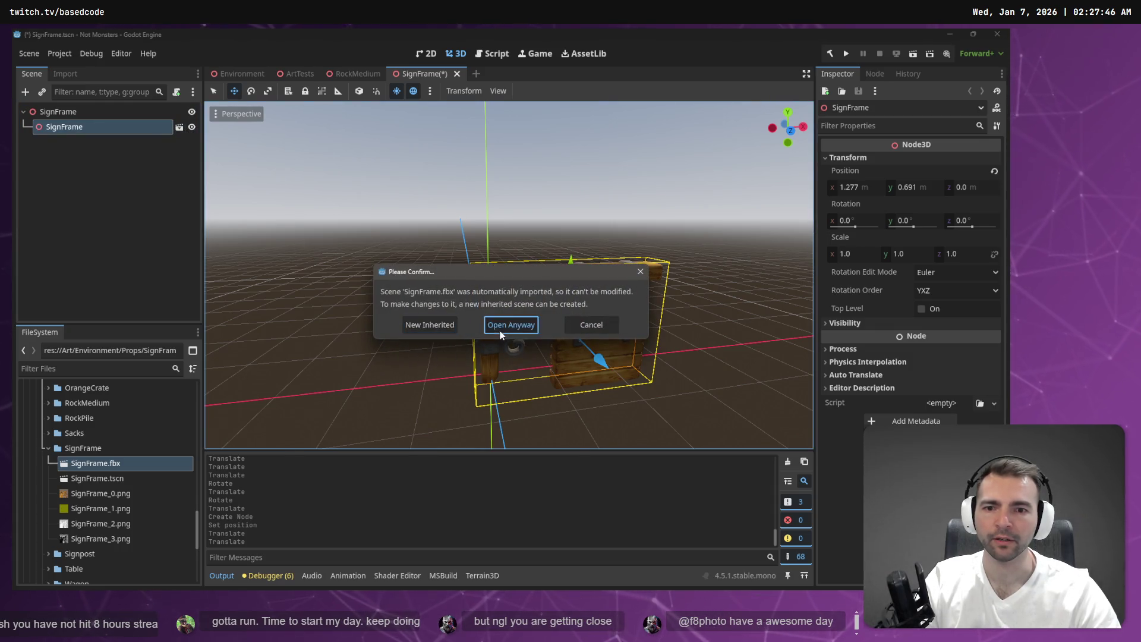
left_click(500, 331)
left_click(99, 126)
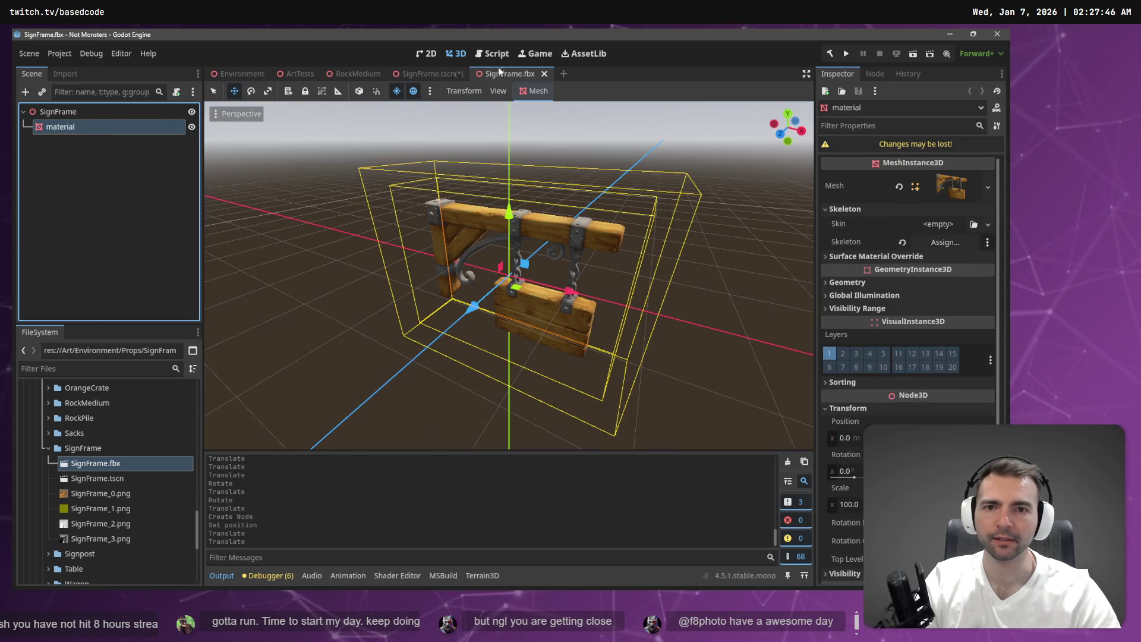
left_click(544, 73)
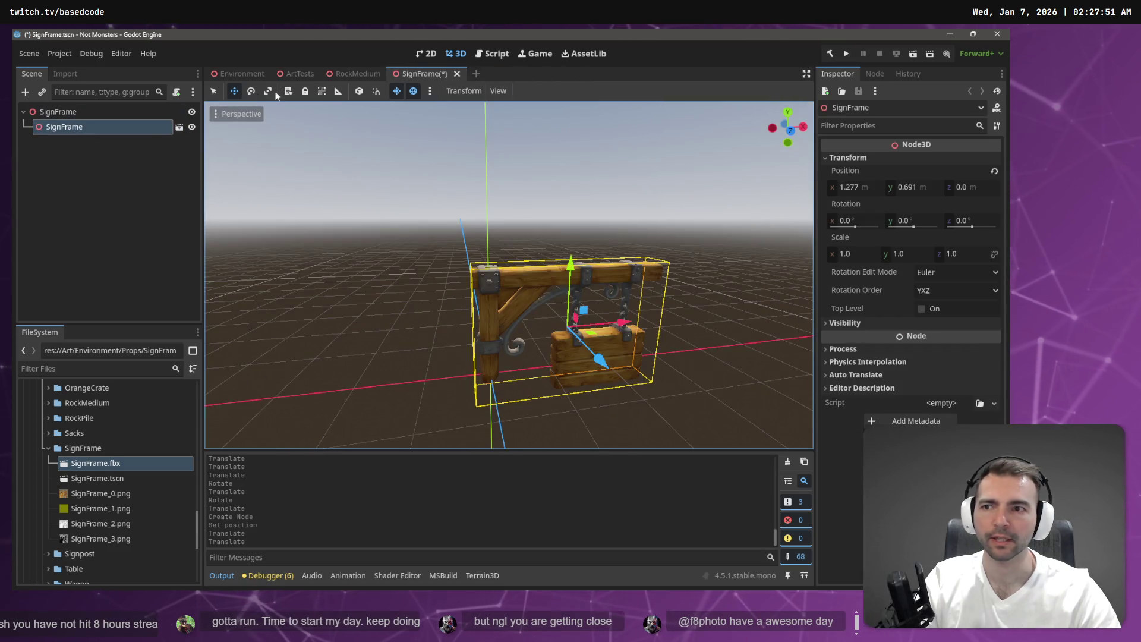
left_click(106, 143)
left_click(87, 117)
key("ctrl+v")
left_click(81, 127)
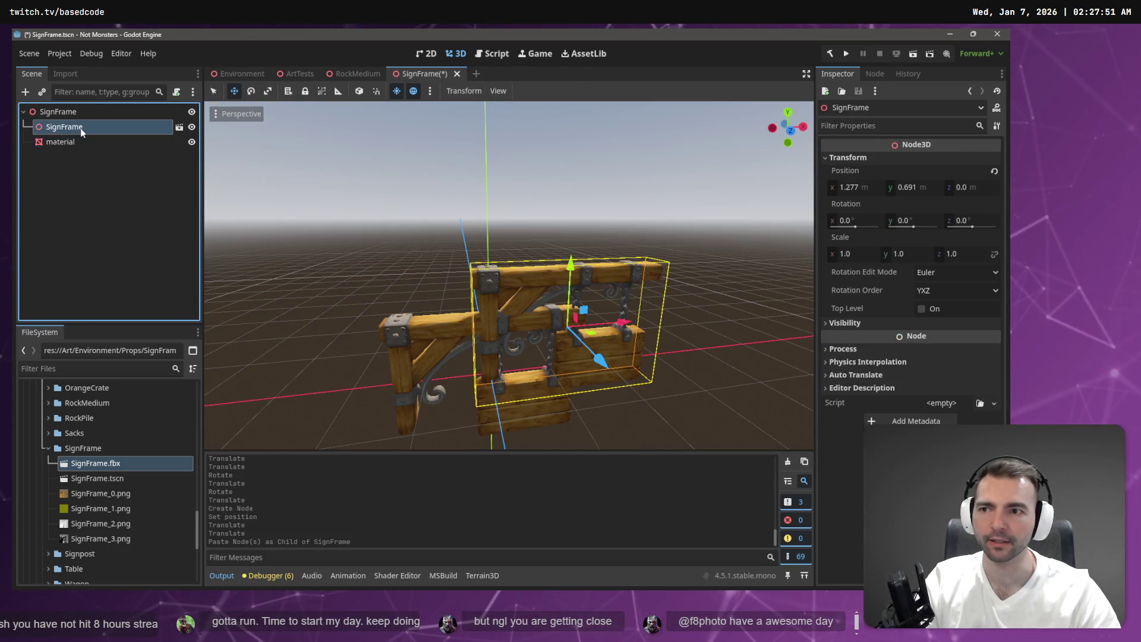
key("Delete")
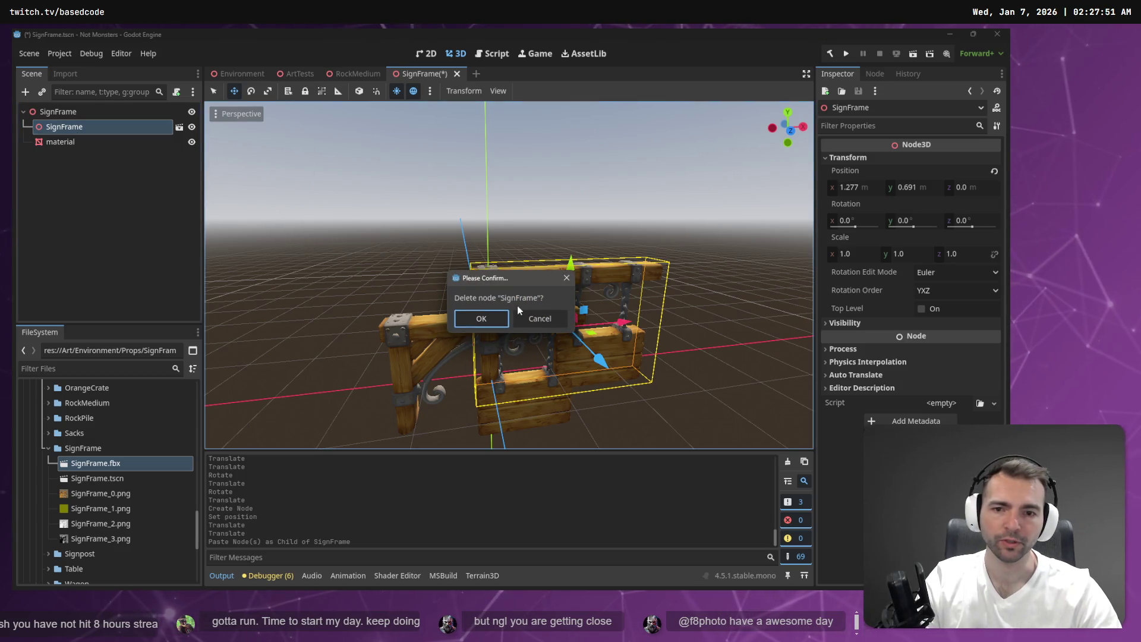
left_click(491, 322)
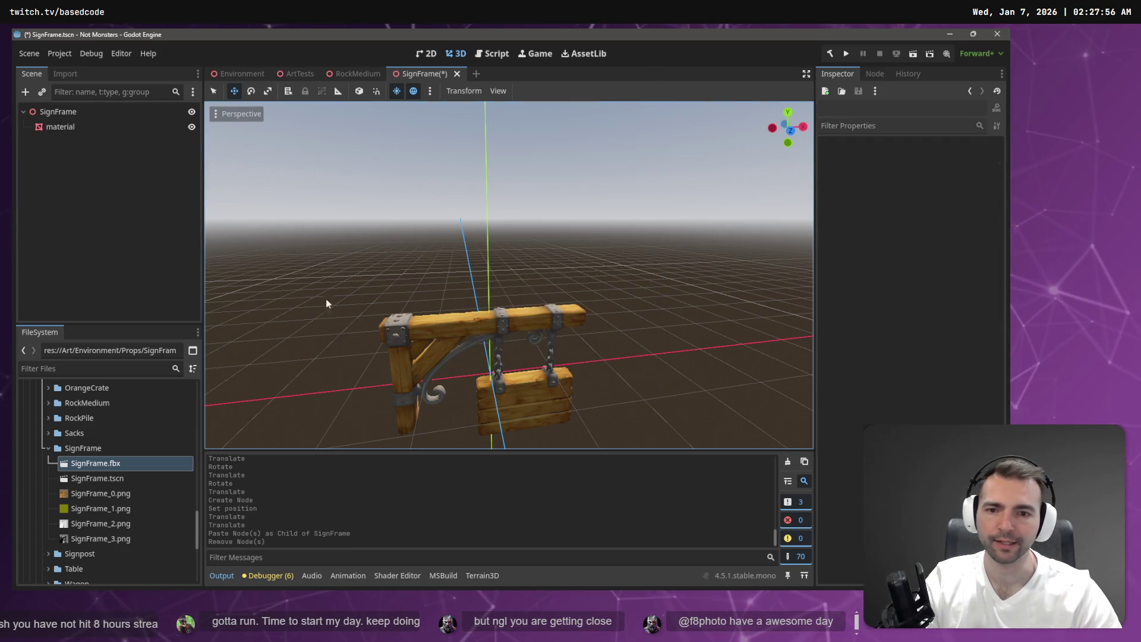
Step: Add a StaticBody3D child to SignFrame with a CollisionShape3D beneath it
left_click(72, 112)
right_click(72, 113)
left_click(98, 124)
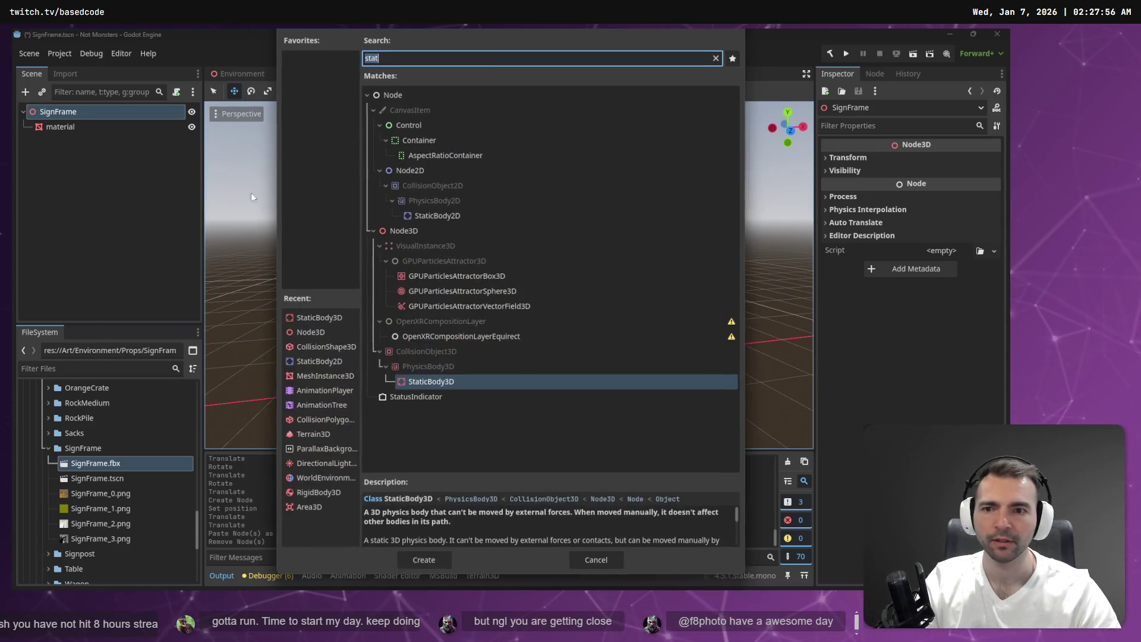
double_click(431, 382)
right_click(73, 145)
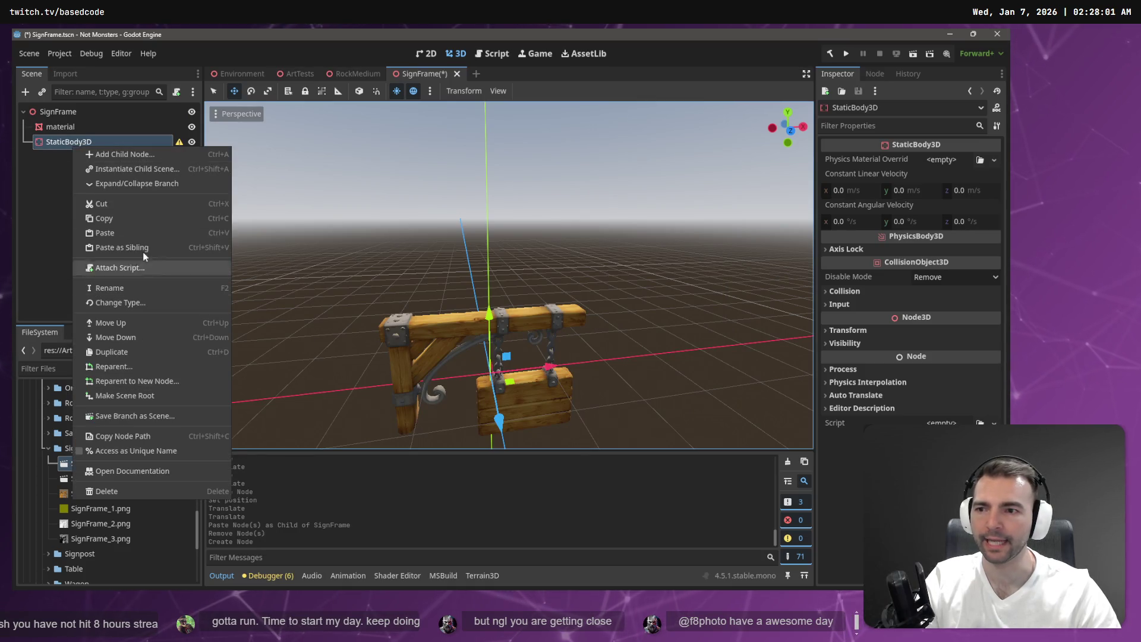
left_click(136, 154)
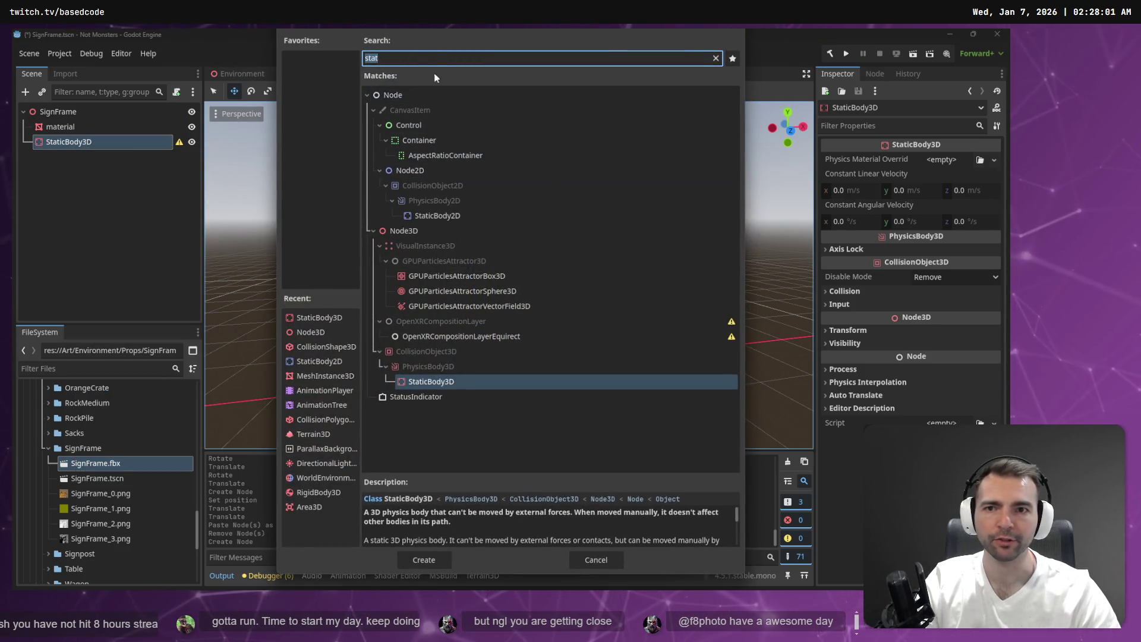
type("Collision")
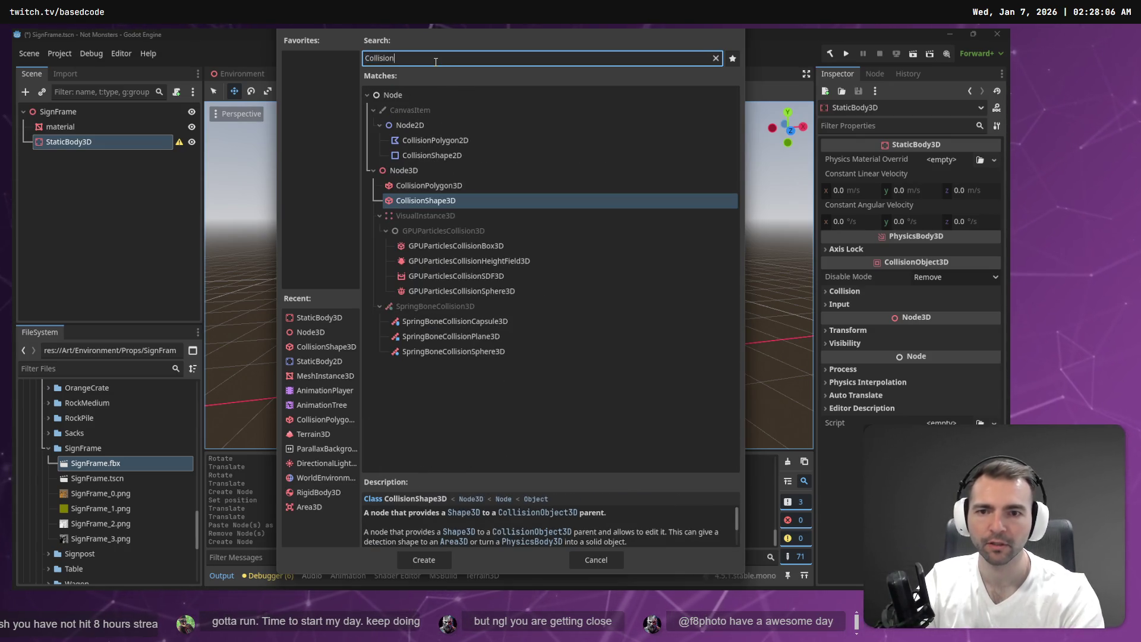
double_click(472, 200)
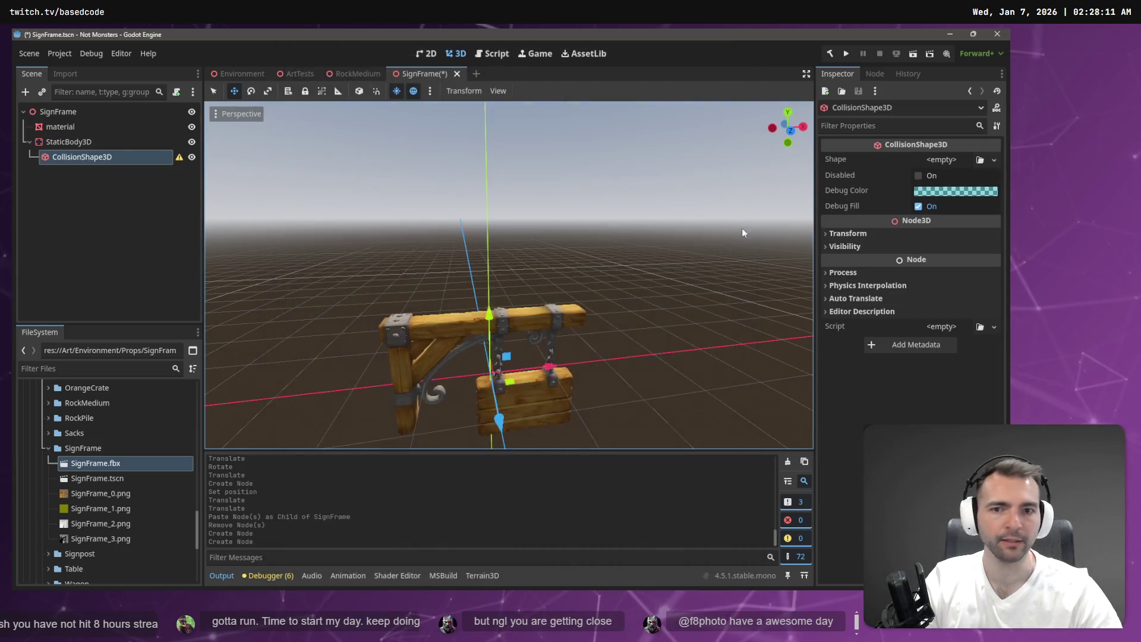
left_click(923, 159)
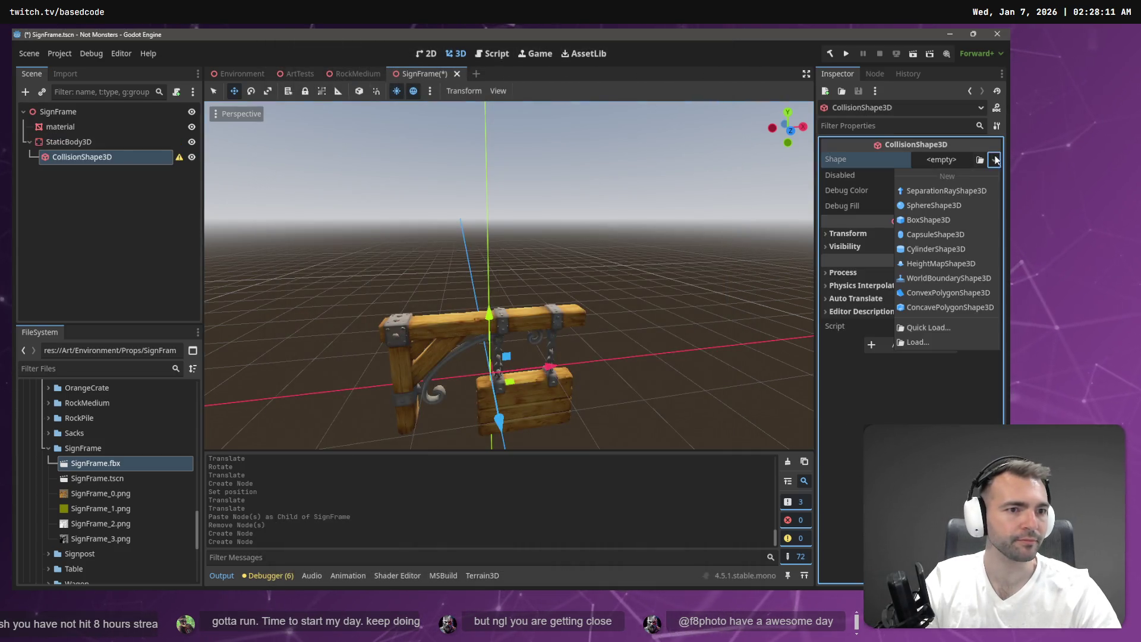
Step: Give the collision a BoxShape3D and stretch it along X, Z and height
left_click(919, 217)
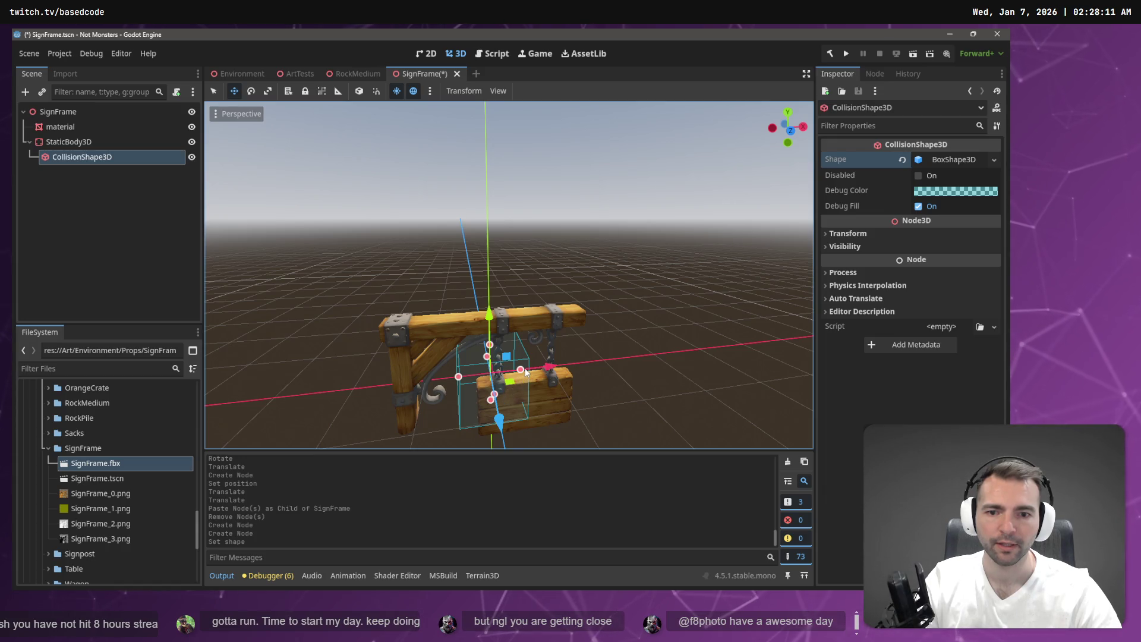
left_click_drag(522, 373, 582, 312)
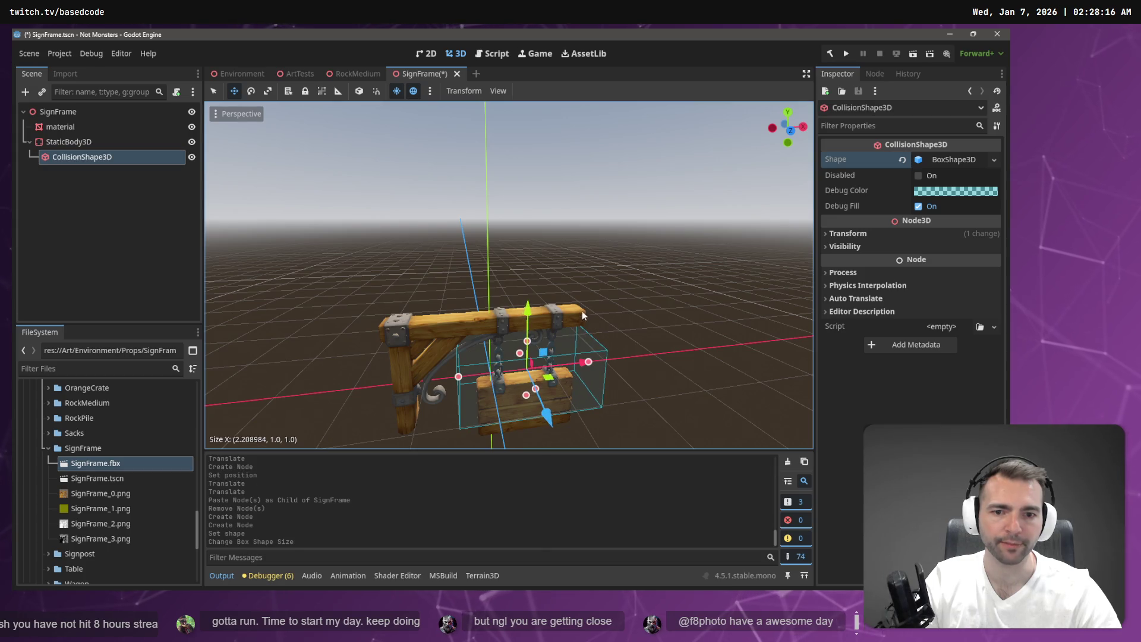
mouse_move(459, 378)
left_mouse_down()
mouse_move(365, 347)
mouse_move(401, 331)
mouse_move(410, 344)
left_mouse_up()
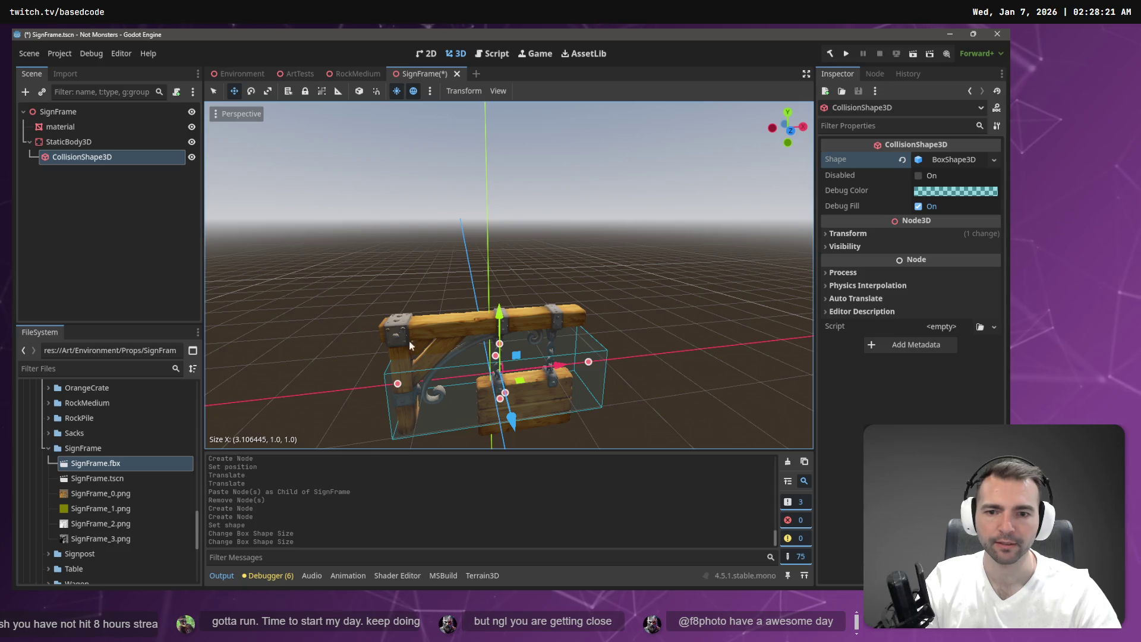
mouse_move(497, 351)
left_mouse_down()
mouse_move(498, 332)
mouse_move(500, 376)
left_mouse_up()
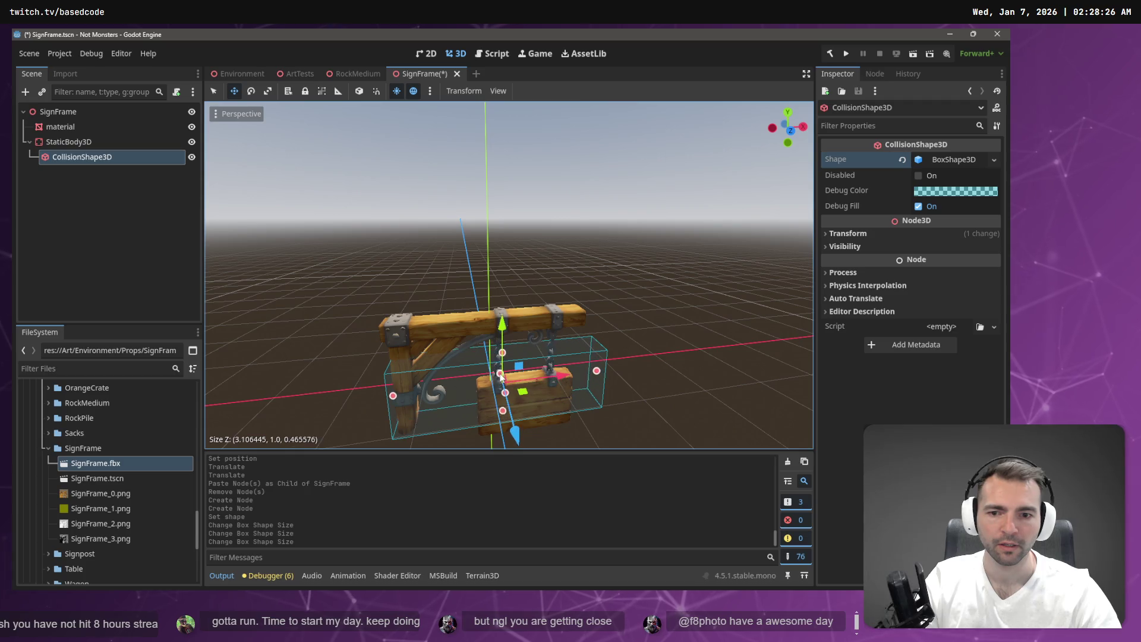
left_click_drag(501, 420, 498, 384)
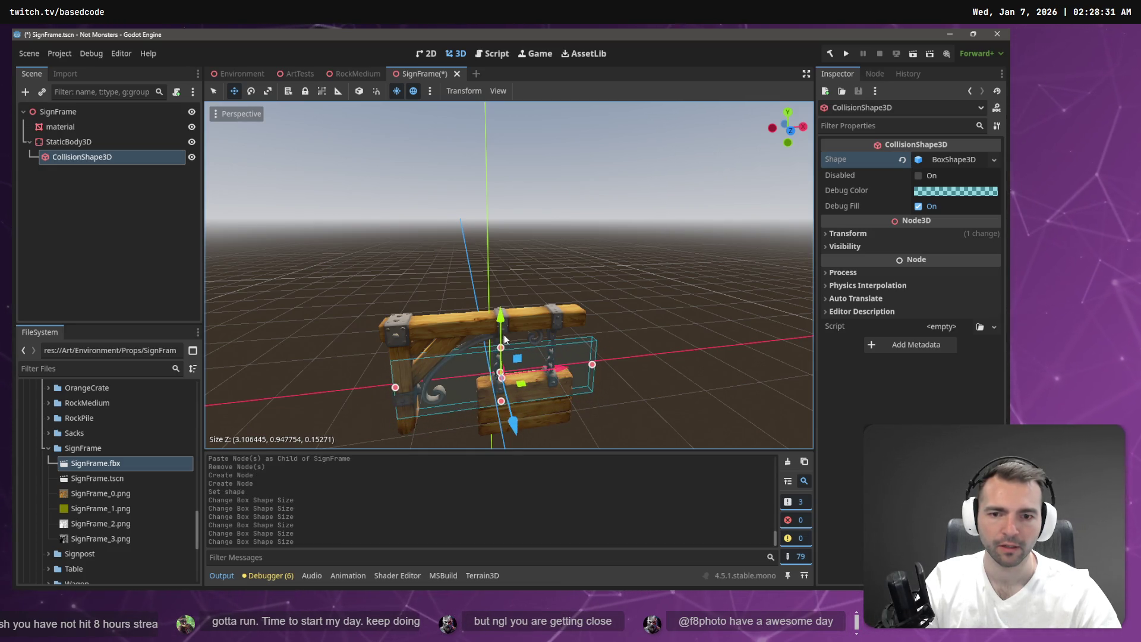
Step: Fine-tune the box to about 2.96 × 2.04 × 0.40 around the sign and save the SignFrame scene
left_click(501, 351)
left_click(128, 157)
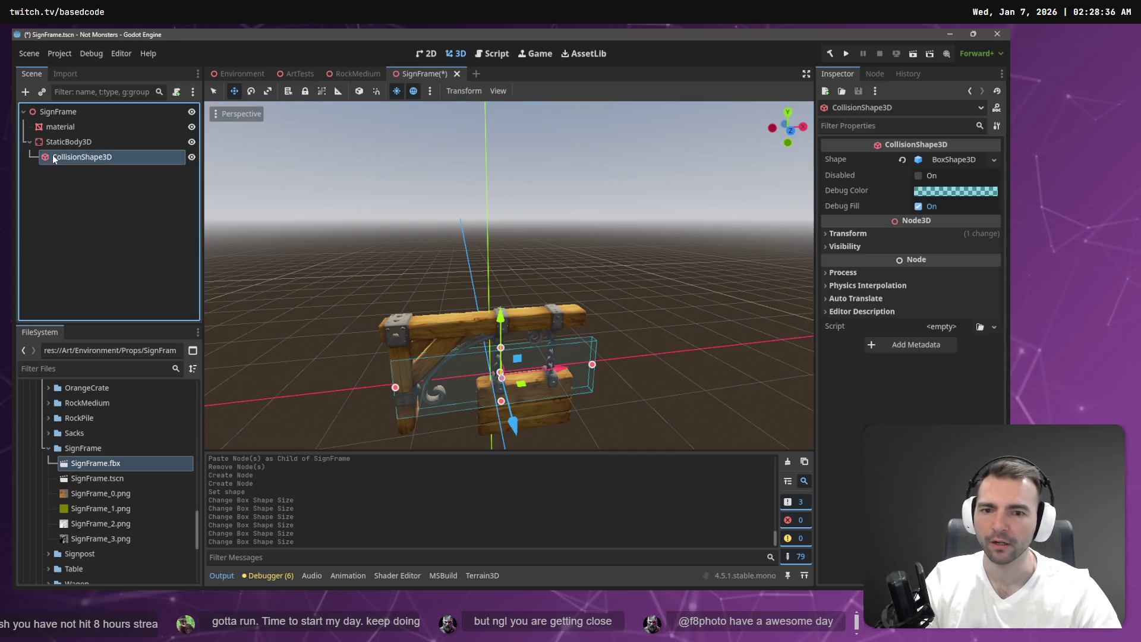
left_click_drag(501, 346, 501, 311)
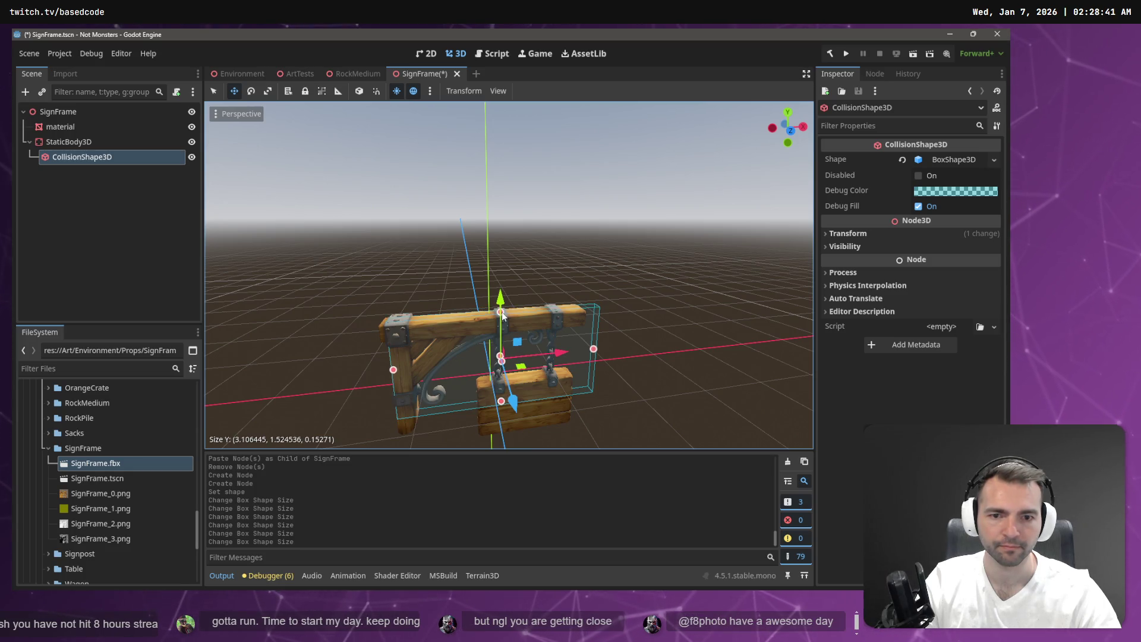
left_click_drag(501, 402, 503, 430)
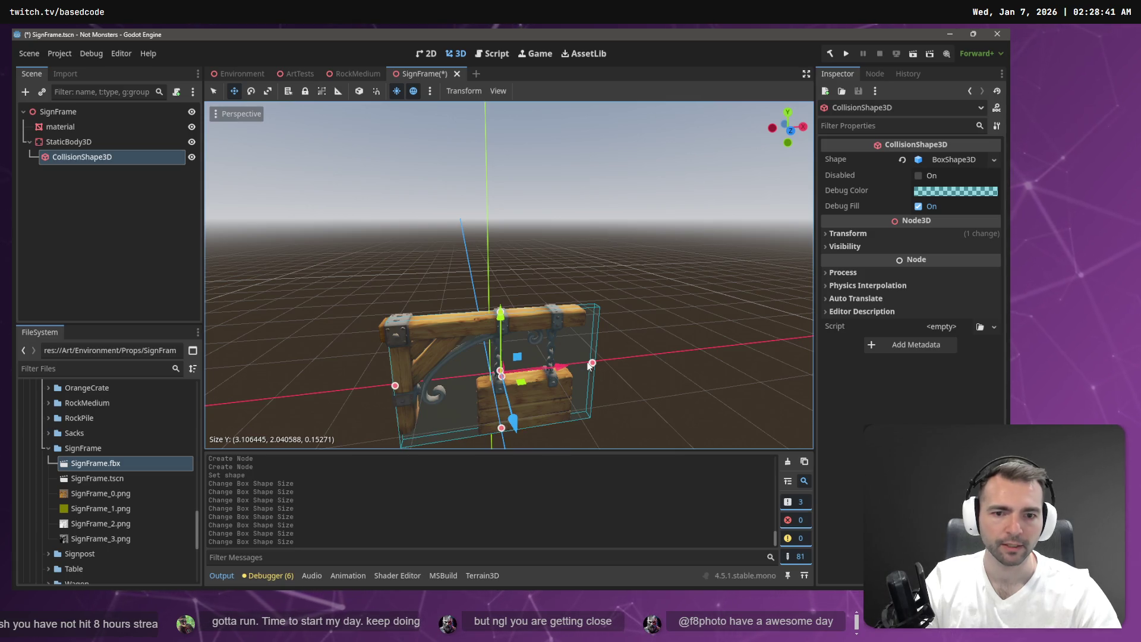
left_click_drag(593, 363, 576, 359)
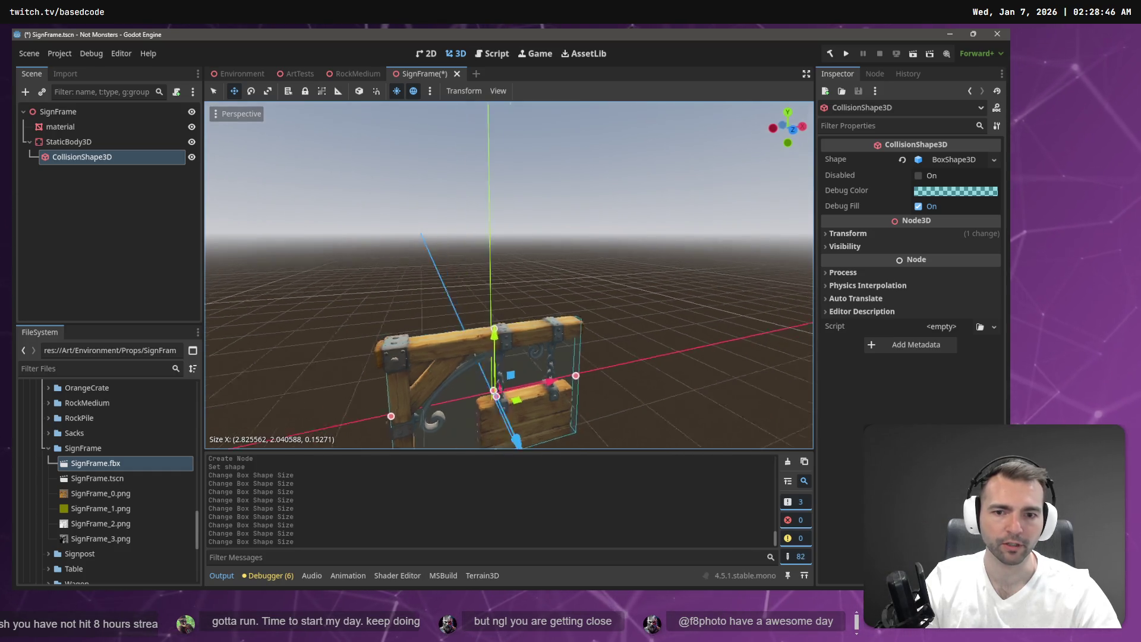
mouse_move(594, 274)
left_mouse_down()
mouse_move(511, 273)
mouse_move(488, 321)
mouse_move(416, 333)
mouse_move(531, 320)
mouse_move(481, 302)
left_mouse_up()
left_click_drag(422, 377, 403, 383)
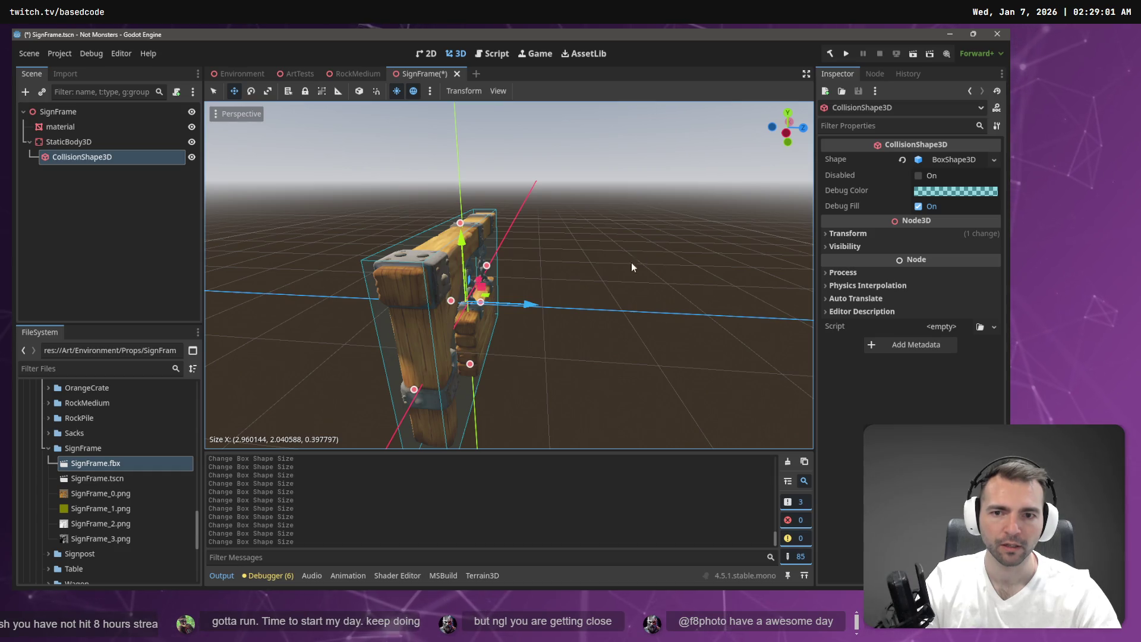
left_click(656, 226)
key("ctrl+s")
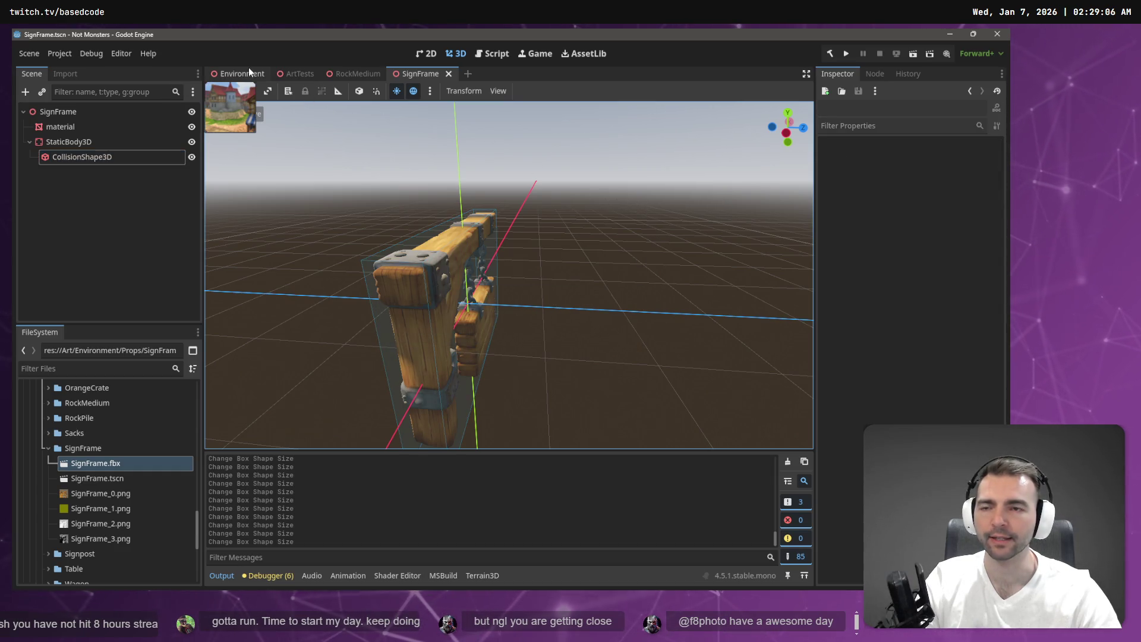
Step: In ArtTests, instance SignFrame.tscn under SignFrame2 and drag it out to reparent it
left_click(298, 71)
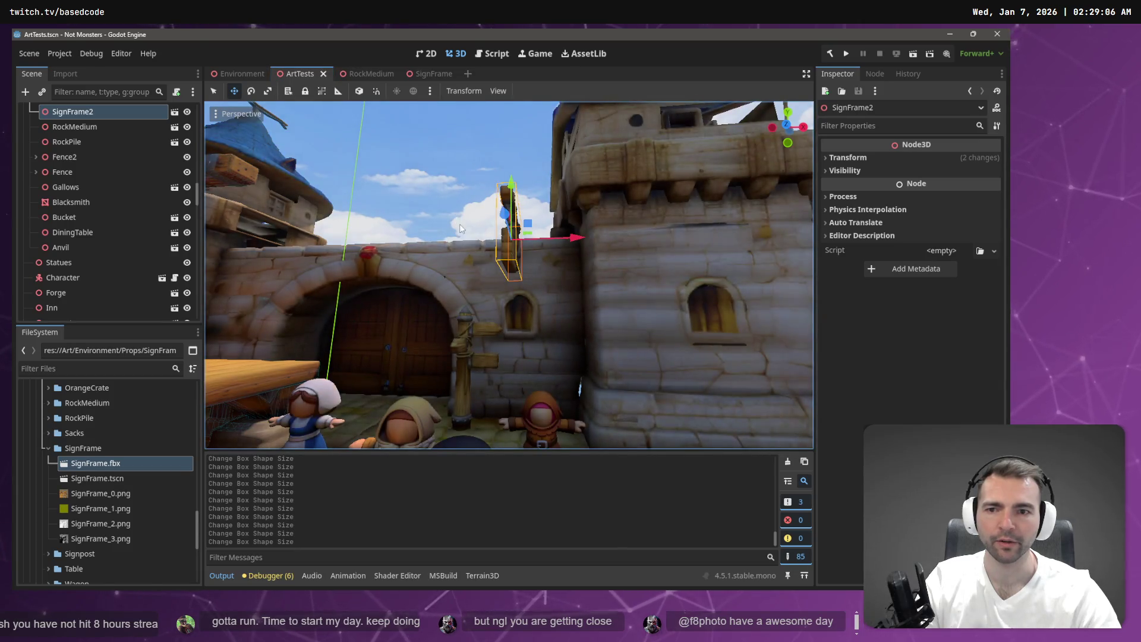
right_click(81, 114)
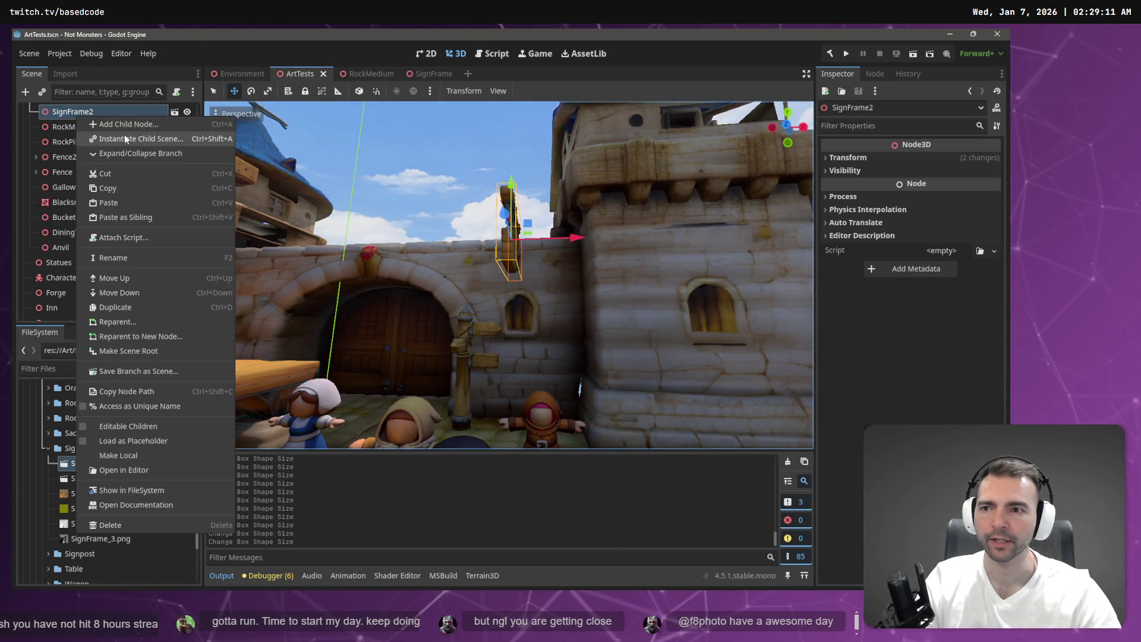
left_click(131, 139)
type("Sig")
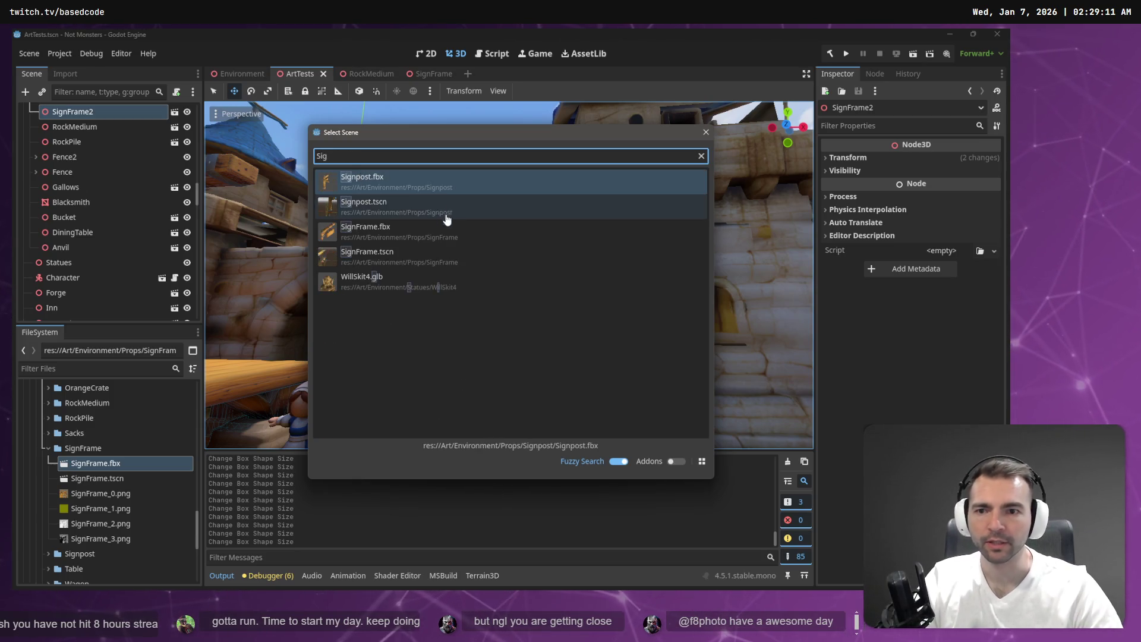
left_click(393, 256)
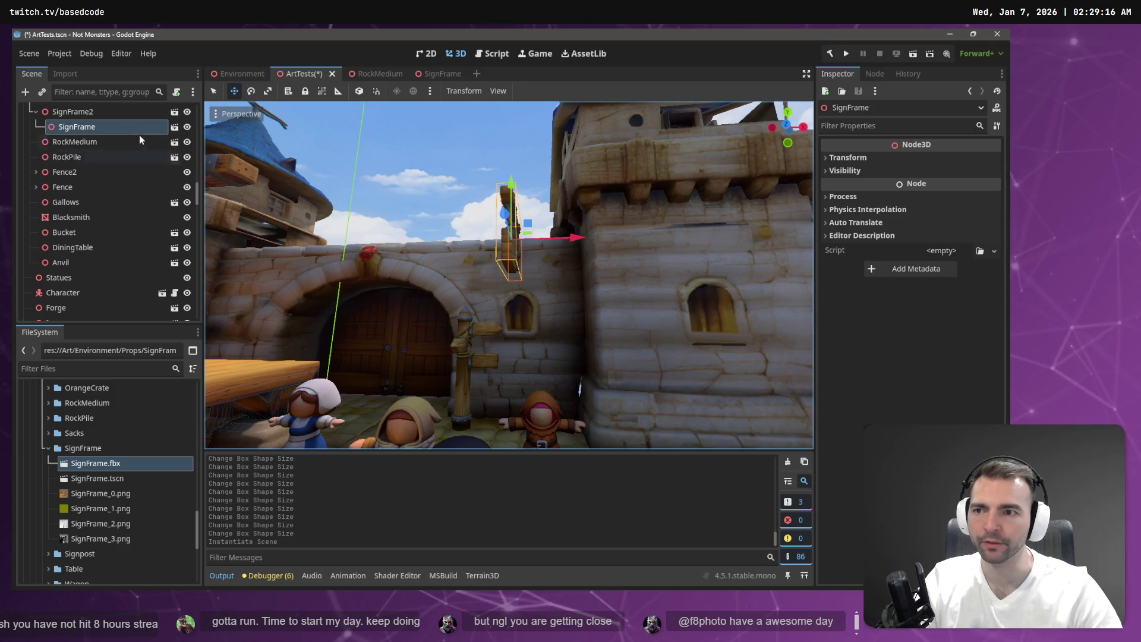
mouse_move(87, 126)
left_mouse_down()
mouse_move(68, 163)
mouse_move(77, 159)
left_mouse_up()
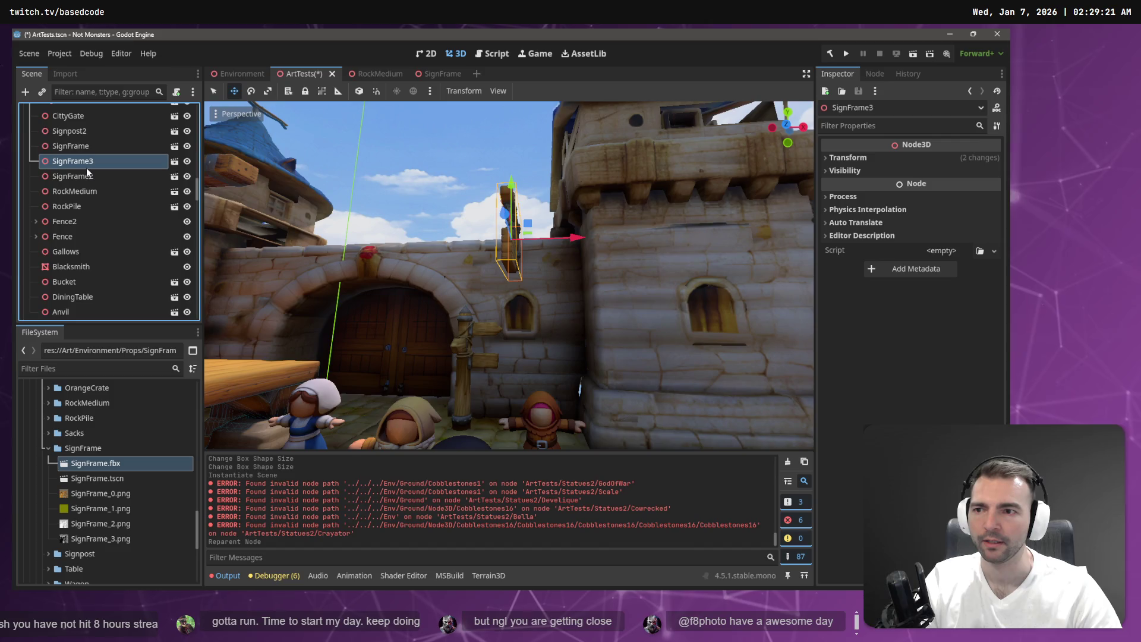
Step: Delete the SignFrame2 node and the old SignFrame node
left_click(93, 178)
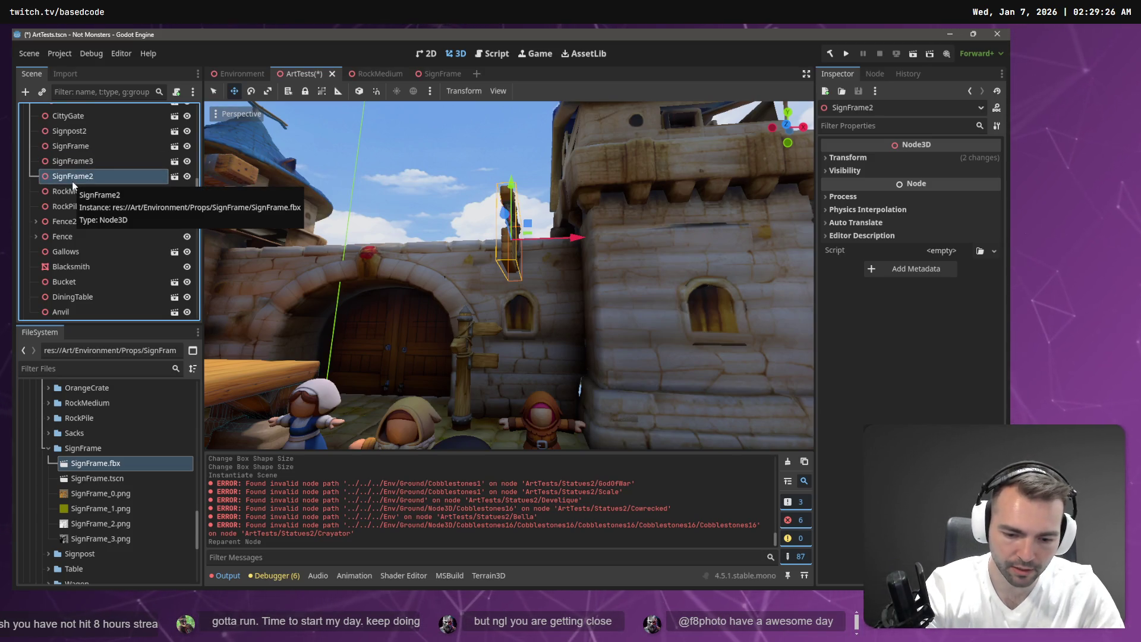
key("Delete")
left_click(496, 319)
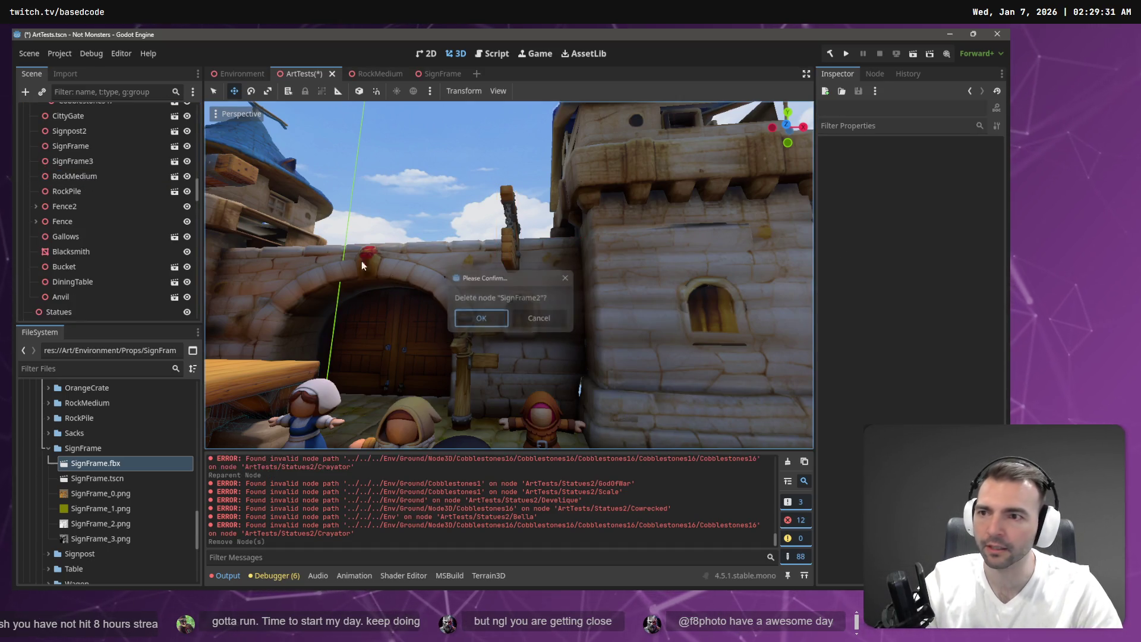
left_click(78, 147)
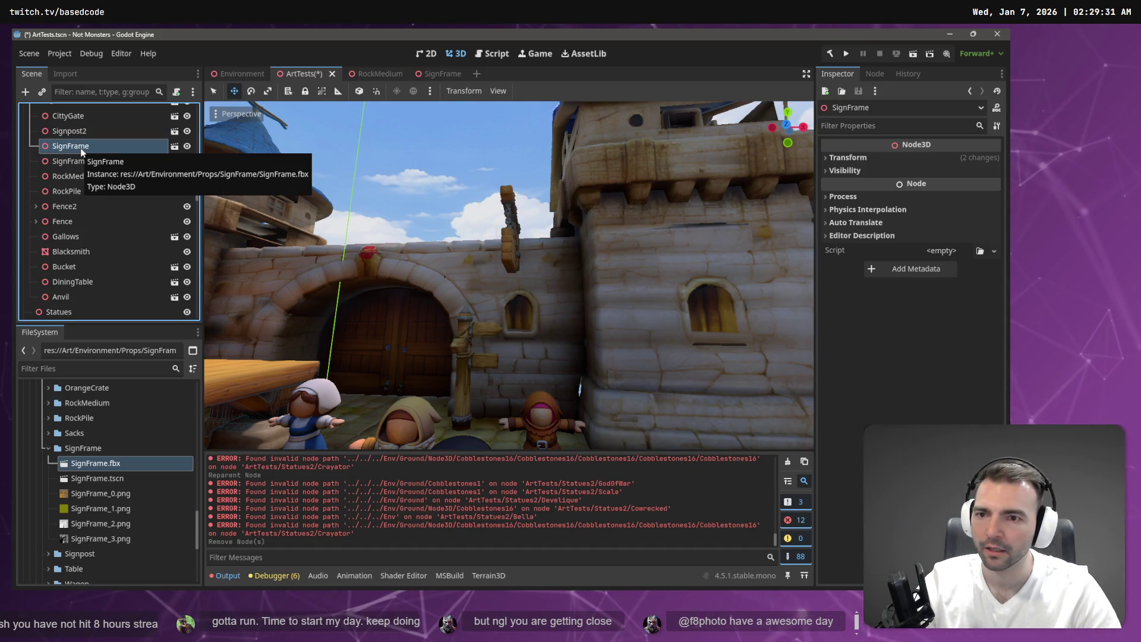
key("Delete")
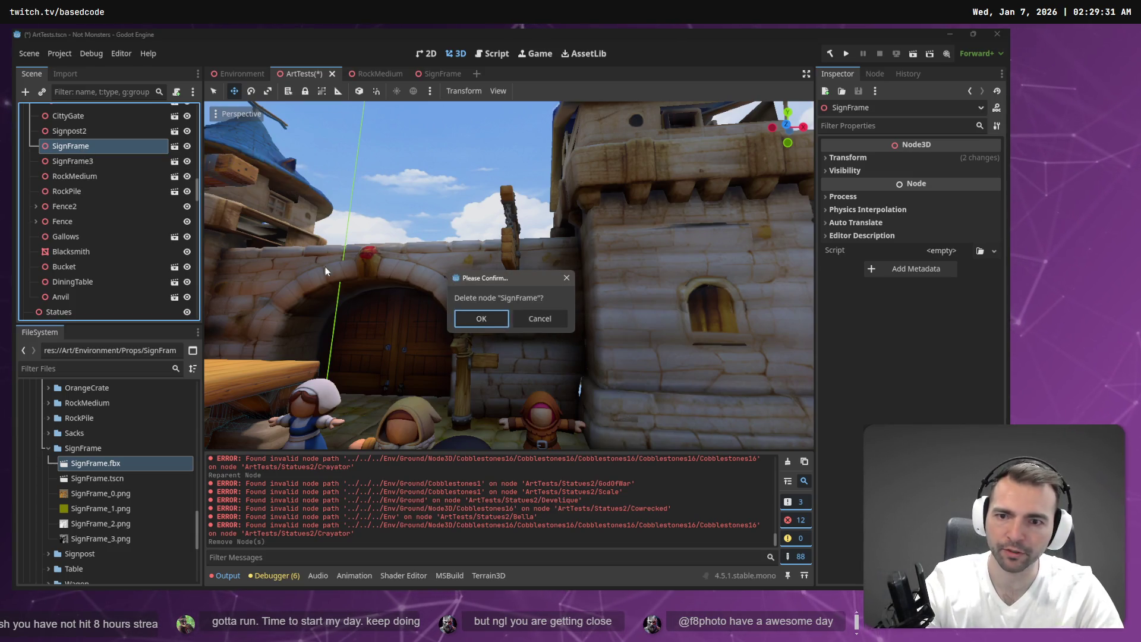
left_click(481, 319)
Step: Rename SignFrame3 to SignFrame and save the ArtTests scene
left_click(77, 149)
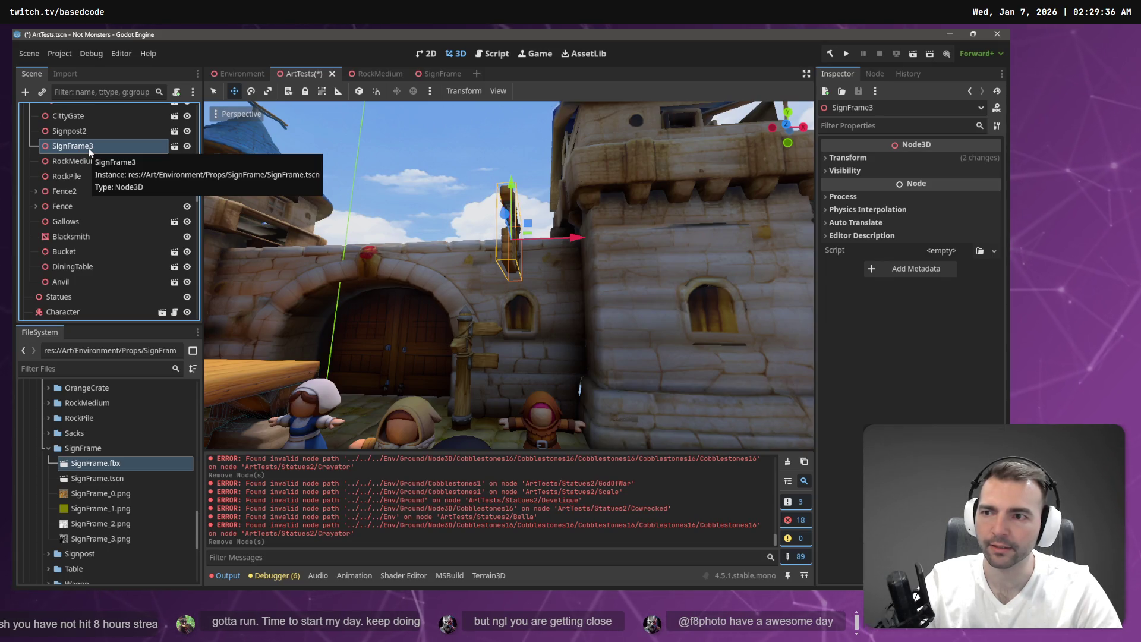
double_click(89, 148)
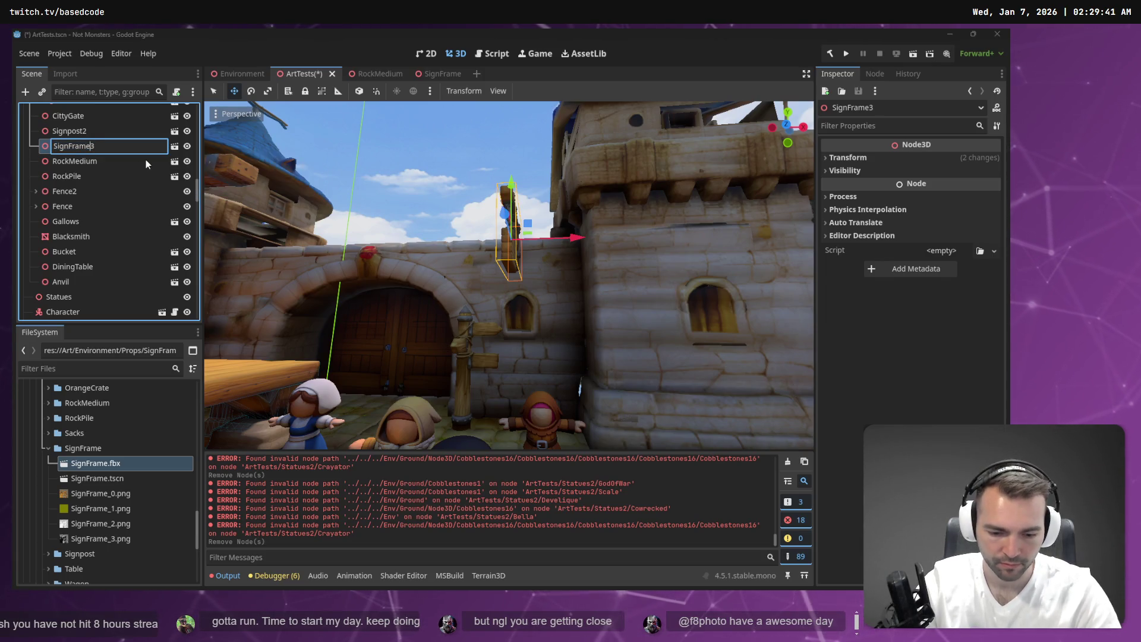
key("Delete")
key("Return")
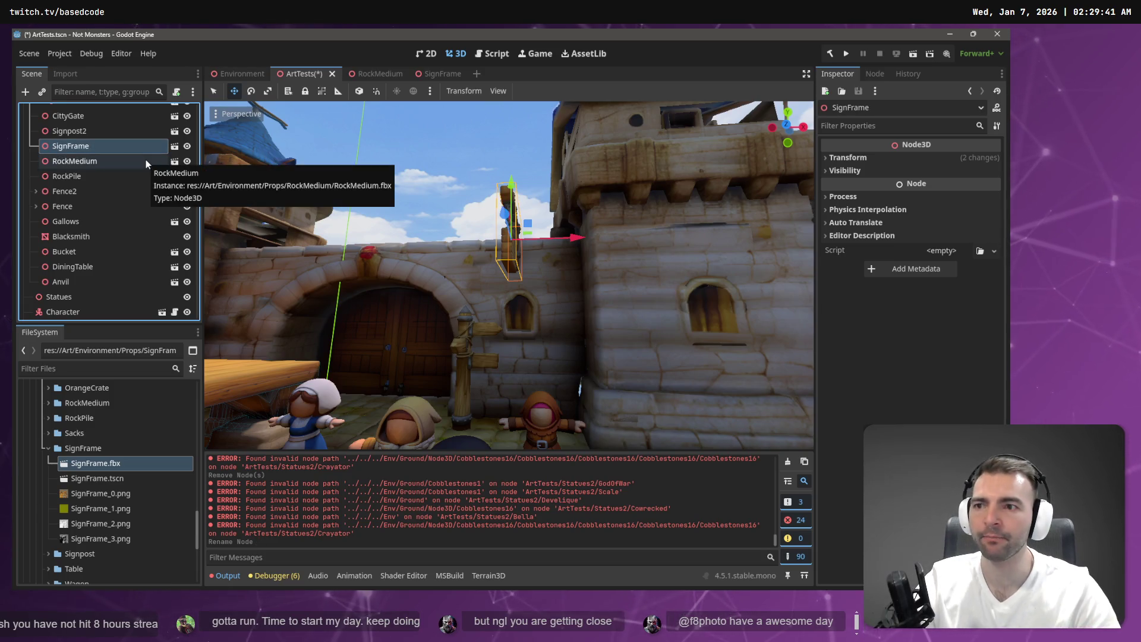
key("ctrl+s")
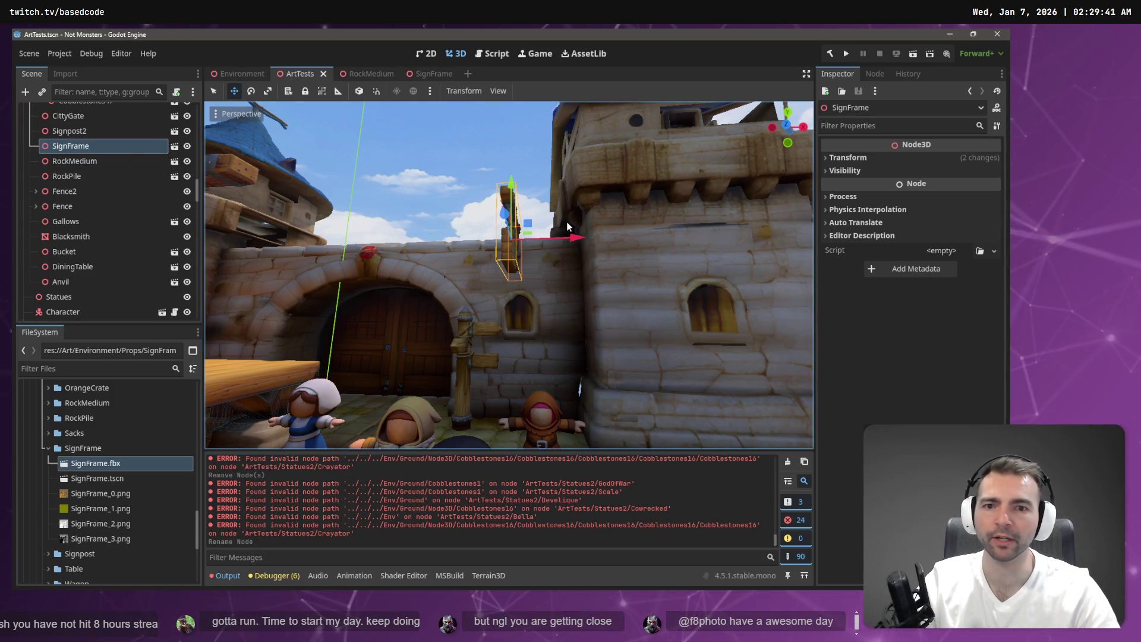
left_click_drag(528, 215, 537, 250)
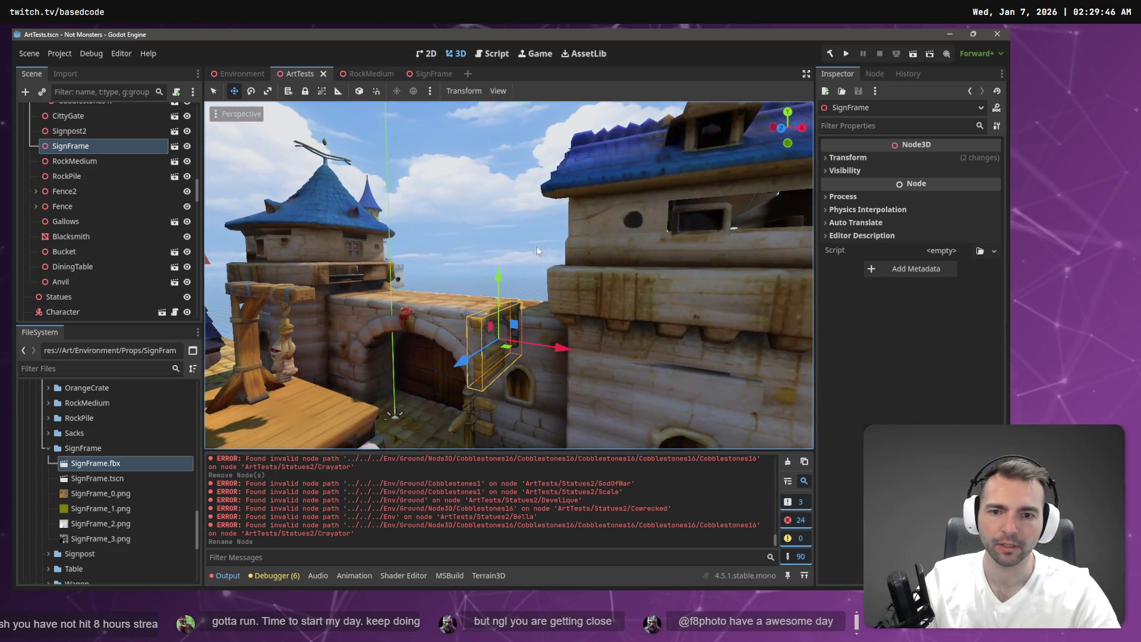
Step: Lower the sign frame slightly on the wall, save ArtTests, and return to the SignFrame scene
left_click_drag(503, 286, 500, 306)
key("ctrl+s")
left_click(70, 130)
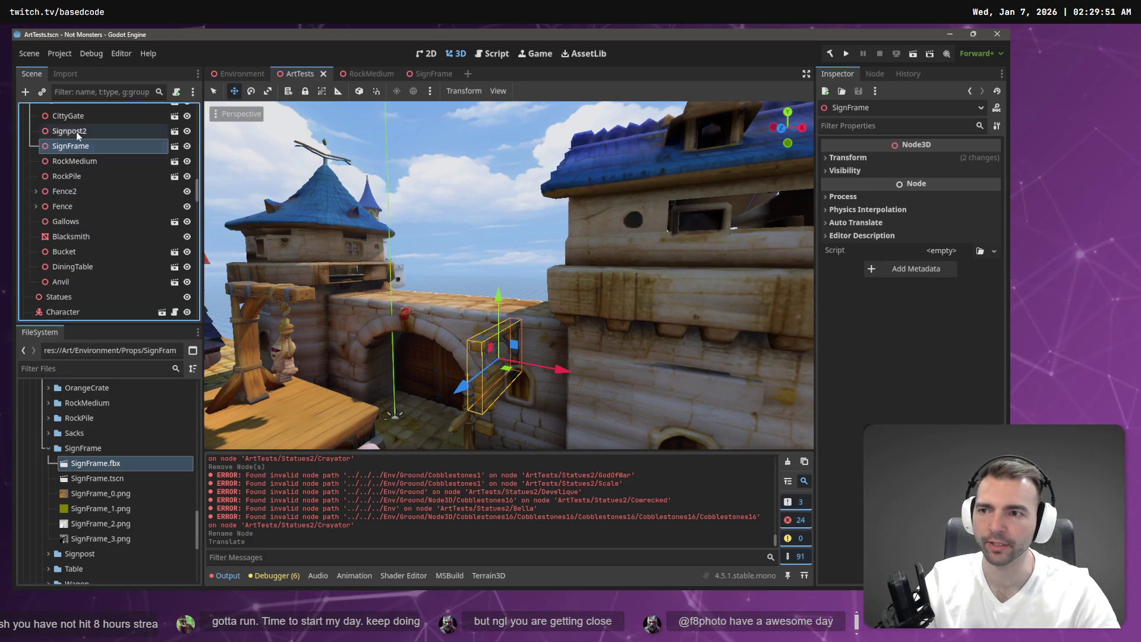
left_click(77, 149)
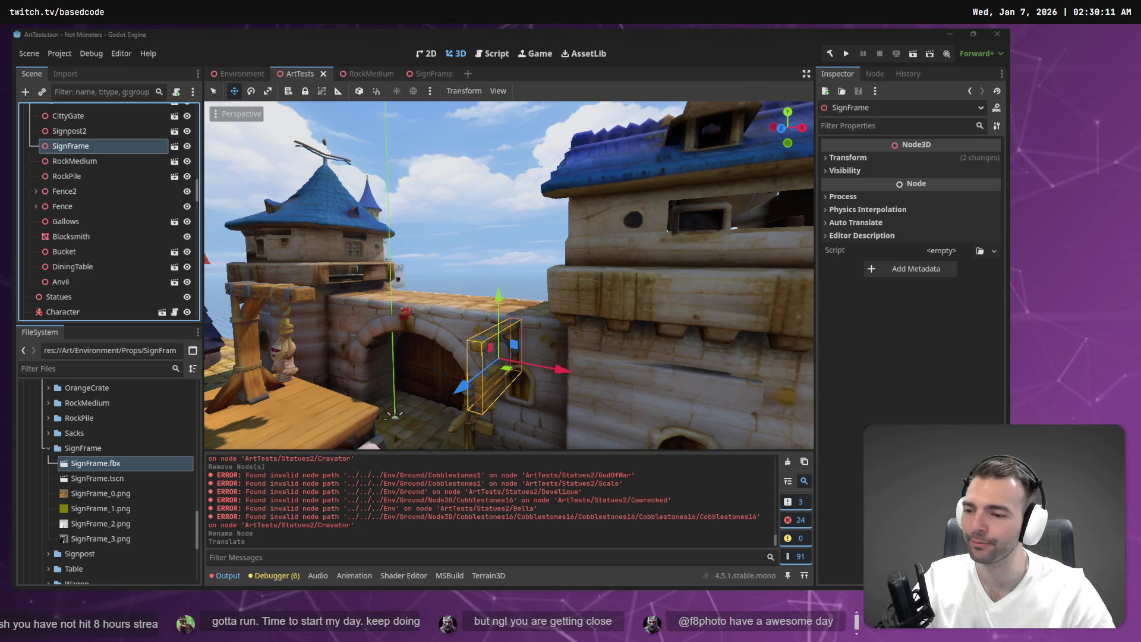
left_click_drag(509, 273, 508, 273)
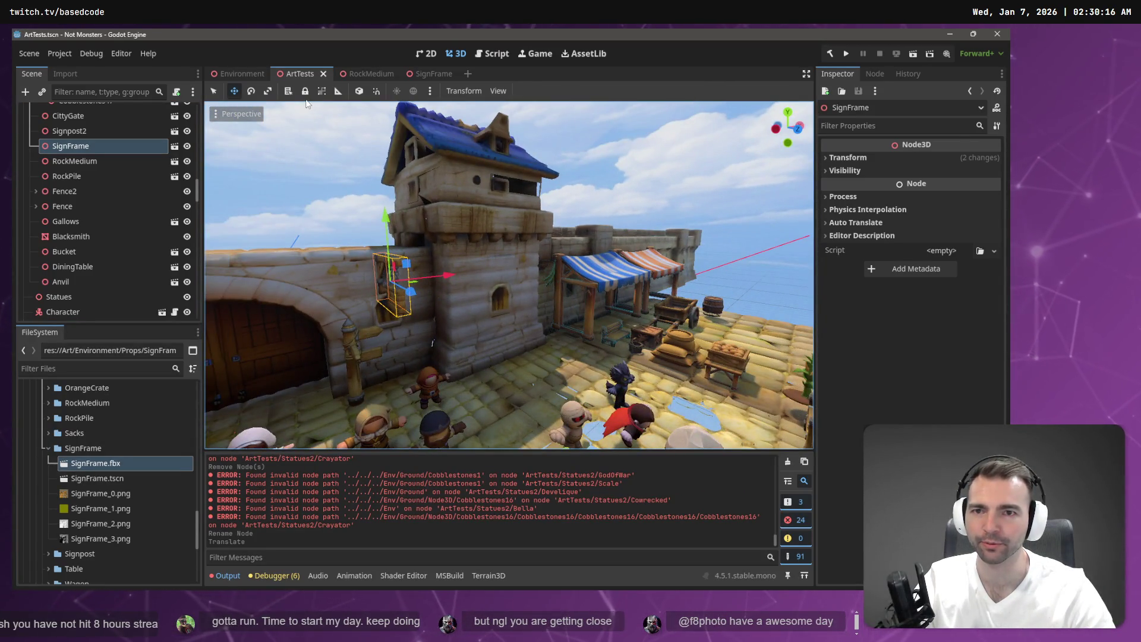
left_click(448, 73)
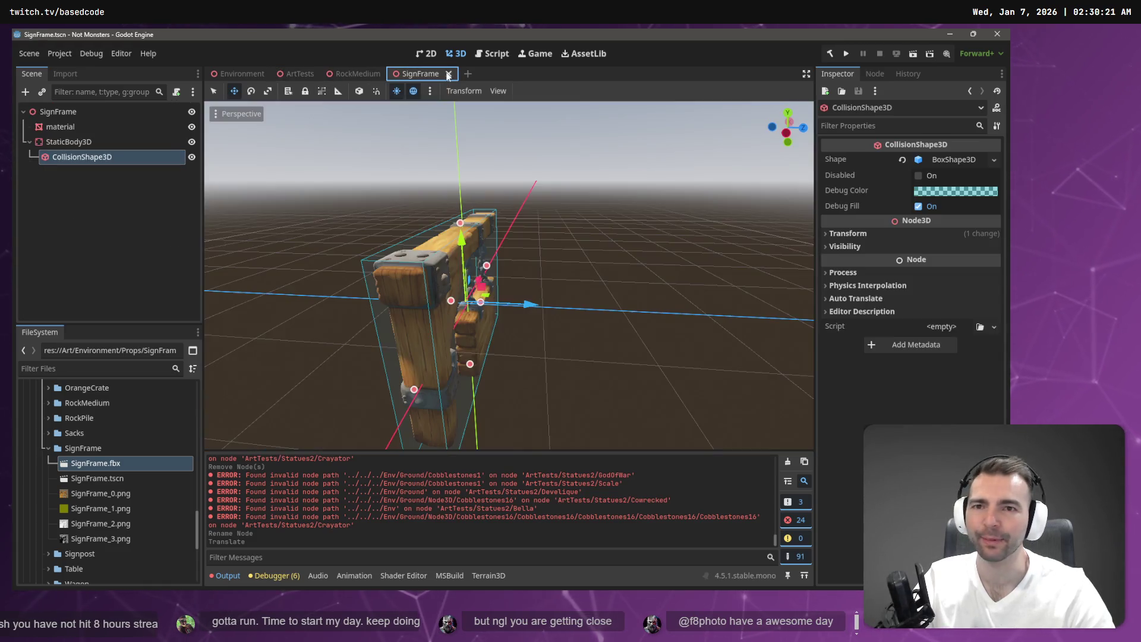
Step: Paste the SignFrame into the Environment scene under Inn3 instead of Barrel3
left_click(356, 74)
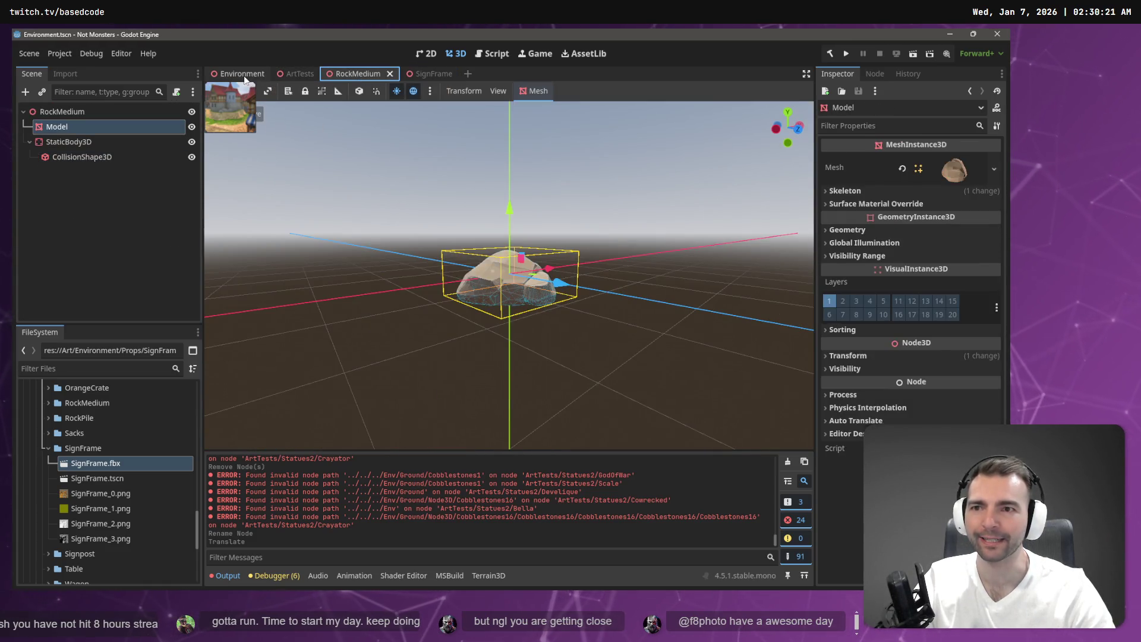
key("ctrl+Tab")
key("ctrl+Tab")
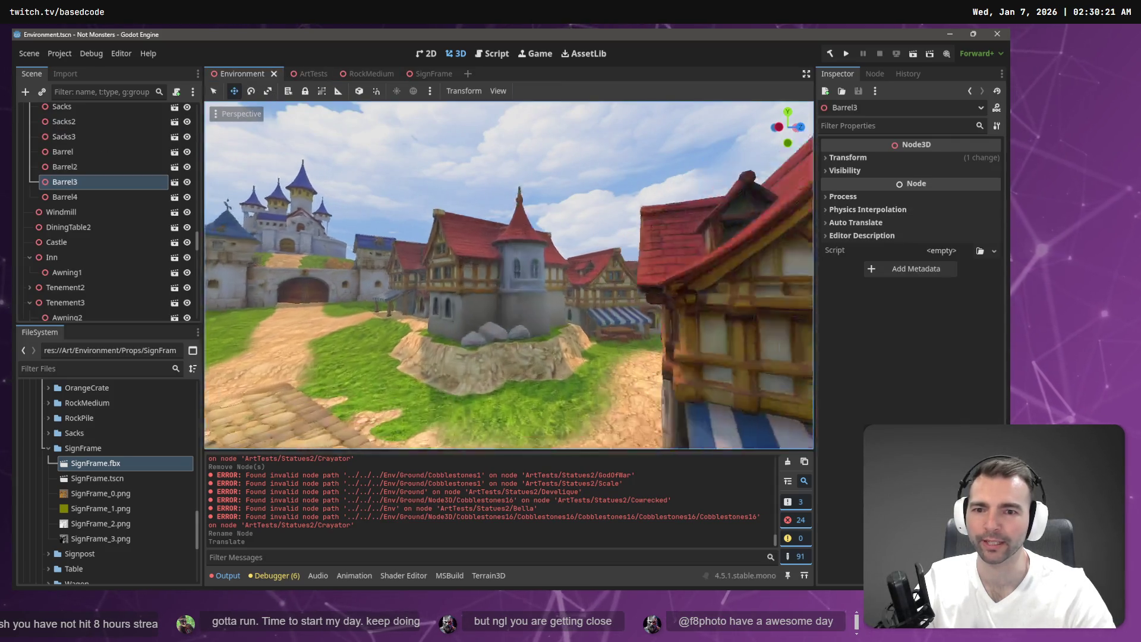
left_click_drag(605, 202, 605, 202)
key("ctrl+v")
key("ctrl+z")
scroll(340, 203, "down", 5)
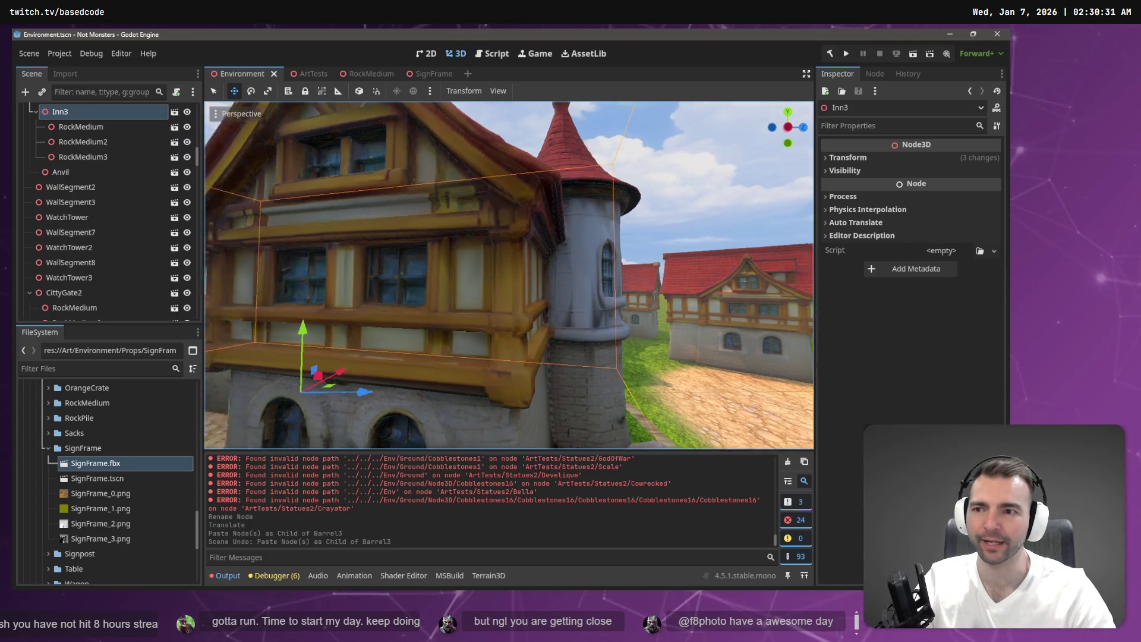
key("ctrl+v")
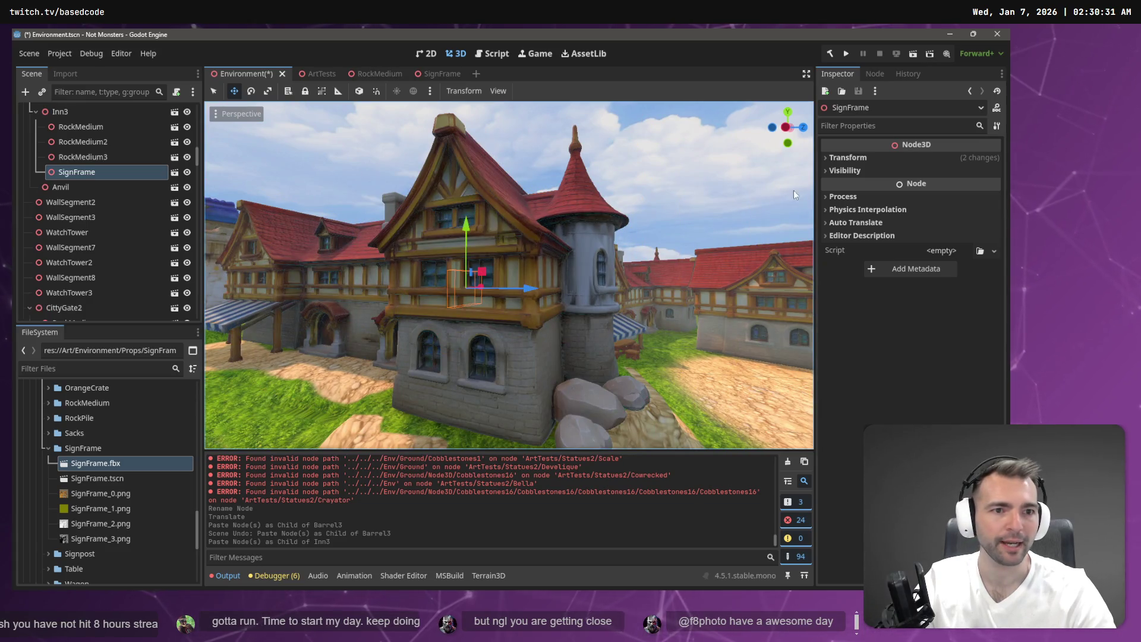
Step: Zero the SignFrame's position and raise it to about 5.4 m
left_click(848, 157)
left_click(861, 188)
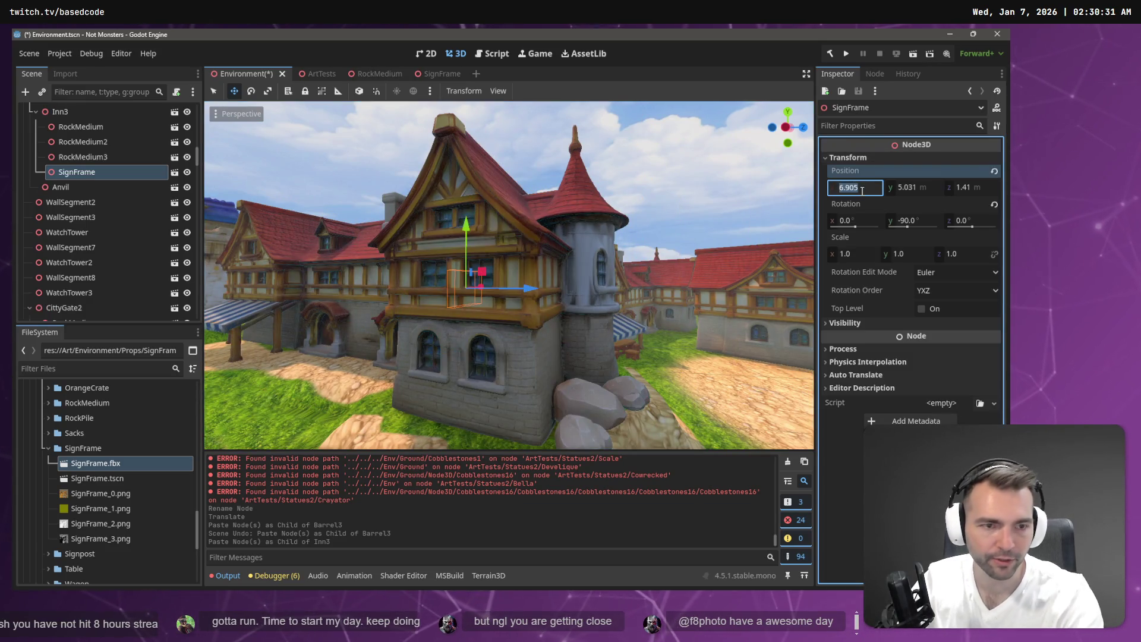
type("0")
key("Tab")
type("0")
key("Tab")
type("0")
key("Return")
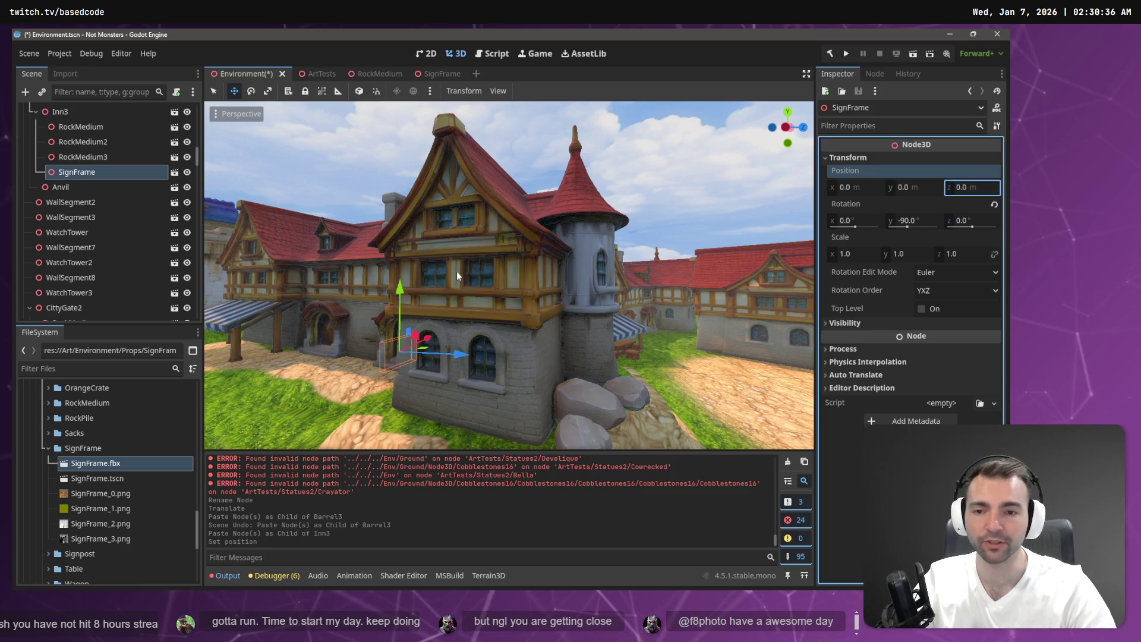
left_click_drag(400, 287, 409, 223)
Step: In local space, slide the sign beside the tower against the inn wall and save
mouse_move(433, 283)
left_mouse_down()
mouse_move(490, 275)
mouse_move(753, 450)
mouse_move(617, 262)
left_mouse_up()
left_click(357, 92)
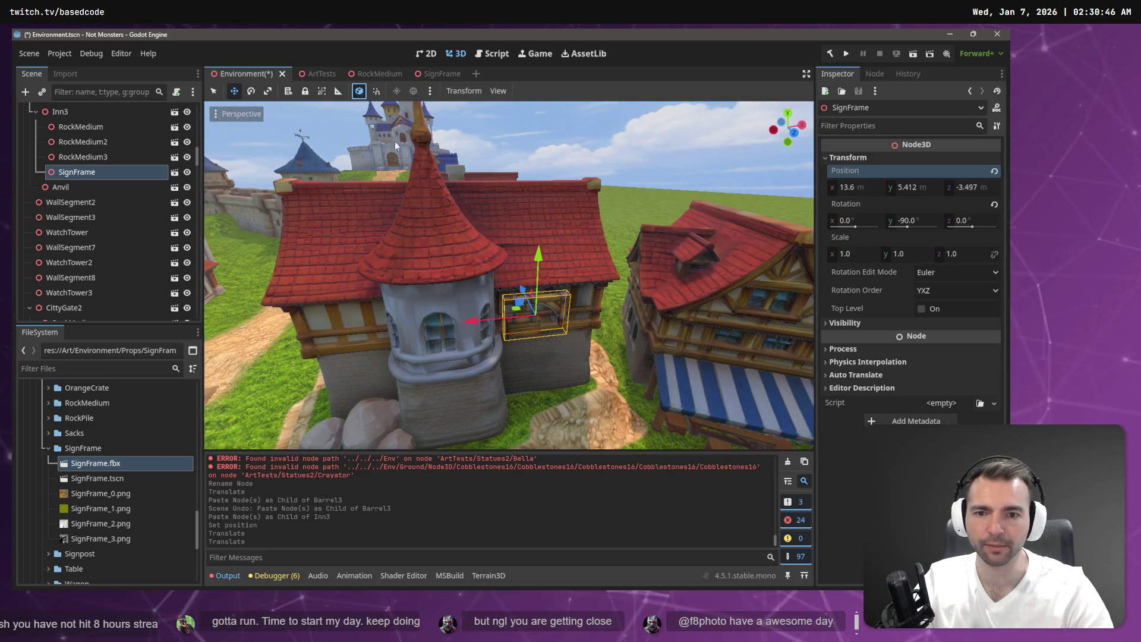
mouse_move(418, 317)
left_mouse_down()
mouse_move(243, 312)
mouse_move(264, 324)
left_mouse_up()
key("w")
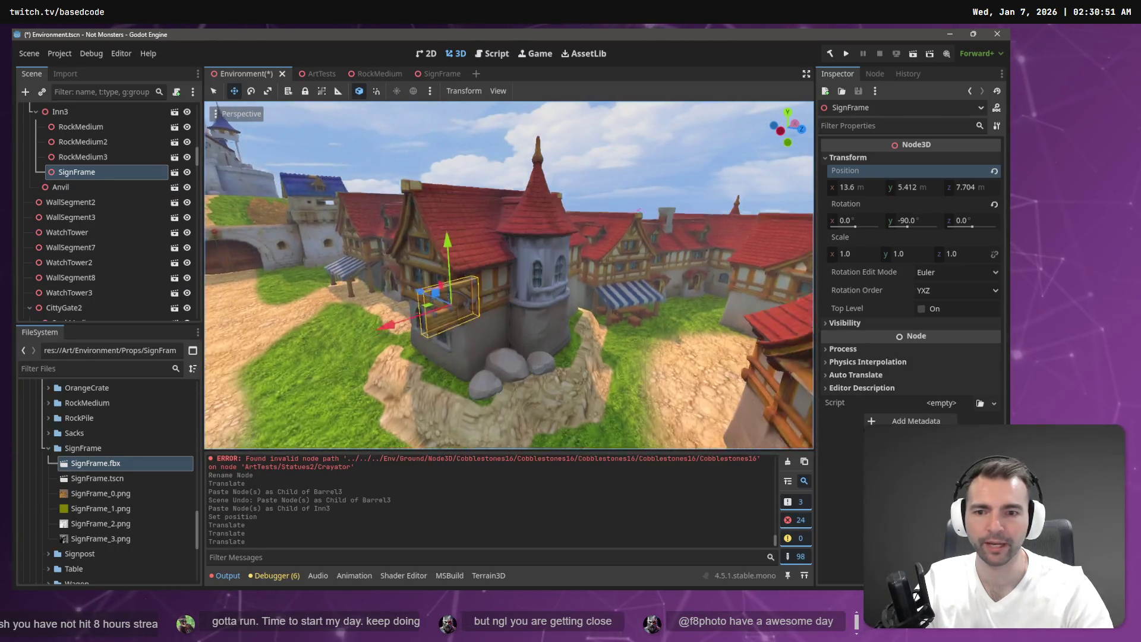
left_click_drag(469, 306, 371, 310)
key("w")
key("w")
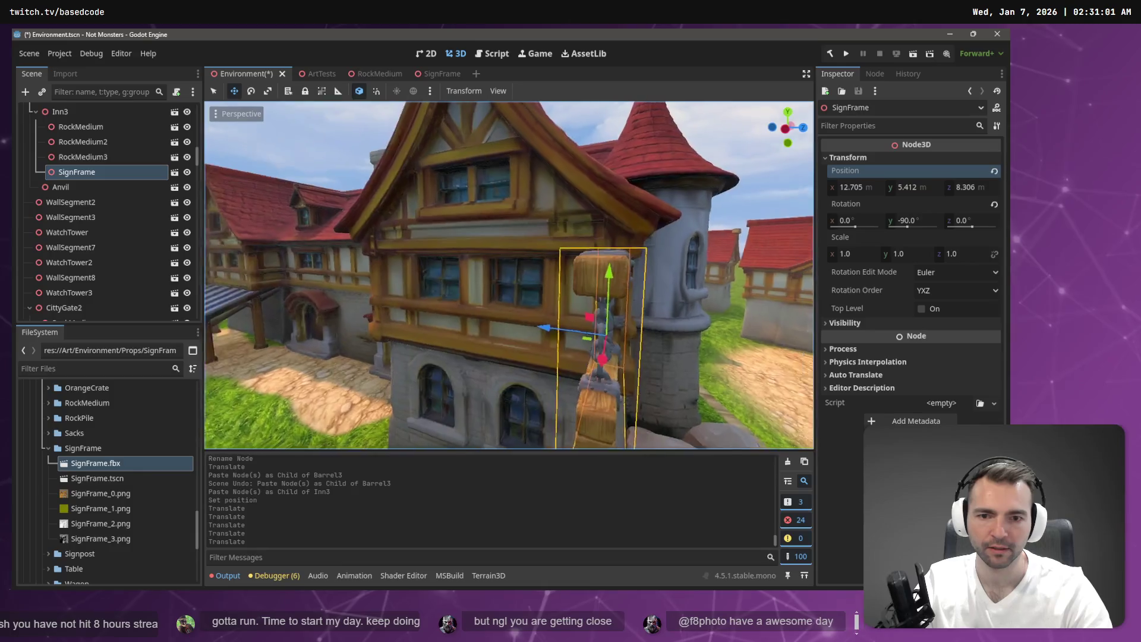
key("d")
key("ctrl+s")
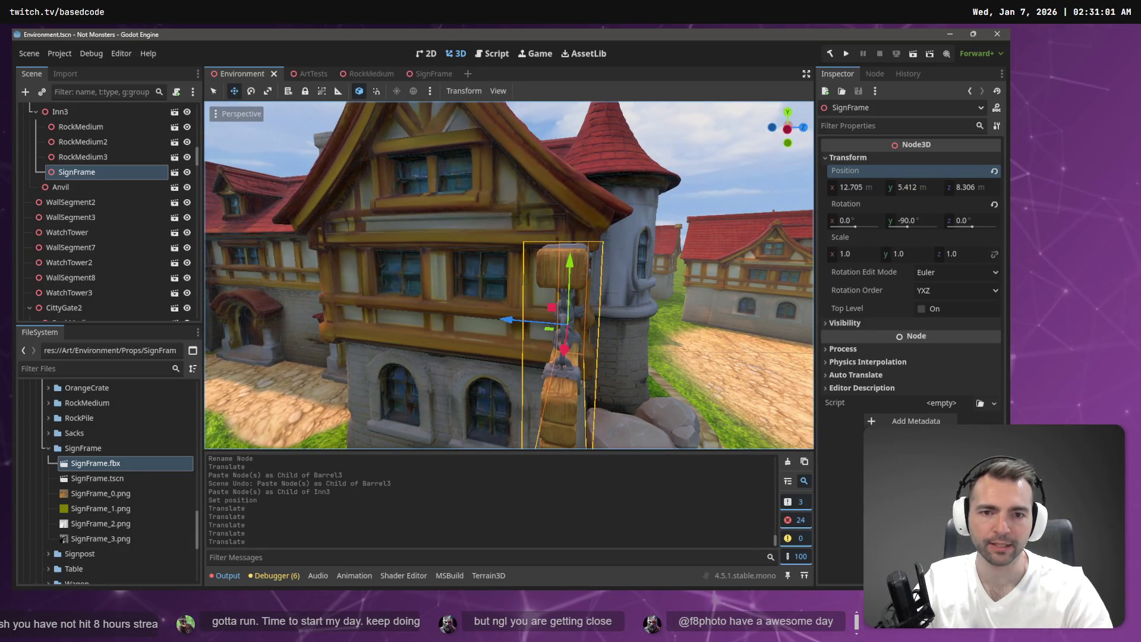
Step: Select the nearby Tenement2, Forge2 and wagon props, then filter the scene tree for 'Sign'
key("a")
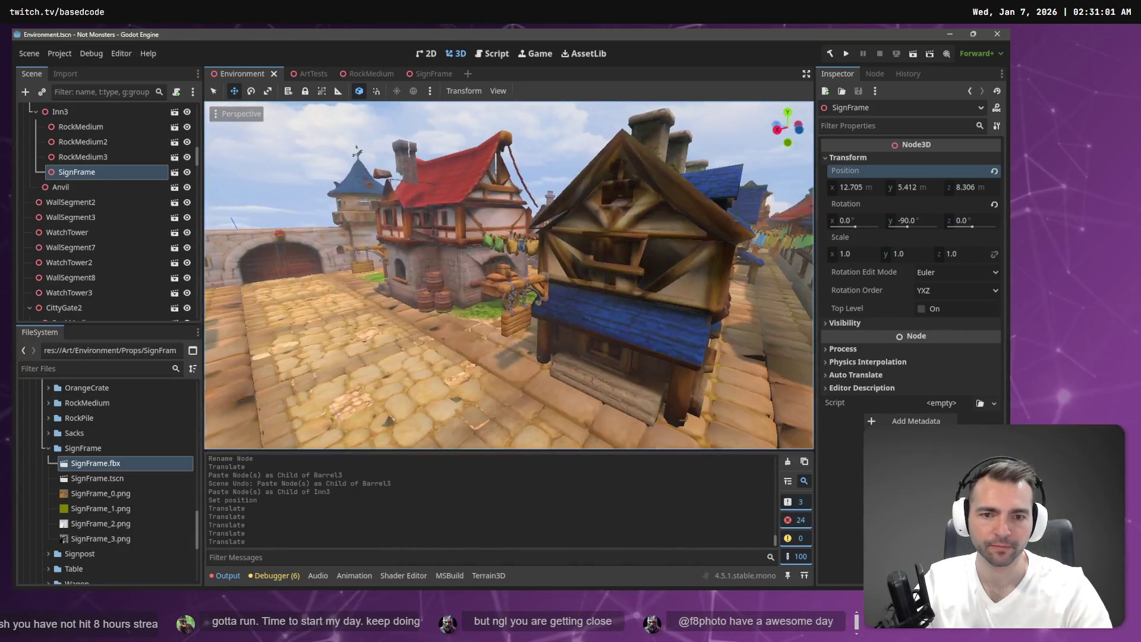
left_click(592, 273)
left_click(512, 319)
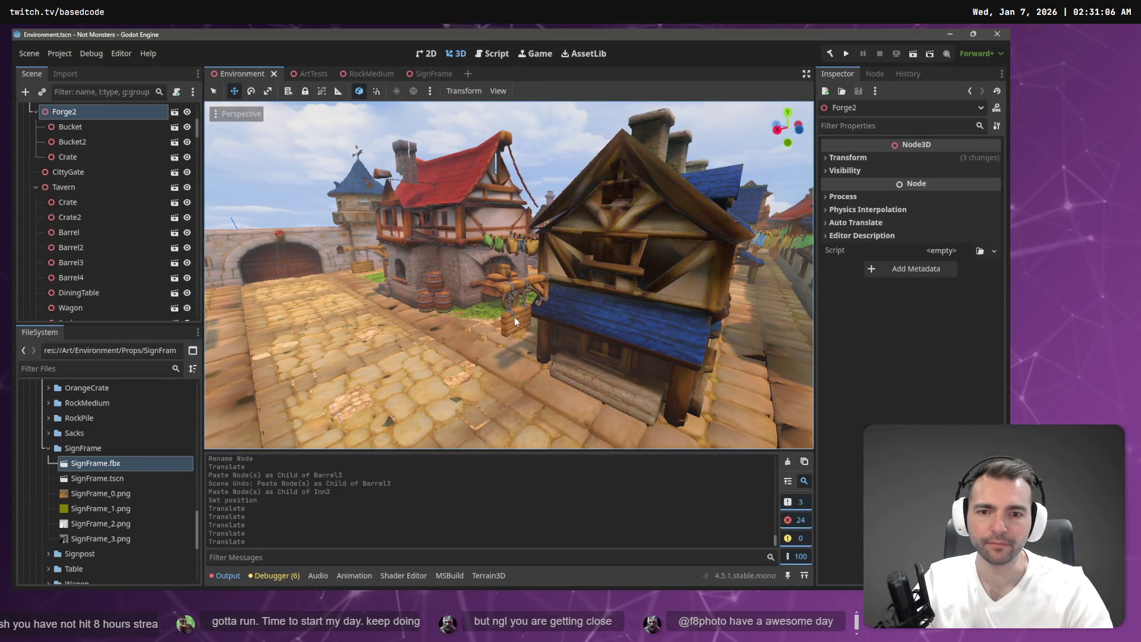
left_click_drag(495, 329, 479, 359)
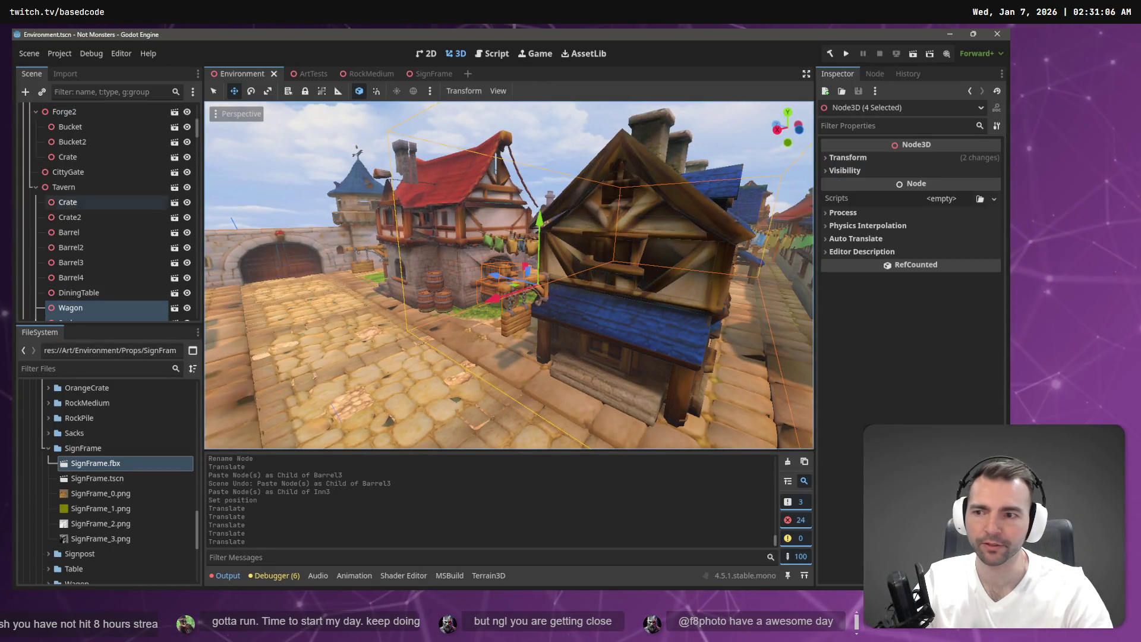
left_click(100, 92)
type("Sign")
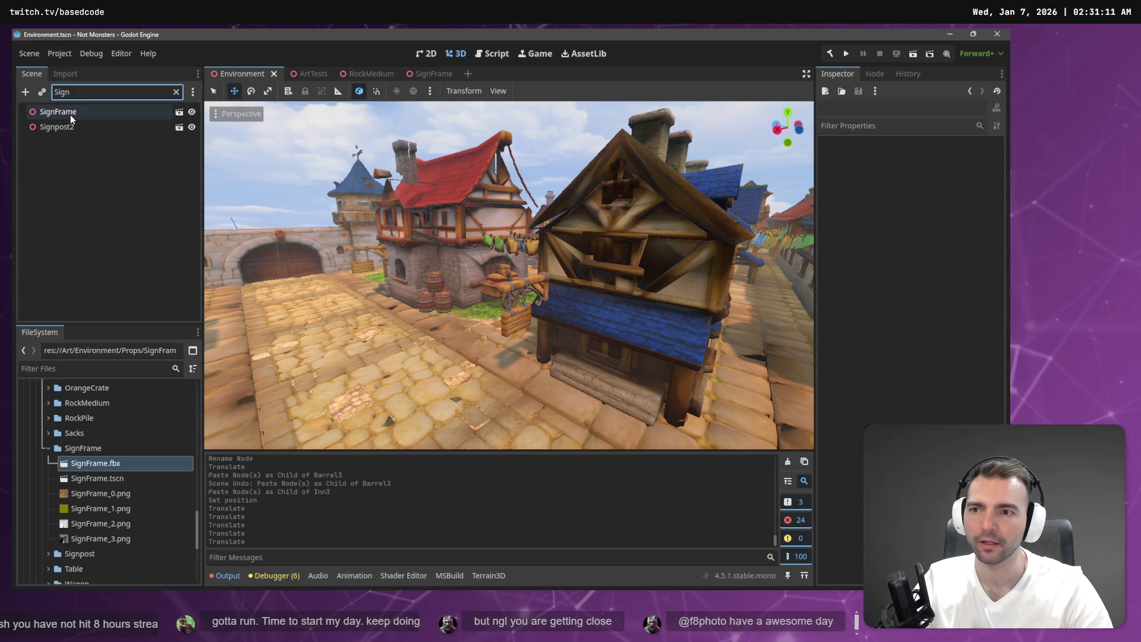
Step: Frame the view on SignFrame and fly the camera down toward street level
left_click(63, 113)
key("f")
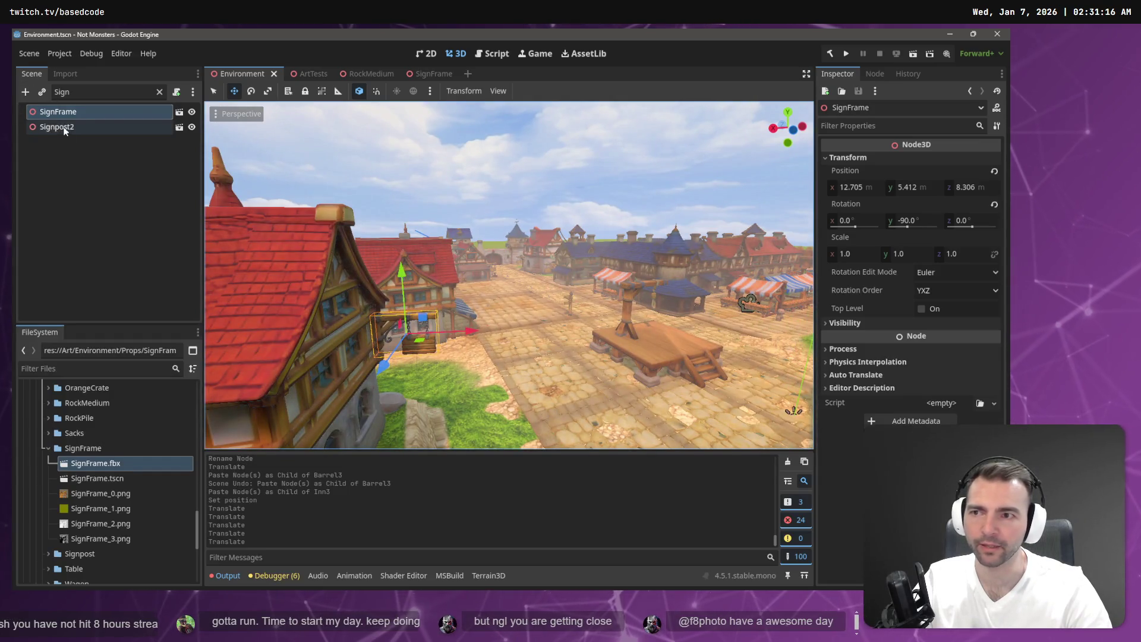
left_click(159, 92)
type("w")
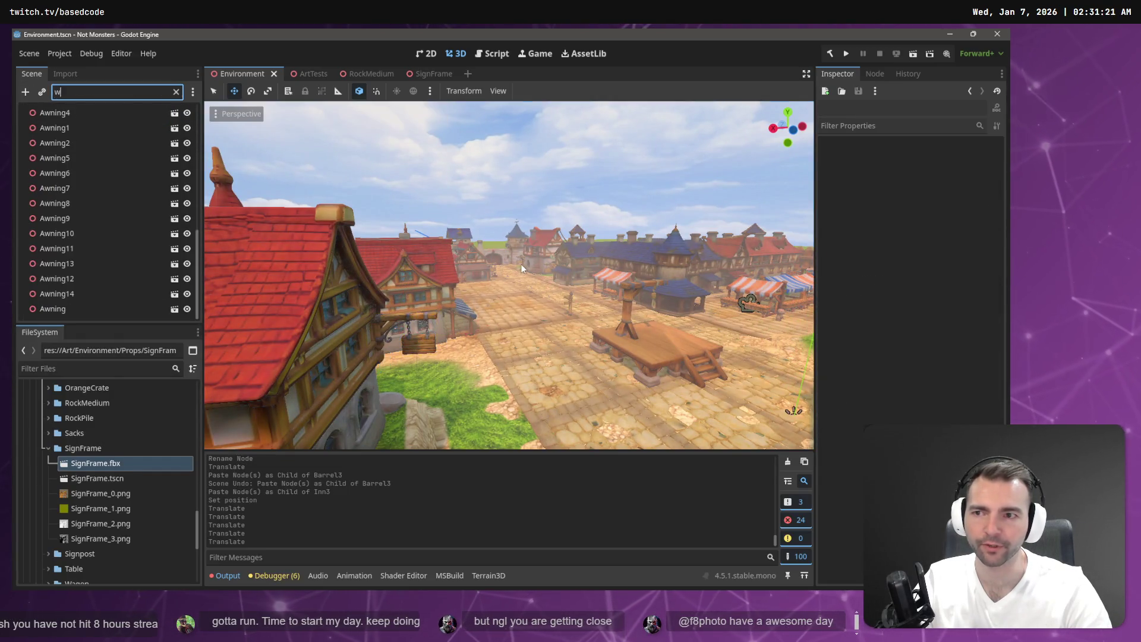
right_click(521, 268)
key("w")
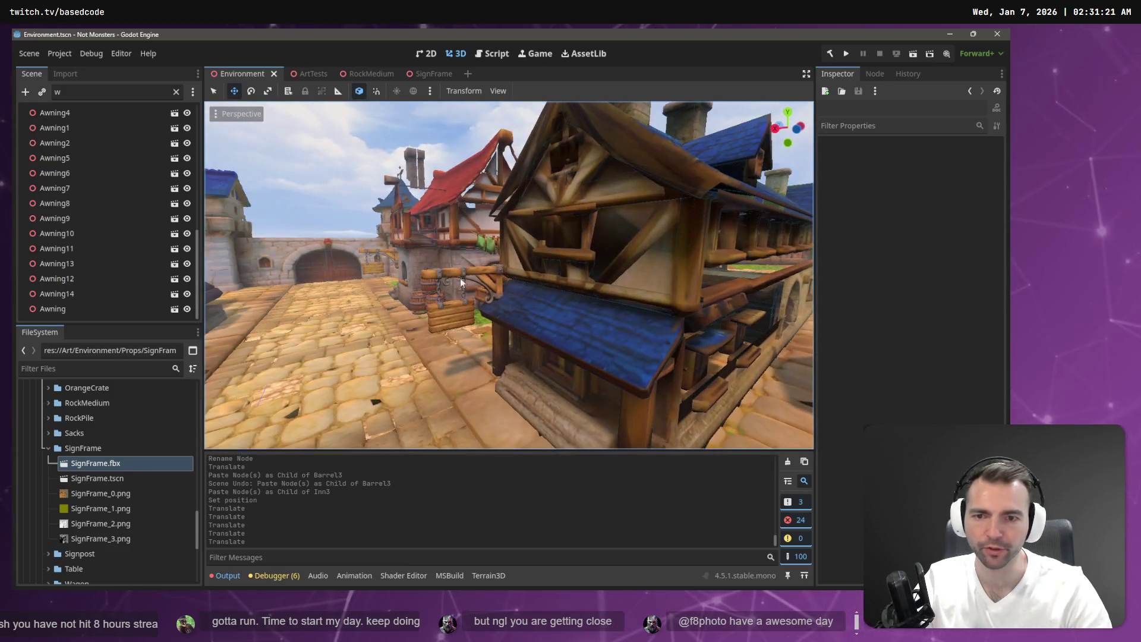
Step: Clear the tree filter and fly the camera in close to the hanging sign
left_click(176, 94)
left_click_drag(401, 248, 523, 354)
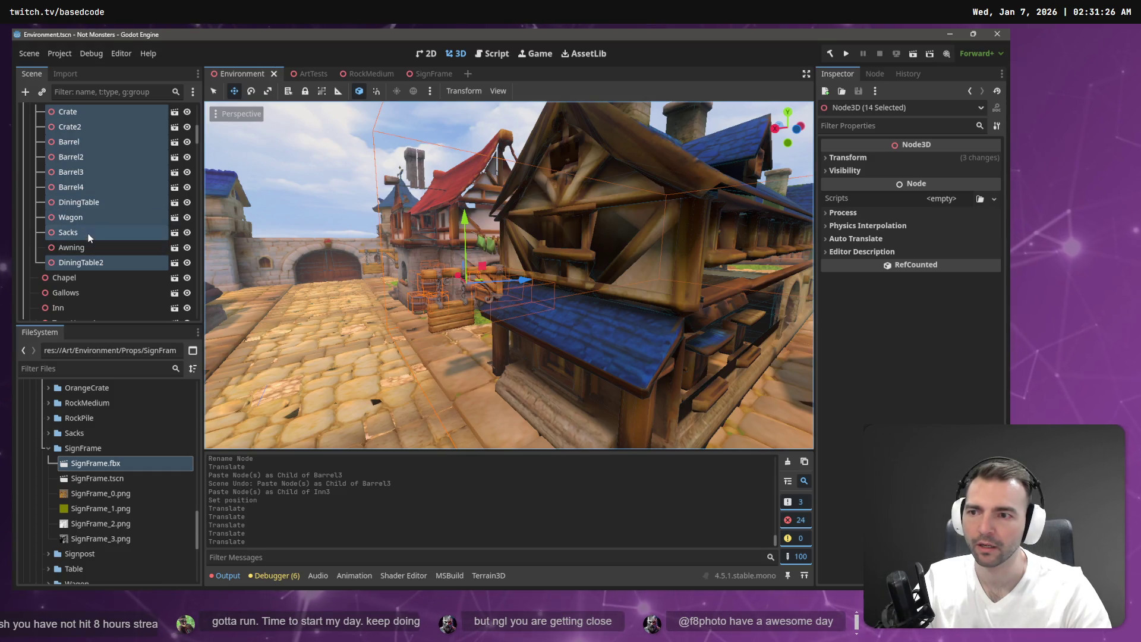
scroll(94, 250, "up", 5)
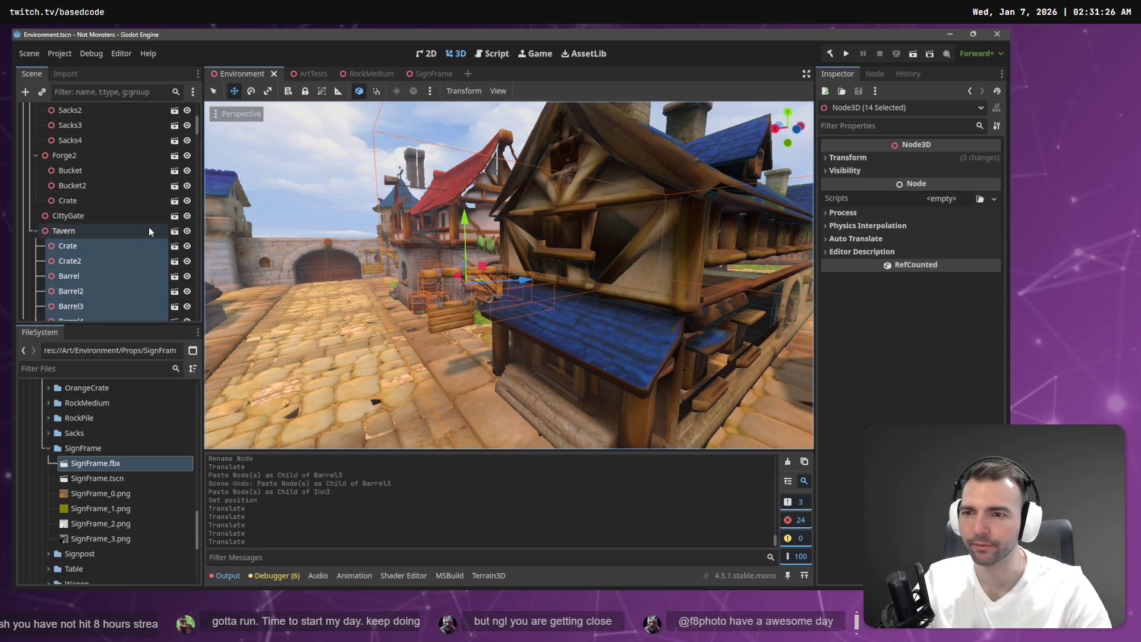
scroll(141, 209, "up", 5)
scroll(130, 209, "up", 1)
right_click(511, 273)
key("w")
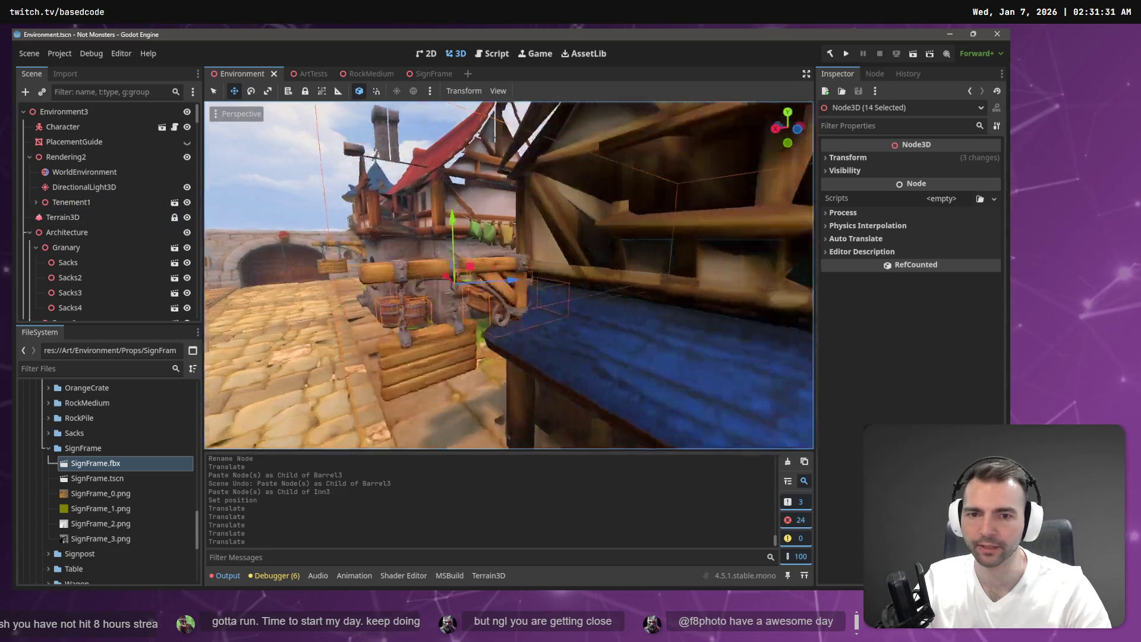
key("a")
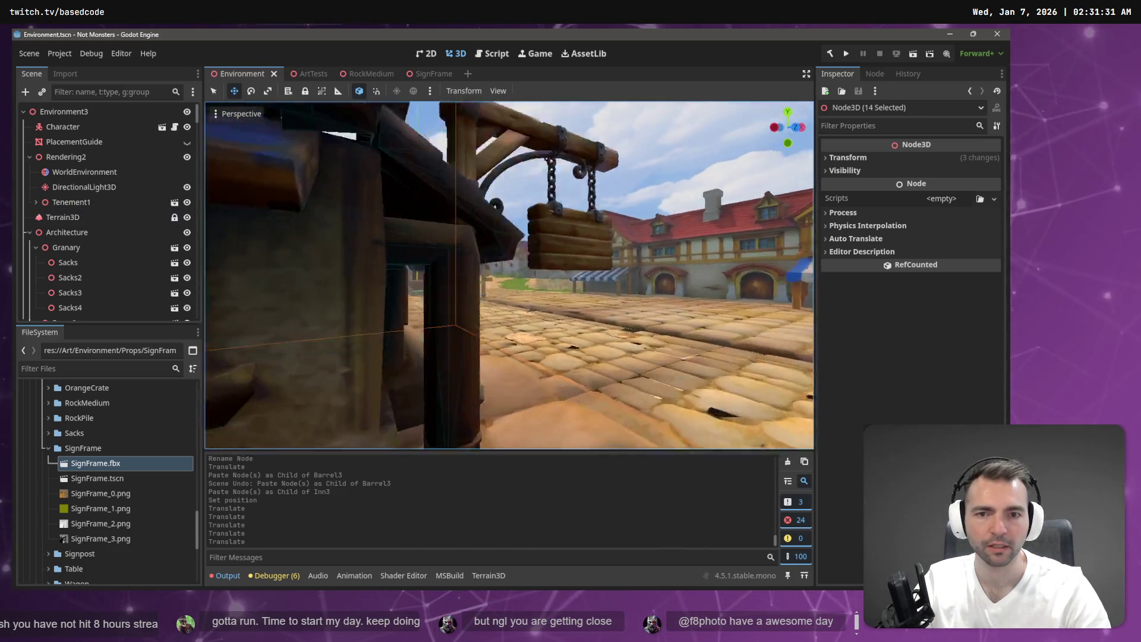
key("d")
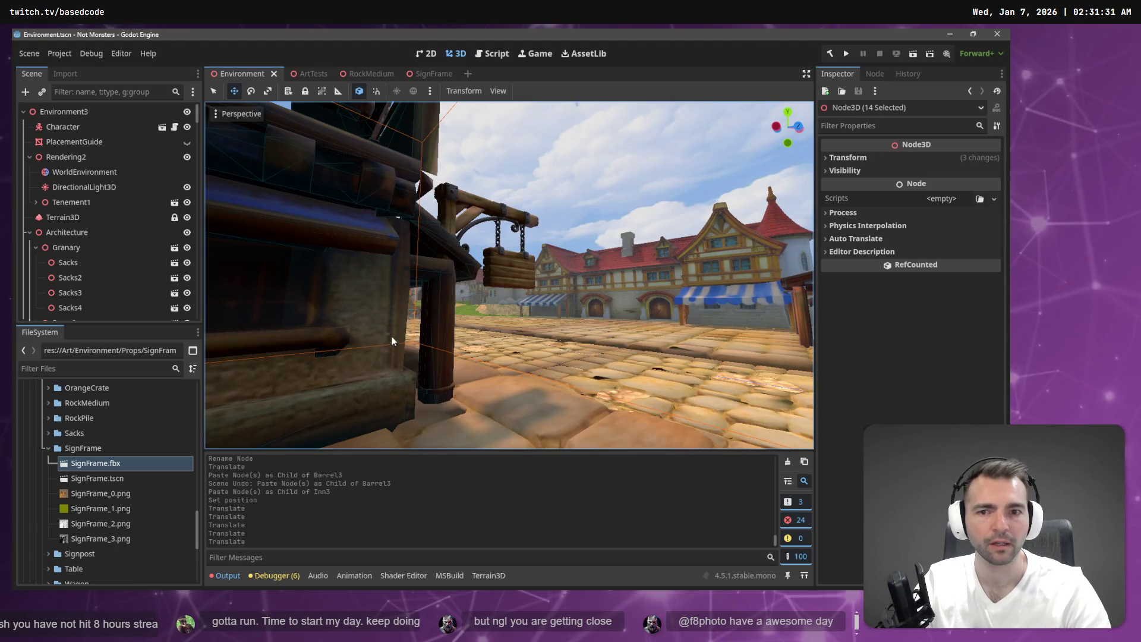
left_click_drag(392, 341, 450, 204)
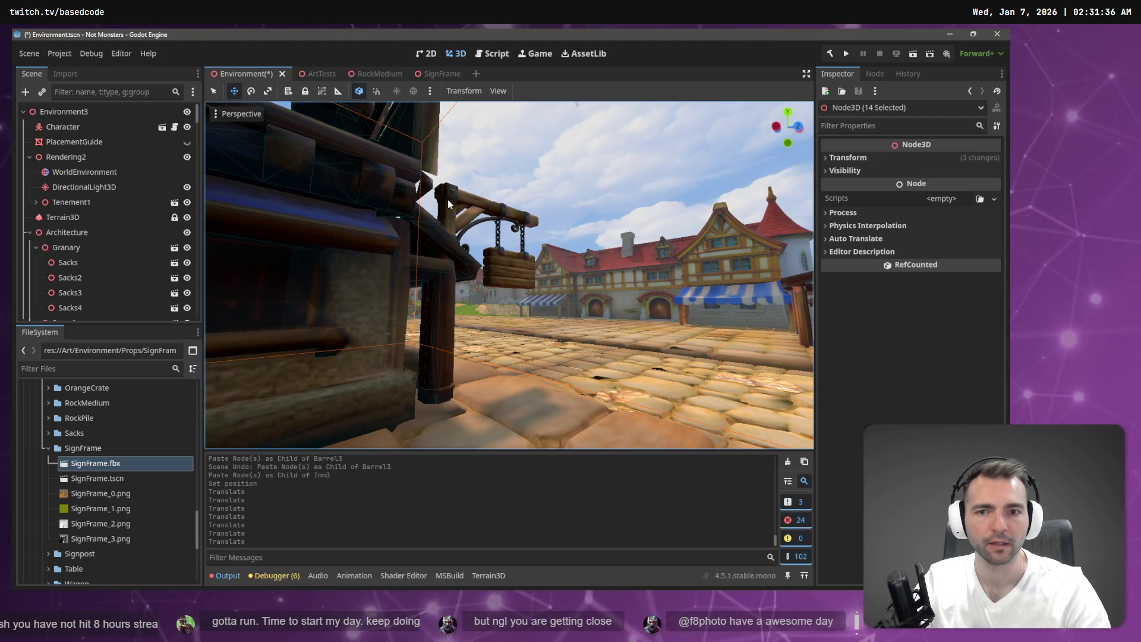
key("w")
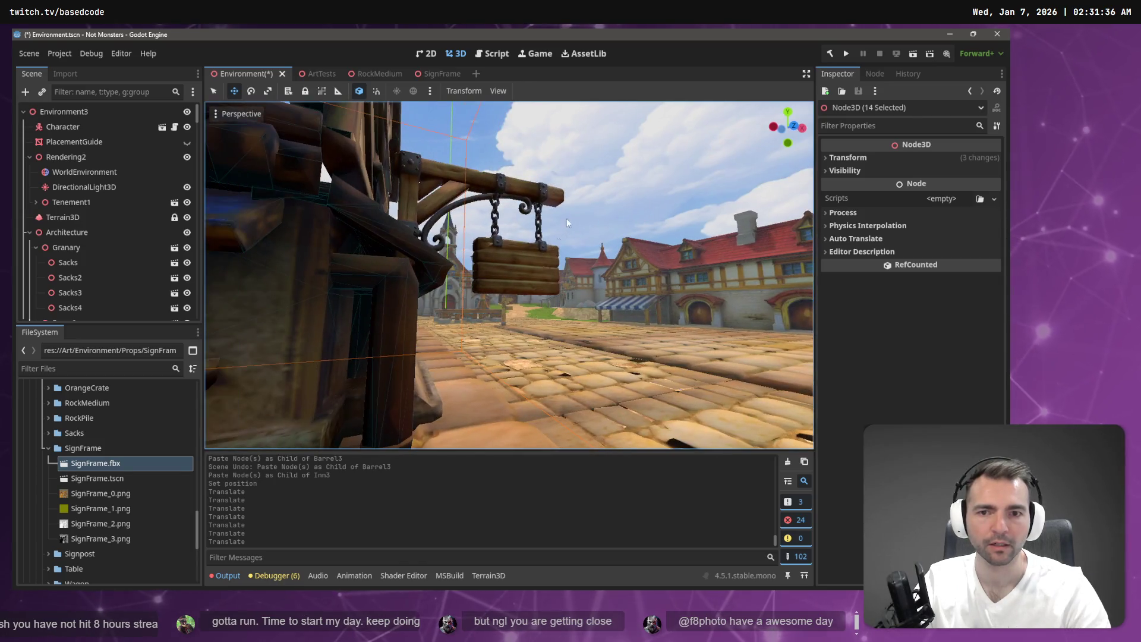
Step: Select Tenement2, expand its children, pick the Inn node, and filter the tree for 'Si'
left_click(509, 244)
key("a")
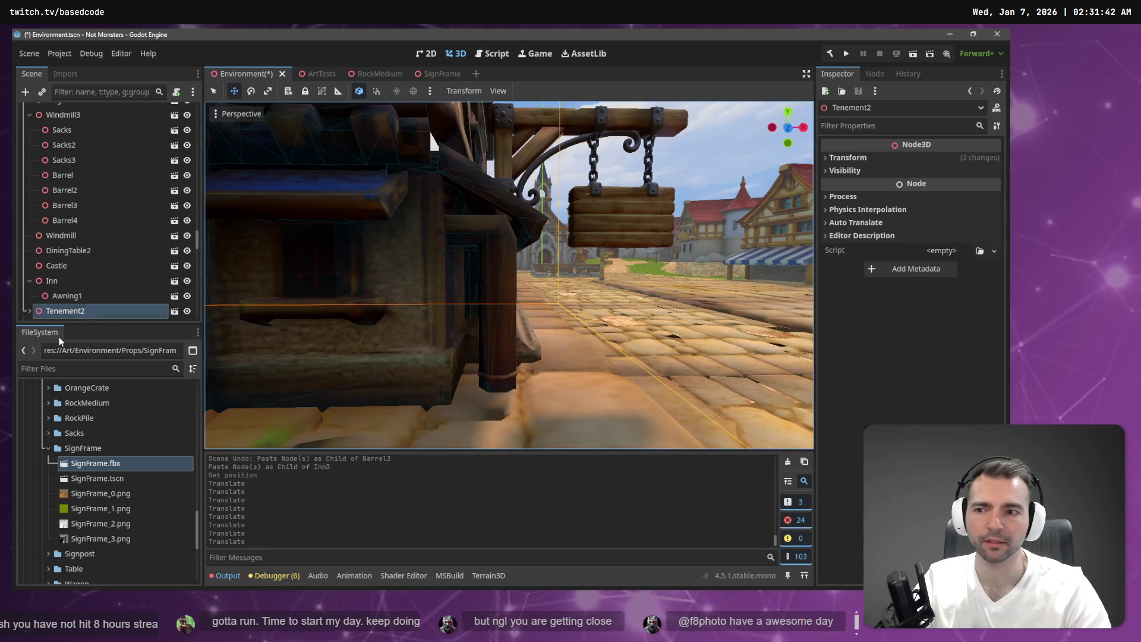
left_click(30, 311)
scroll(88, 273, "down", 3)
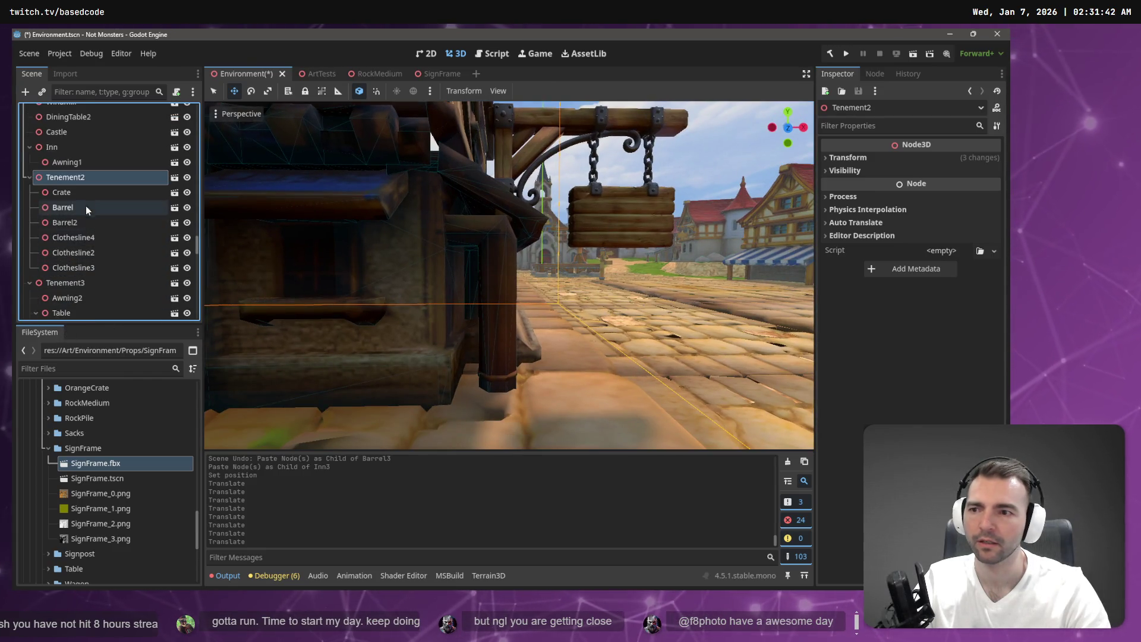
scroll(90, 290, "down", 1)
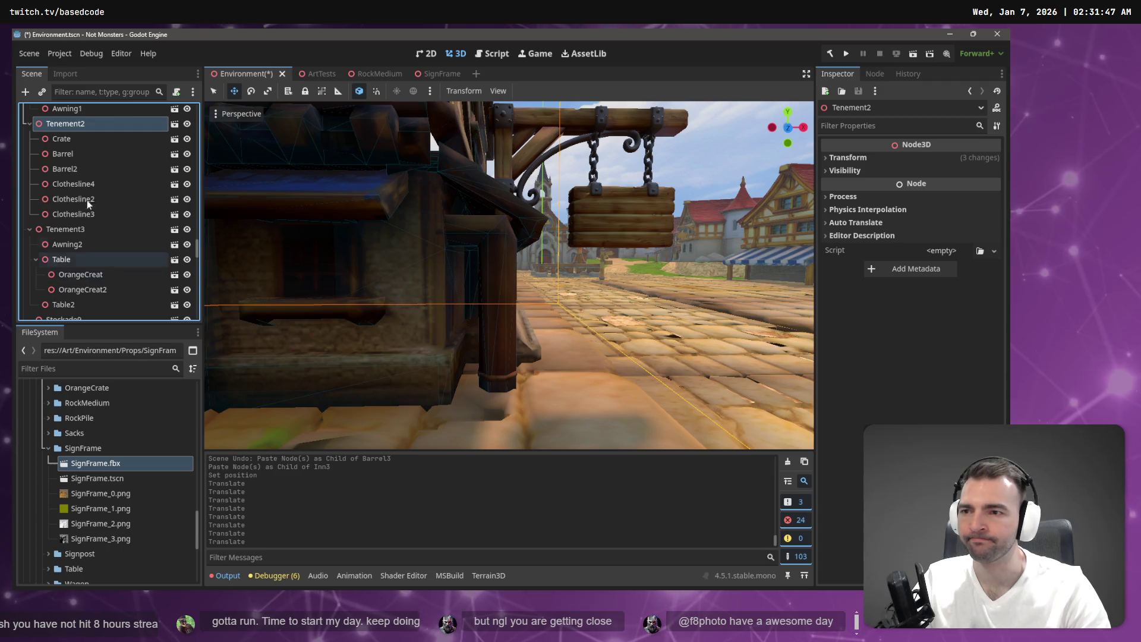
left_click(648, 130)
scroll(647, 131, "down", 5)
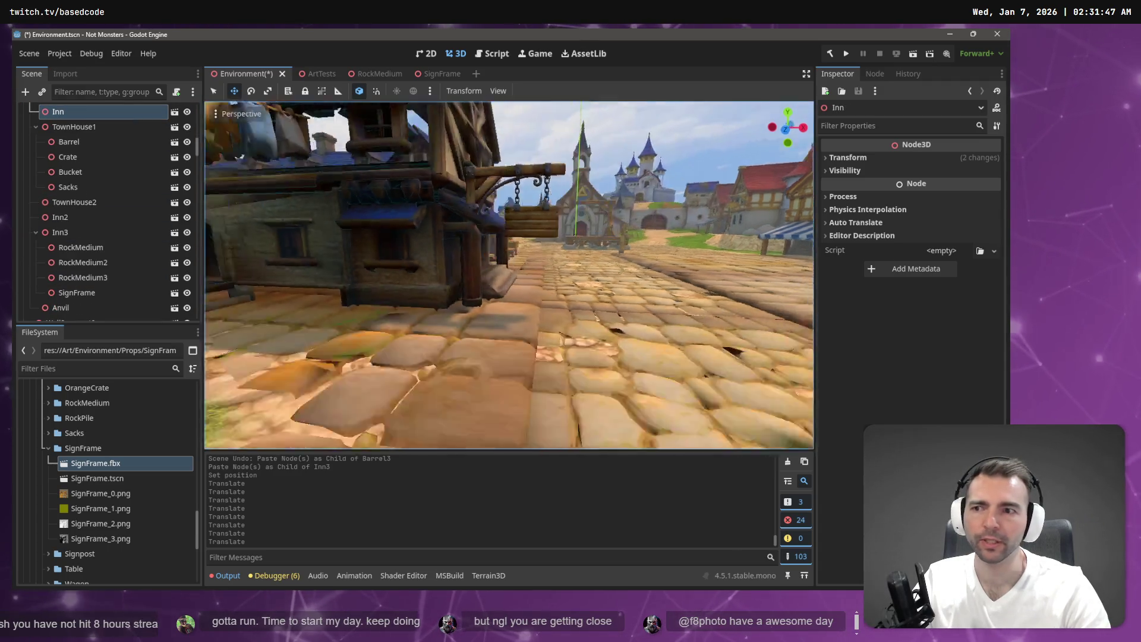
left_click(80, 87)
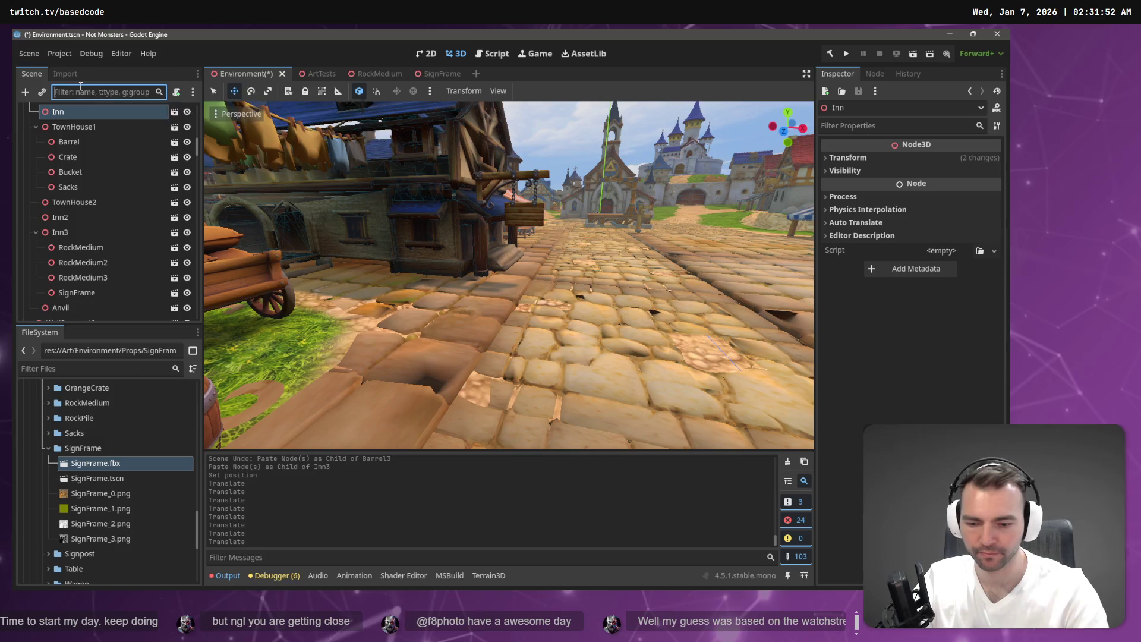
type("Sign")
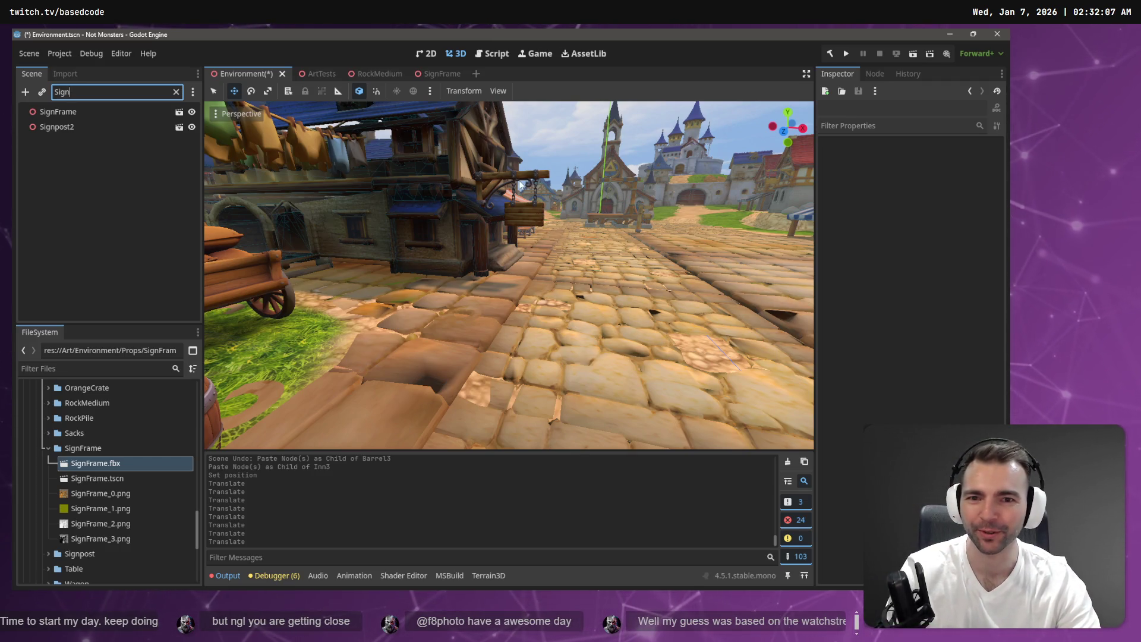
Step: Frame the view on the Tavern, then on Tenement2, and enlarge the output log
left_click(520, 186)
key("f")
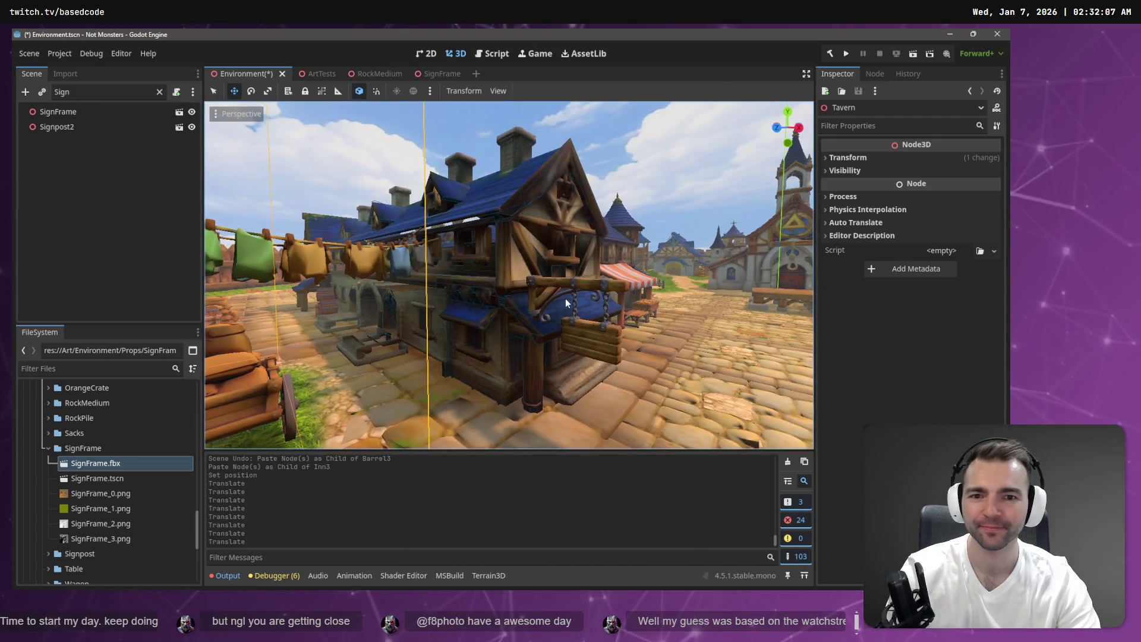
left_click(159, 92)
left_click(65, 311)
key("f")
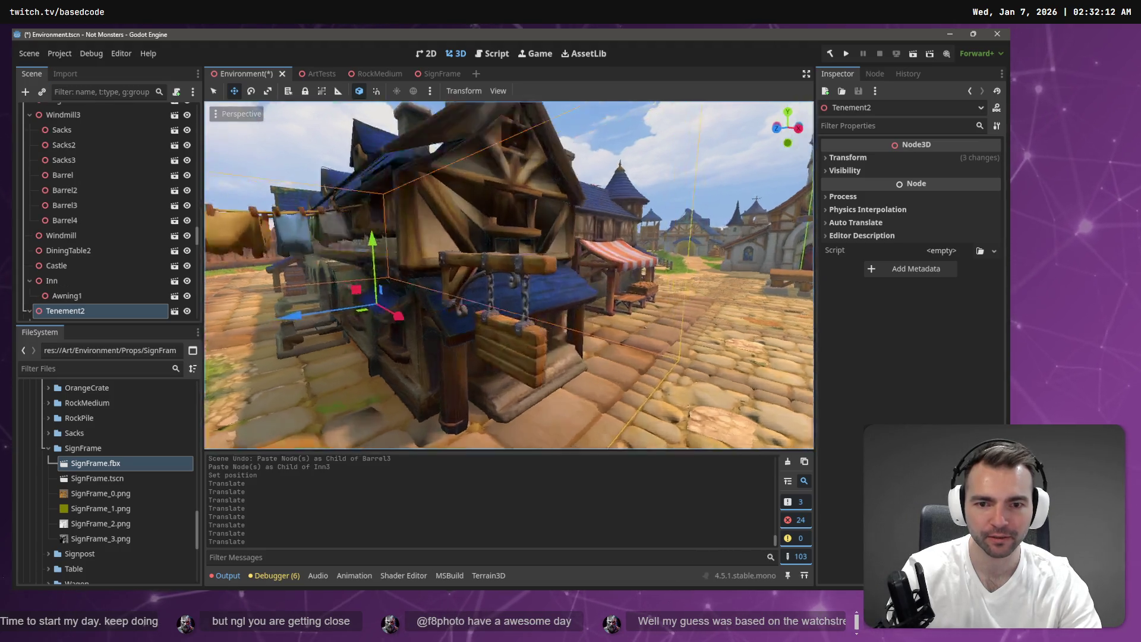
mouse_move(593, 451)
left_mouse_down()
mouse_move(476, 384)
mouse_move(529, 529)
left_mouse_up()
Step: Bring the camera from the roof to street level facing the sign, selecting Tenement2, then open a browser
mouse_move(476, 361)
left_mouse_down()
mouse_move(453, 340)
mouse_move(443, 351)
mouse_move(454, 285)
left_mouse_up()
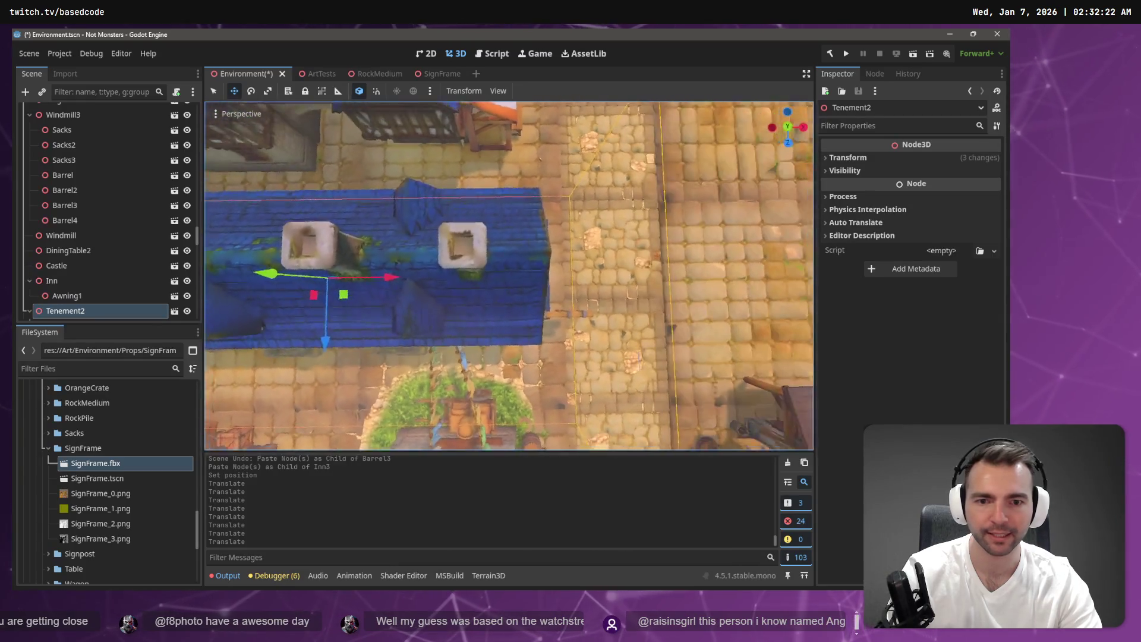
scroll(582, 294, "up", 5)
left_click_drag(582, 295, 410, 398)
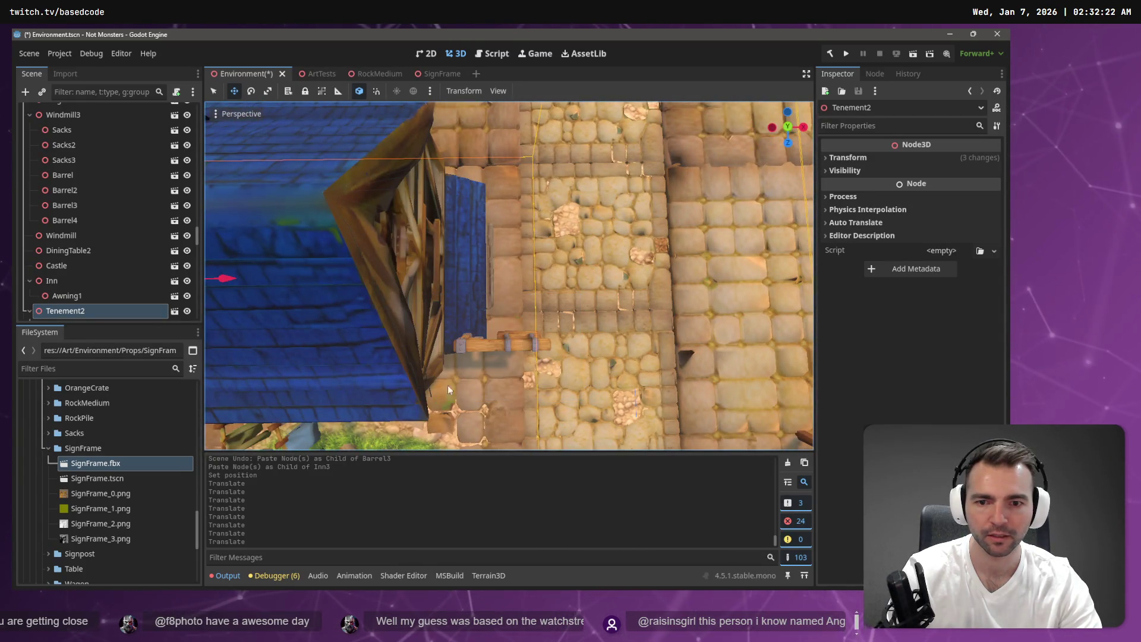
left_click_drag(578, 245, 387, 426)
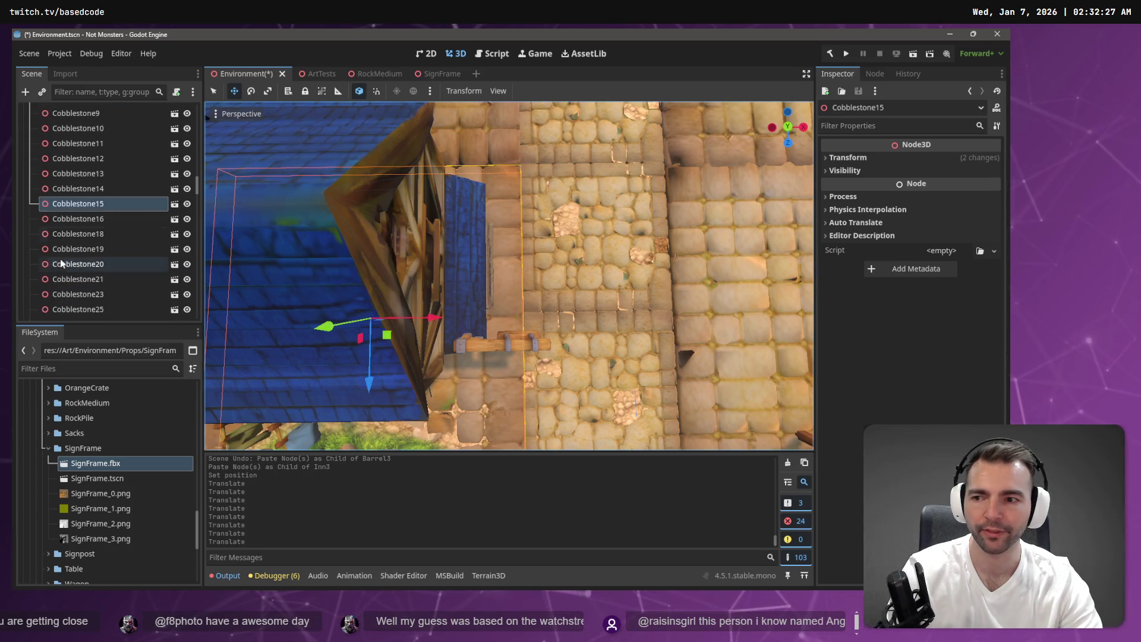
left_click_drag(215, 238, 215, 237)
left_click_drag(552, 252, 552, 253)
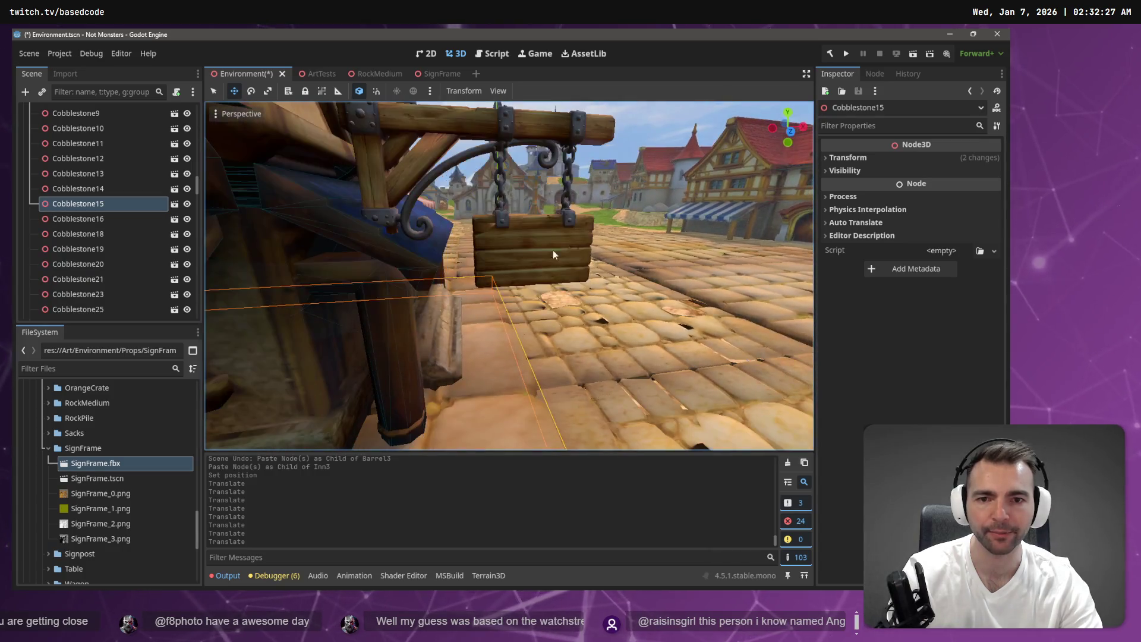
left_click(547, 135)
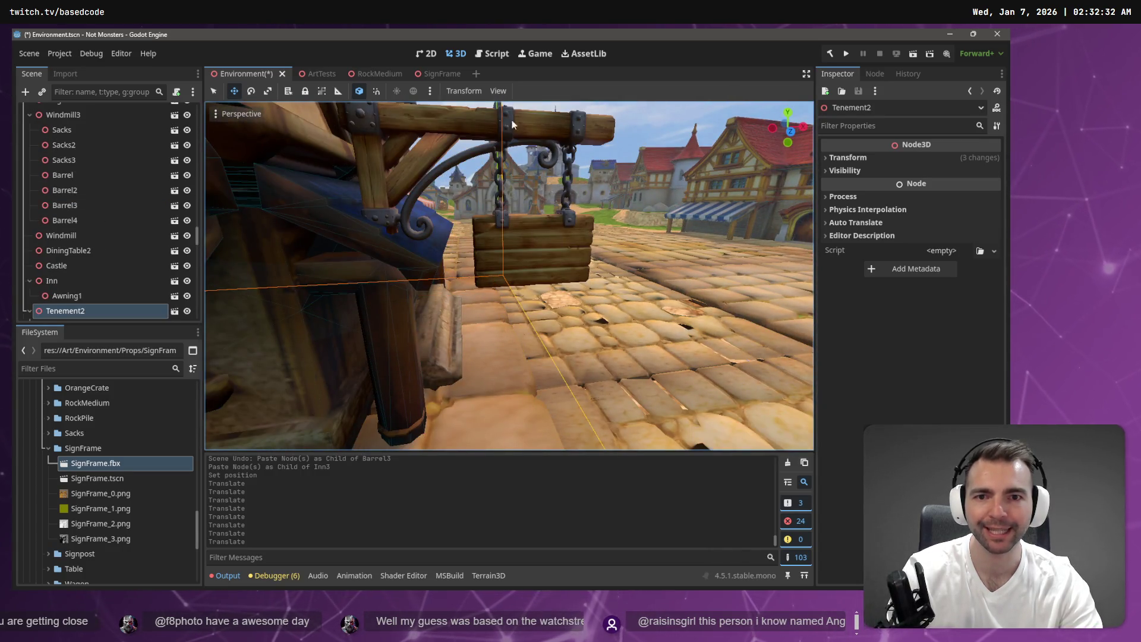
left_click_drag(484, 230, 483, 229)
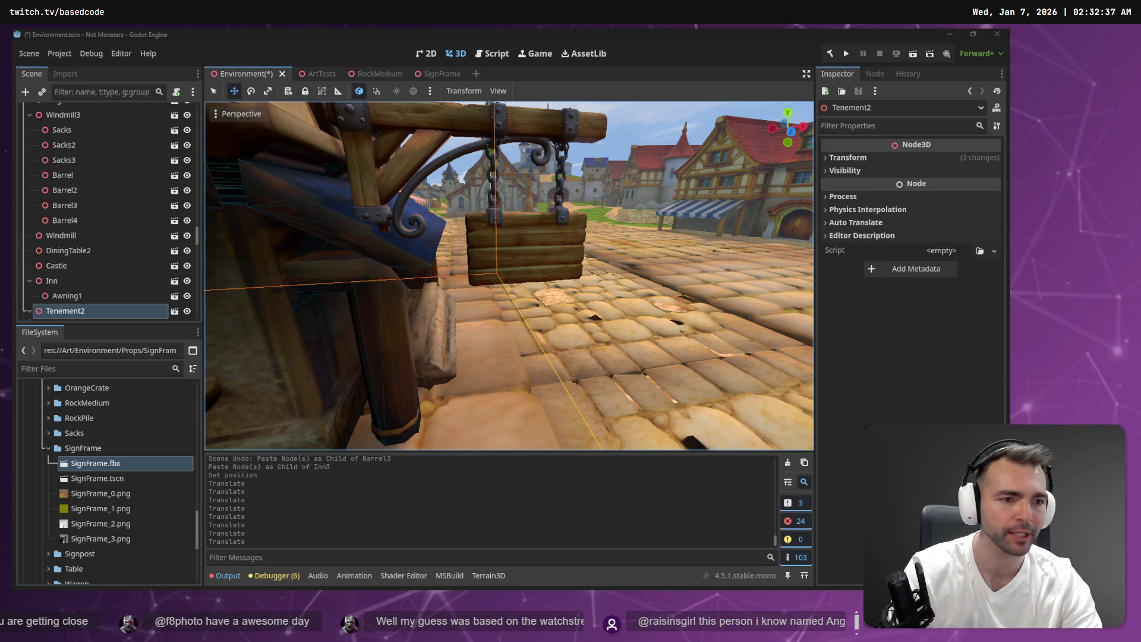
key("super+1")
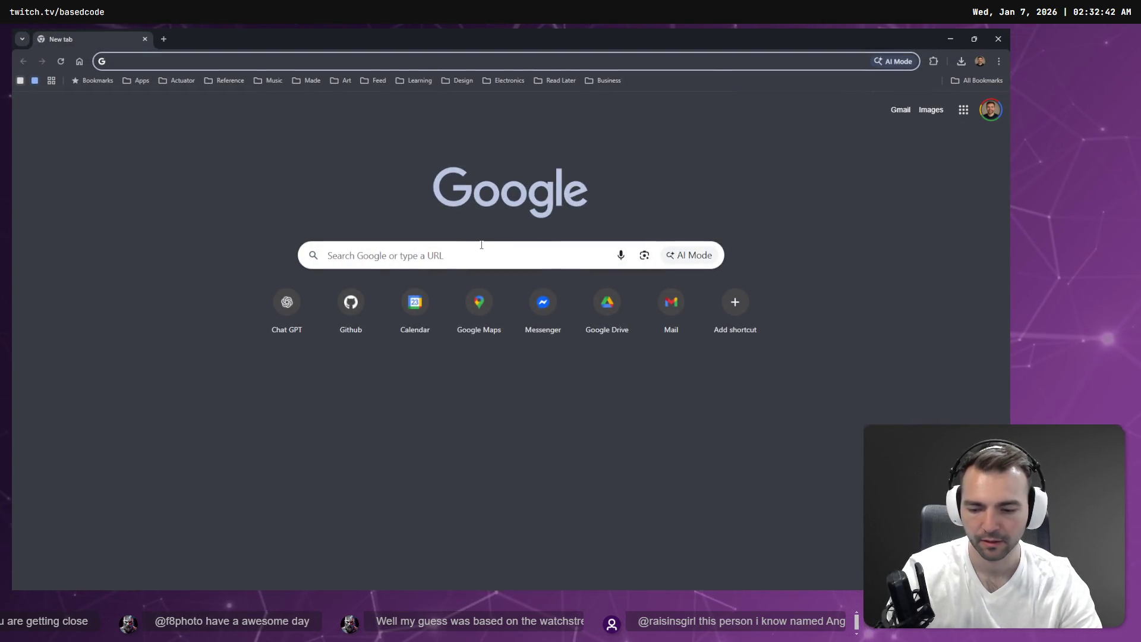
Step: Snap the Chrome window to the left half with Godot filling the right half
left_click(411, 208)
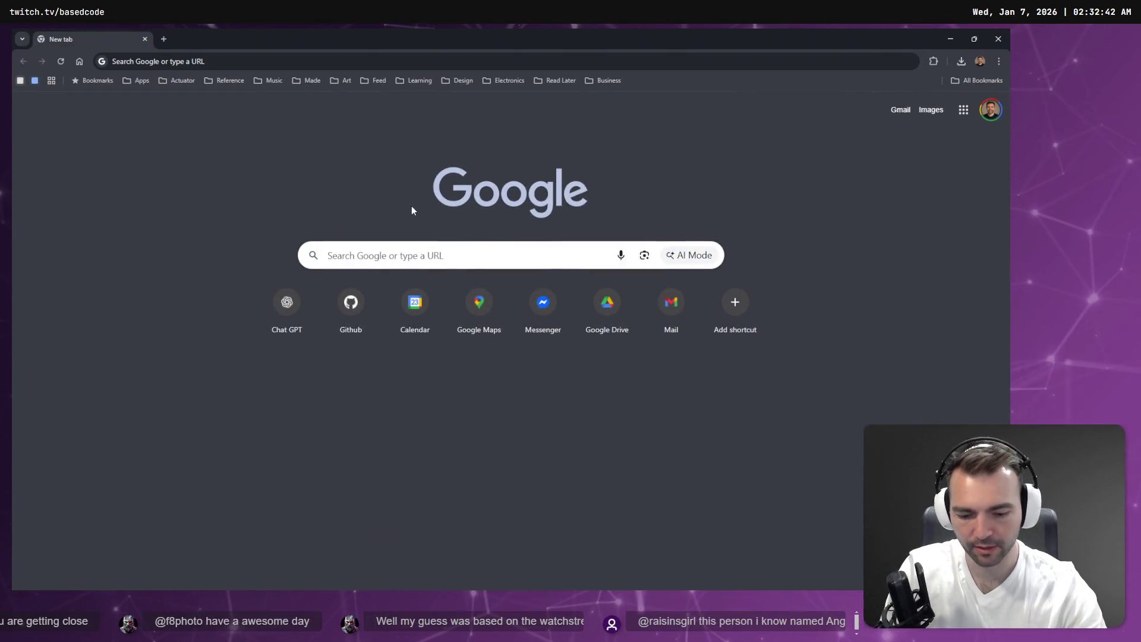
key("super+Left")
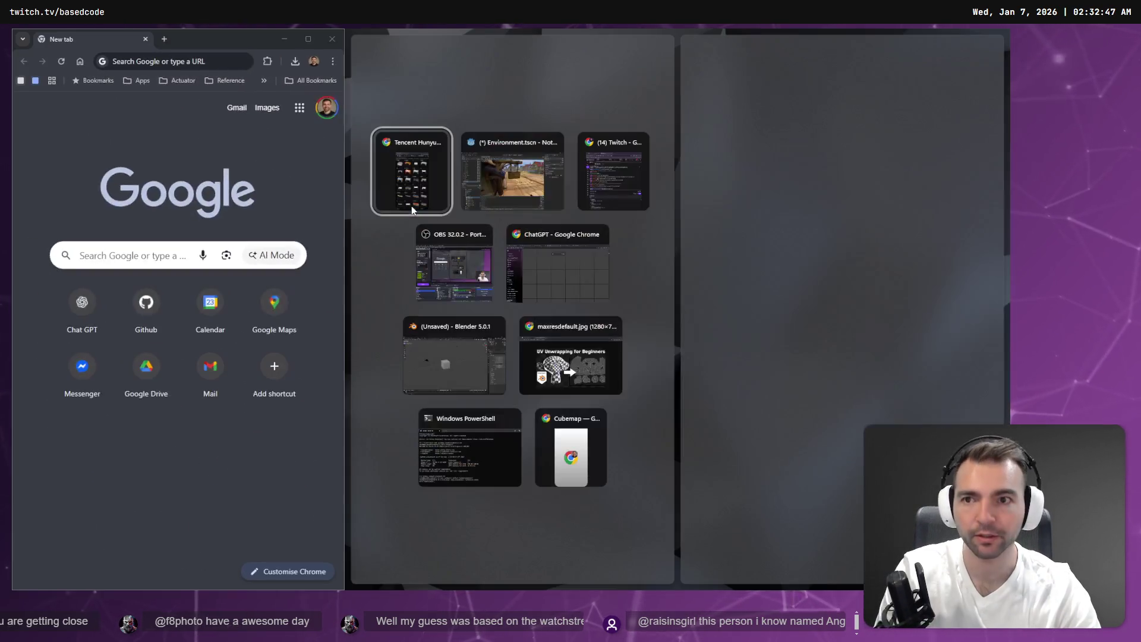
left_click(411, 206)
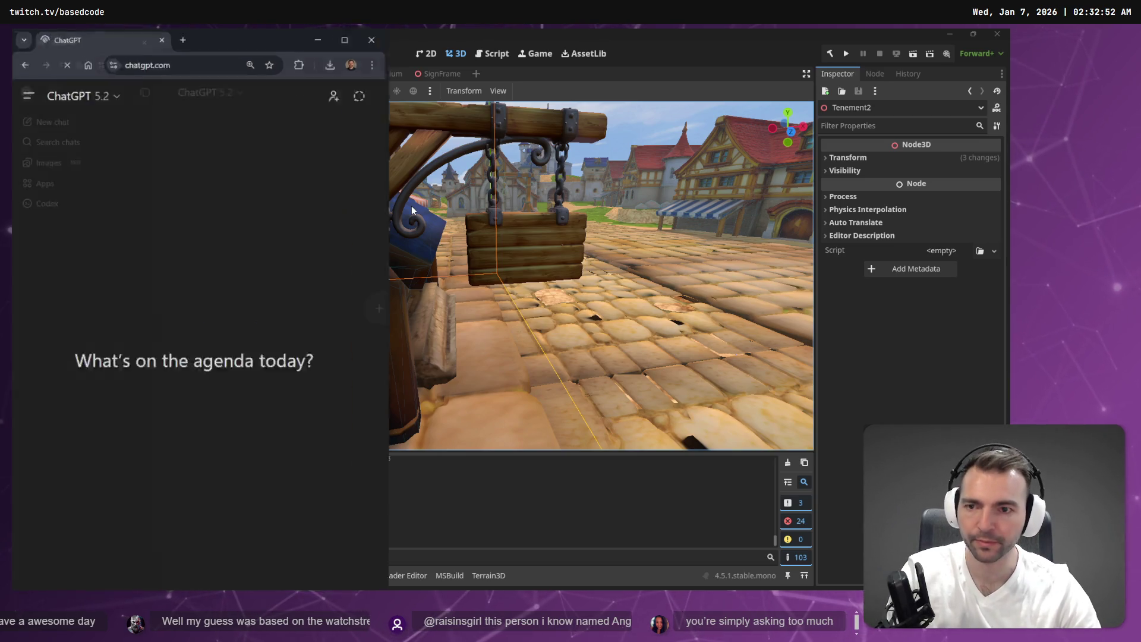
Step: Maximize Chrome, dictate the question about selecting small obscured objects in Godot, and send it
key("super+Up")
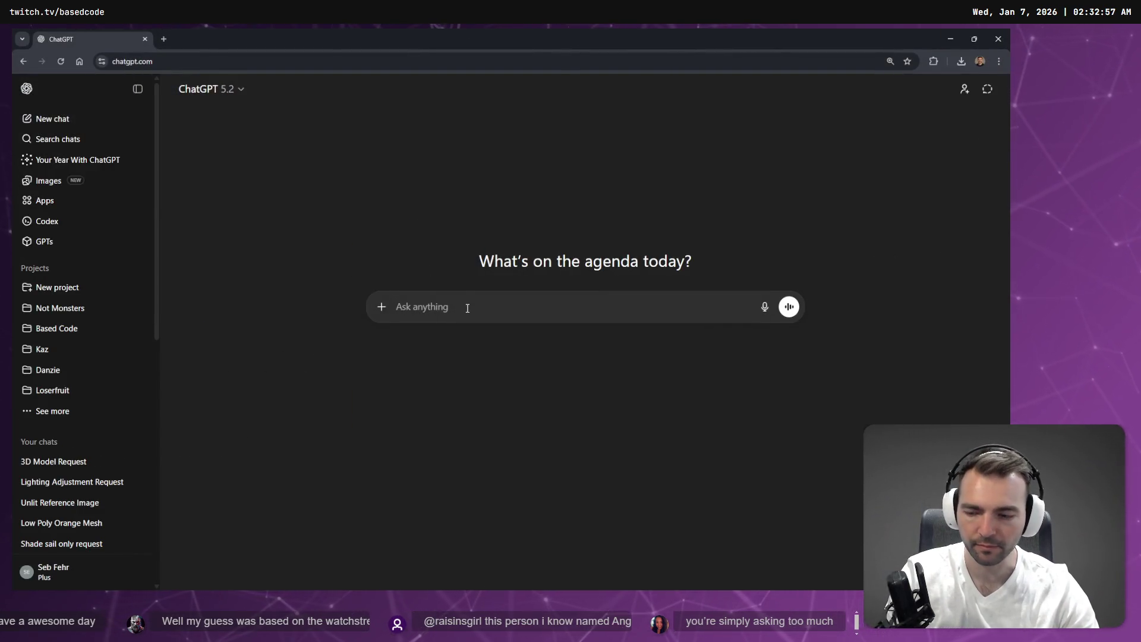
key("super+h")
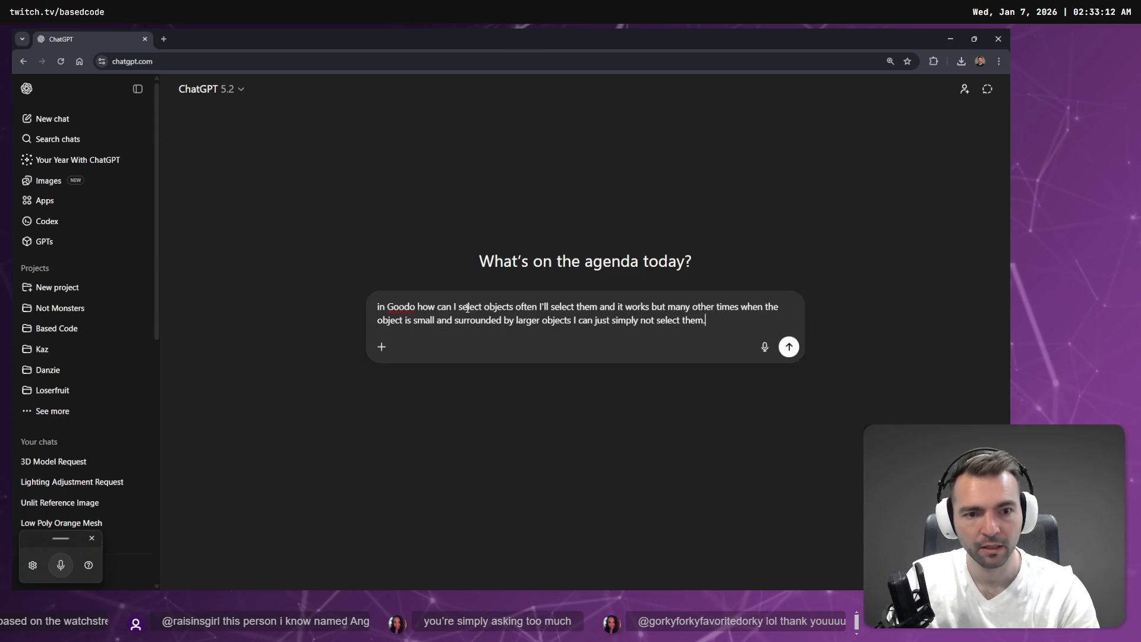
key("super+h")
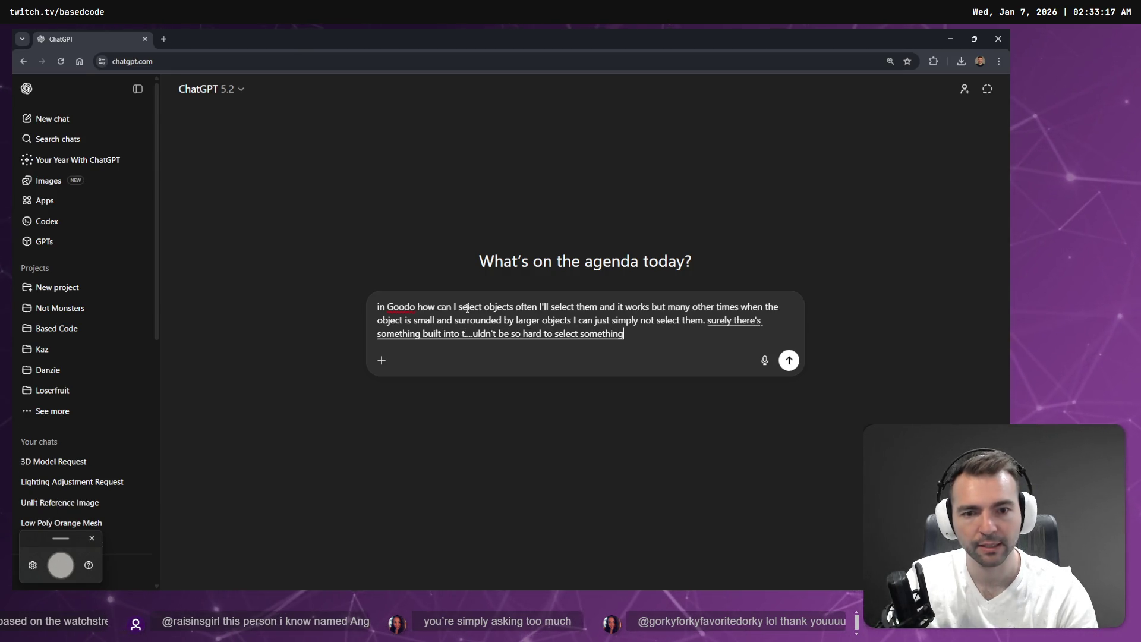
key("Return")
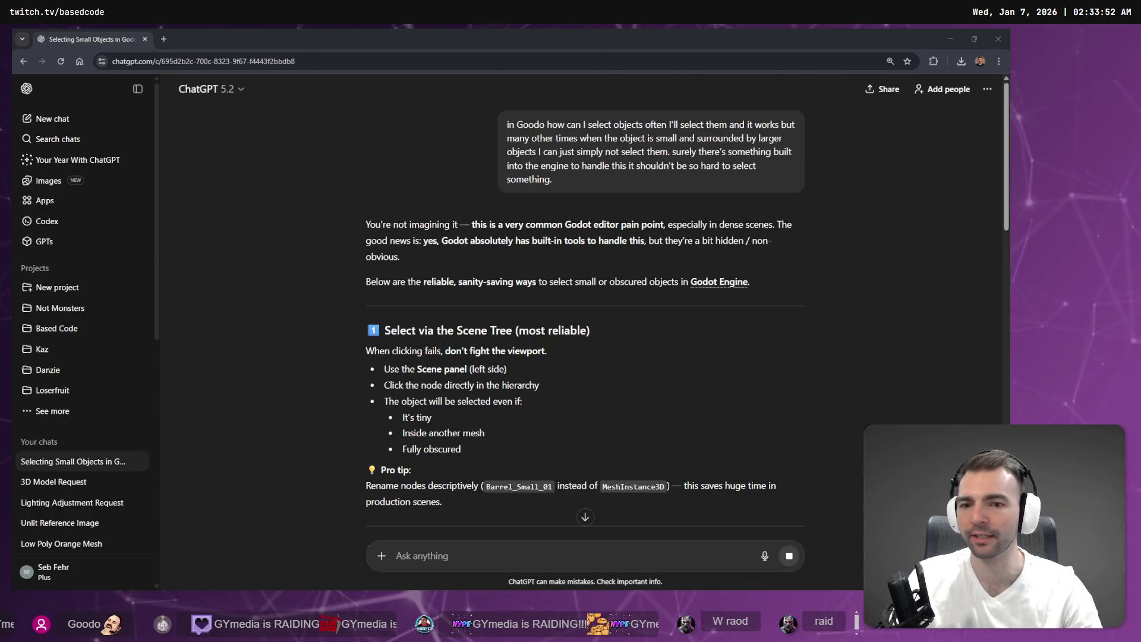
key("alt+Tab")
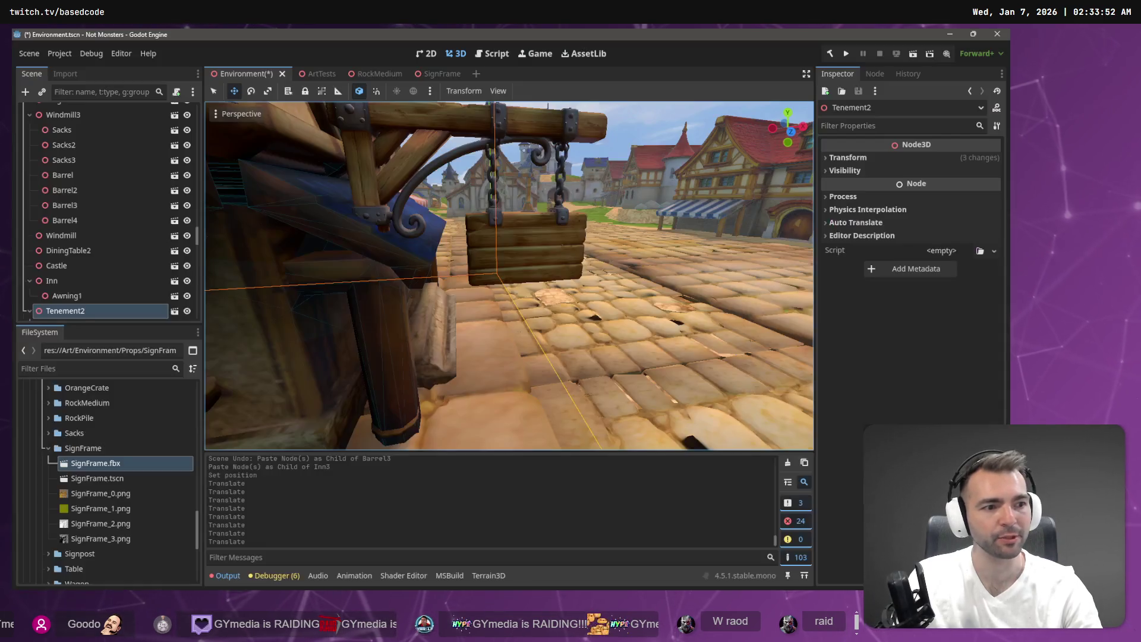
Step: Fly down the village street toward the tavern and castle, then save the Environment scene
scroll(739, 240, "down", 5)
left_click_drag(508, 275, 567, 272)
key("w")
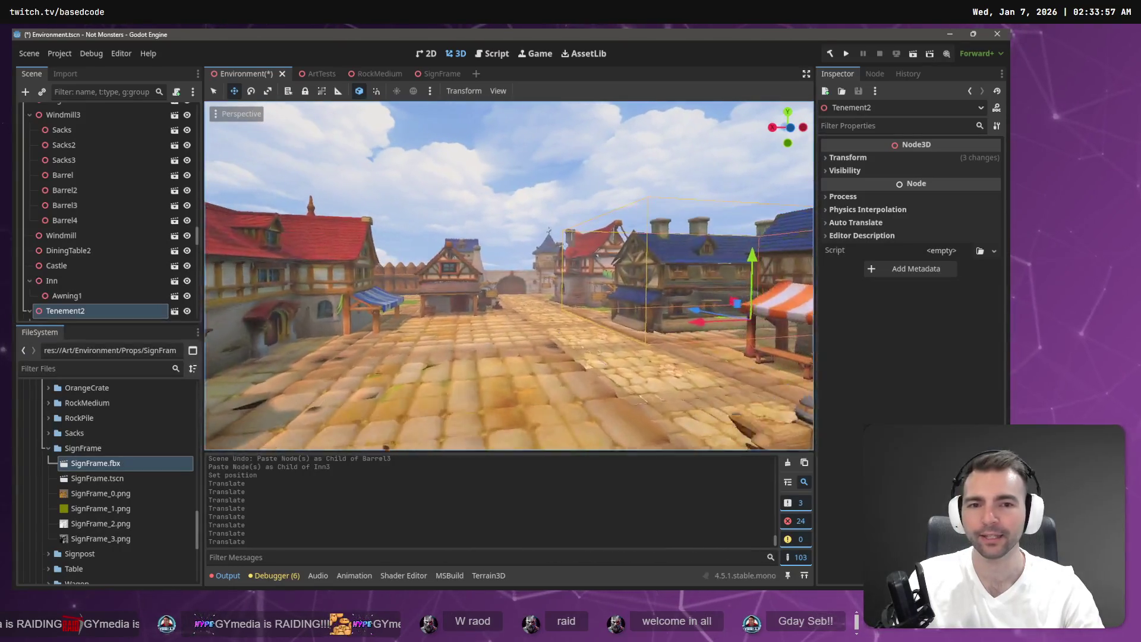
left_click_drag(712, 238, 717, 237)
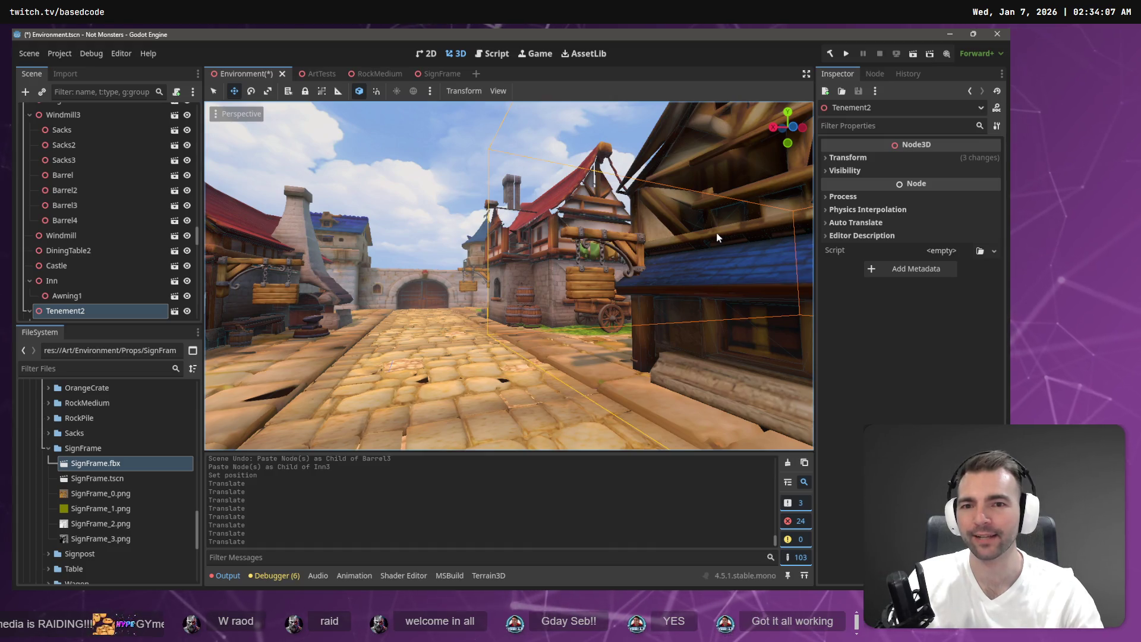
key("w")
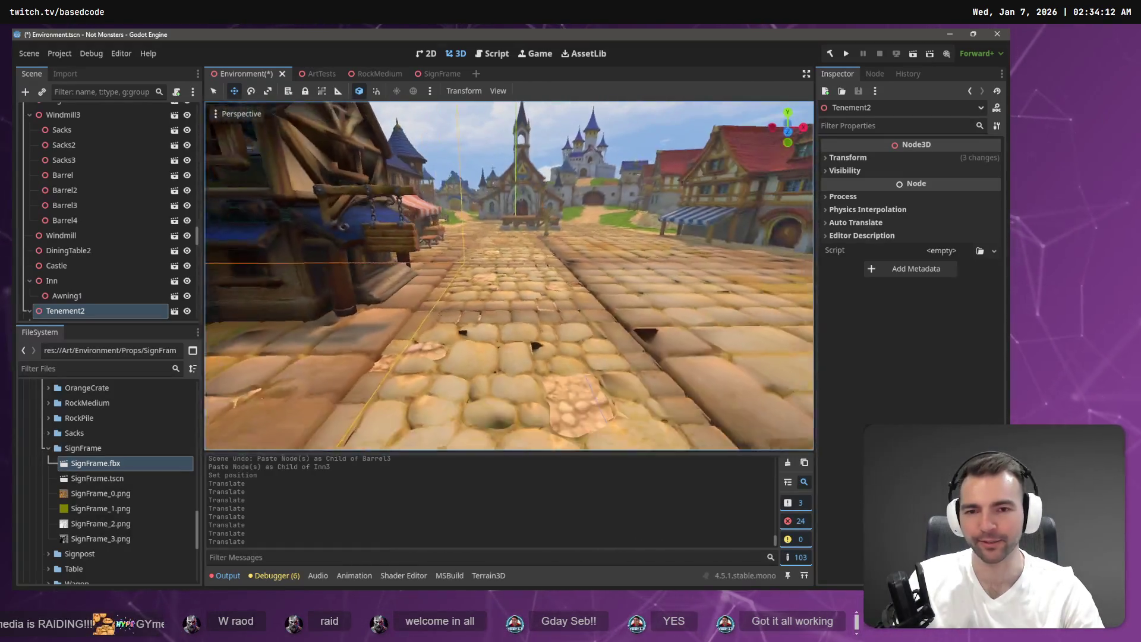
key("w")
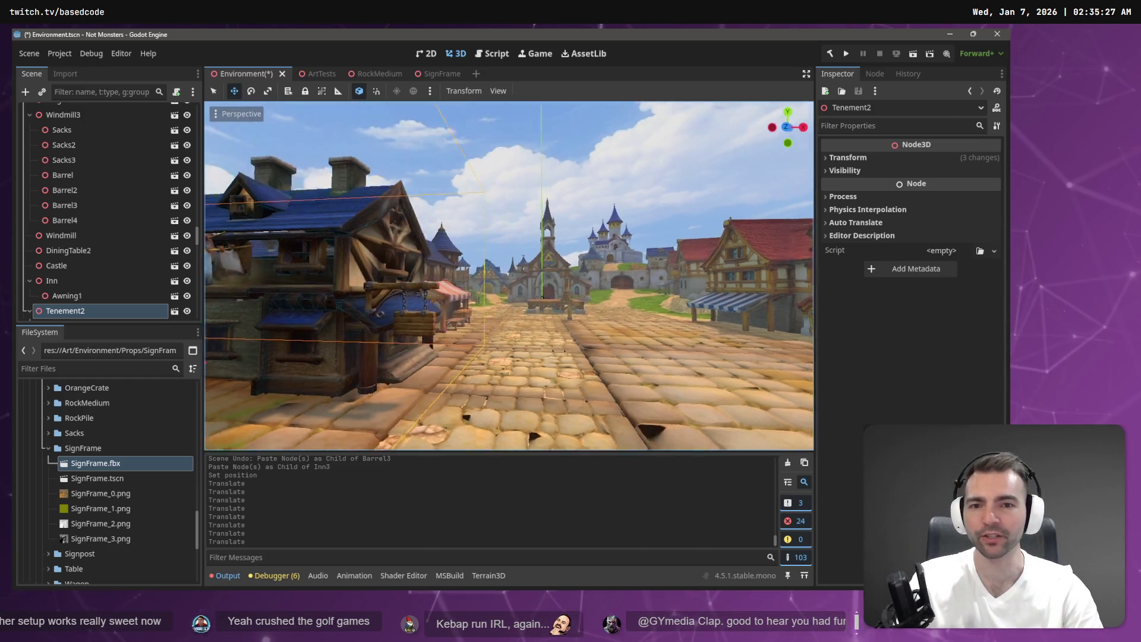
key("ctrl+s")
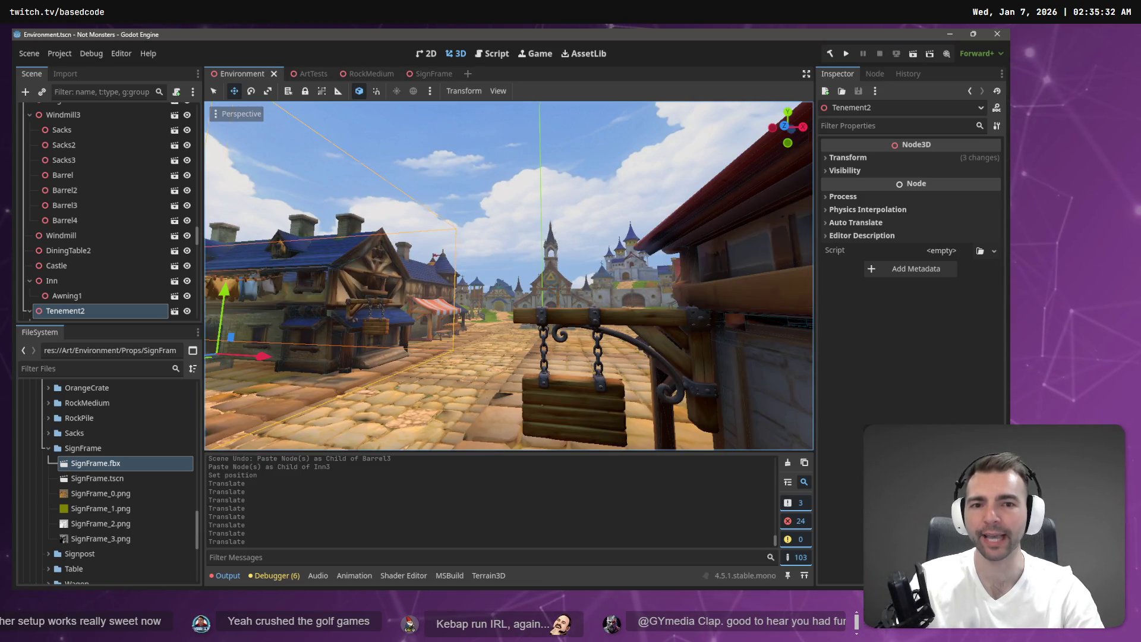
Step: Fly in past the hanging sign, back out to a wide street view, then leave Godot
key("w")
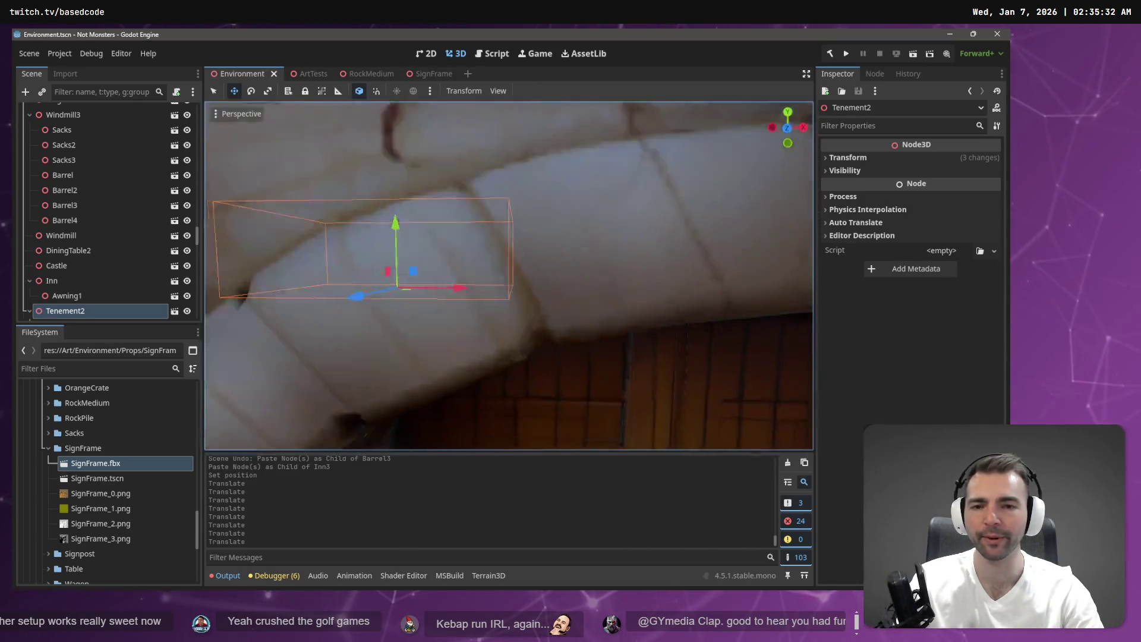
key("s")
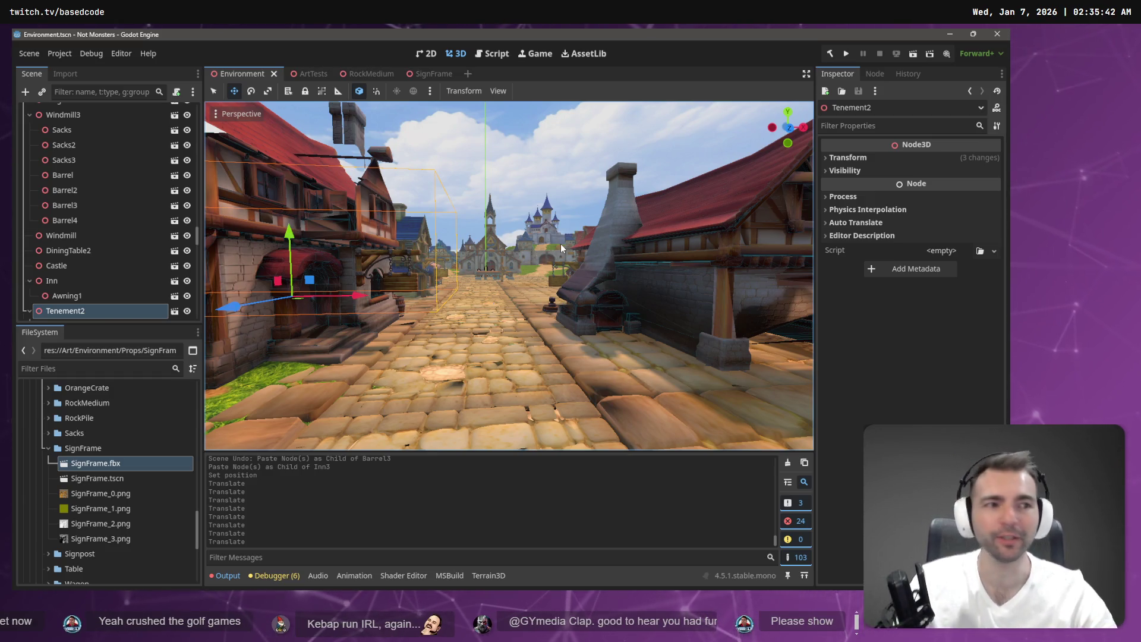
key("alt+Tab")
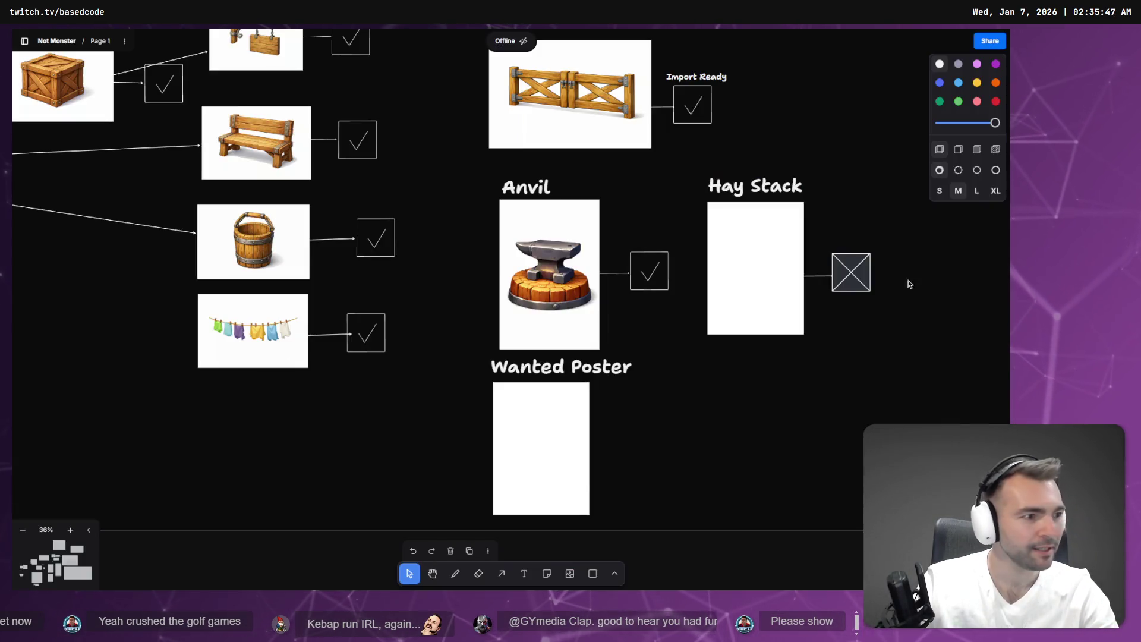
Step: Zoom and pan around the Not Monster board, then jump to the Visual Style frame
scroll(596, 301, "down", 5)
scroll(627, 403, "down", 3)
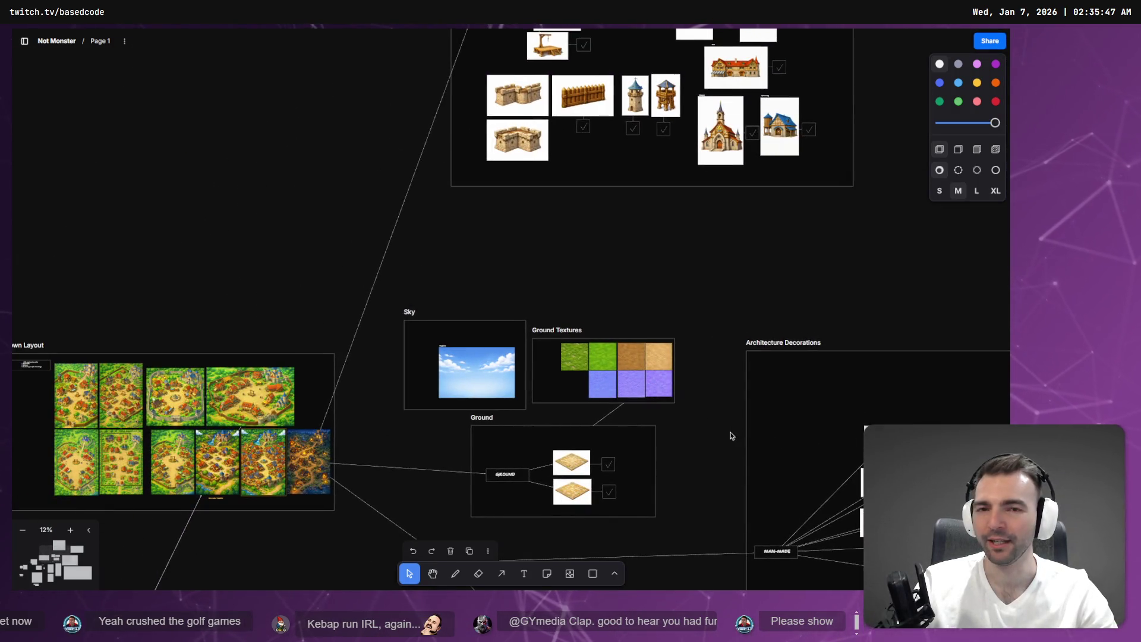
scroll(732, 435, "left", 10)
scroll(588, 291, "down", 10)
scroll(447, 149, "up", 5)
scroll(740, 358, "up", 1)
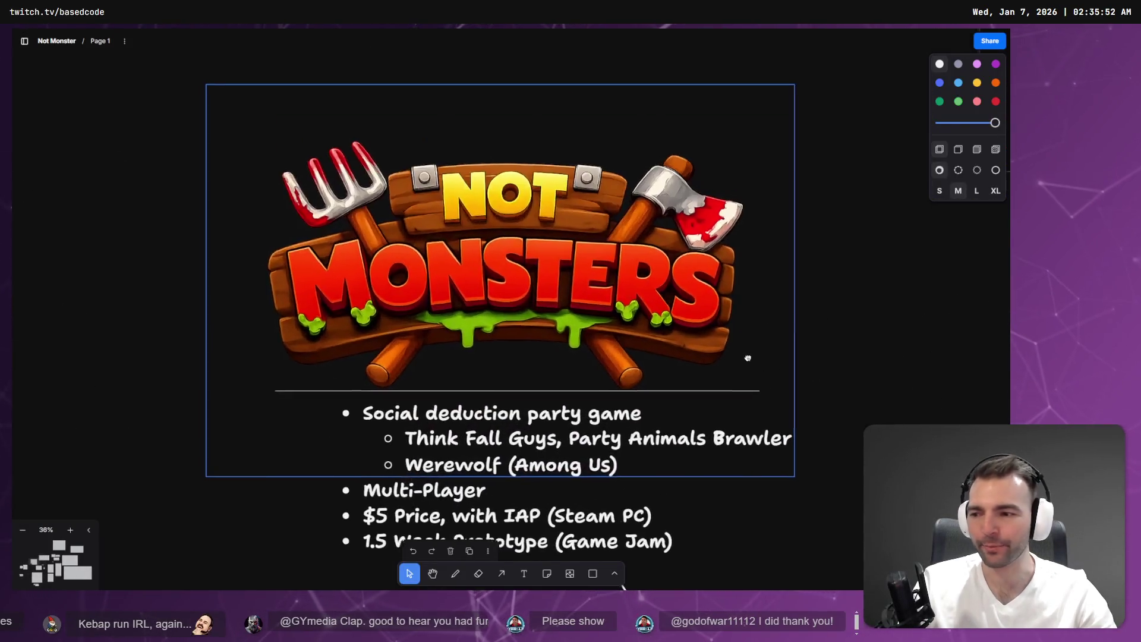
scroll(683, 365, "right", 5)
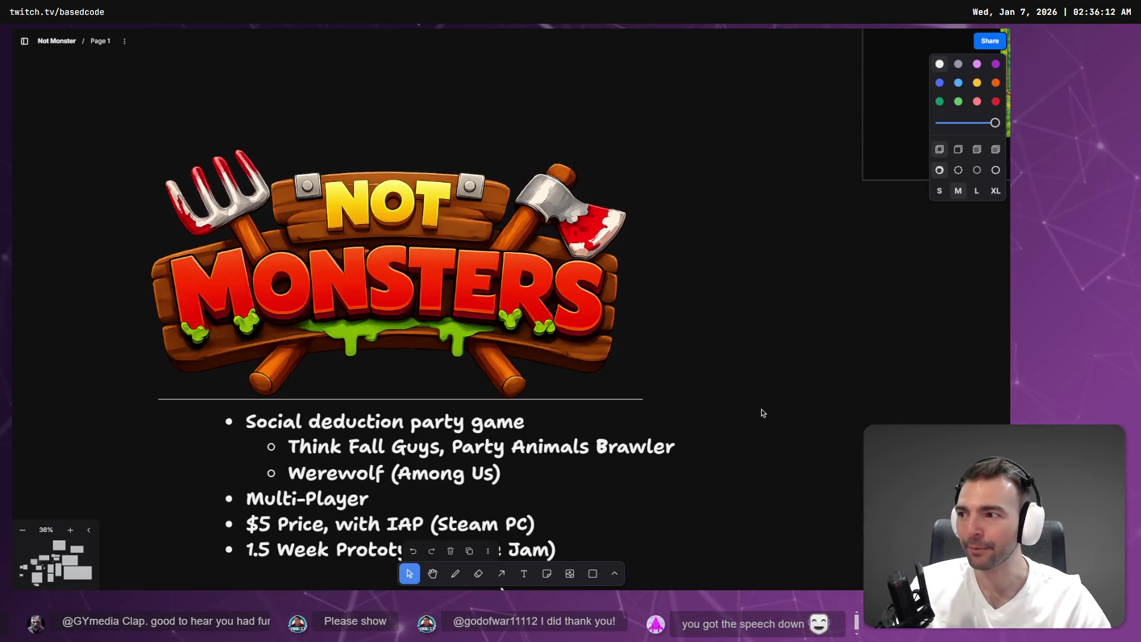
scroll(675, 267, "down", 3)
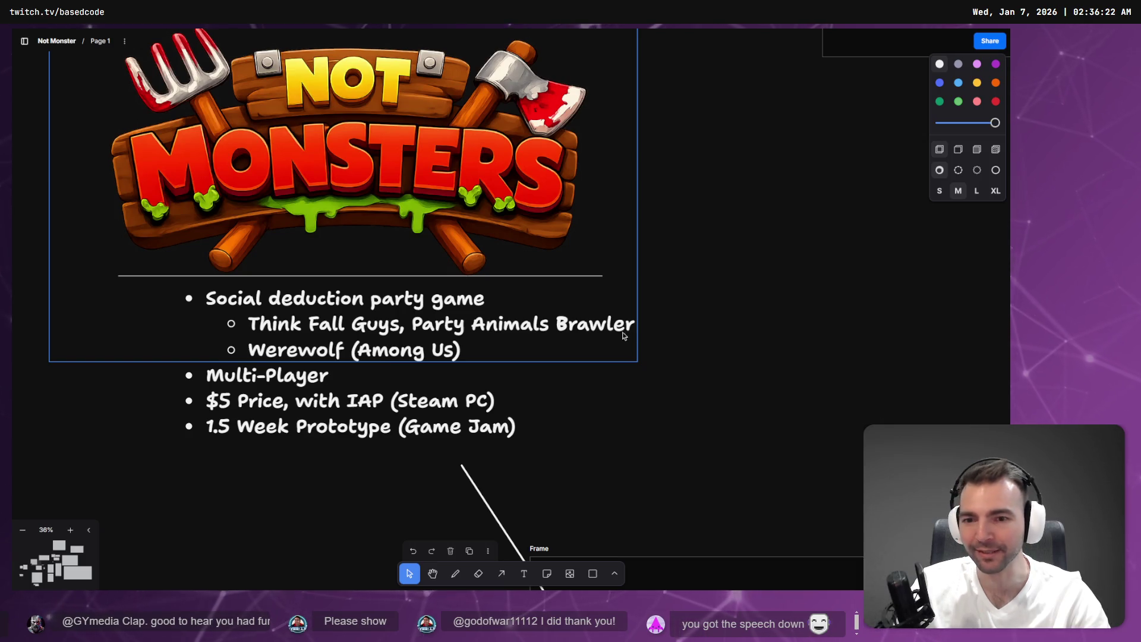
key("Right")
key("Right")
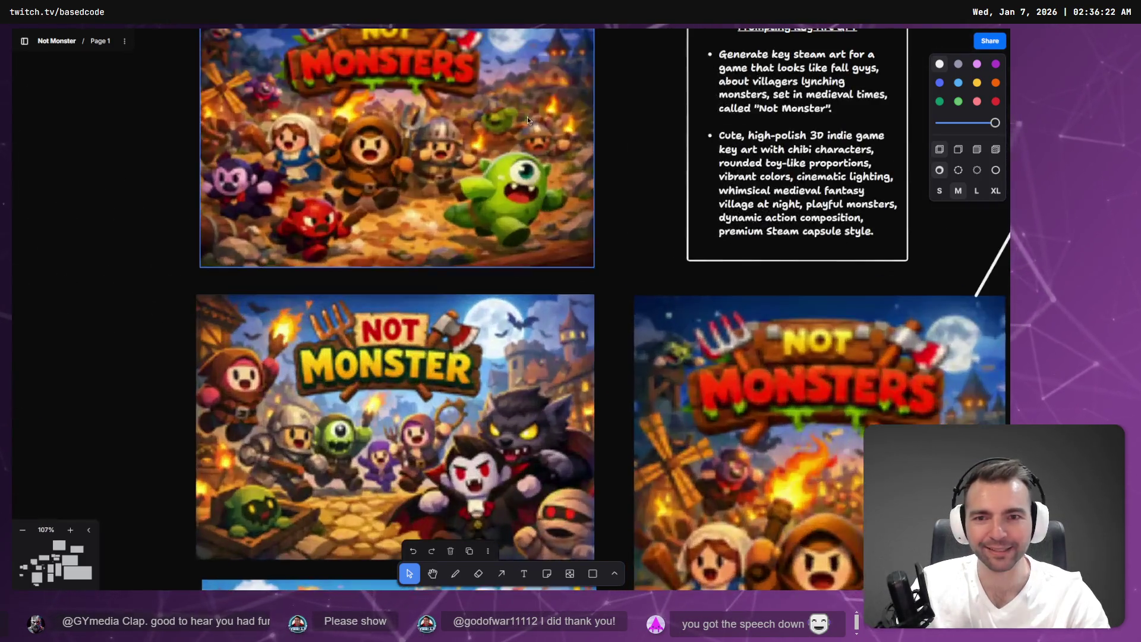